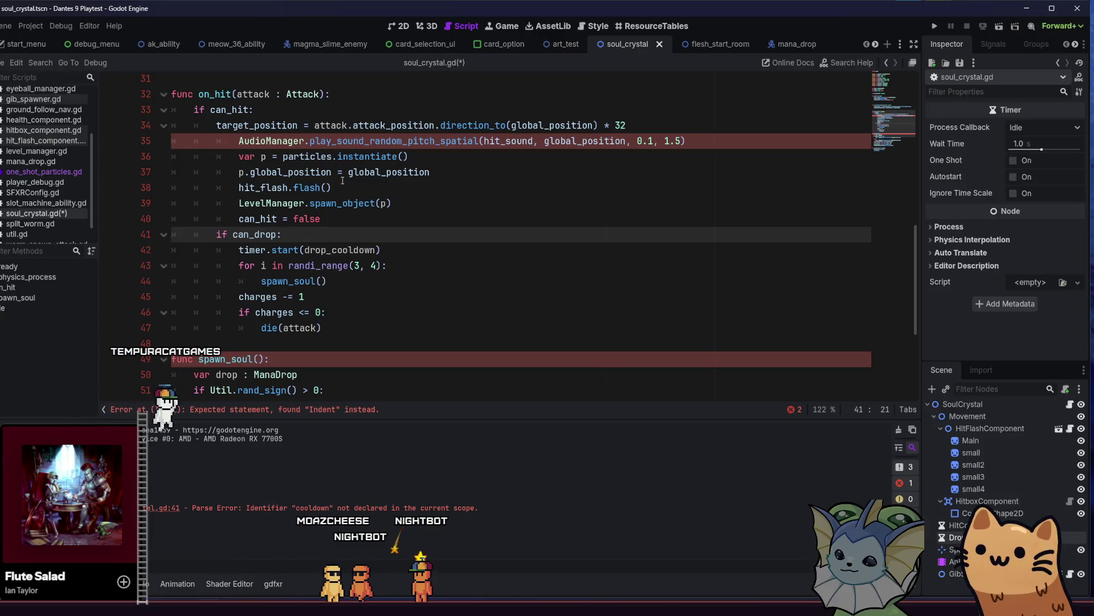
Unindent the misindented on_hit lines 35–40 to clear the parse error, and save.
{"action": "left_click", "coordinate": [229, 155]}
{"action": "key", "text": "shift+Tab"}
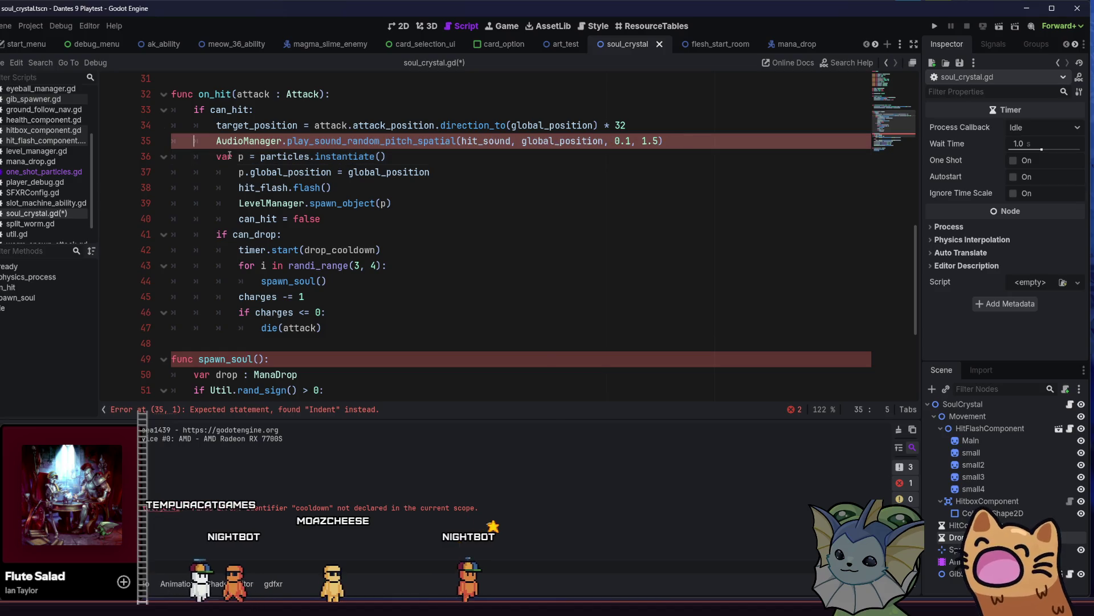
{"action": "key", "text": "Up"}
{"action": "key", "text": "shift+Tab"}
{"action": "key", "text": "Down"}
{"action": "key", "text": "Down"}
{"action": "key", "text": "shift+Tab"}
{"action": "key", "text": "Down"}
{"action": "key", "text": "shift+Tab"}
{"action": "key", "text": "Down"}
{"action": "key", "text": "shift+Tab"}
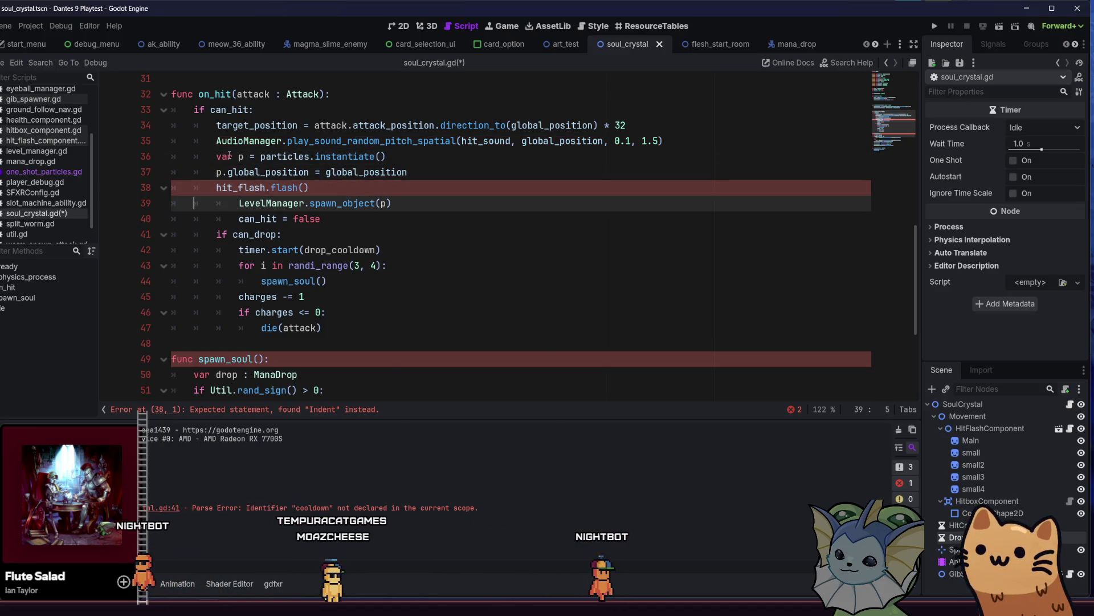
{"action": "key", "text": "Down"}
{"action": "key", "text": "shift+Tab"}
{"action": "key", "text": "Up"}
{"action": "left_click", "coordinate": [321, 225]}
{"action": "key", "text": "ctrl+s"}
Add 'can_drop = false' on a new line after die(attack).
{"action": "left_click", "coordinate": [367, 324]}
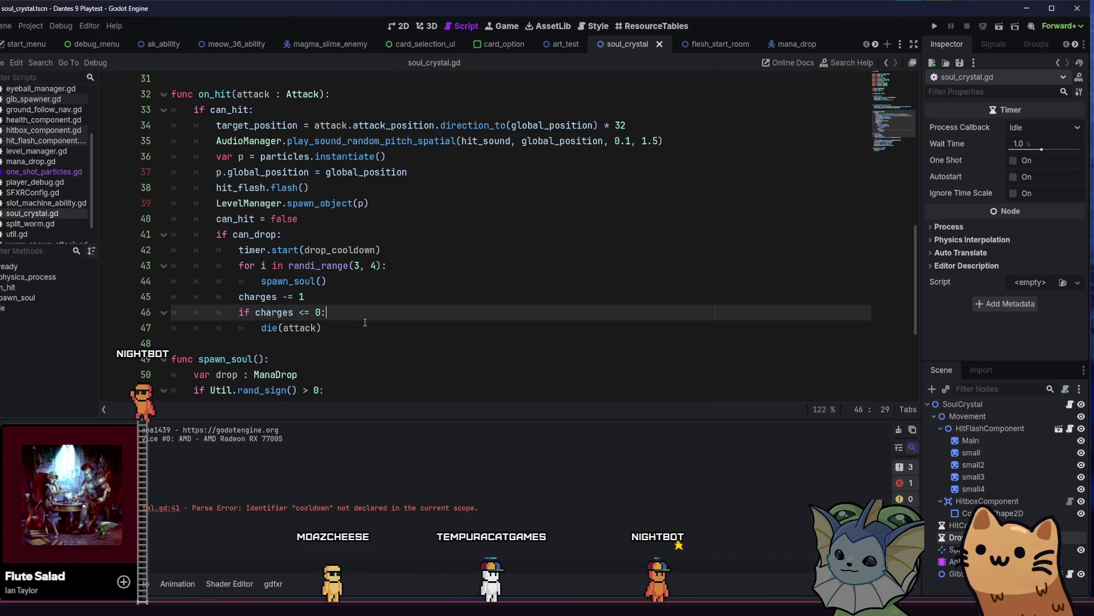
{"action": "key", "text": "Return"}
{"action": "left_click", "coordinate": [302, 346]}
{"action": "key", "text": "BackSpace"}
{"action": "key", "text": "BackSpace"}
{"action": "key", "text": "BackSpace"}
{"action": "type", "text": "drop = false"}
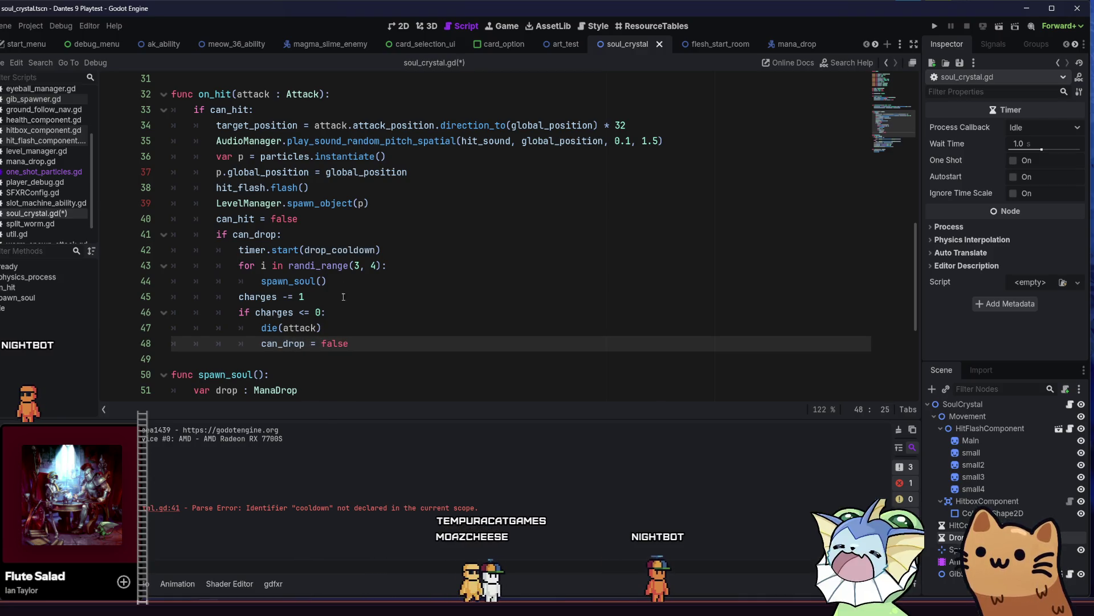
Copy timer.start(drop_cooldown) under 'if can_hit:' and change it to timer.start(hit_cooldown).
{"action": "left_click", "coordinate": [367, 281]}
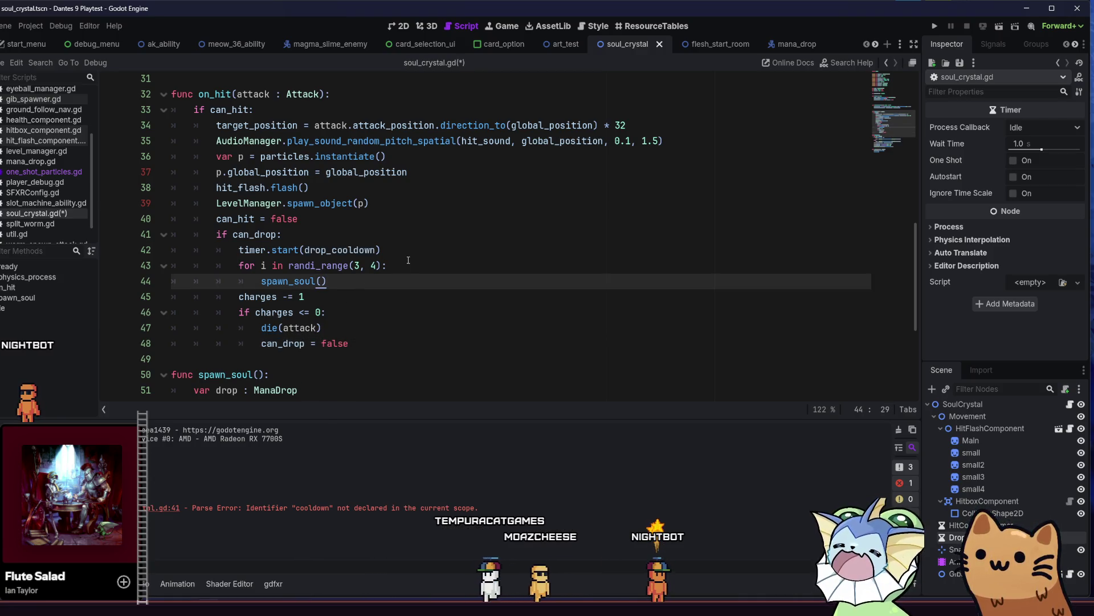
{"action": "left_click_drag", "start_coordinate": [380, 251], "coordinate": [239, 251]}
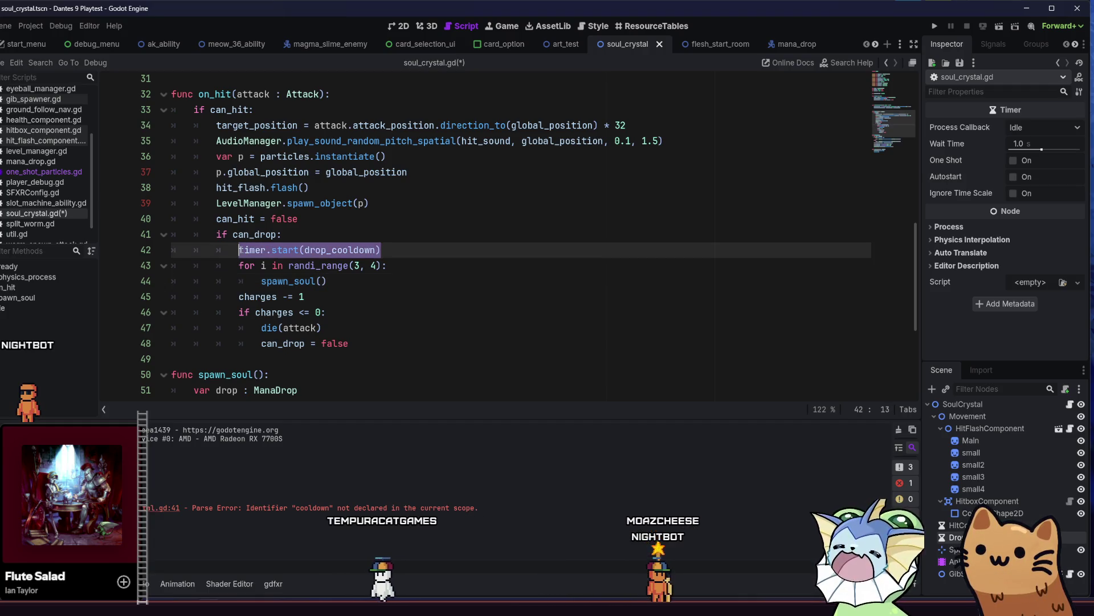
{"action": "key", "text": "ctrl+c"}
{"action": "left_click", "coordinate": [361, 218]}
{"action": "left_click", "coordinate": [312, 111]}
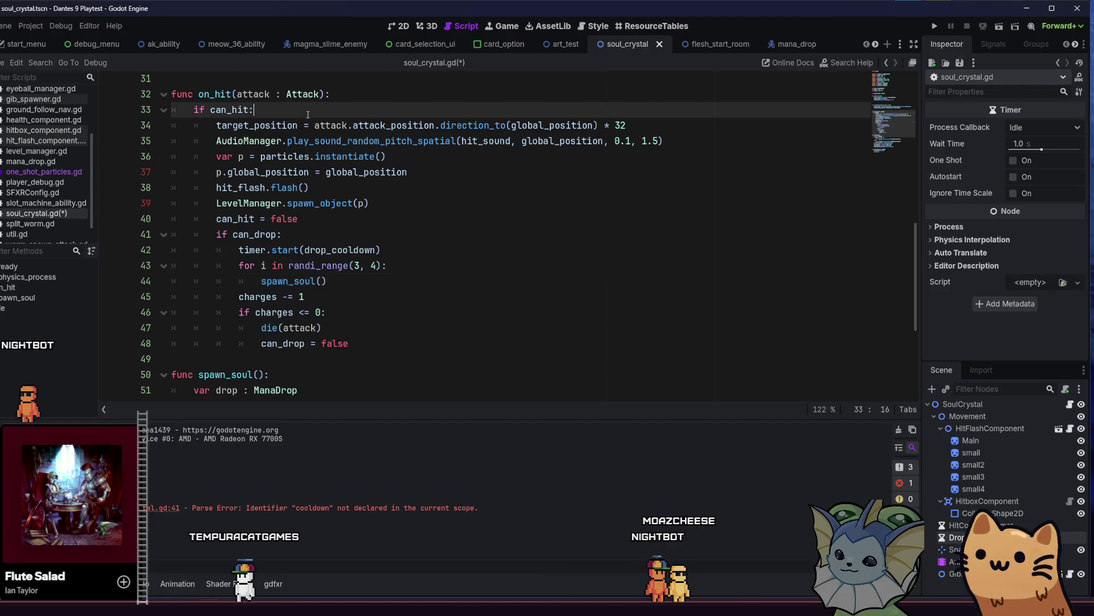
{"action": "key", "text": "Return"}
{"action": "key", "text": "ctrl+v"}
{"action": "left_click_drag", "start_coordinate": [309, 125], "coordinate": [280, 125]}
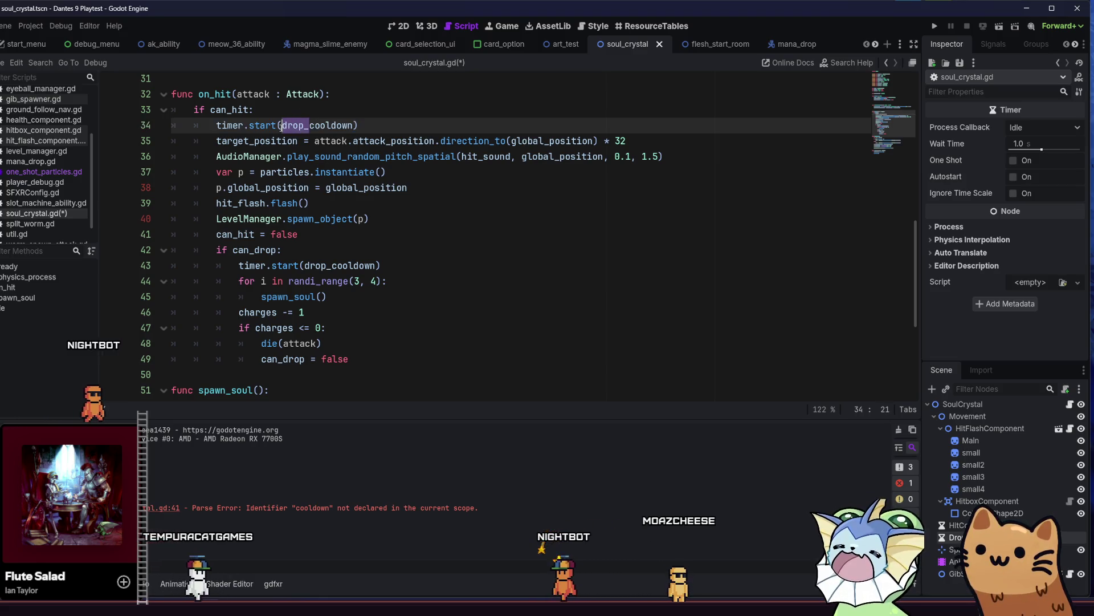
{"action": "key", "text": "BackSpace"}
{"action": "type", "text": "hit"}
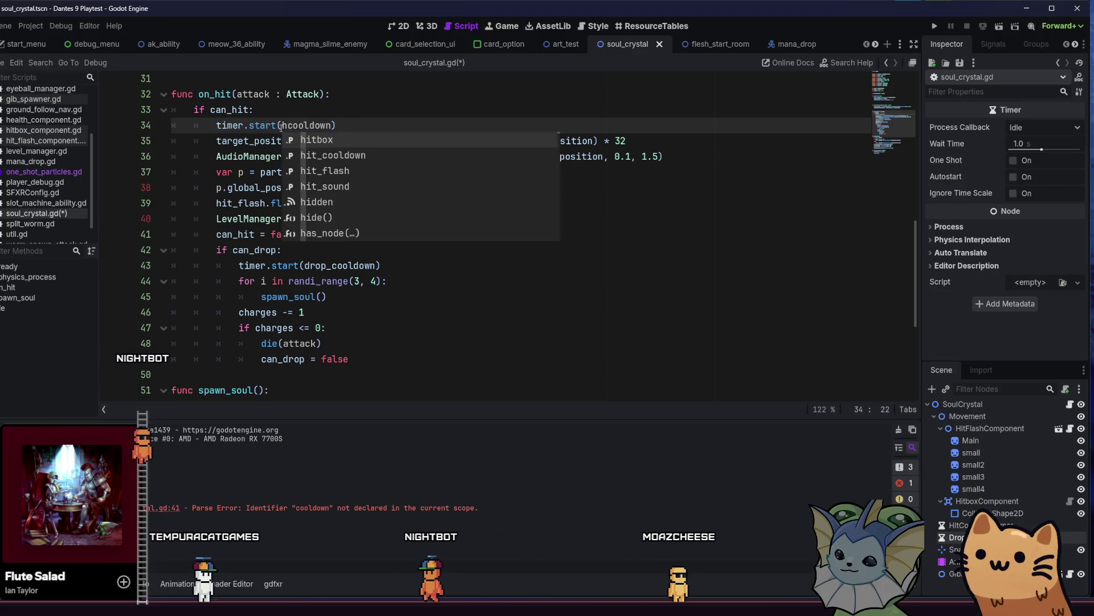
{"action": "type", "text": "_"}
{"action": "left_click", "coordinate": [216, 234]}
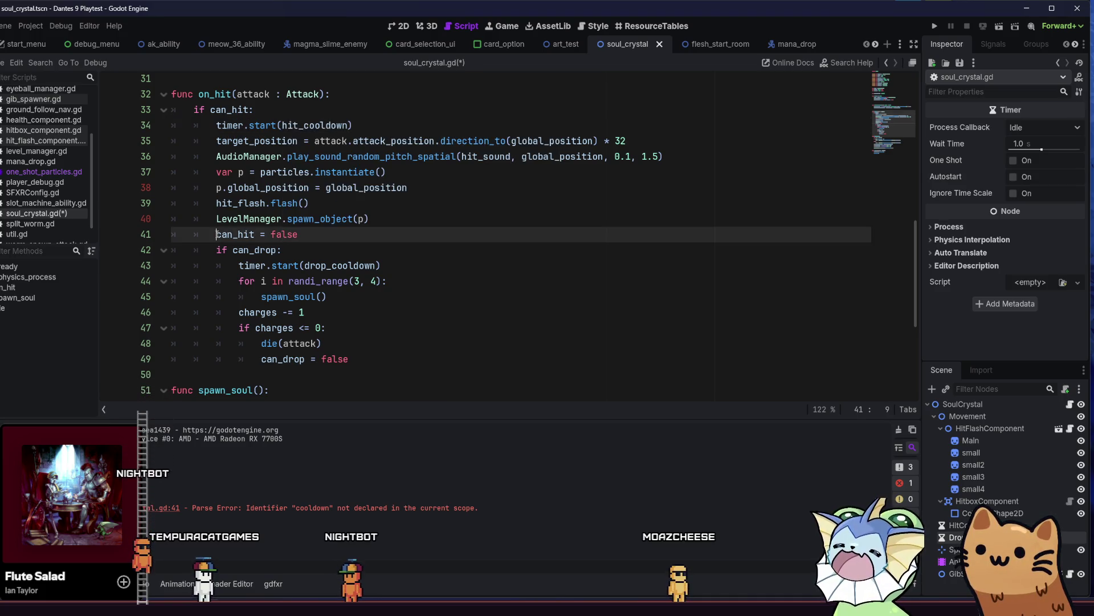
Make the drop block start drop_timer, then save soul_crystal.gd.
{"action": "left_click", "coordinate": [237, 265]}
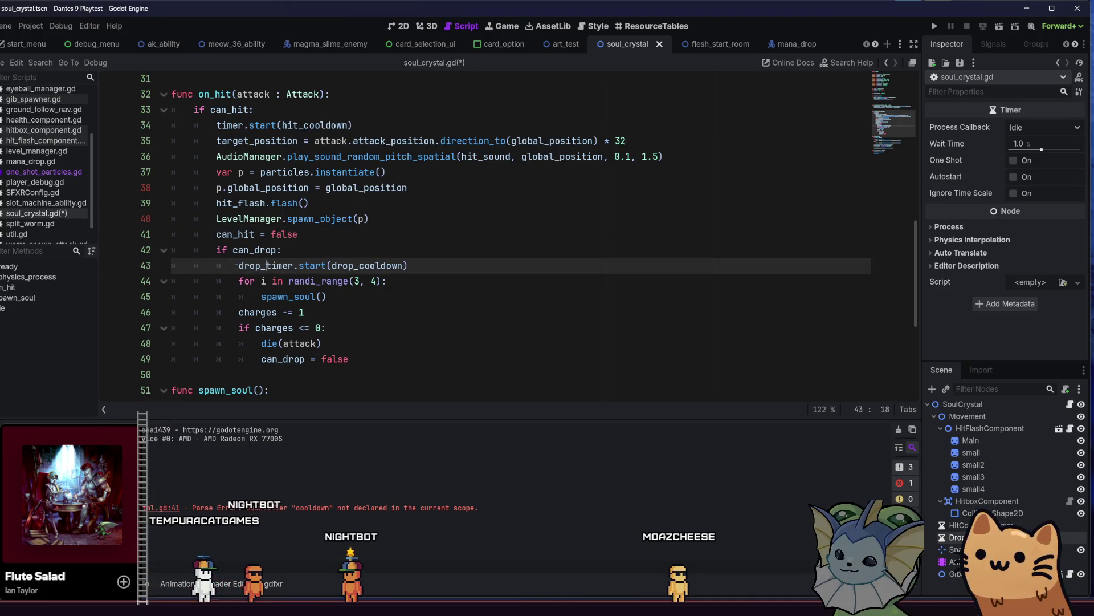
{"action": "left_click", "coordinate": [394, 224]}
{"action": "key", "text": "ctrl+s"}
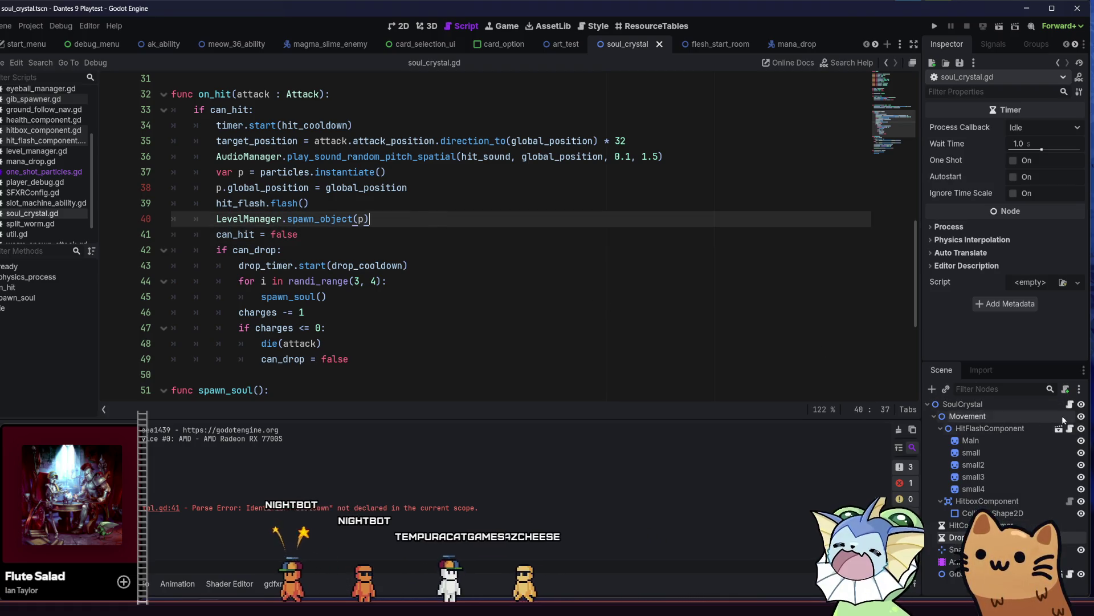
Assign DropCooldownTimer to SoulCrystal's Drop Timer property and run the project.
{"action": "left_click", "coordinate": [963, 403]}
{"action": "left_click", "coordinate": [1033, 176]}
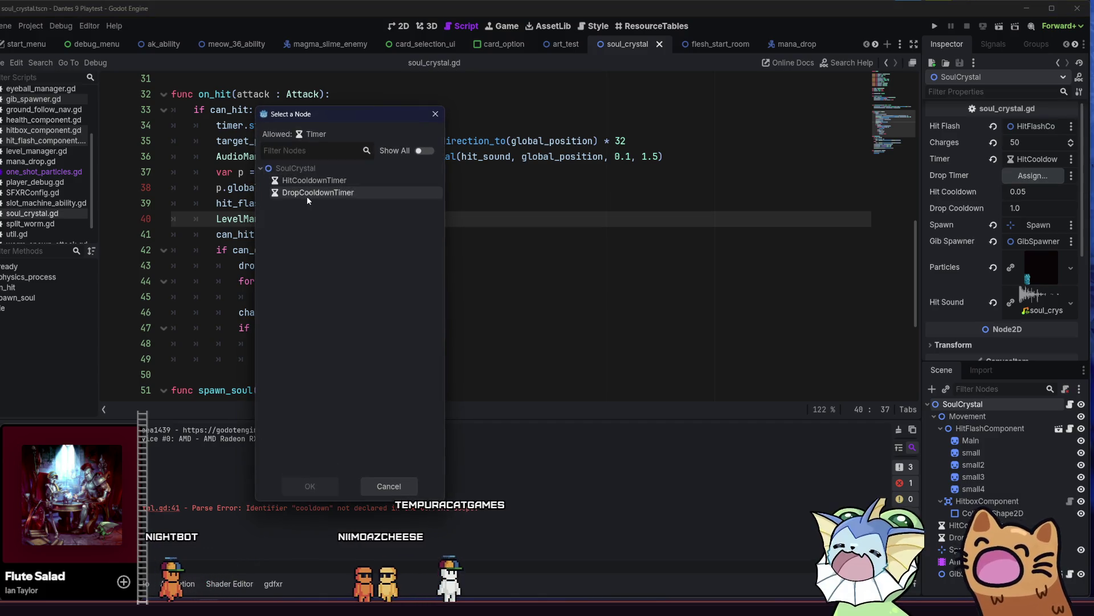
{"action": "double_click", "coordinate": [410, 192]}
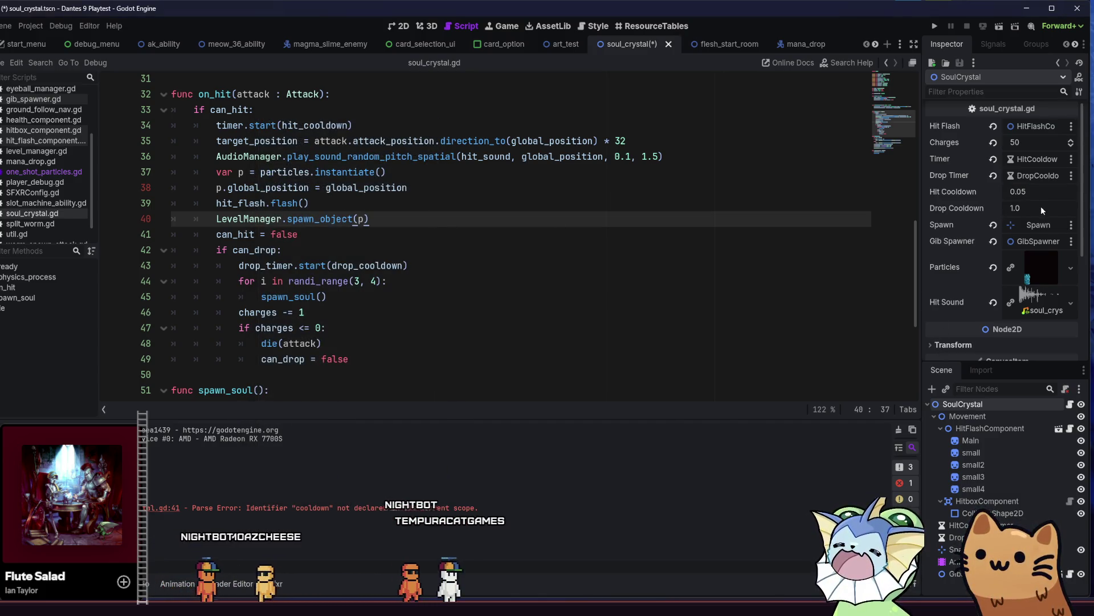
{"action": "left_click", "coordinate": [935, 29]}
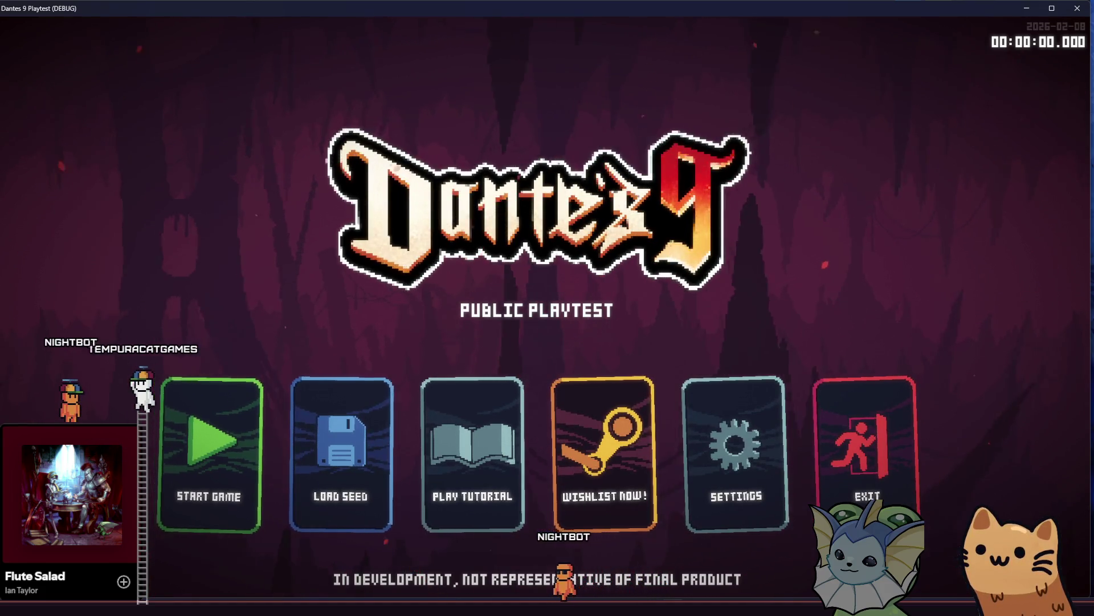
Start a new game, walk right to the crystal enemy and attack it several times.
{"action": "left_click", "coordinate": [198, 448]}
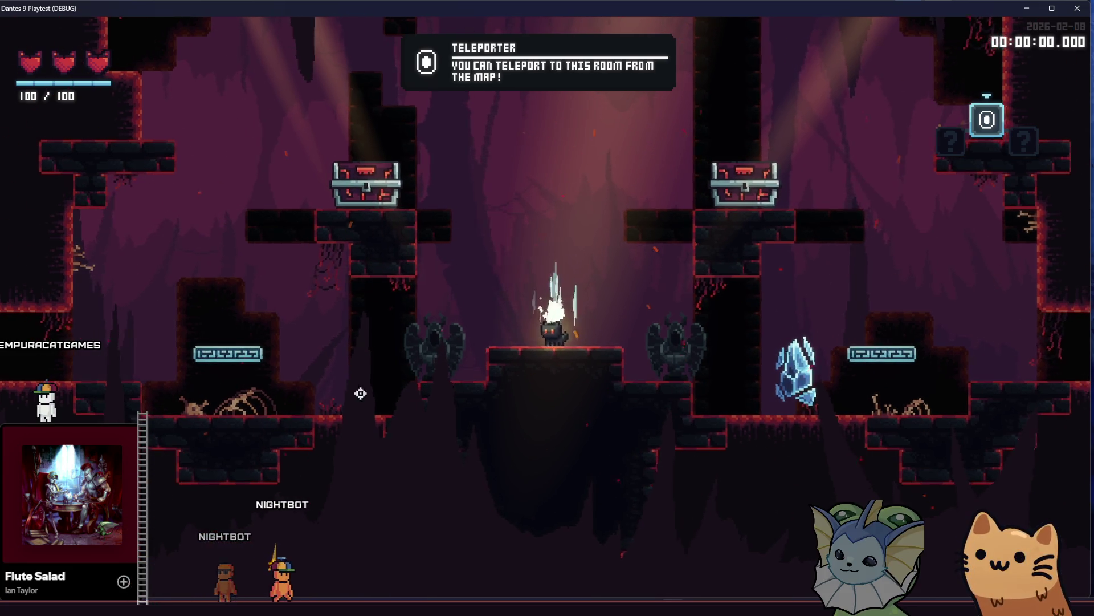
{"action": "key", "text": "d"}
{"action": "left_click", "coordinate": [640, 300]}
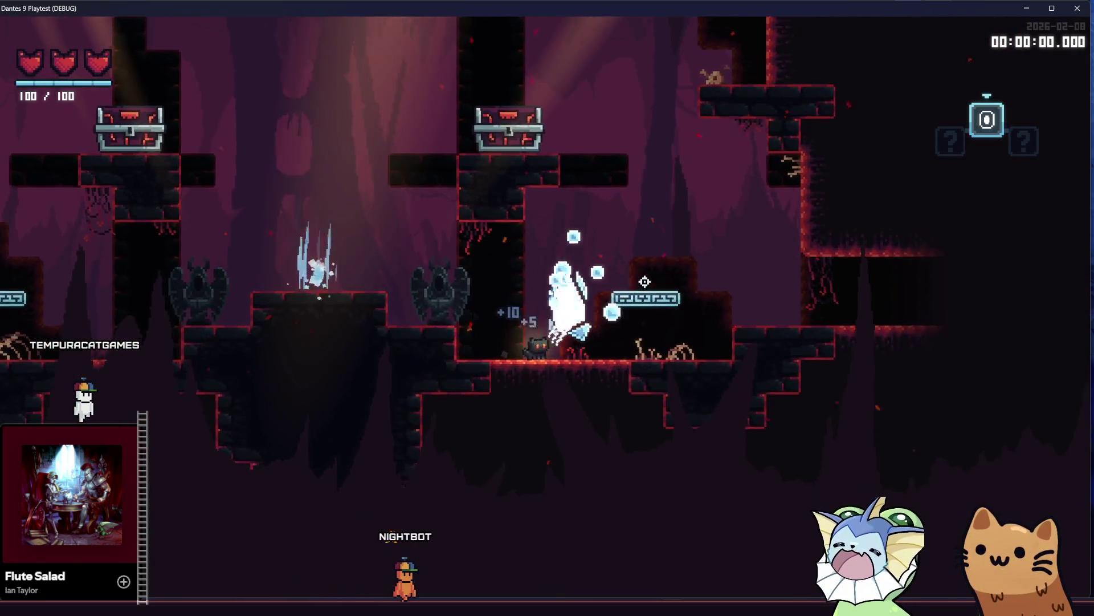
{"action": "left_click", "coordinate": [645, 281]}
{"action": "left_click", "coordinate": [647, 285]}
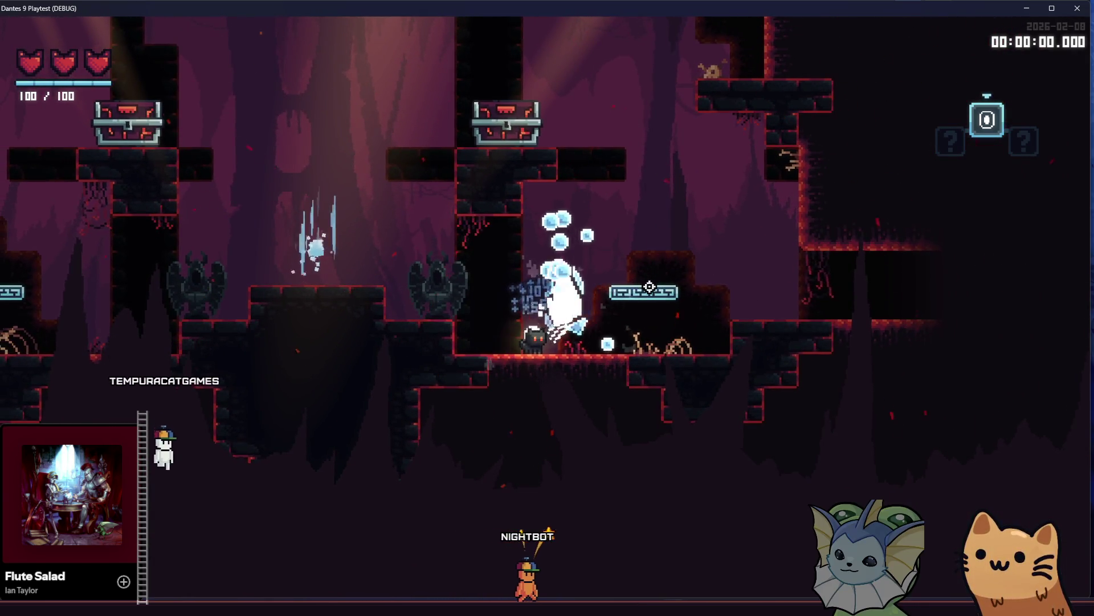
{"action": "left_click", "coordinate": [650, 285]}
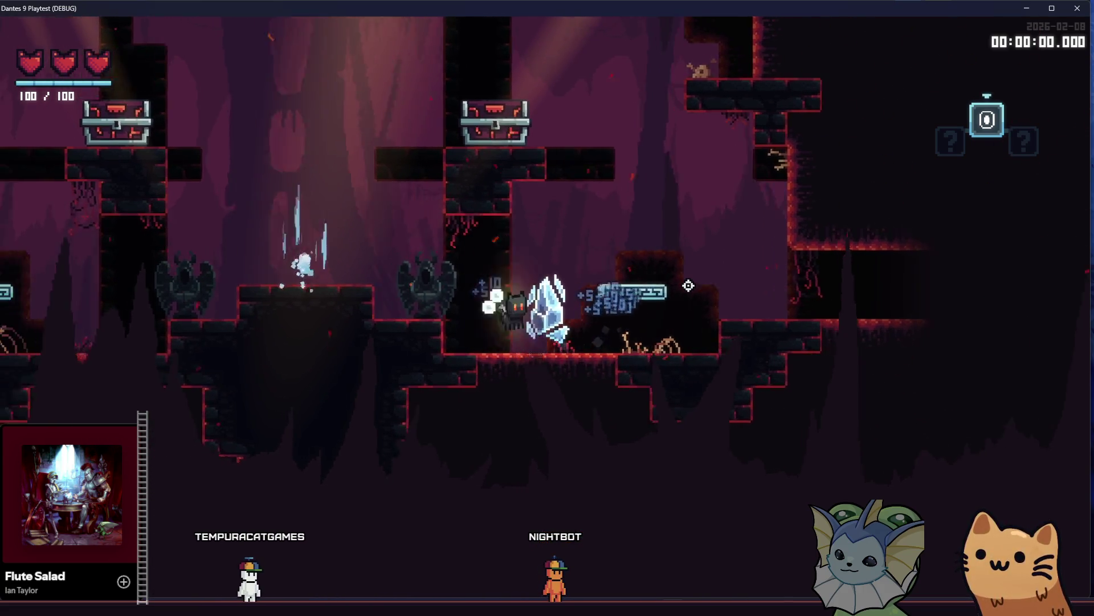
Bring up the debug menu's Cards > Add Cards list.
{"action": "key", "text": "grave"}
{"action": "left_click", "coordinate": [102, 148]}
{"action": "left_click", "coordinate": [374, 107]}
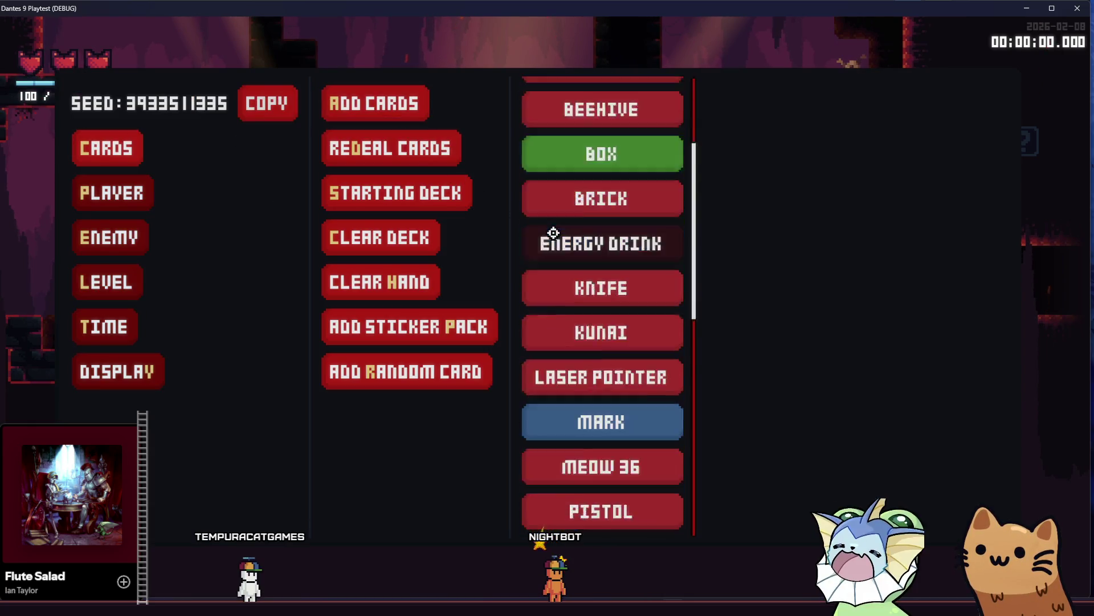
Add the Sawed Off card and shoot the crystal enemy repeatedly.
{"action": "scroll", "coordinate": [598, 288], "scroll_direction": "down", "scroll_amount": 2}
{"action": "scroll", "coordinate": [618, 195], "scroll_direction": "up", "scroll_amount": 1}
{"action": "scroll", "coordinate": [618, 195], "scroll_direction": "down", "scroll_amount": 5}
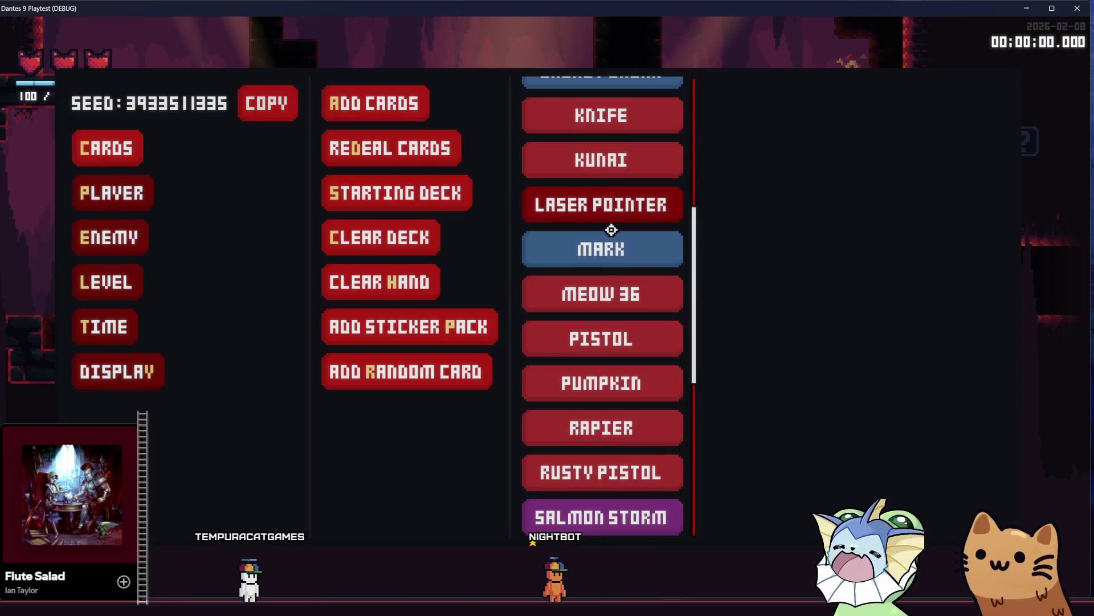
{"action": "left_click", "coordinate": [601, 447]}
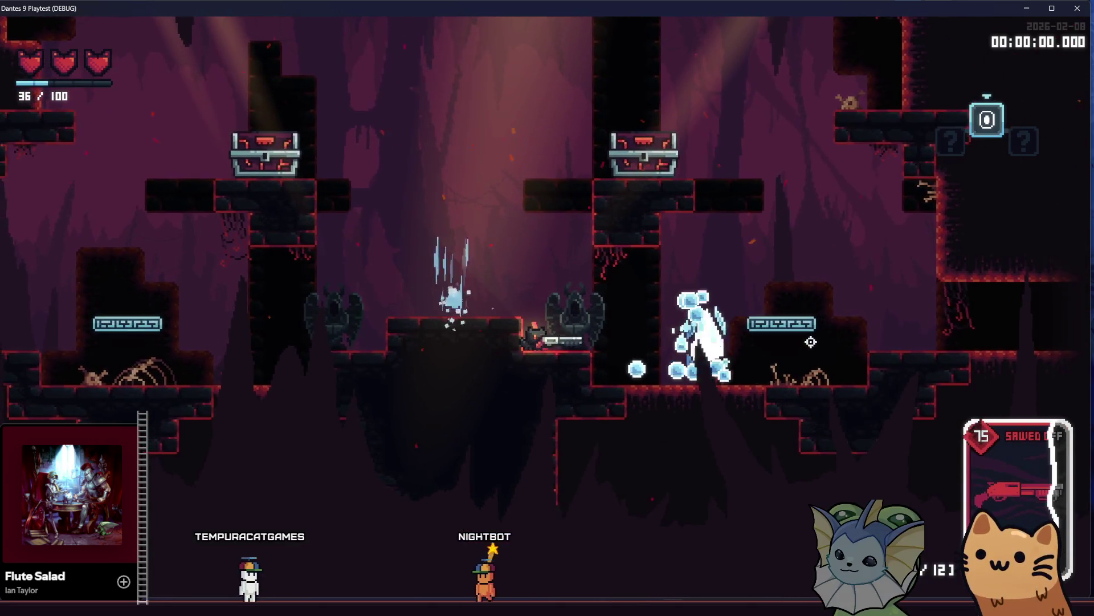
{"action": "left_click", "coordinate": [769, 340]}
{"action": "key", "text": "d"}
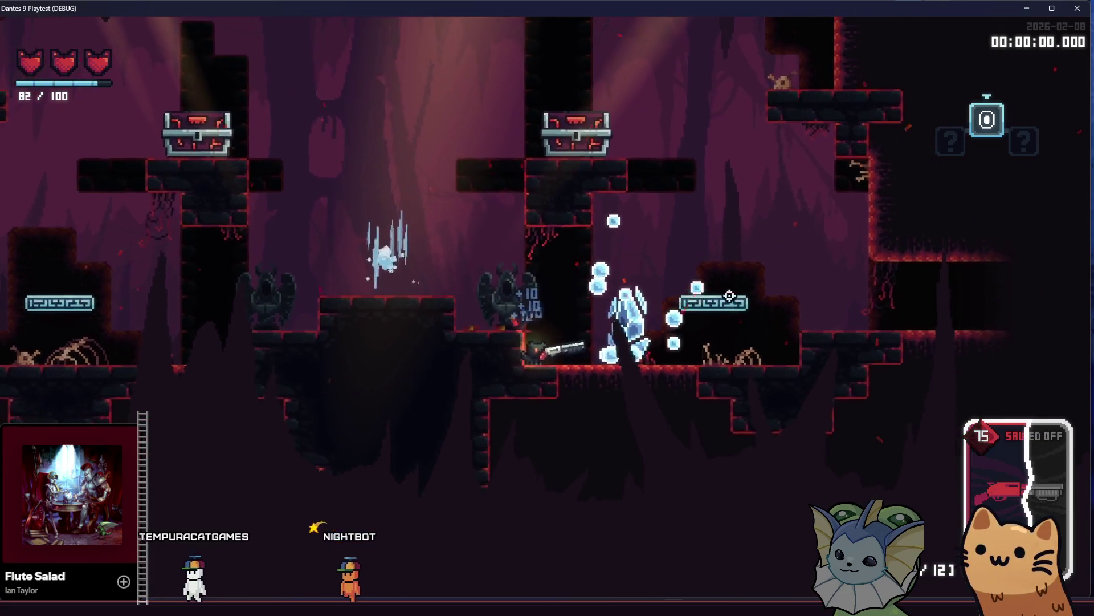
{"action": "left_click", "coordinate": [361, 278]}
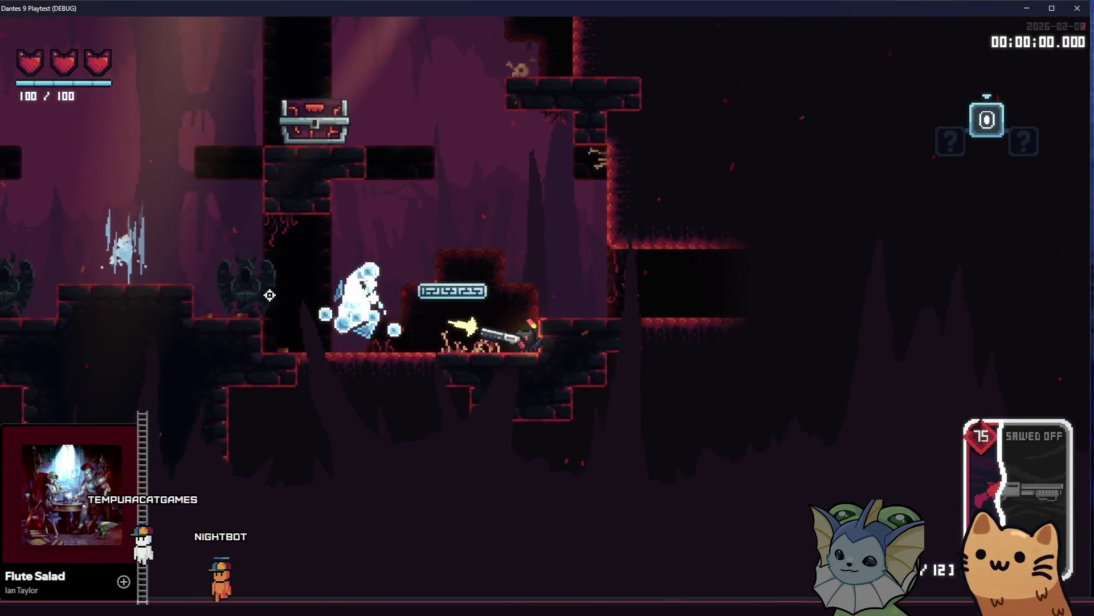
{"action": "left_click", "coordinate": [269, 294]}
{"action": "left_click", "coordinate": [270, 295]}
{"action": "left_click", "coordinate": [270, 295]}
{"action": "key", "text": "a"}
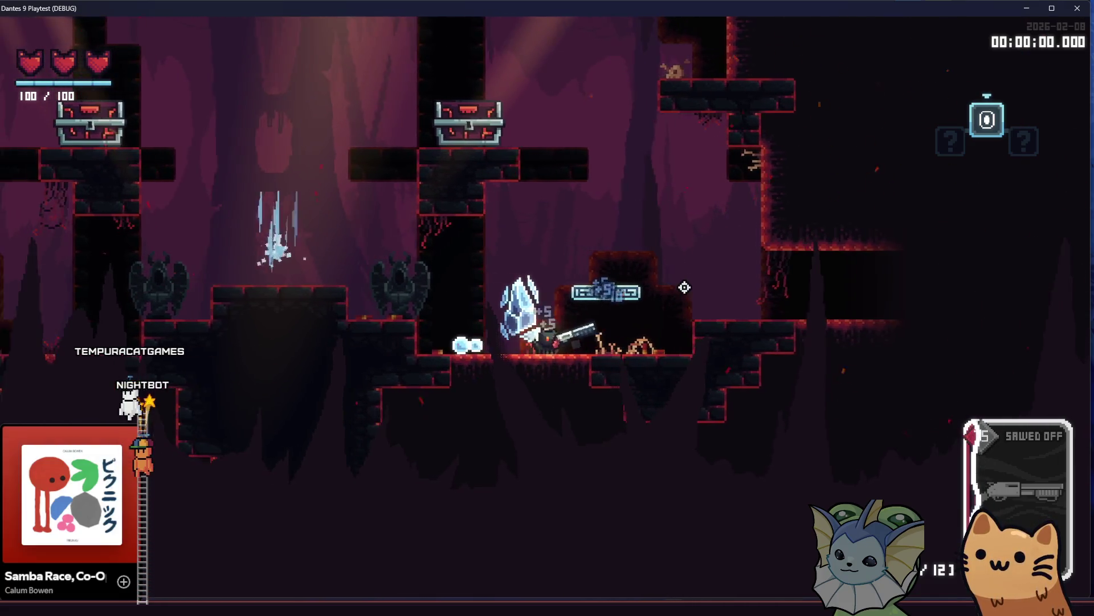
{"action": "left_click", "coordinate": [685, 287]}
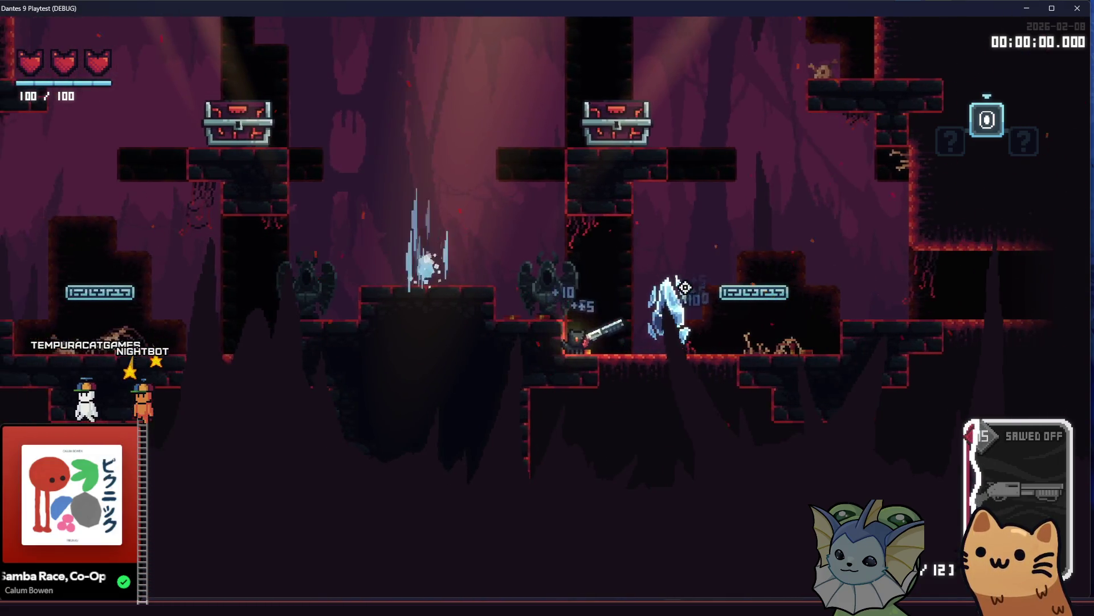
Add the Rapier card, strike the crystal with it, then stop the game with F8.
{"action": "key", "text": "F1"}
{"action": "left_click", "coordinate": [105, 148]}
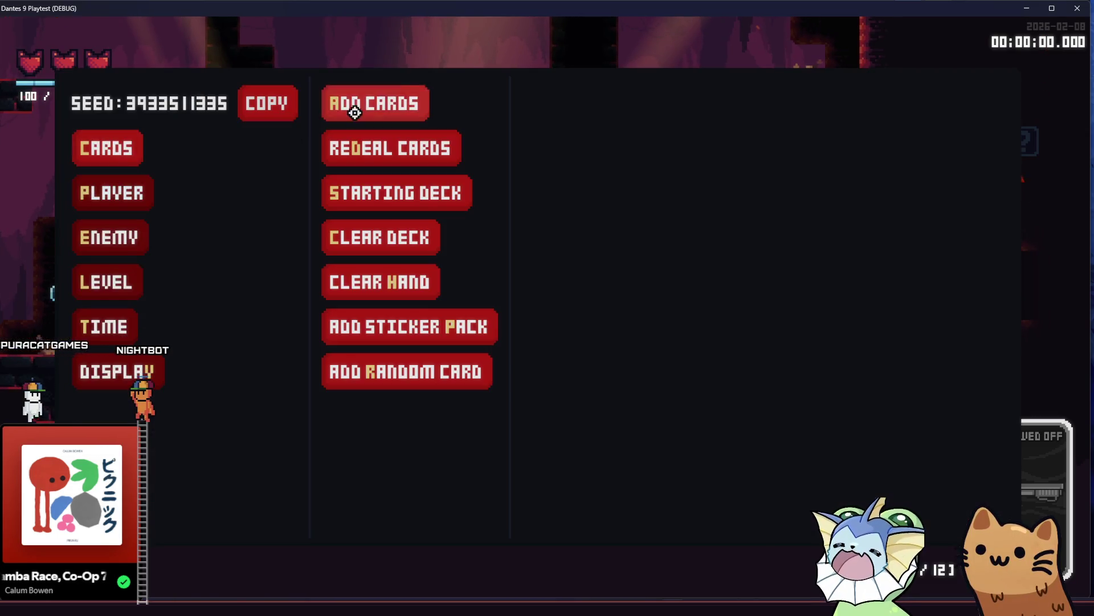
{"action": "left_click", "coordinate": [354, 104]}
{"action": "scroll", "coordinate": [580, 255], "scroll_direction": "down", "scroll_amount": 1}
{"action": "left_click", "coordinate": [580, 254]}
{"action": "left_click", "coordinate": [722, 293]}
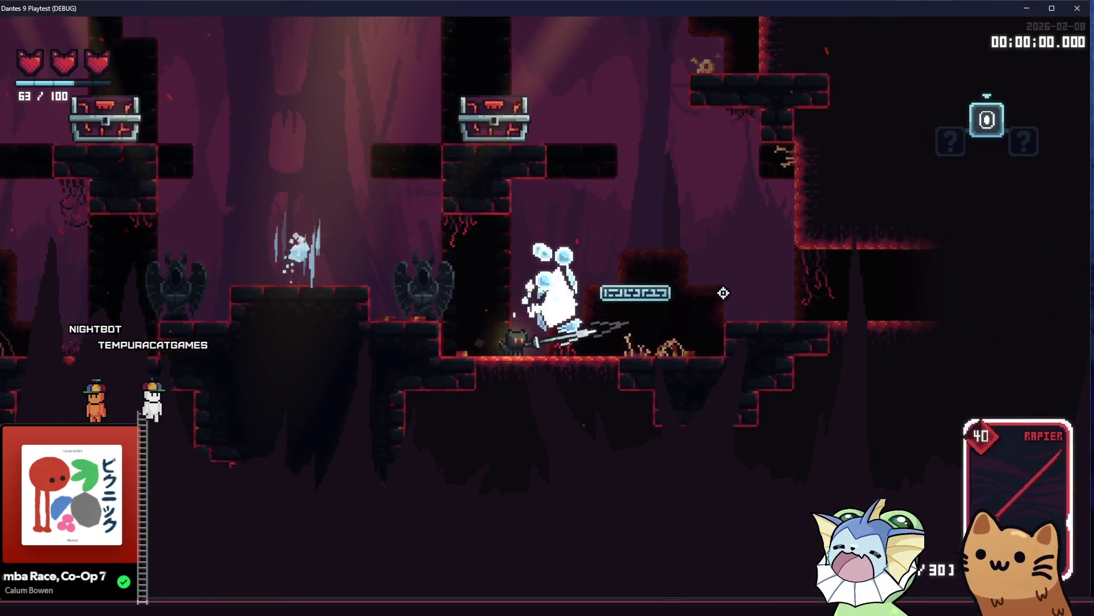
{"action": "left_click", "coordinate": [632, 251]}
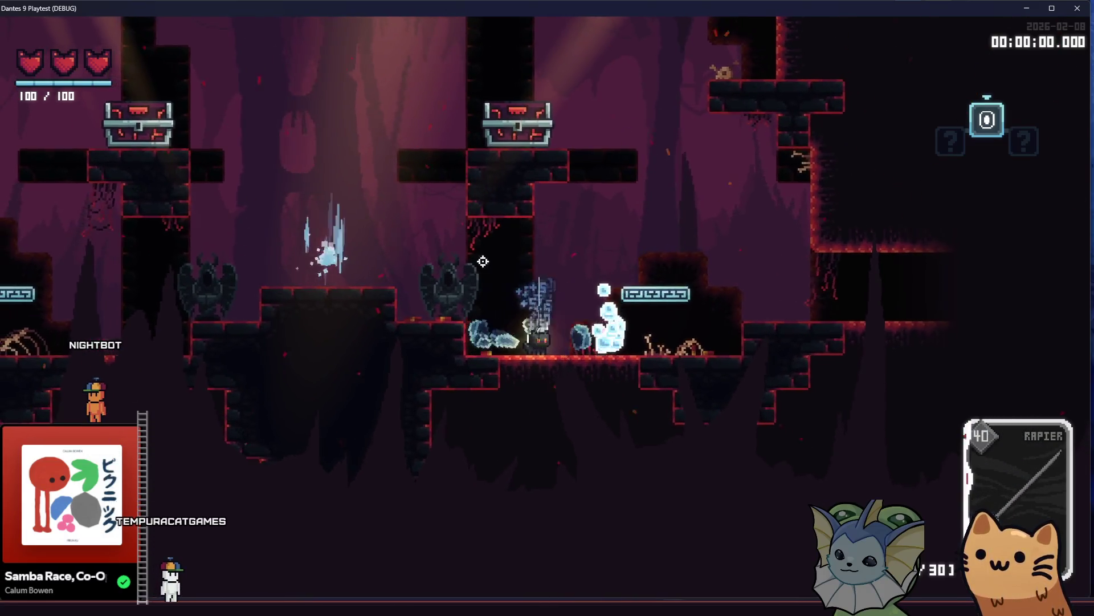
{"action": "key", "text": "F8"}
{"action": "left_click", "coordinate": [307, 312]}
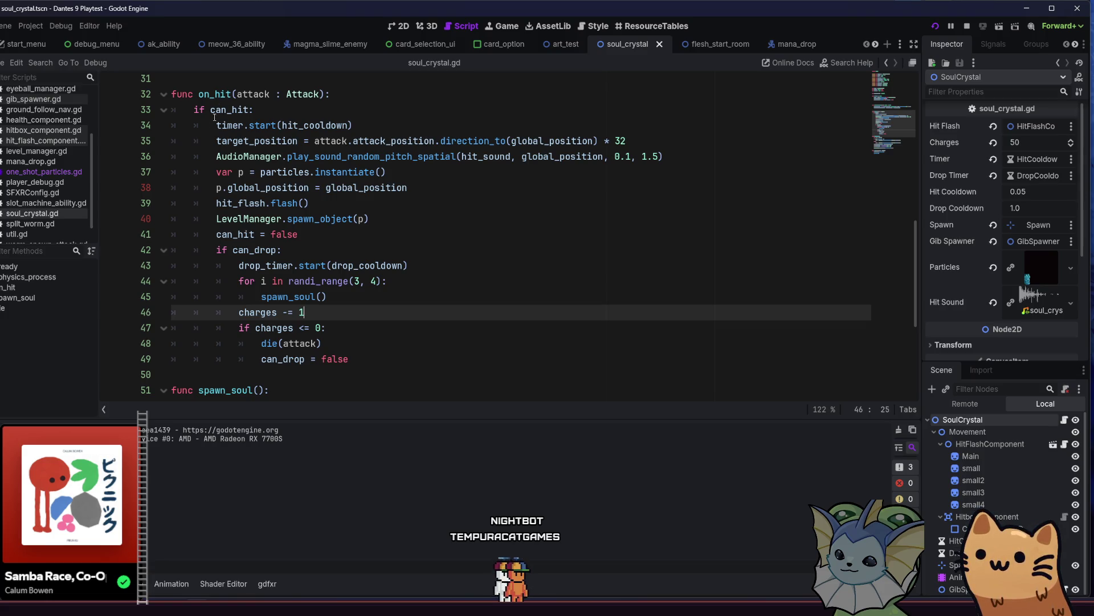
{"action": "left_click", "coordinate": [231, 109]}
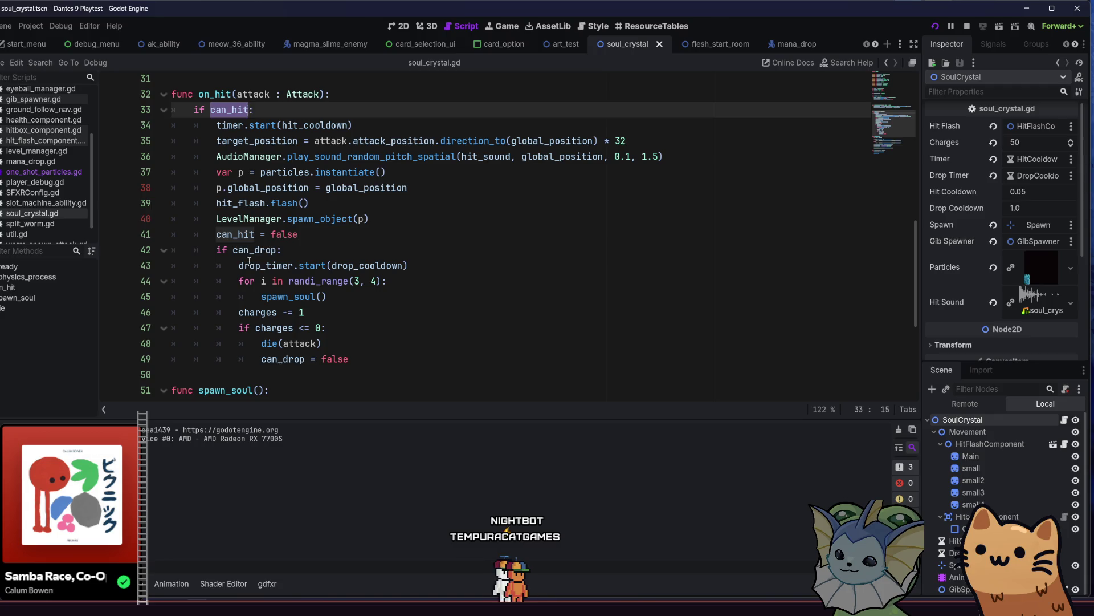
{"action": "left_click", "coordinate": [288, 251]}
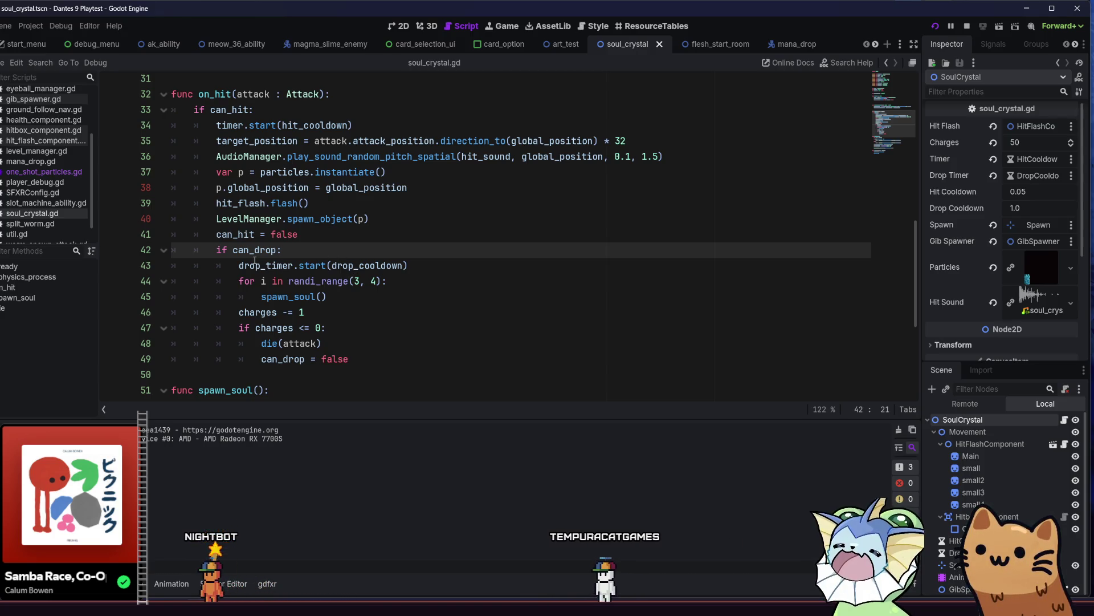
{"action": "double_click", "coordinate": [251, 251]}
{"action": "left_click", "coordinate": [332, 253]}
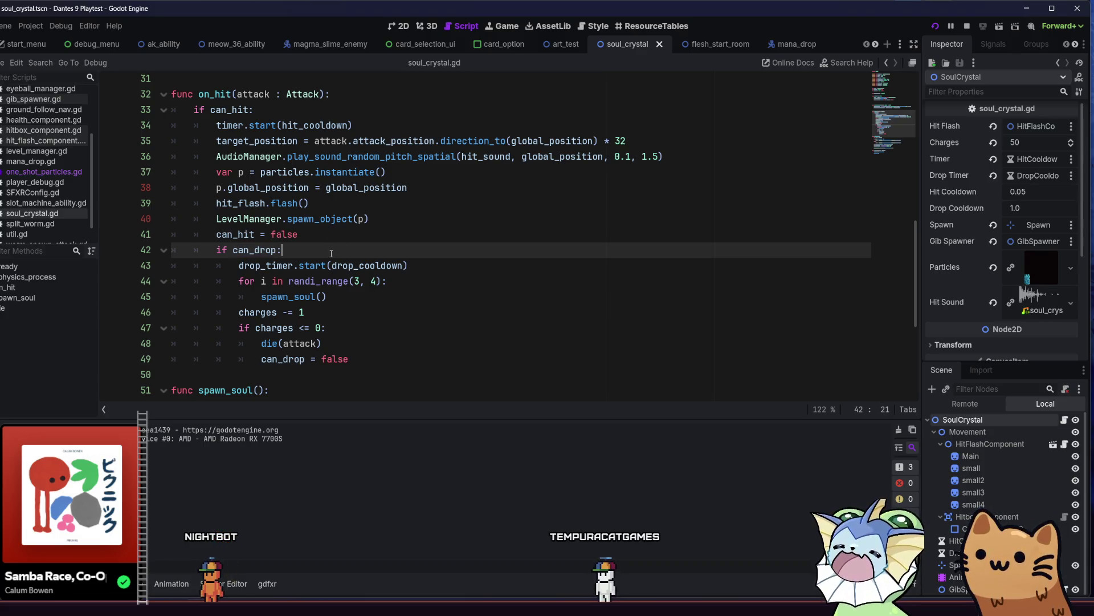
{"action": "double_click", "coordinate": [276, 253]}
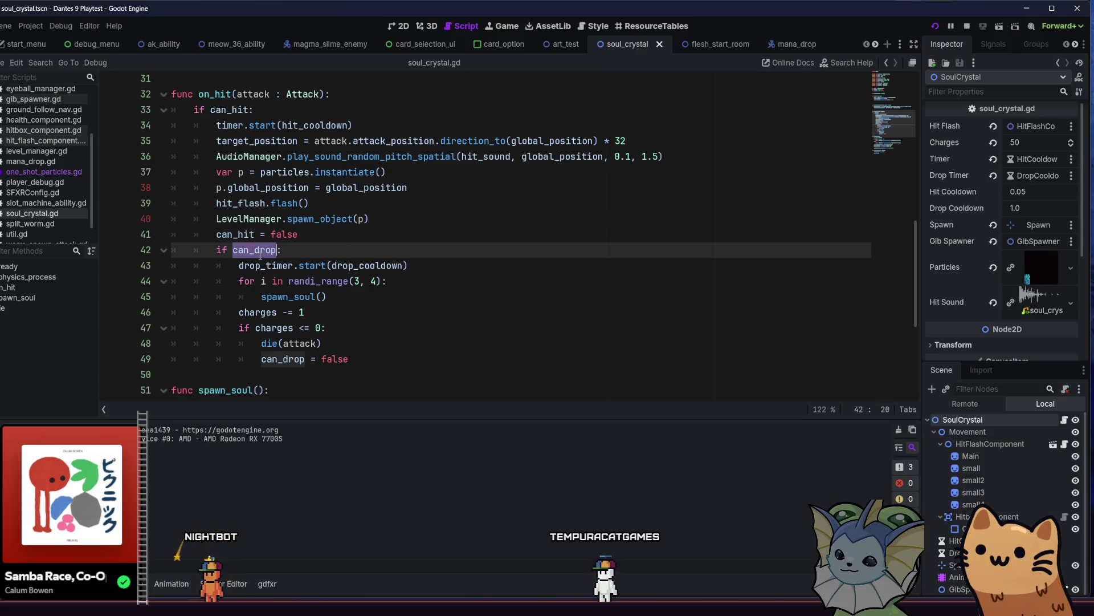
{"action": "left_click", "coordinate": [328, 252]}
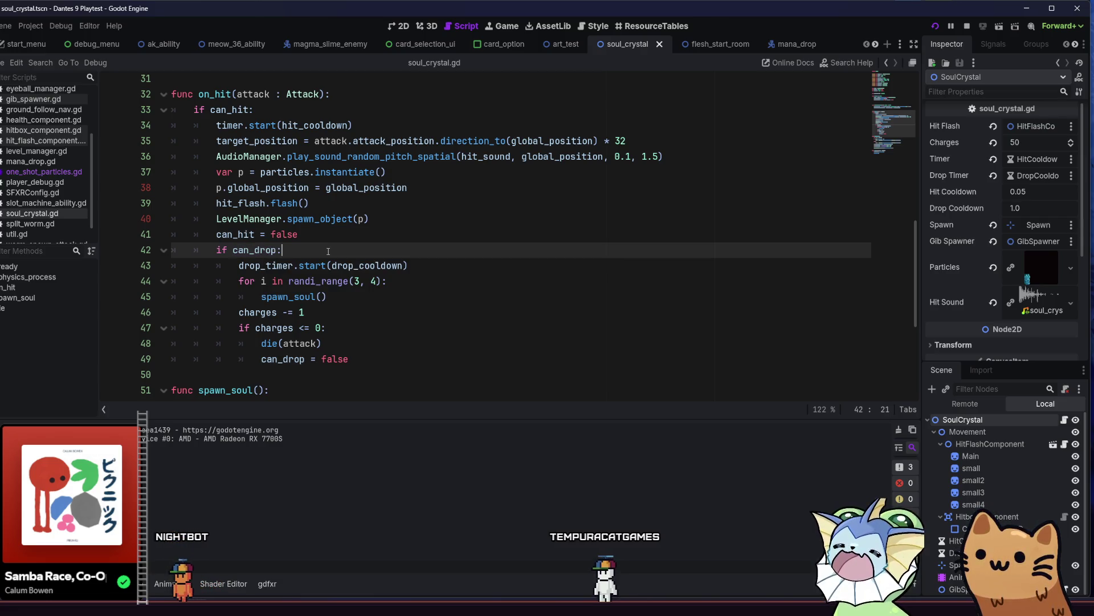
{"action": "scroll", "coordinate": [328, 251], "scroll_direction": "down", "scroll_amount": 5}
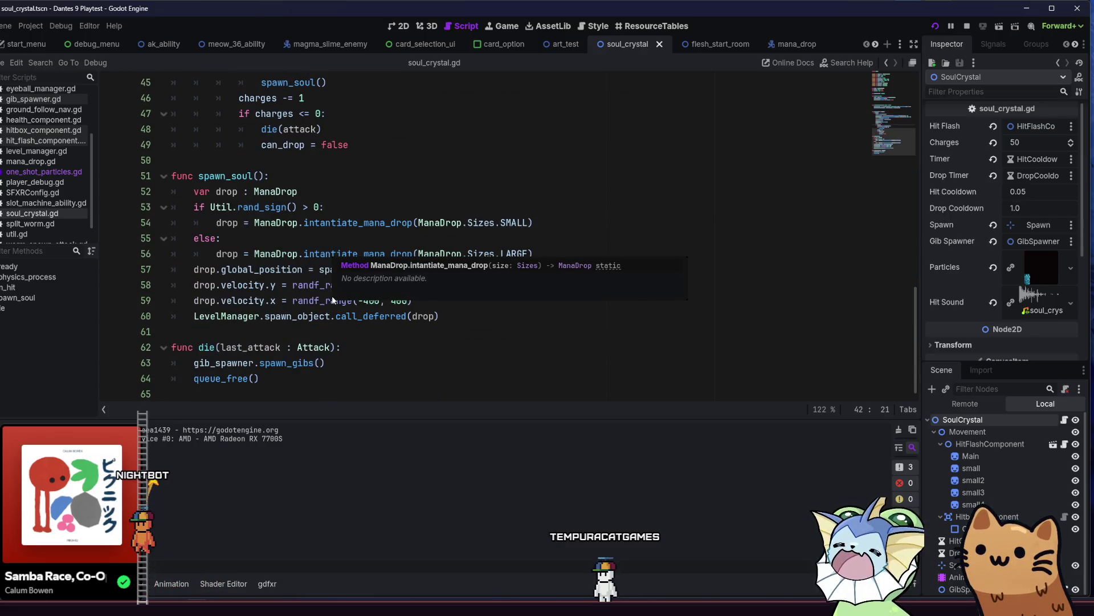
{"action": "scroll", "coordinate": [332, 300], "scroll_direction": "up", "scroll_amount": 9}
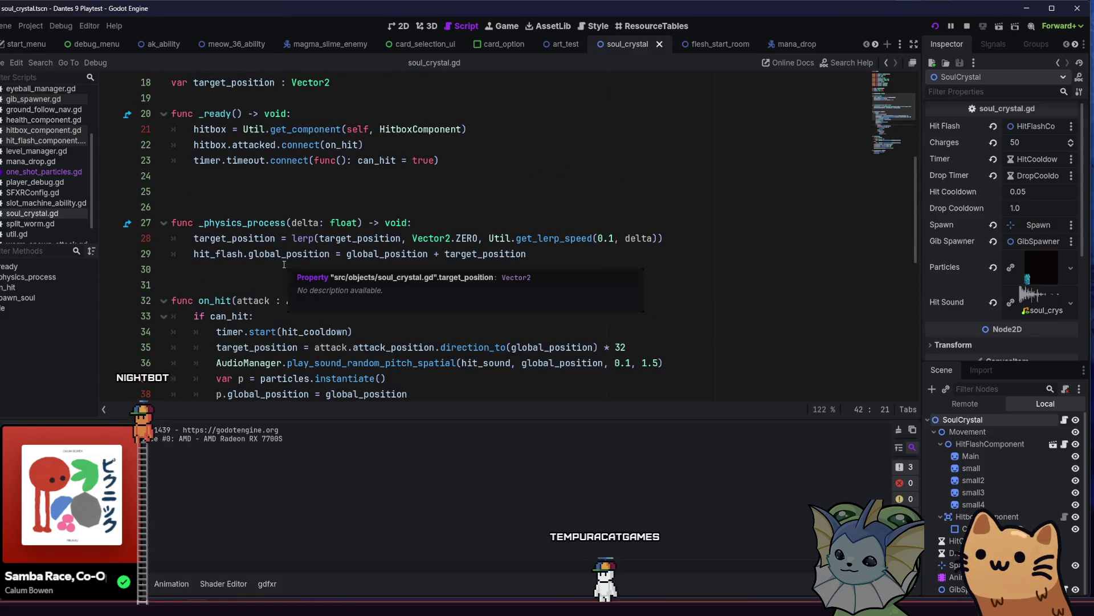
{"action": "scroll", "coordinate": [291, 257], "scroll_direction": "down", "scroll_amount": 8}
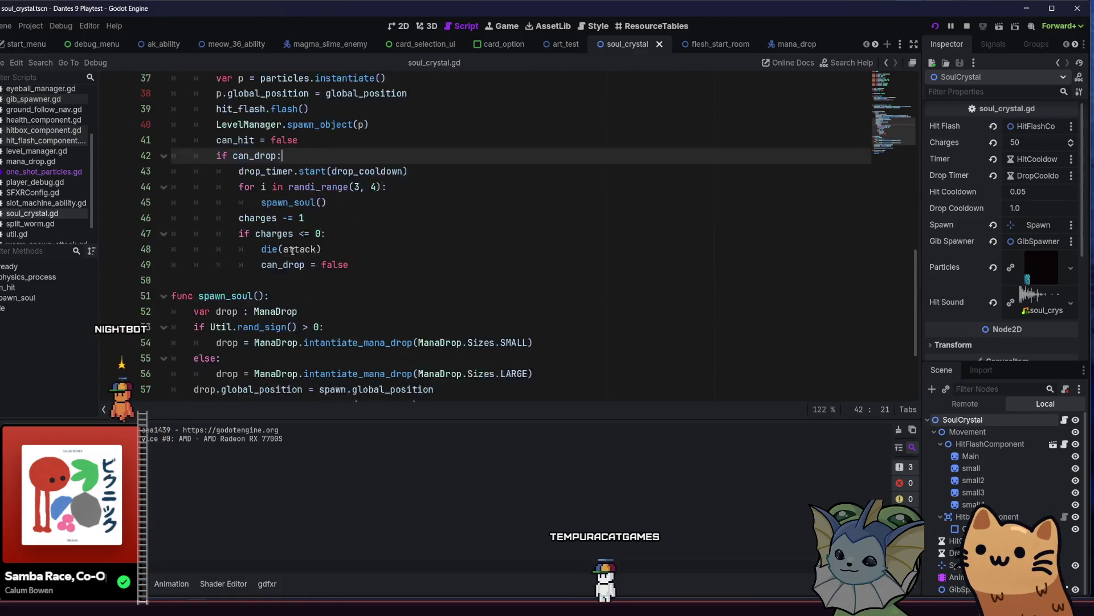
{"action": "scroll", "coordinate": [294, 253], "scroll_direction": "down", "scroll_amount": 1}
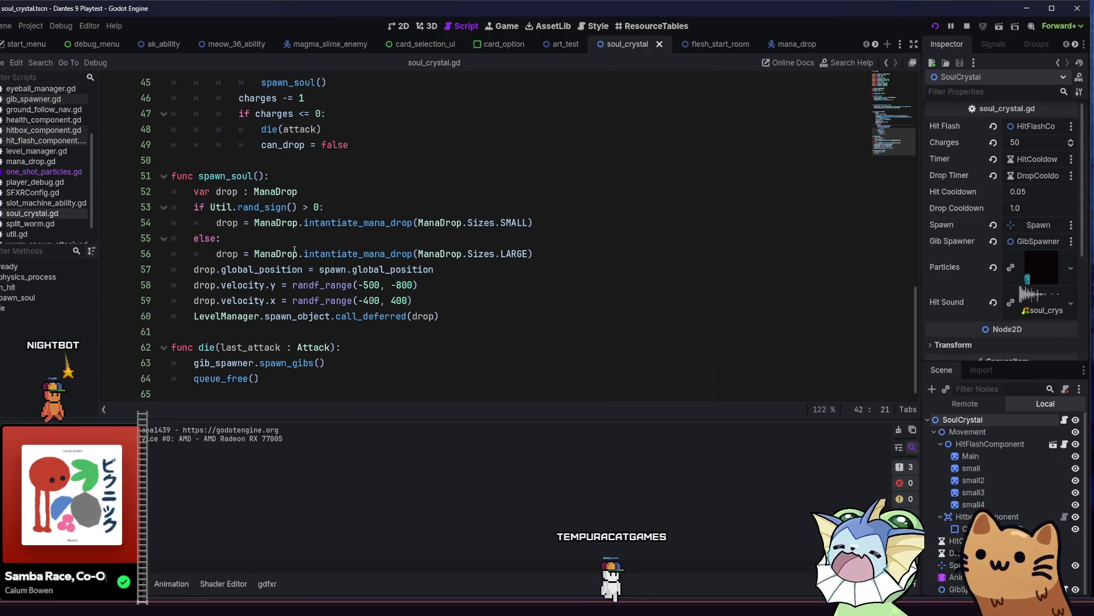
{"action": "scroll", "coordinate": [295, 250], "scroll_direction": "up", "scroll_amount": 10}
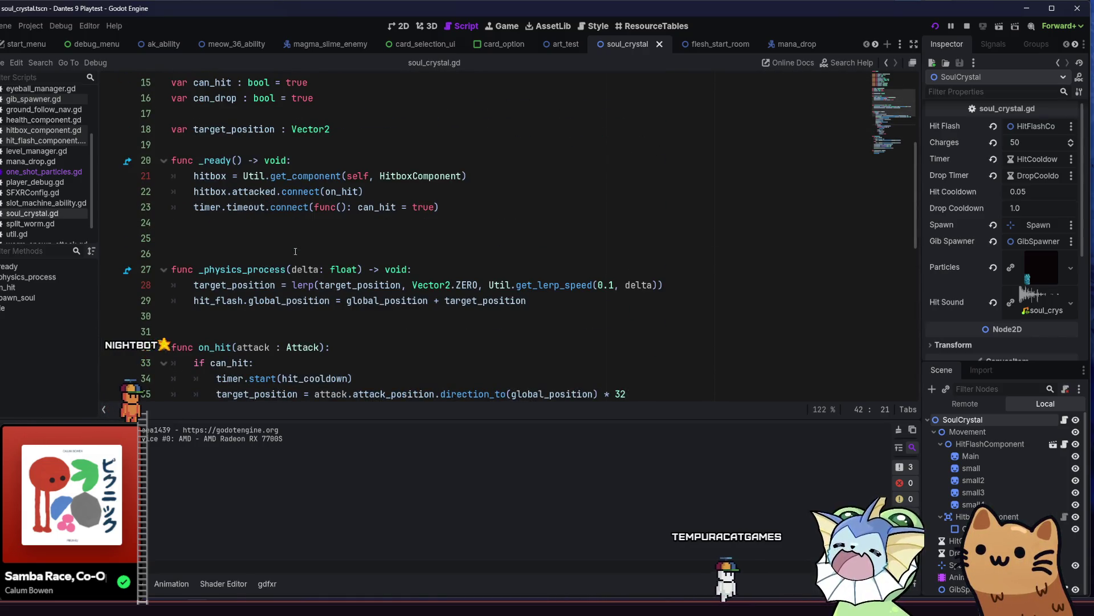
{"action": "scroll", "coordinate": [295, 251], "scroll_direction": "up", "scroll_amount": 3}
{"action": "scroll", "coordinate": [295, 250], "scroll_direction": "down", "scroll_amount": 5}
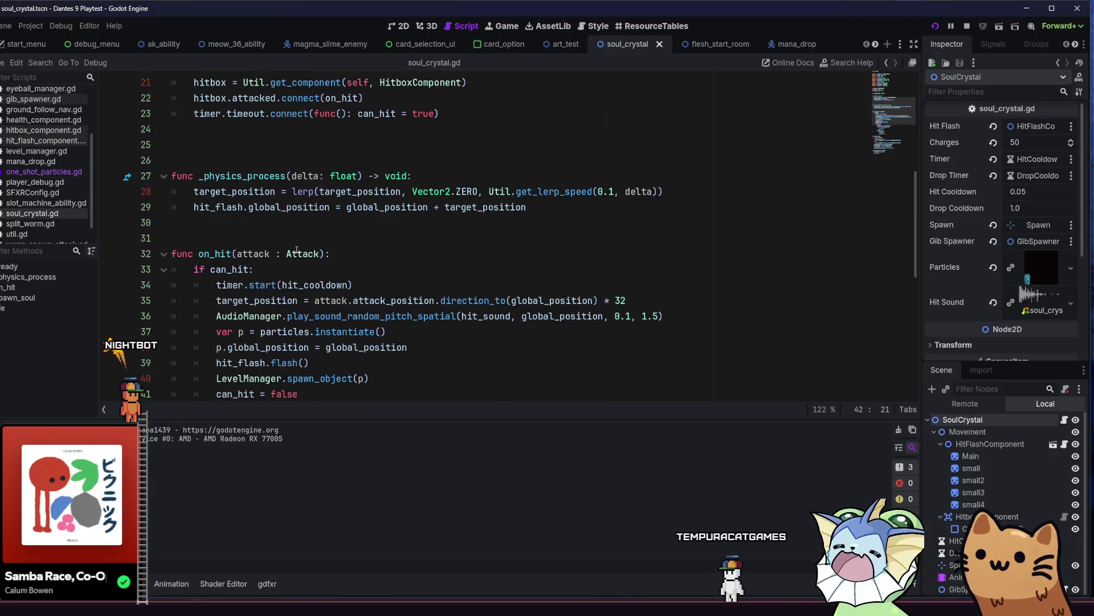
{"action": "left_click_drag", "start_coordinate": [426, 124], "coordinate": [261, 114]}
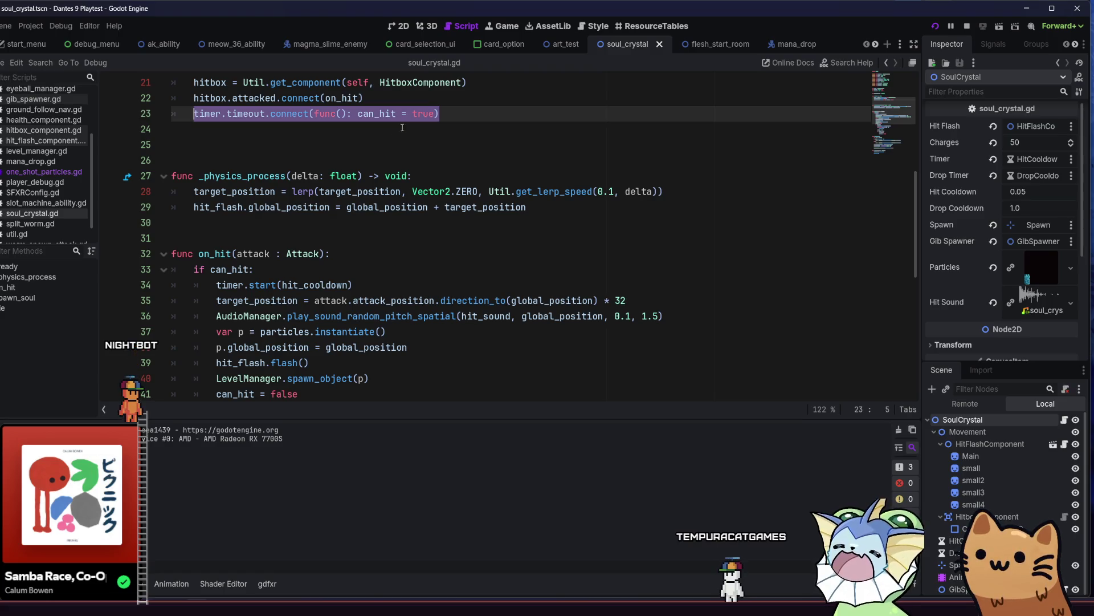
Duplicate the timeout line as drop_timer.timeout setting can_drop to true, and save.
{"action": "key", "text": "ctrl+shift+d"}
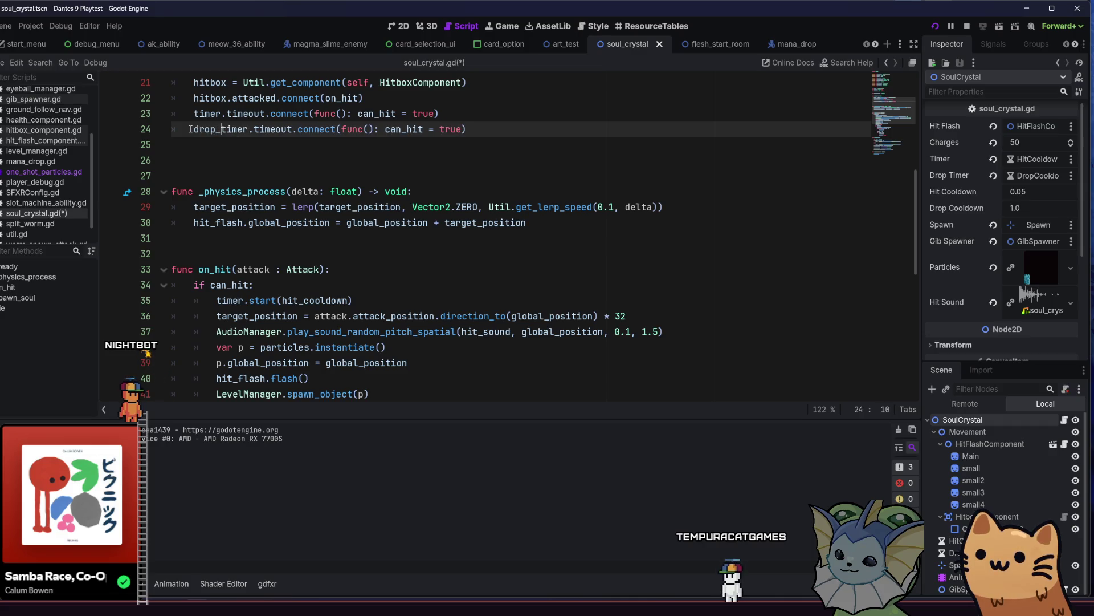
{"action": "left_click", "coordinate": [358, 130]}
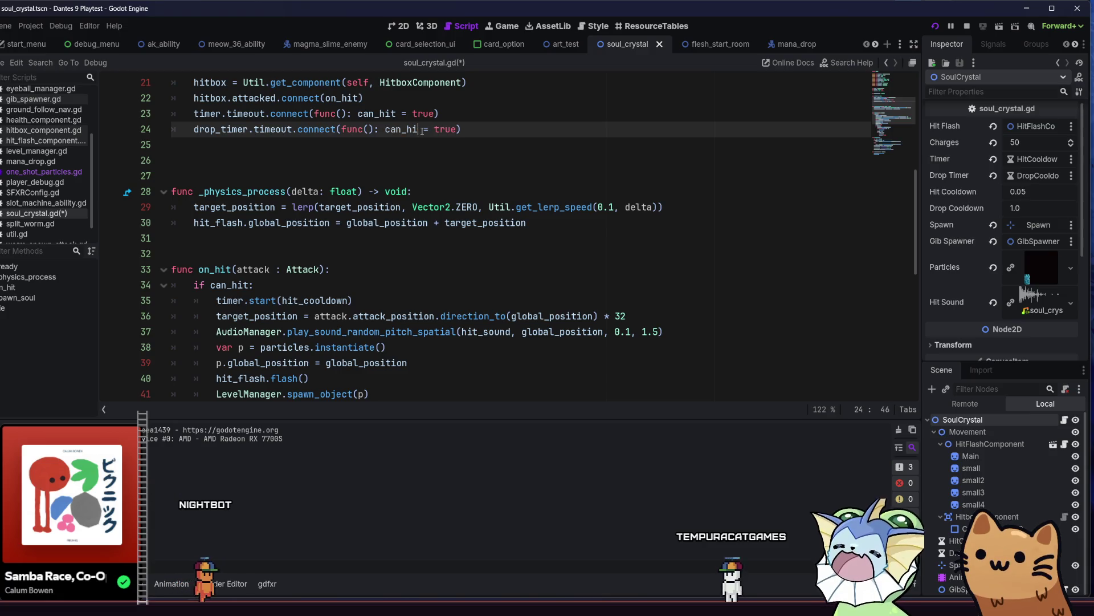
{"action": "key", "text": "BackSpace"}
{"action": "key", "text": "BackSpace"}
{"action": "type", "text": "op"}
{"action": "key", "text": "Up"}
{"action": "key", "text": "End"}
{"action": "key", "text": "ctrl+s"}
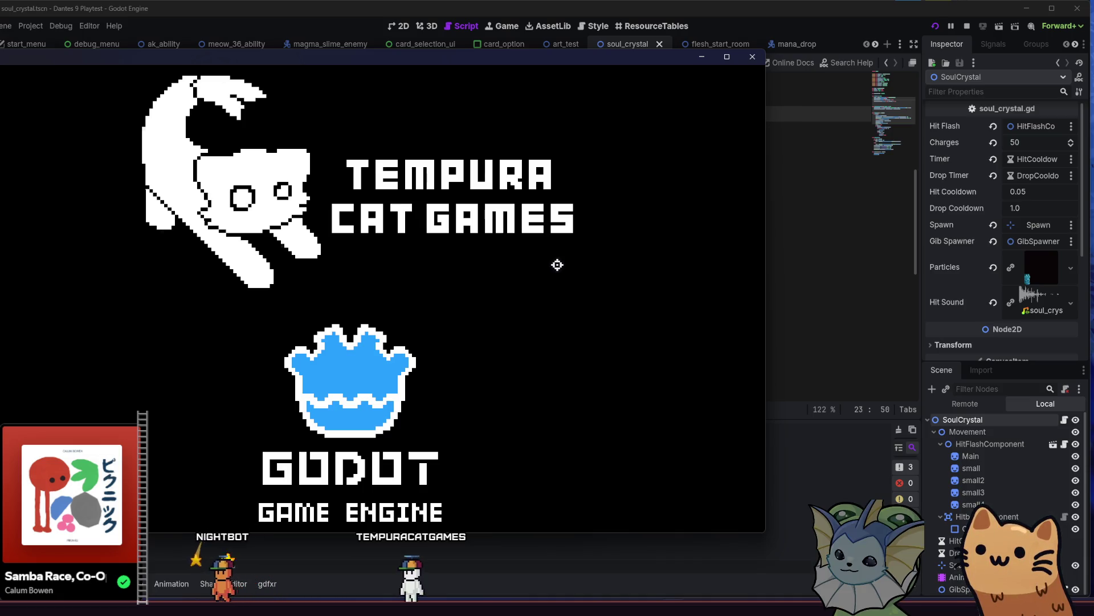
Maximize the playtest window, start a new game, then close the playtest.
{"action": "key", "text": "super+Up"}
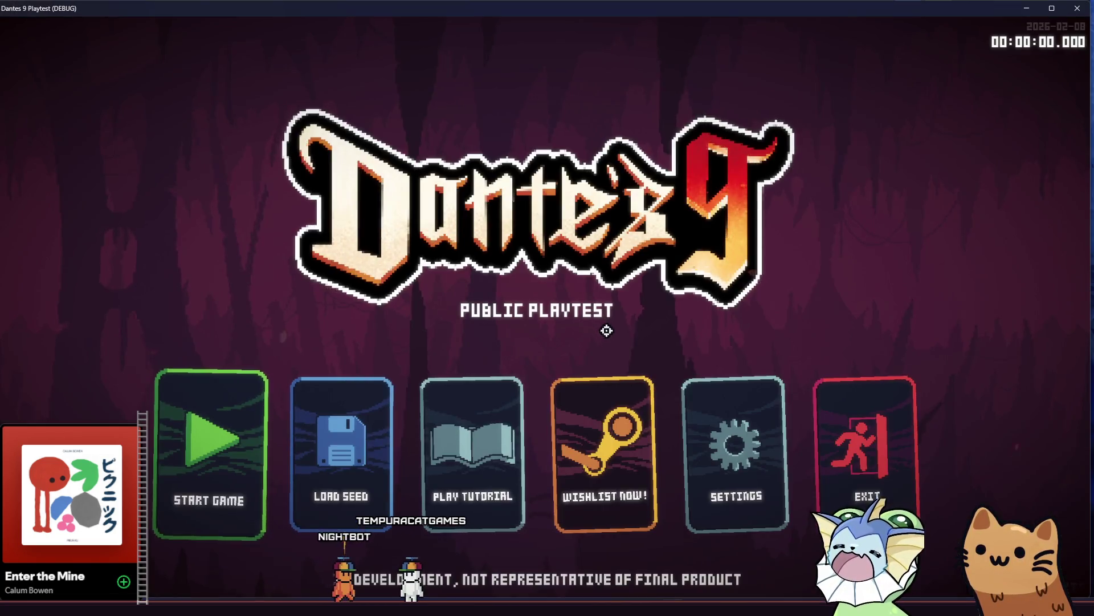
{"action": "left_click", "coordinate": [196, 420]}
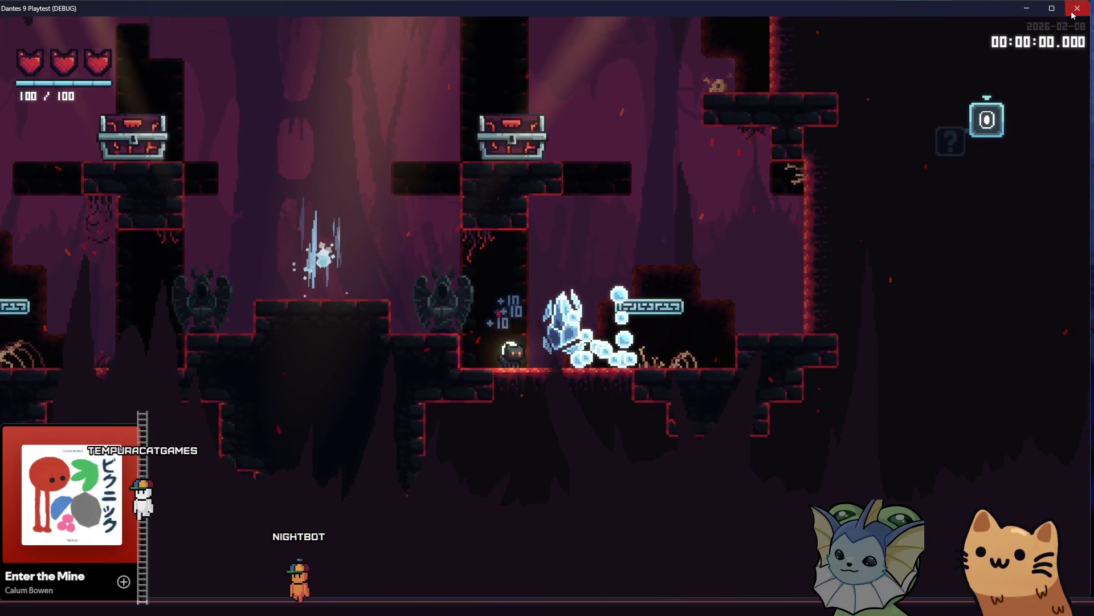
{"action": "left_click", "coordinate": [1074, 14]}
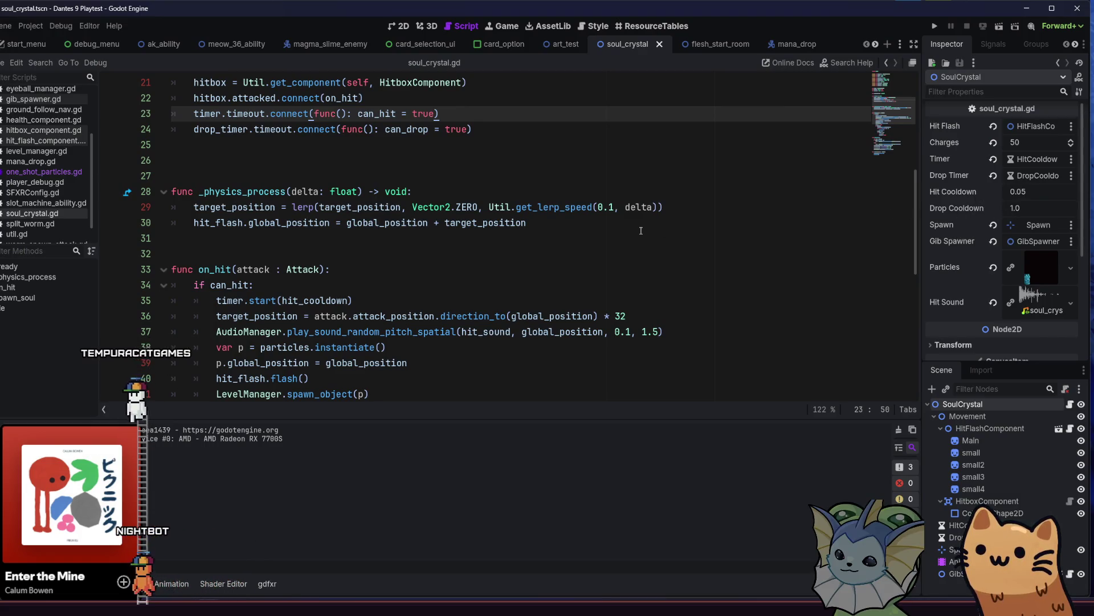
Review how can_drop, drop_timer, timer and drop_cooldown are used in the script.
{"action": "scroll", "coordinate": [917, 217], "scroll_direction": "down", "scroll_amount": 1}
{"action": "scroll", "coordinate": [929, 311], "scroll_direction": "down", "scroll_amount": 2}
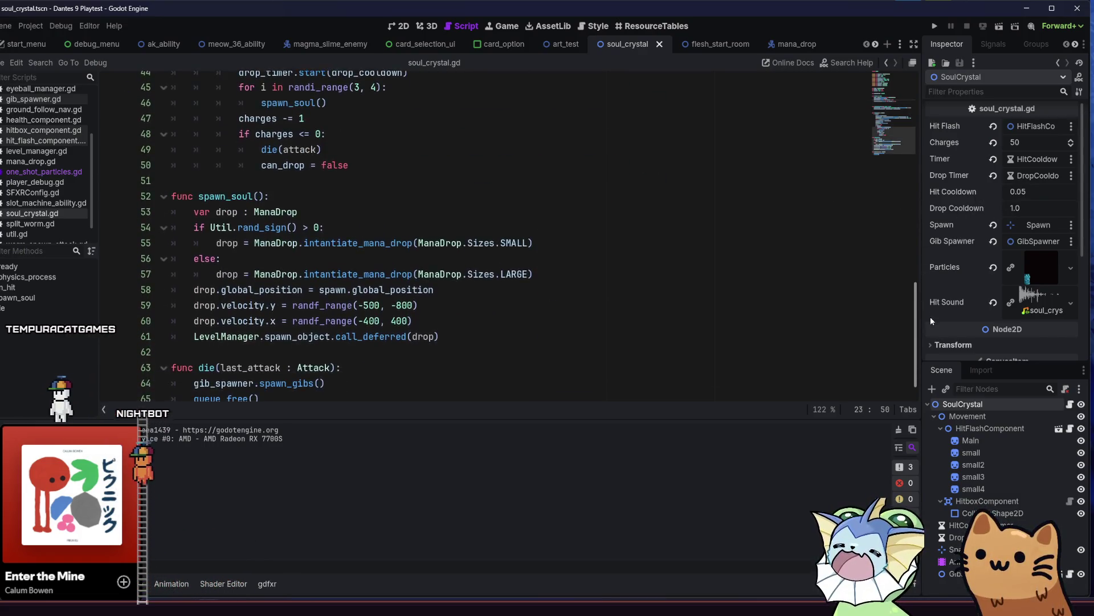
{"action": "scroll", "coordinate": [928, 303], "scroll_direction": "up", "scroll_amount": 4}
{"action": "scroll", "coordinate": [653, 253], "scroll_direction": "up", "scroll_amount": 1}
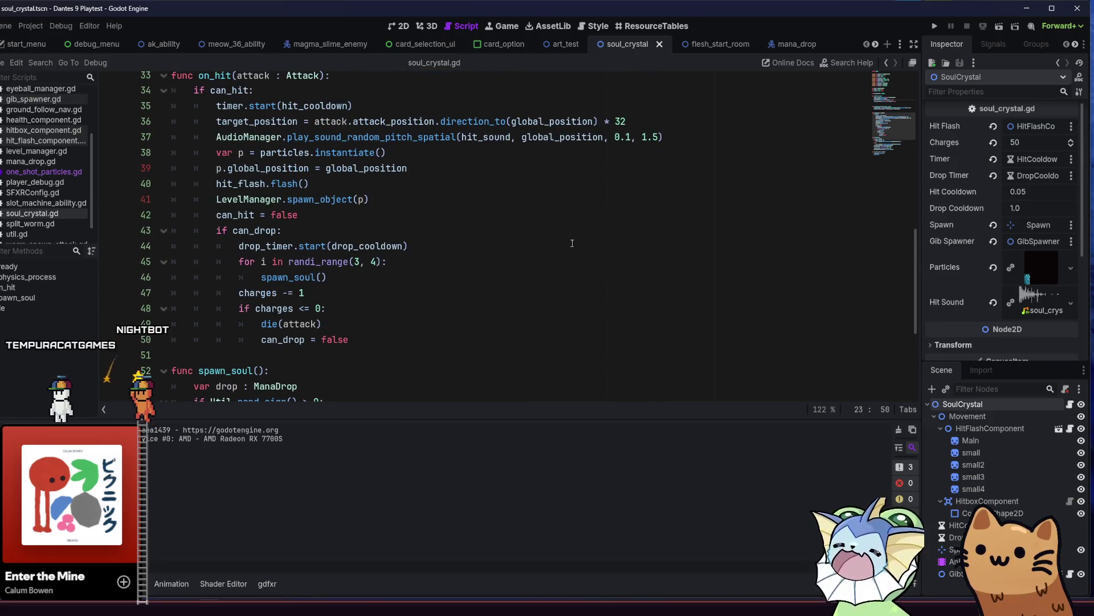
{"action": "double_click", "coordinate": [272, 230]}
{"action": "scroll", "coordinate": [184, 231], "scroll_direction": "down", "scroll_amount": 1}
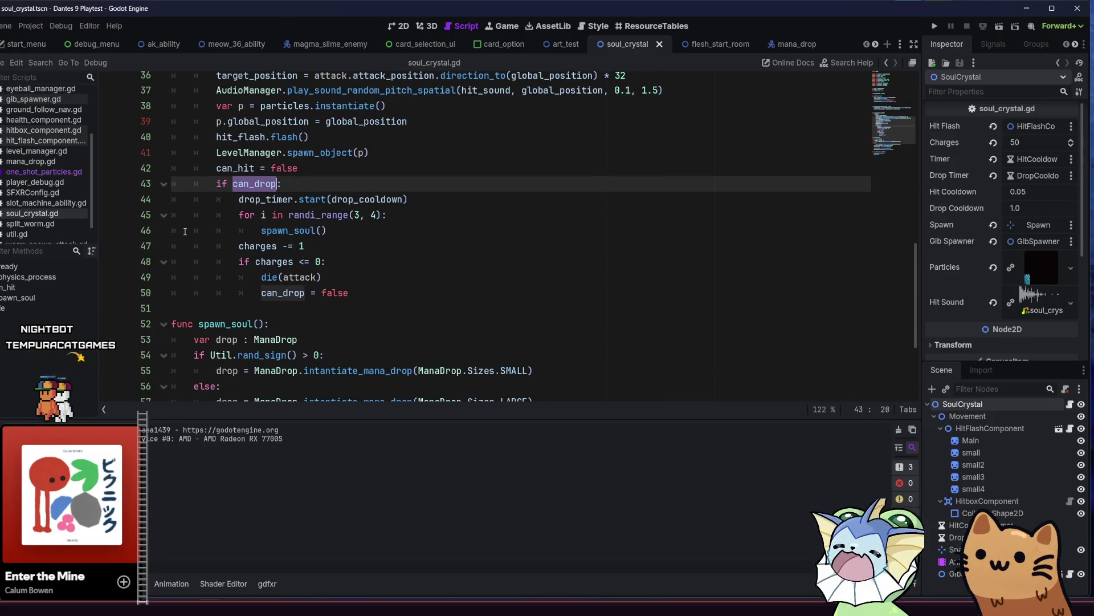
{"action": "double_click", "coordinate": [268, 199]}
{"action": "scroll", "coordinate": [268, 199], "scroll_direction": "up", "scroll_amount": 1}
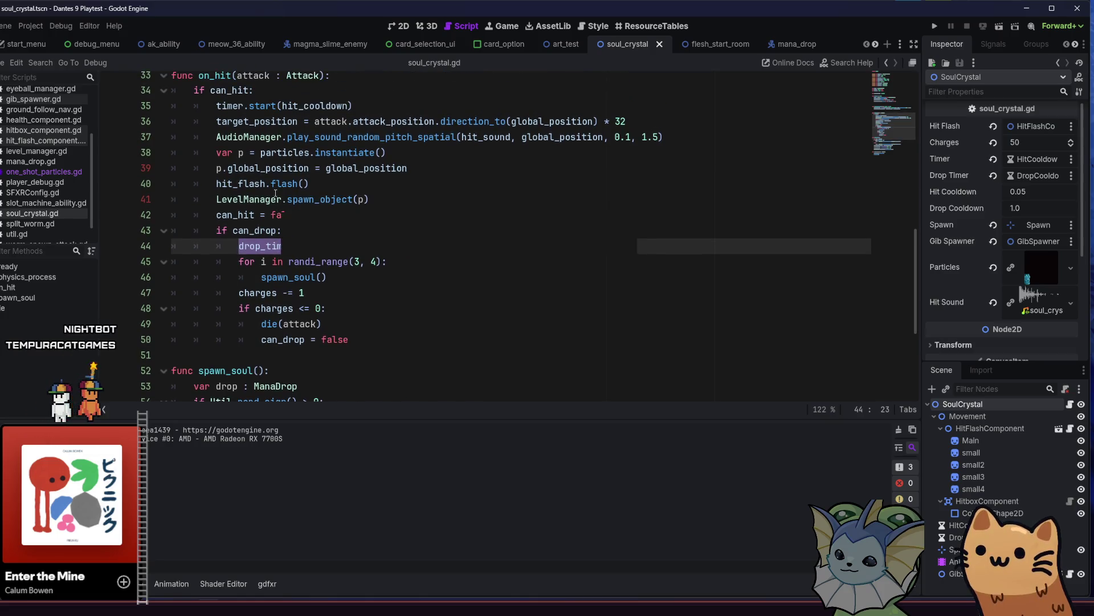
{"action": "left_click", "coordinate": [227, 105]}
{"action": "double_click", "coordinate": [226, 106]}
{"action": "left_click", "coordinate": [358, 234]}
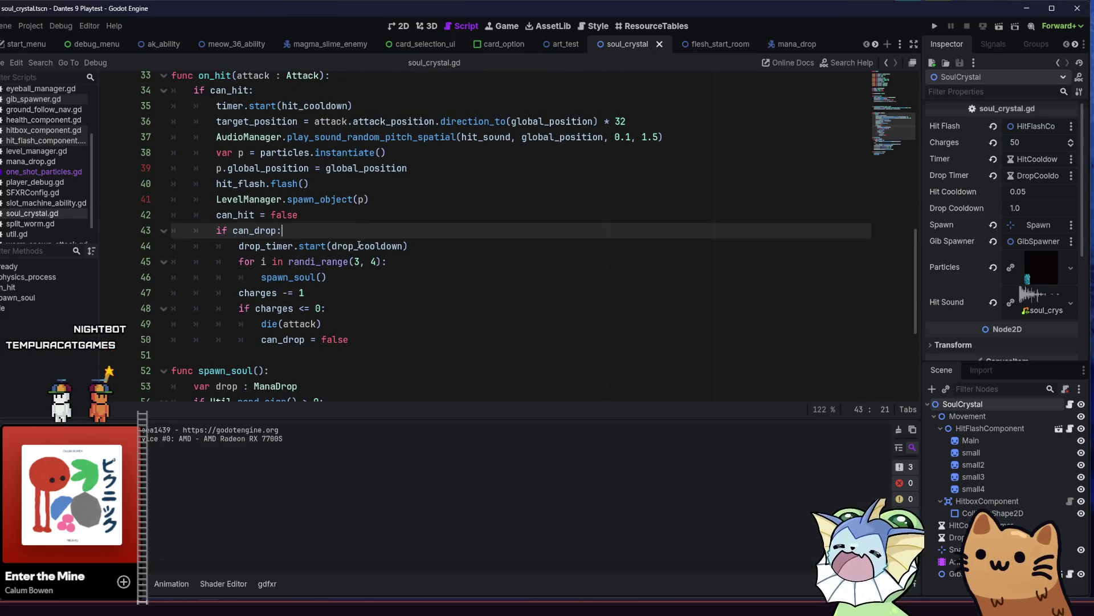
{"action": "double_click", "coordinate": [359, 245]}
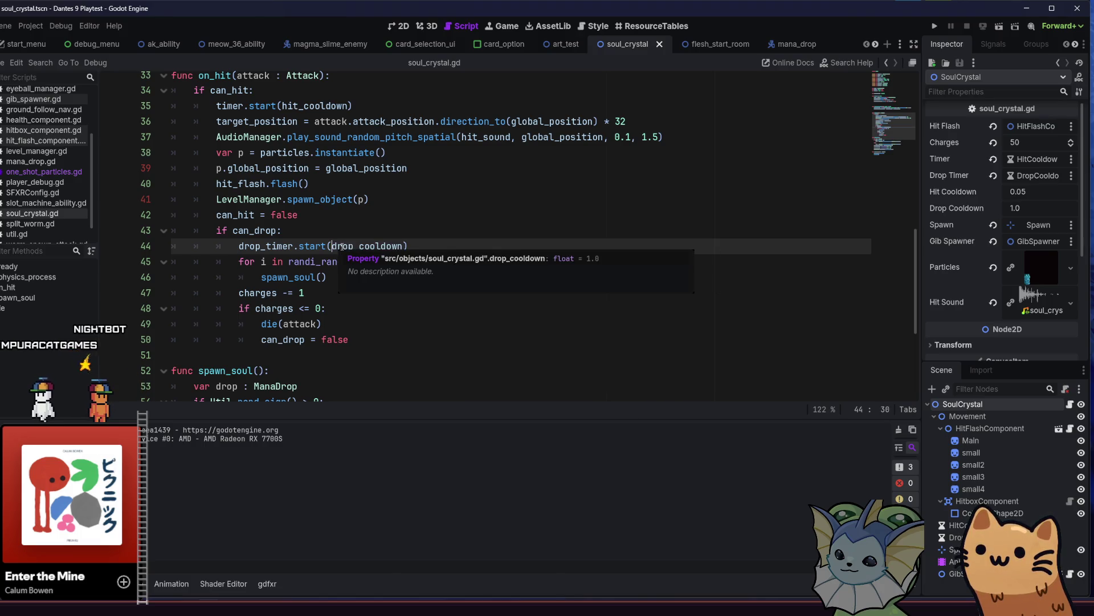
{"action": "left_click", "coordinate": [445, 215]}
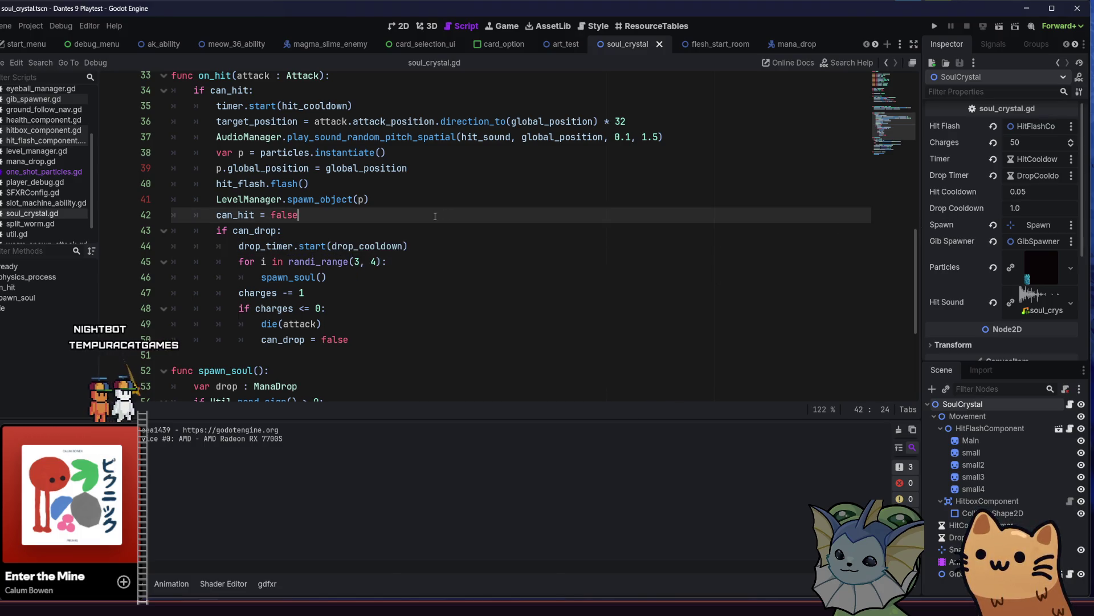
{"action": "left_click", "coordinate": [317, 179], "text": "shift"}
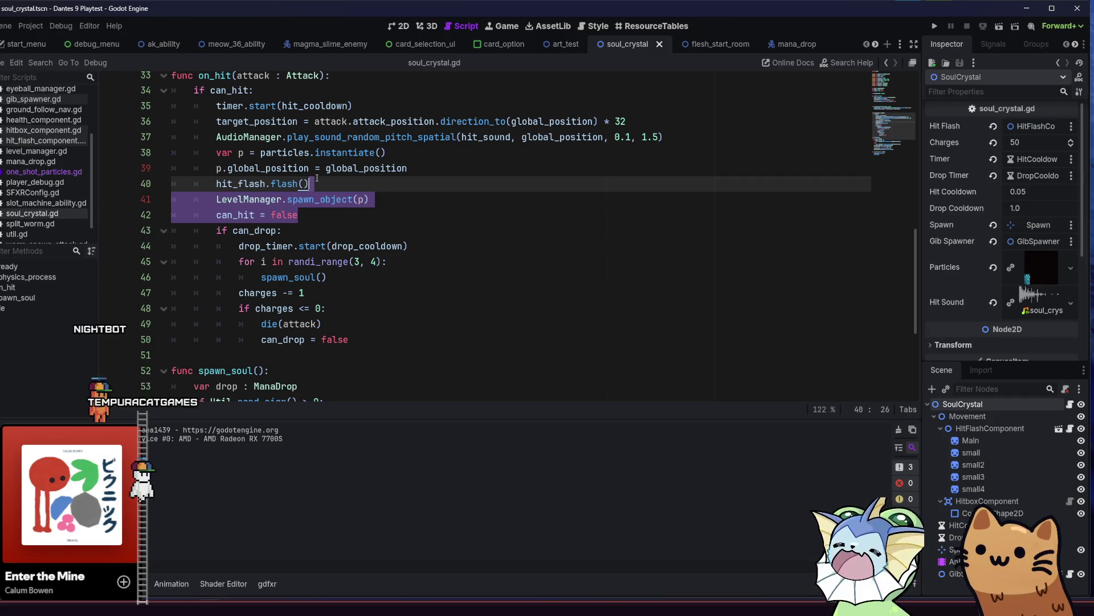
{"action": "left_click", "coordinate": [257, 308]}
Move can_drop = false on line 50 out of the charges check, then run the game.
{"action": "left_click", "coordinate": [251, 325]}
{"action": "left_click", "coordinate": [261, 339]}
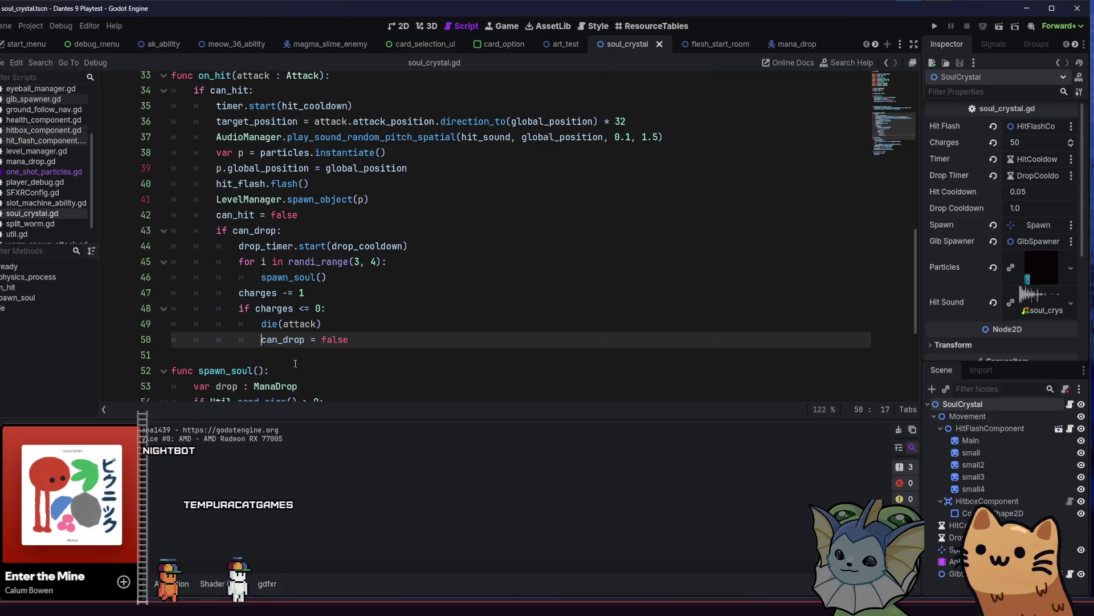
{"action": "key", "text": "BackSpace"}
{"action": "key", "text": "BackSpace"}
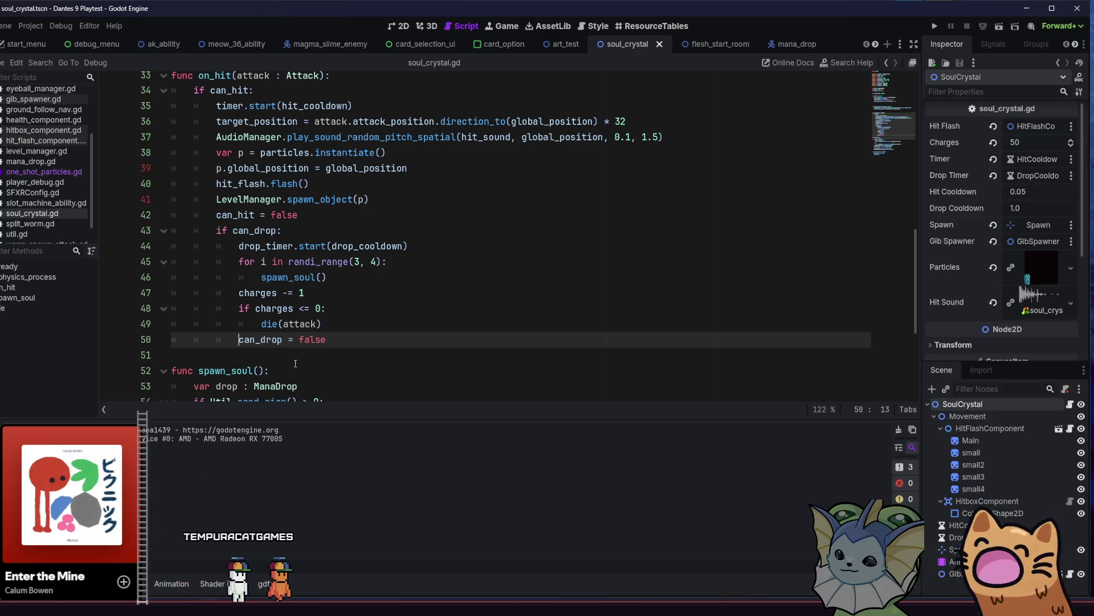
{"action": "left_click", "coordinate": [382, 345]}
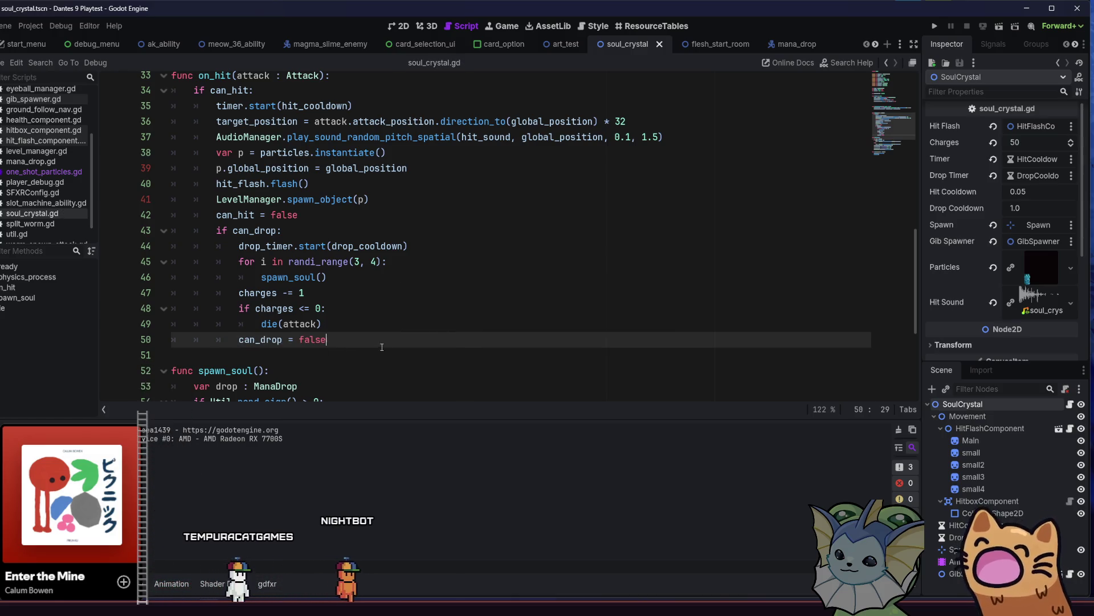
{"action": "left_click", "coordinate": [935, 26]}
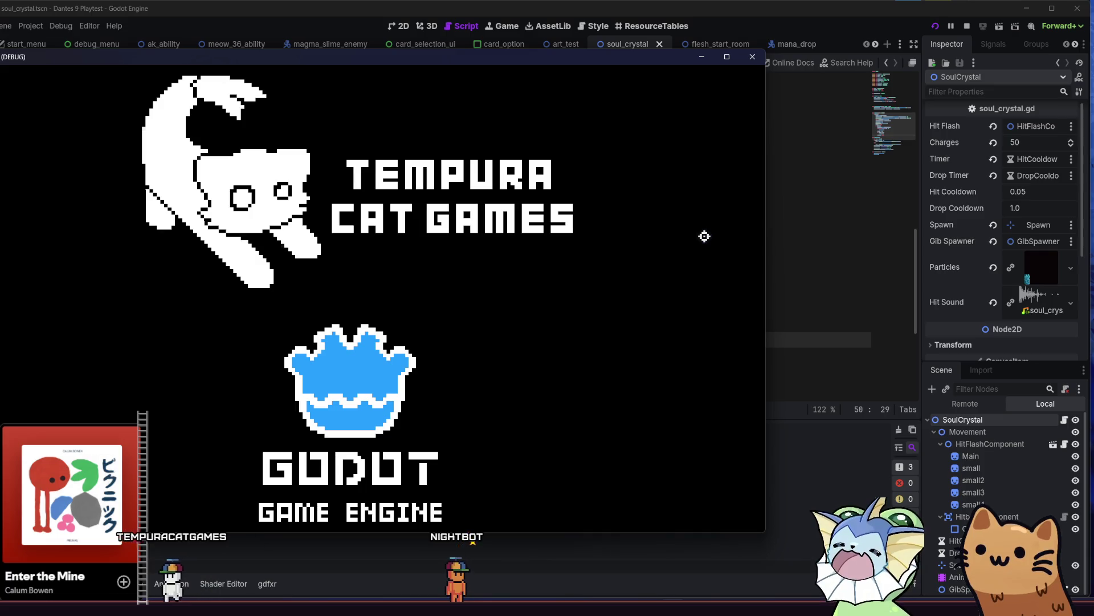
Maximize the game, start a new run, and strike the soul crystal.
{"action": "key", "text": "super+Up"}
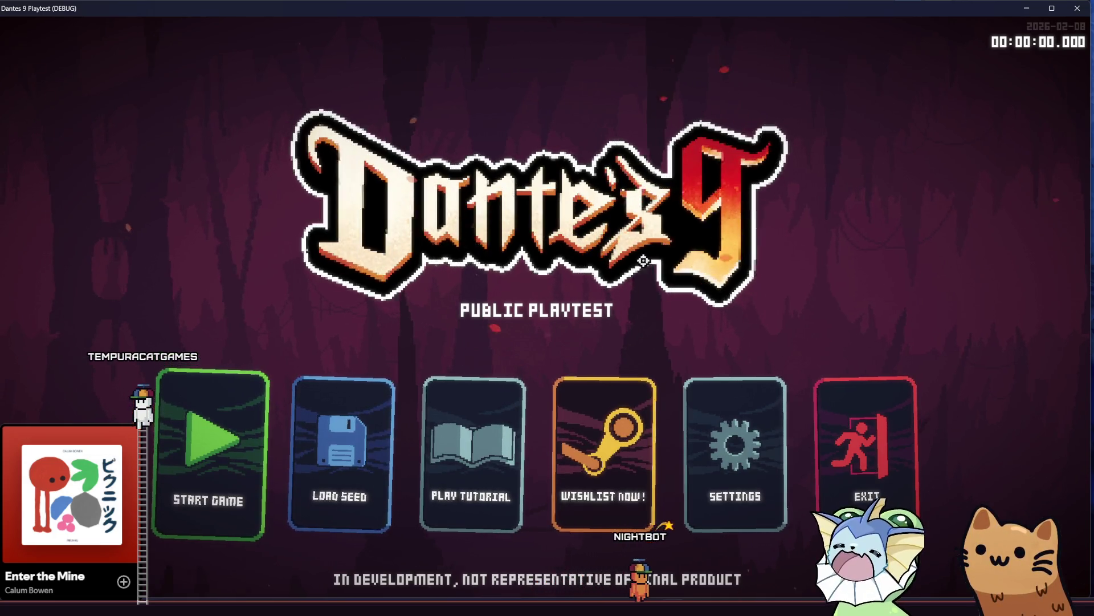
{"action": "left_click", "coordinate": [219, 494]}
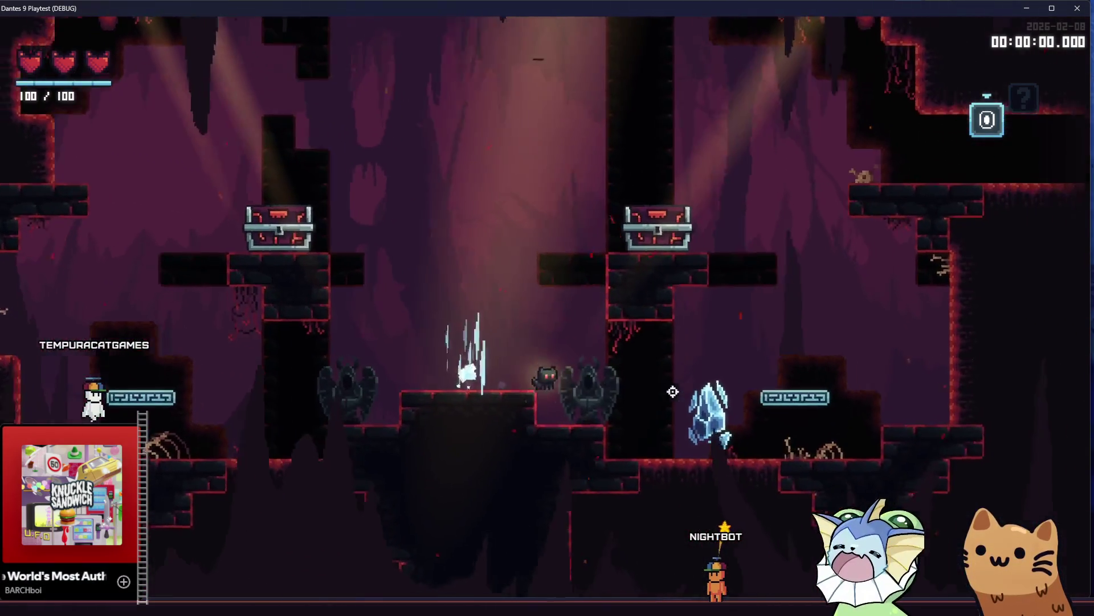
{"action": "key", "text": "d"}
{"action": "left_click", "coordinate": [703, 354]}
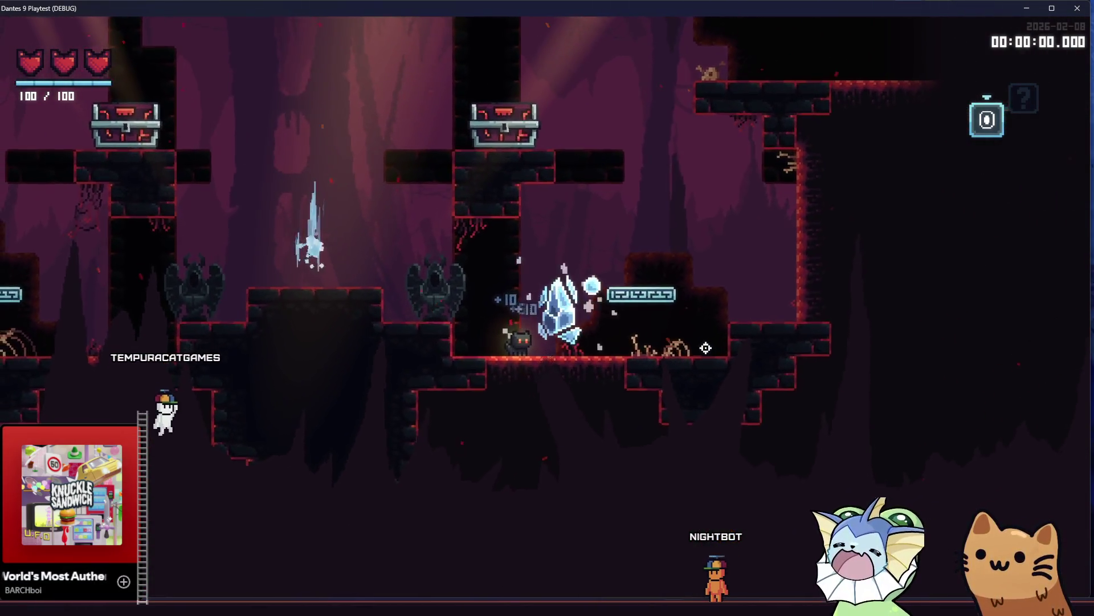
{"action": "left_click", "coordinate": [702, 328]}
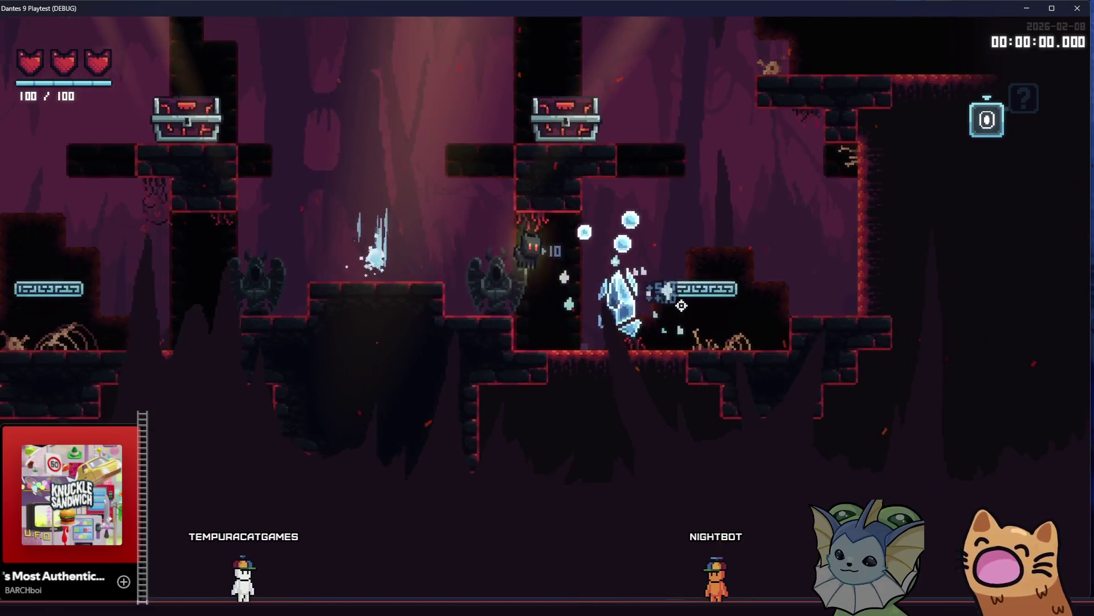
Add the SMG card from the debug card list.
{"action": "key", "text": "grave"}
{"action": "left_click", "coordinate": [378, 95]}
{"action": "scroll", "coordinate": [606, 224], "scroll_direction": "down", "scroll_amount": 5}
{"action": "scroll", "coordinate": [610, 251], "scroll_direction": "up", "scroll_amount": 1}
{"action": "scroll", "coordinate": [626, 305], "scroll_direction": "down", "scroll_amount": 3}
{"action": "scroll", "coordinate": [625, 305], "scroll_direction": "down", "scroll_amount": 1}
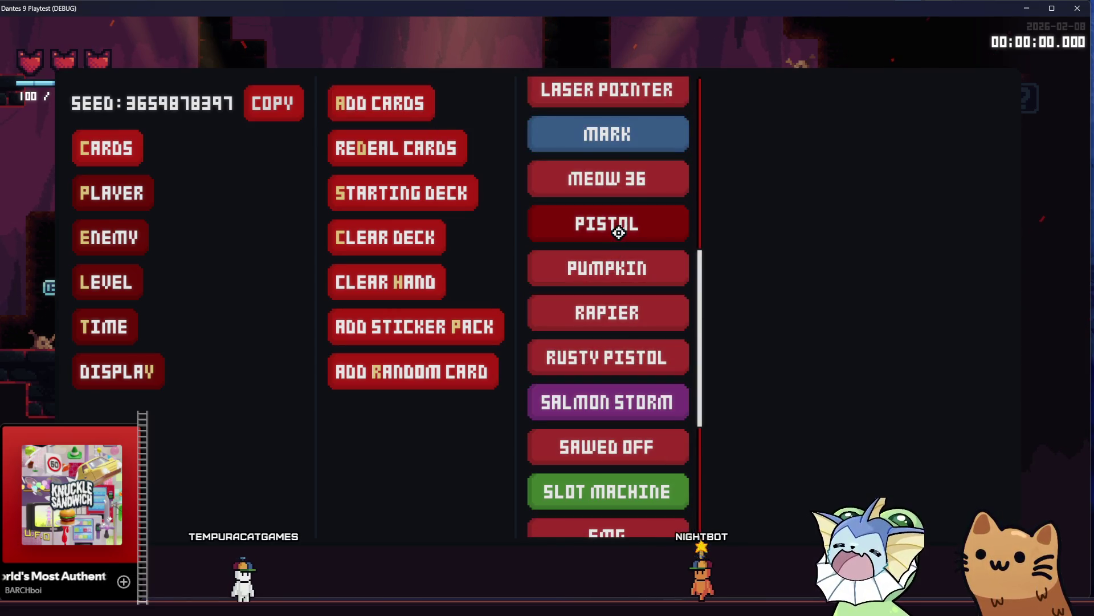
{"action": "scroll", "coordinate": [634, 220], "scroll_direction": "down", "scroll_amount": 3}
{"action": "left_click", "coordinate": [606, 420]}
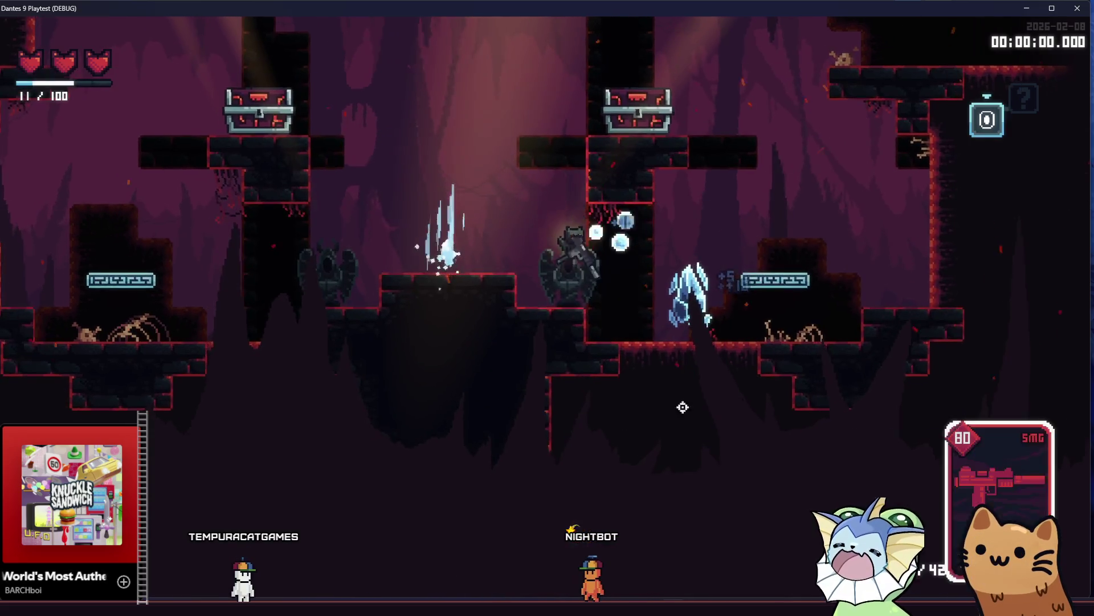
Fire the SMG at the crystal while moving, then stop the playtest with F8.
{"action": "key", "text": "a"}
{"action": "mouse_move", "coordinate": [754, 325]}
{"action": "left_mouse_down"}
{"action": "mouse_move", "coordinate": [794, 317]}
{"action": "mouse_move", "coordinate": [794, 371]}
{"action": "mouse_move", "coordinate": [823, 361]}
{"action": "mouse_move", "coordinate": [783, 383]}
{"action": "mouse_move", "coordinate": [789, 376]}
{"action": "mouse_move", "coordinate": [796, 398]}
{"action": "mouse_move", "coordinate": [477, 272]}
{"action": "mouse_move", "coordinate": [322, 273]}
{"action": "mouse_move", "coordinate": [716, 251]}
{"action": "mouse_move", "coordinate": [330, 268]}
{"action": "mouse_move", "coordinate": [750, 271]}
{"action": "mouse_move", "coordinate": [542, 264]}
{"action": "mouse_move", "coordinate": [560, 379]}
{"action": "mouse_move", "coordinate": [710, 237]}
{"action": "mouse_move", "coordinate": [317, 283]}
{"action": "mouse_move", "coordinate": [693, 251]}
{"action": "left_mouse_up"}
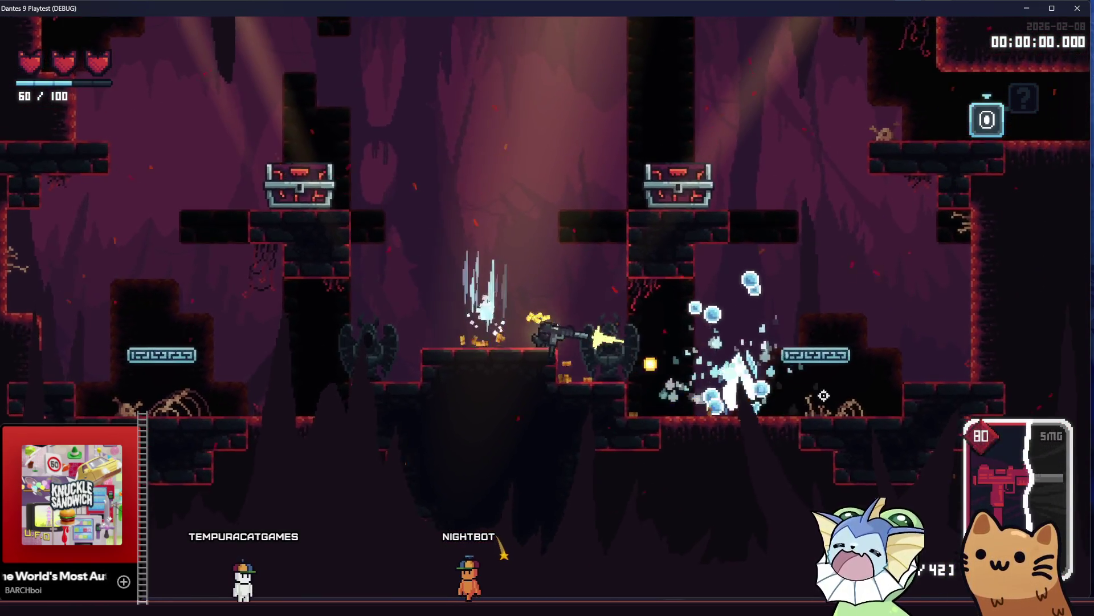
{"action": "key", "text": "d"}
{"action": "key", "text": "a"}
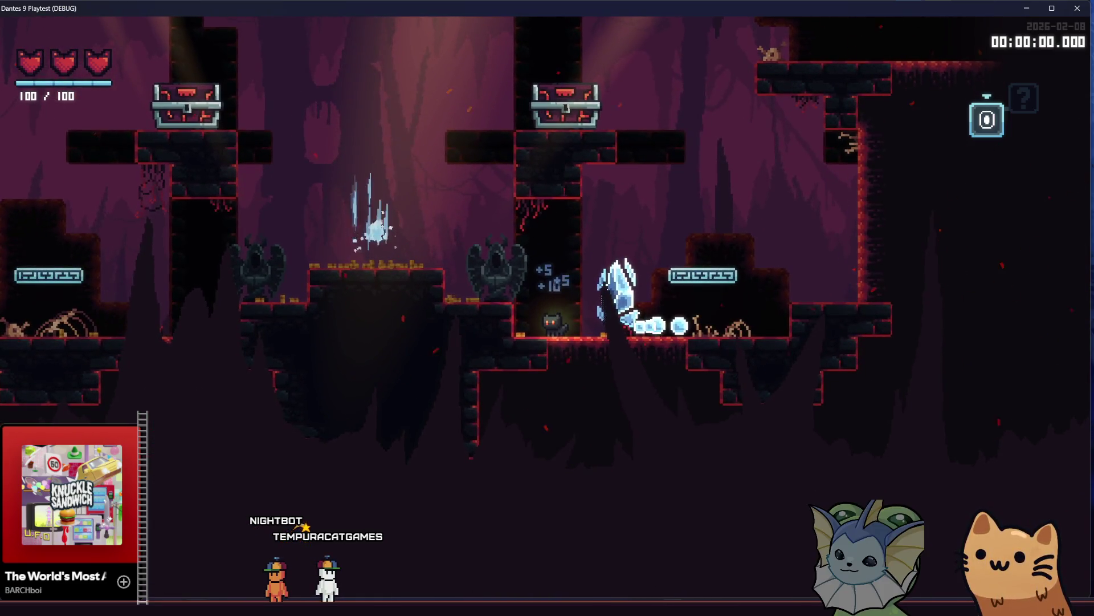
{"action": "key", "text": "F8"}
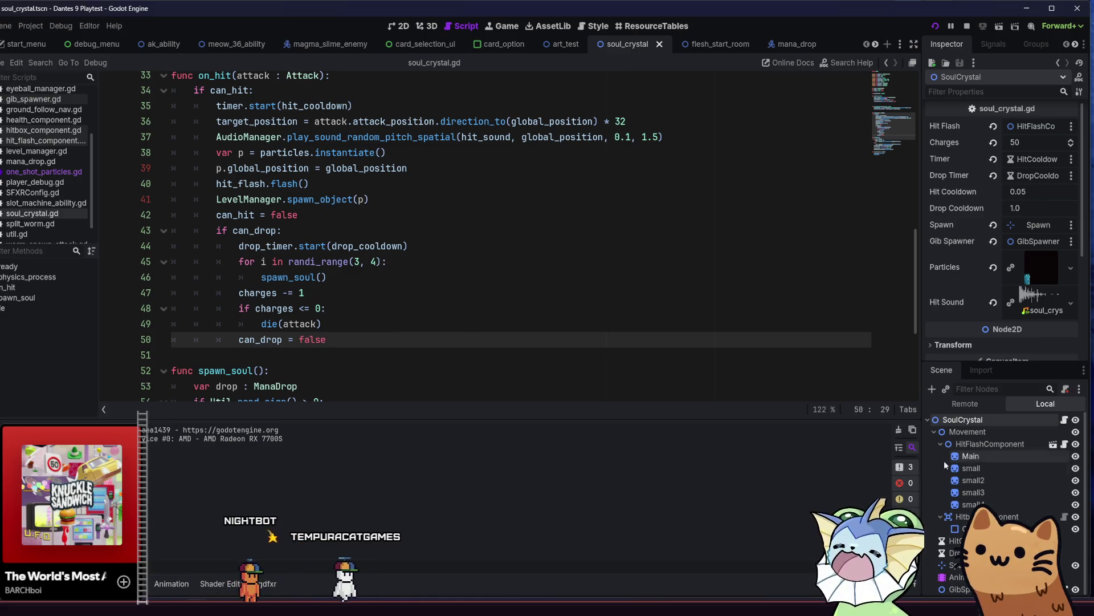
{"action": "left_click", "coordinate": [965, 469]}
{"action": "left_click", "coordinate": [972, 505], "text": "shift"}
{"action": "left_click_drag", "start_coordinate": [972, 505], "coordinate": [981, 457]}
{"action": "left_click", "coordinate": [981, 468]}
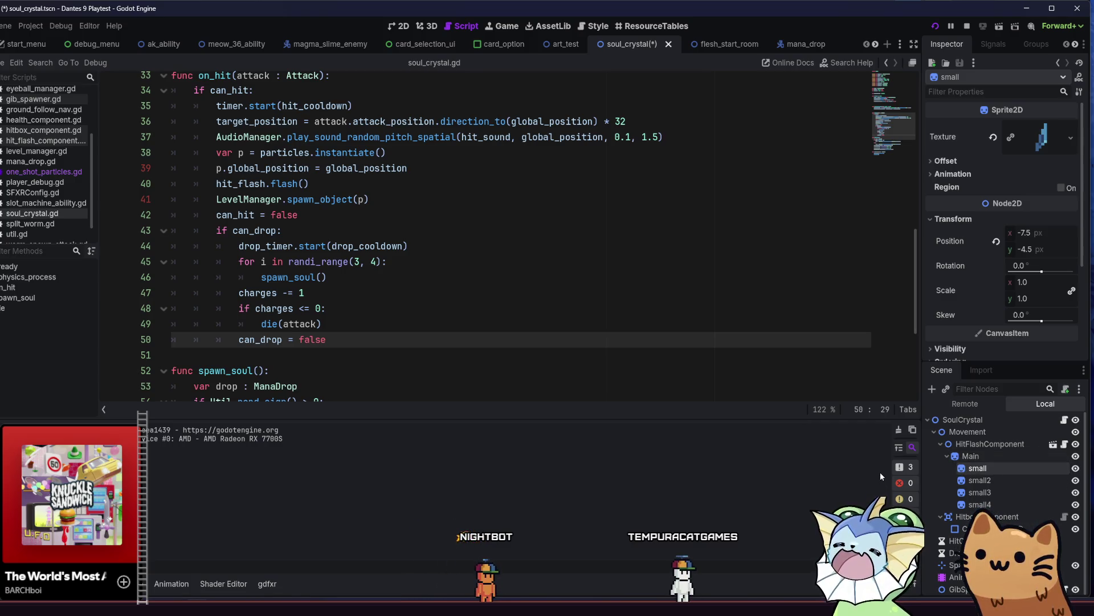
{"action": "key", "text": "ctrl+z"}
{"action": "left_click", "coordinate": [986, 444]}
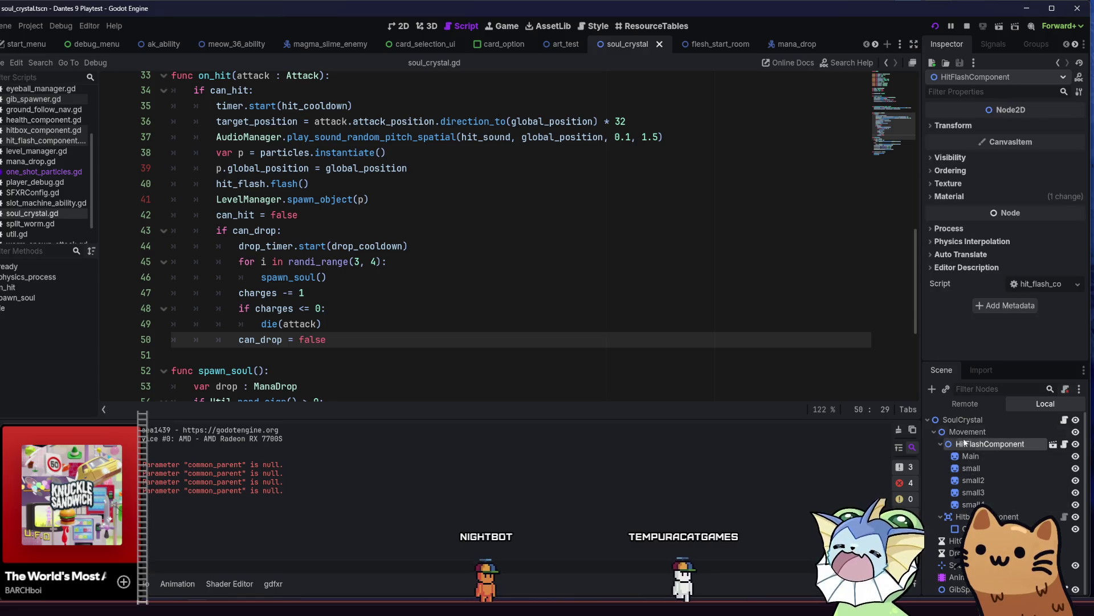
{"action": "left_click", "coordinate": [932, 389]}
{"action": "type", "text": "node"}
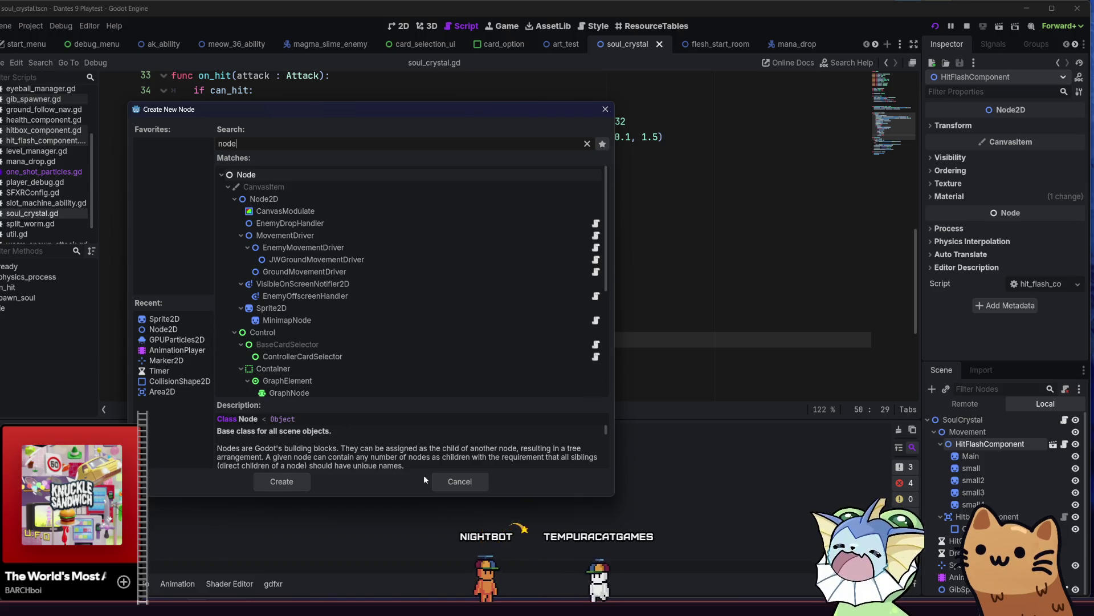
{"action": "left_click", "coordinate": [450, 482]}
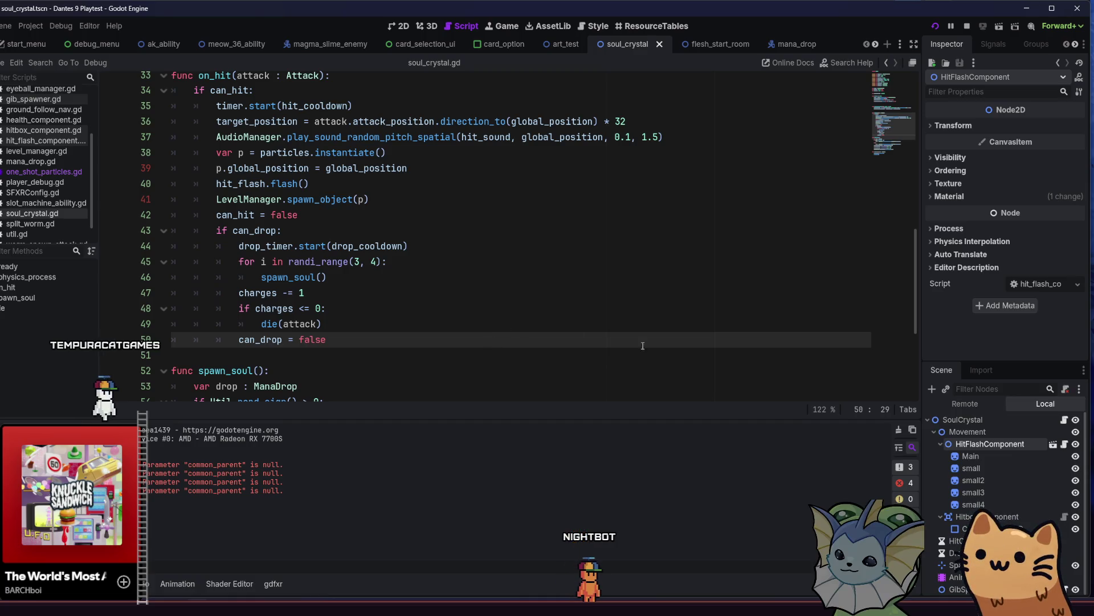
Scroll through soul_crystal.gd, then quick-open 'eyeball' to load eyeball.tscn.
{"action": "scroll", "coordinate": [616, 340], "scroll_direction": "down", "scroll_amount": 3}
{"action": "scroll", "coordinate": [685, 308], "scroll_direction": "up", "scroll_amount": 12}
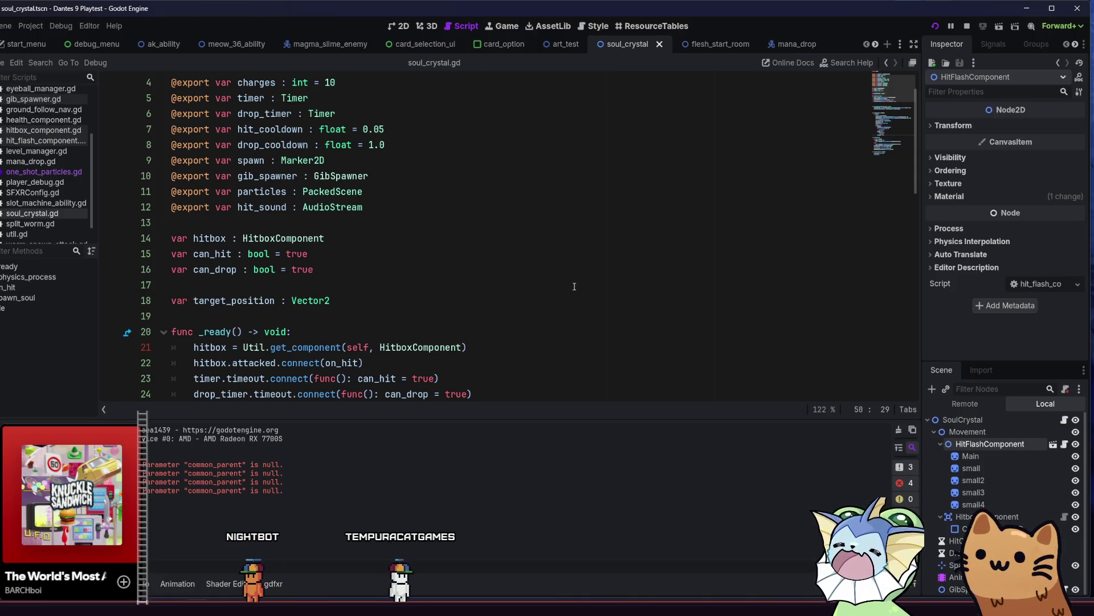
{"action": "scroll", "coordinate": [579, 237], "scroll_direction": "down", "scroll_amount": 7}
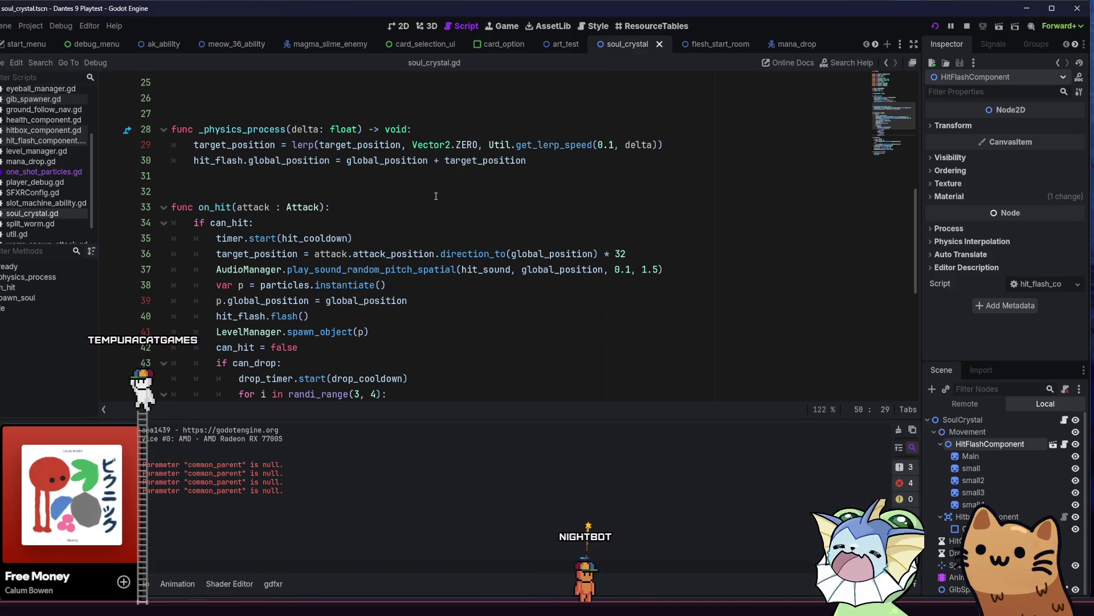
{"action": "key", "text": "shift+alt+o"}
{"action": "type", "text": "eyeball"}
{"action": "key", "text": "Return"}
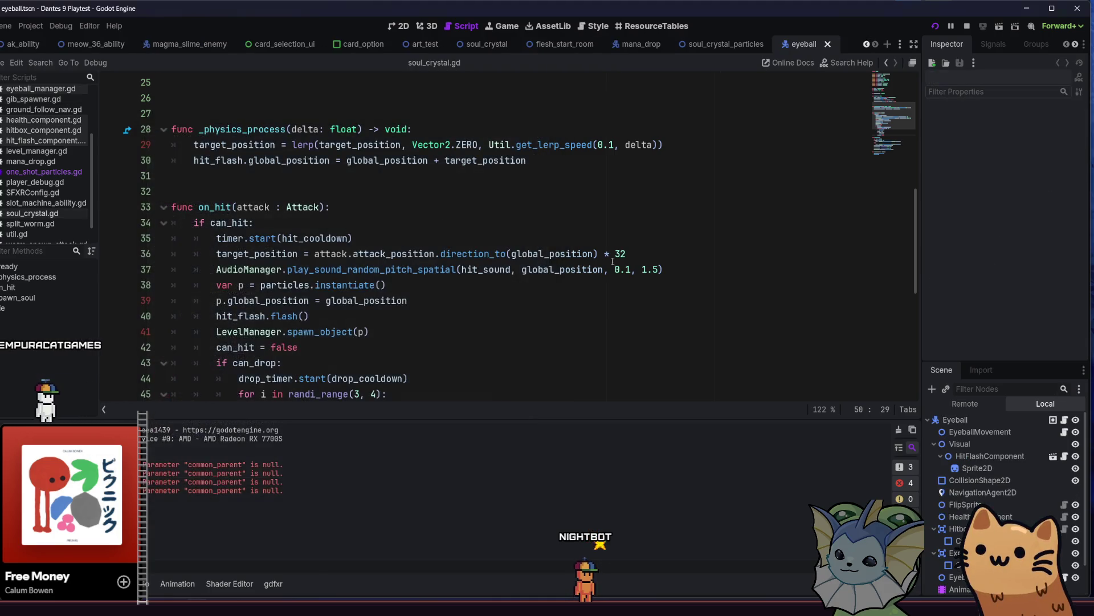
Copy the visual.rotation_degrees line from eyeball_movement.gd.
{"action": "left_click", "coordinate": [1064, 432]}
{"action": "scroll", "coordinate": [620, 254], "scroll_direction": "down", "scroll_amount": 5}
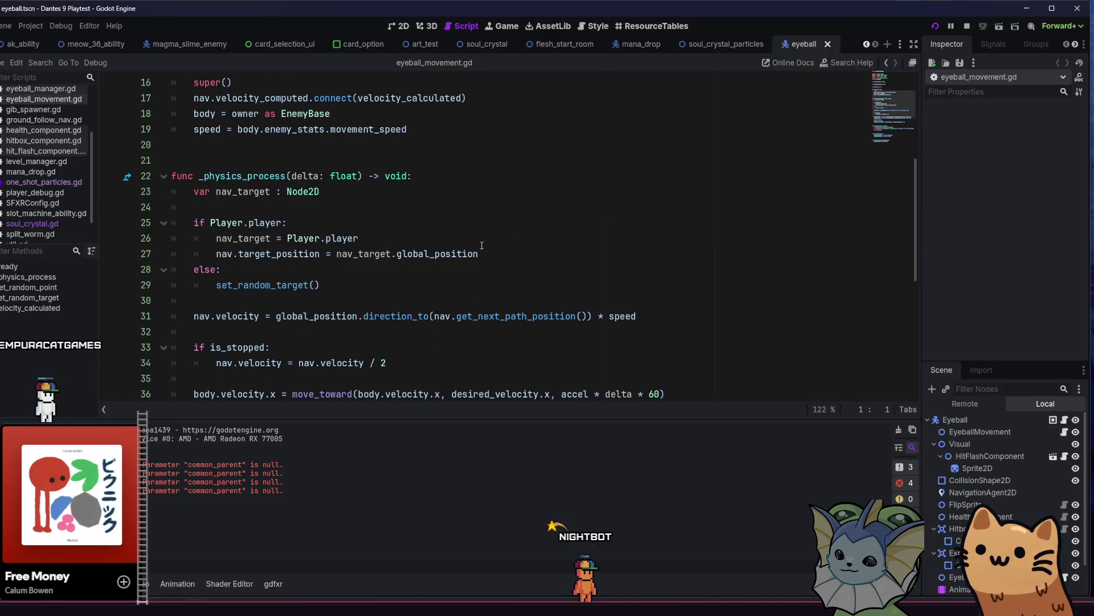
{"action": "scroll", "coordinate": [482, 245], "scroll_direction": "down", "scroll_amount": 2}
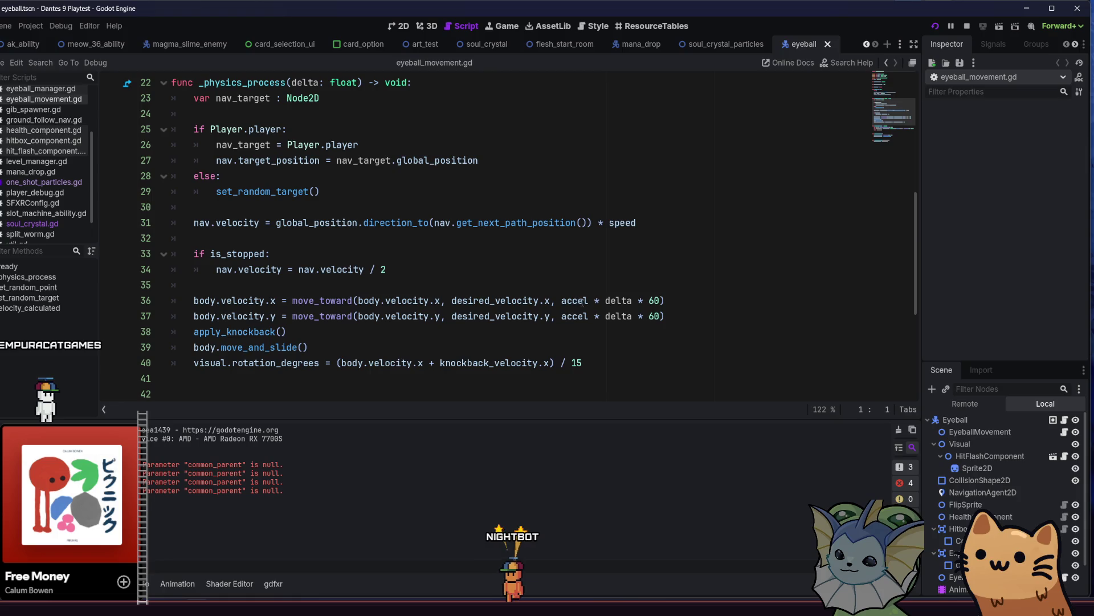
{"action": "left_click_drag", "start_coordinate": [606, 362], "coordinate": [201, 363]}
{"action": "key", "text": "ctrl+c"}
{"action": "left_click", "coordinate": [322, 332]}
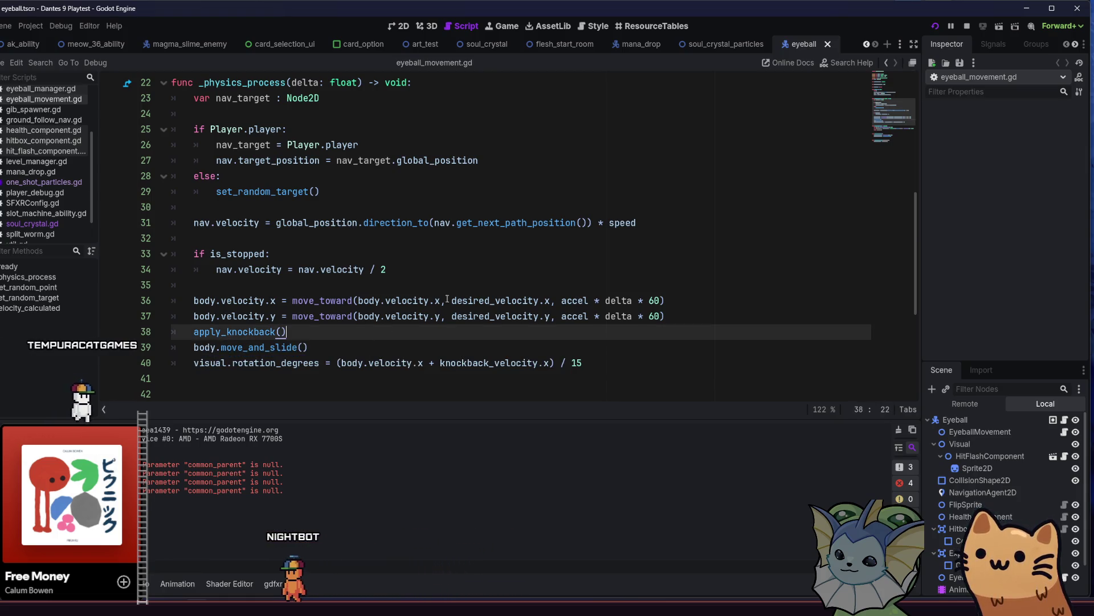
Back in soul_crystal.gd, paste the copied rotation line on a new line after line 30.
{"action": "left_click", "coordinate": [888, 59]}
{"action": "scroll", "coordinate": [605, 223], "scroll_direction": "down", "scroll_amount": 1}
{"action": "scroll", "coordinate": [605, 223], "scroll_direction": "down", "scroll_amount": 3}
{"action": "left_click", "coordinate": [888, 63]}
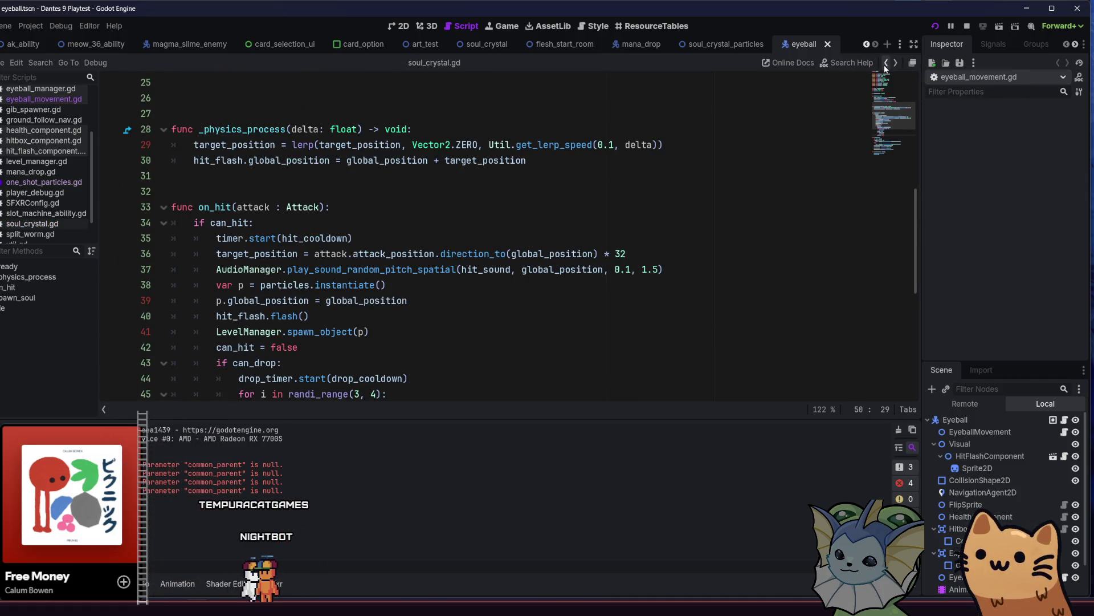
{"action": "left_click", "coordinate": [888, 63]}
{"action": "left_click", "coordinate": [888, 63]}
{"action": "left_click", "coordinate": [895, 64]}
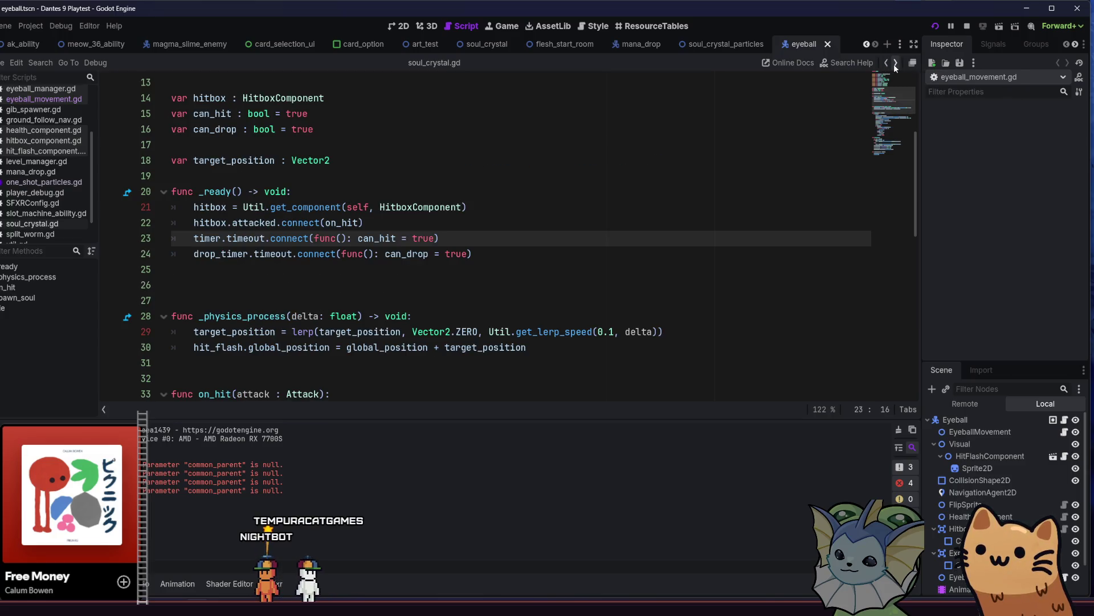
{"action": "scroll", "coordinate": [848, 118], "scroll_direction": "down", "scroll_amount": 1}
{"action": "left_click", "coordinate": [539, 285]}
{"action": "left_click", "coordinate": [538, 301]}
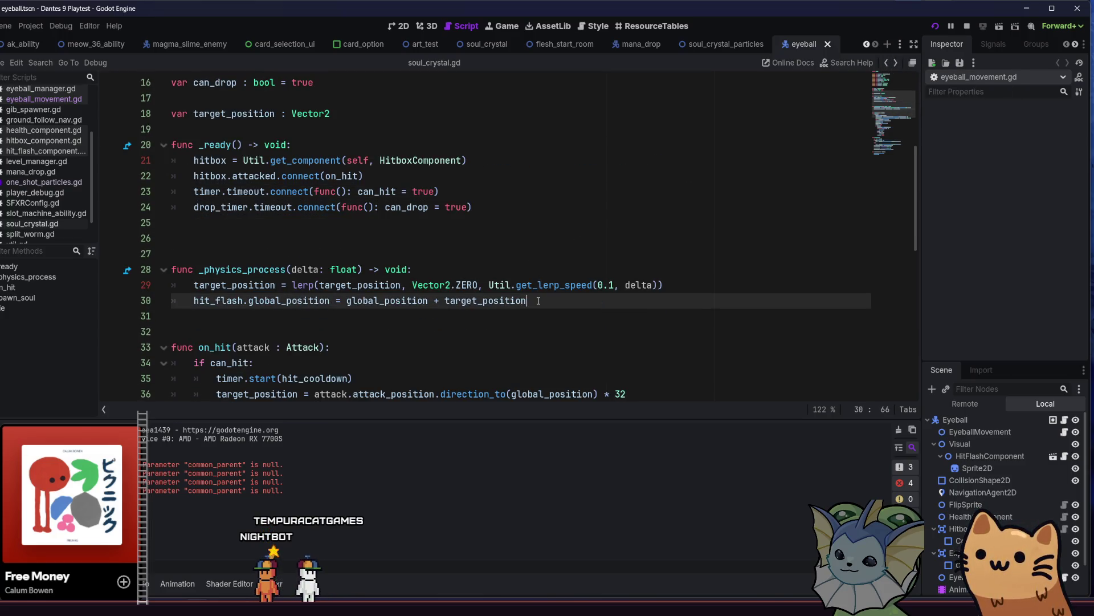
{"action": "key", "text": "Return"}
{"action": "key", "text": "ctrl+v"}
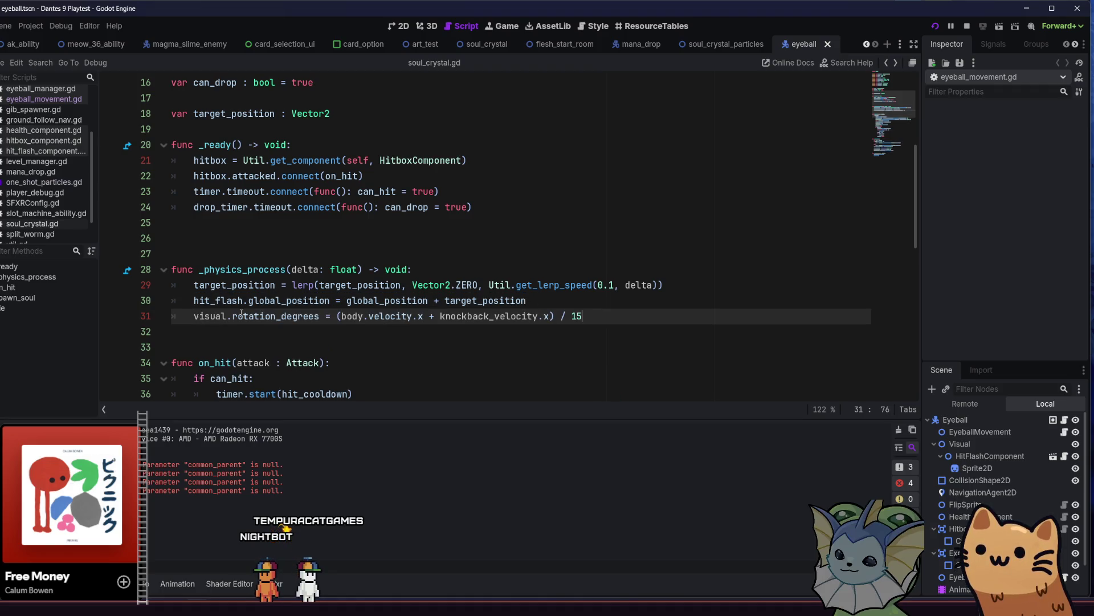
Change the pasted line's left side to hit_flash.rotation_degrees.
{"action": "left_click", "coordinate": [211, 317]}
{"action": "key", "text": "Delete"}
{"action": "key", "text": "Delete"}
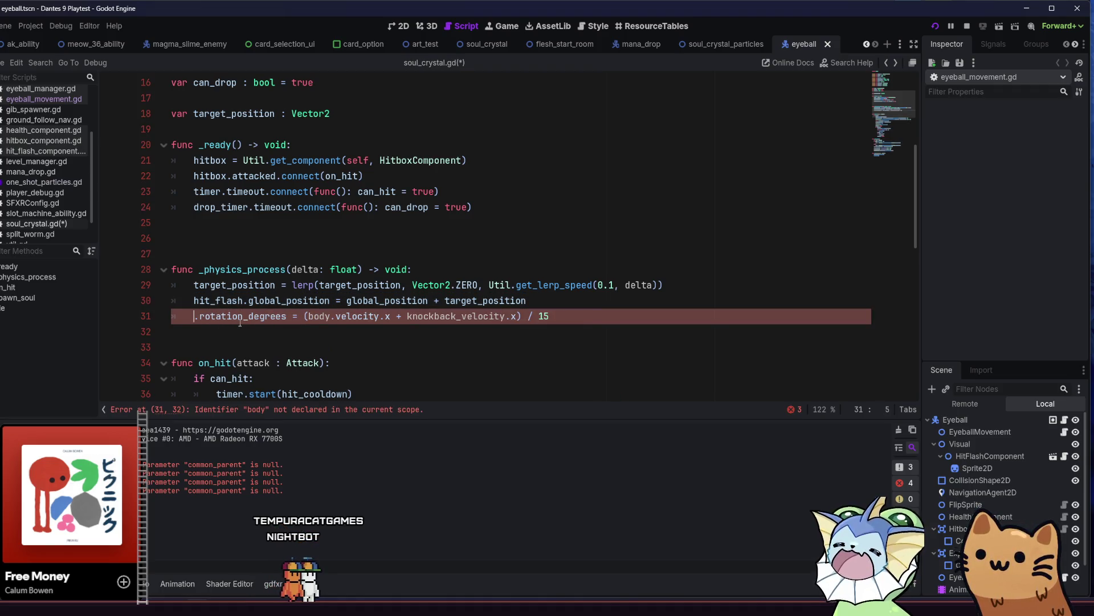
{"action": "double_click", "coordinate": [240, 323]}
{"action": "type", "text": "hit"}
{"action": "key", "text": "Return"}
{"action": "key", "text": "BackSpace"}
{"action": "key", "text": "BackSpace"}
{"action": "key", "text": "BackSpace"}
{"action": "type", "text": "fl"}
{"action": "key", "text": "Down"}
{"action": "key", "text": "Return"}
{"action": "type", "text": ".rp"}
{"action": "key", "text": "BackSpace"}
{"action": "type", "text": "otat"}
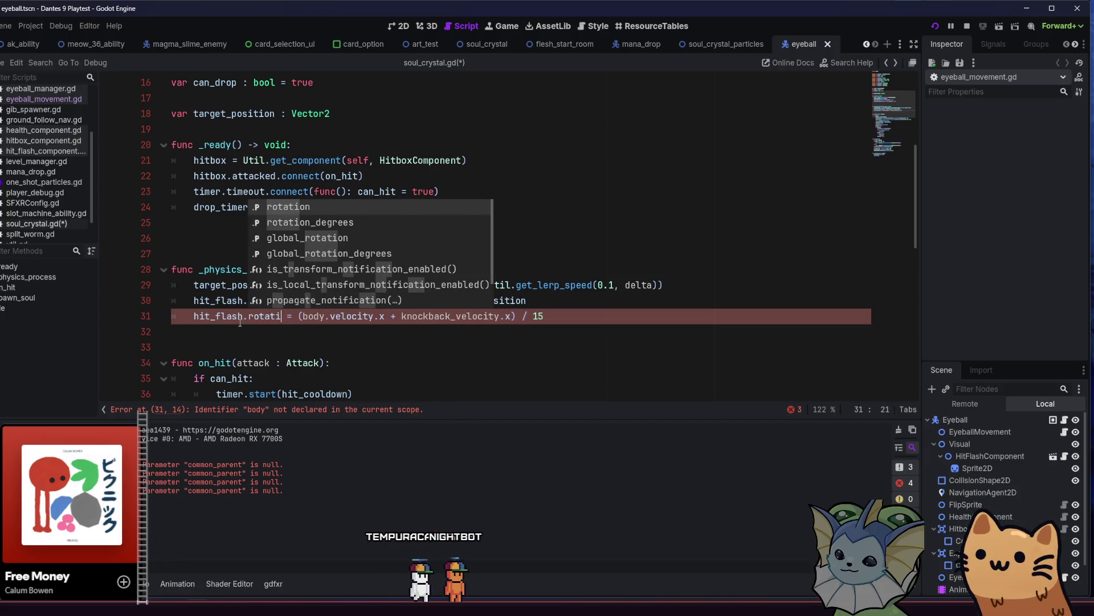
{"action": "key", "text": "Down"}
{"action": "key", "text": "Return"}
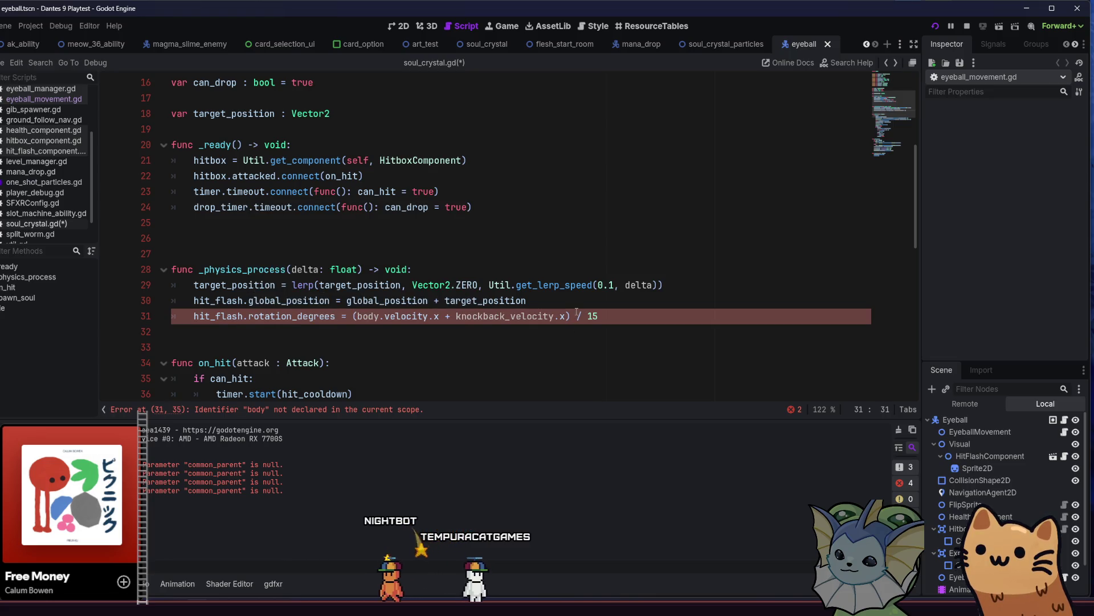
Replace the velocity/knockback expression with target_position.x and save the script.
{"action": "left_click_drag", "start_coordinate": [569, 317], "coordinate": [353, 317]}
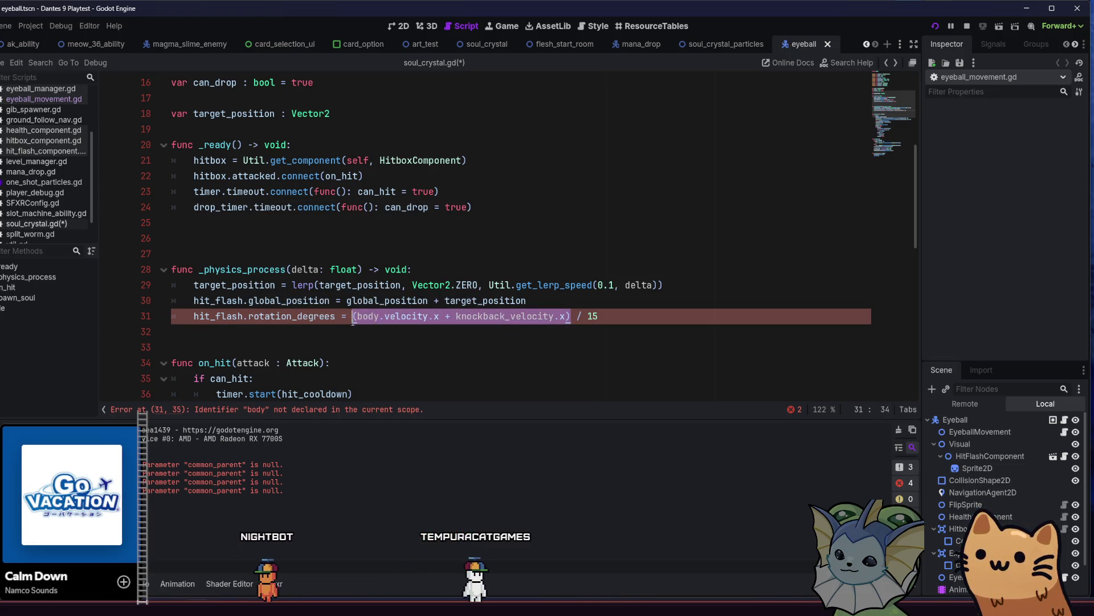
{"action": "type", "text": "tar"}
{"action": "key", "text": "Return"}
{"action": "left_click", "coordinate": [468, 317]}
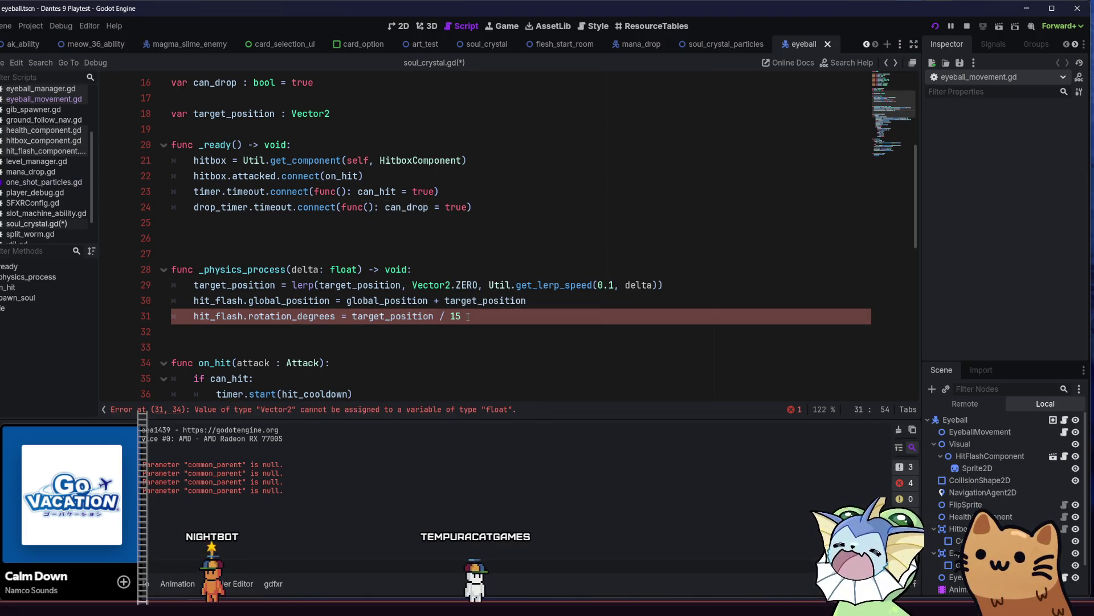
{"action": "key", "text": "ctrl+z"}
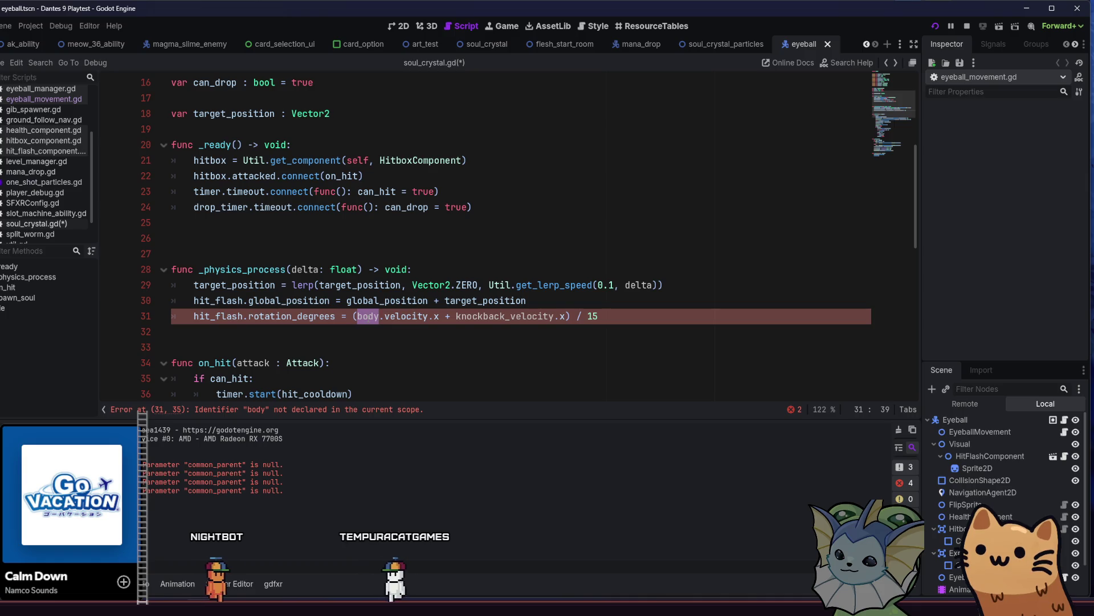
{"action": "type", "text": "tar"}
{"action": "key", "text": "Return"}
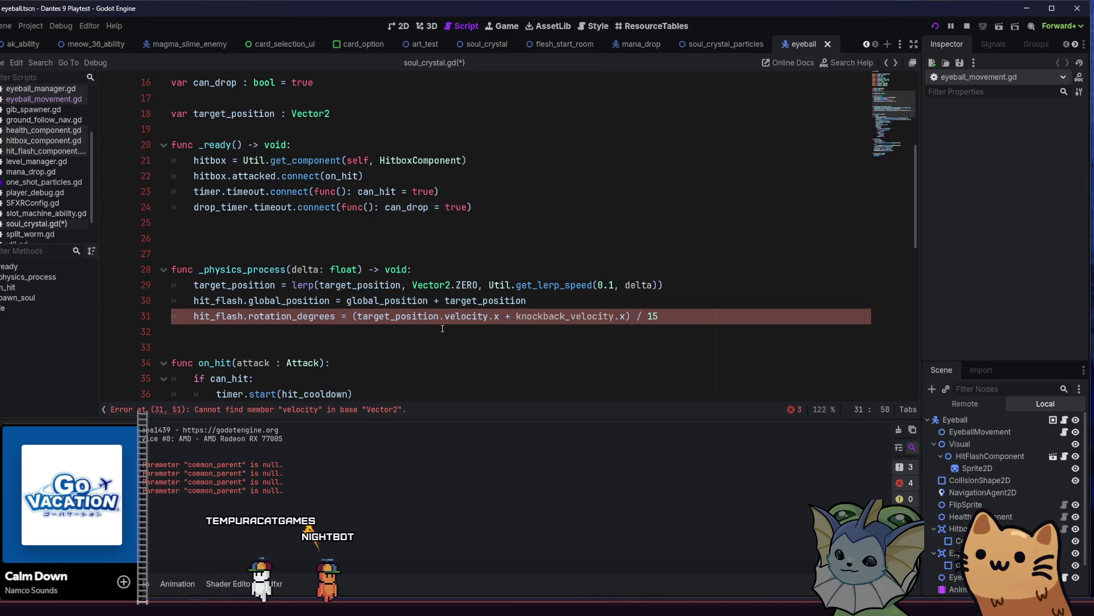
{"action": "key", "text": "Right"}
{"action": "key", "text": "Right"}
{"action": "key", "text": "Right"}
{"action": "key", "text": "BackSpace"}
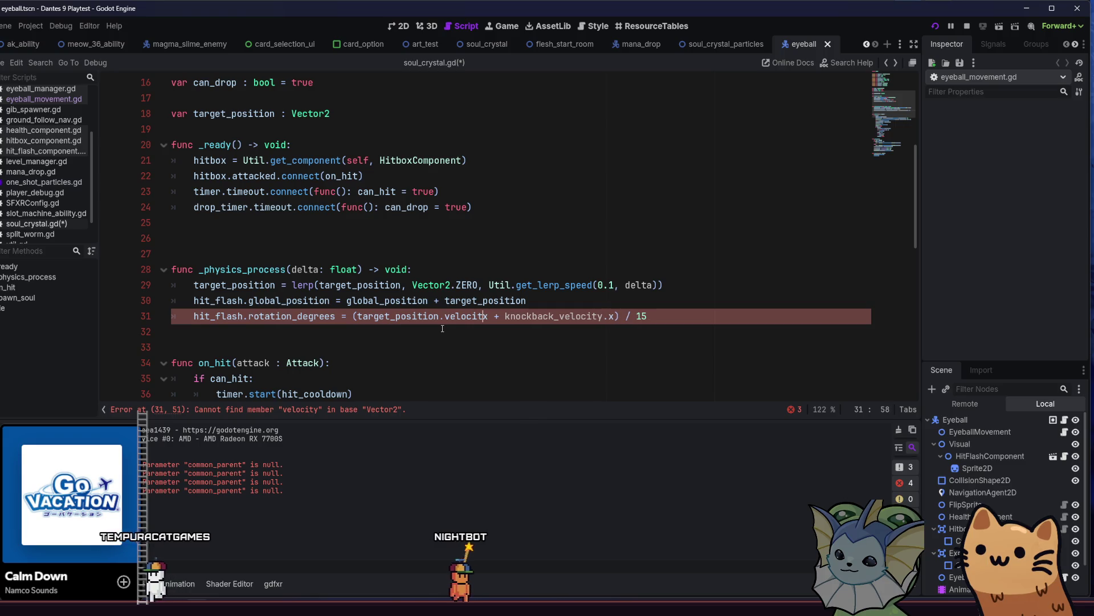
{"action": "key", "text": "BackSpace"}
{"action": "key", "text": "BackSpace"}
{"action": "key", "text": "BackSpace"}
{"action": "left_click_drag", "start_coordinate": [582, 317], "coordinate": [452, 317]}
{"action": "key", "text": "BackSpace"}
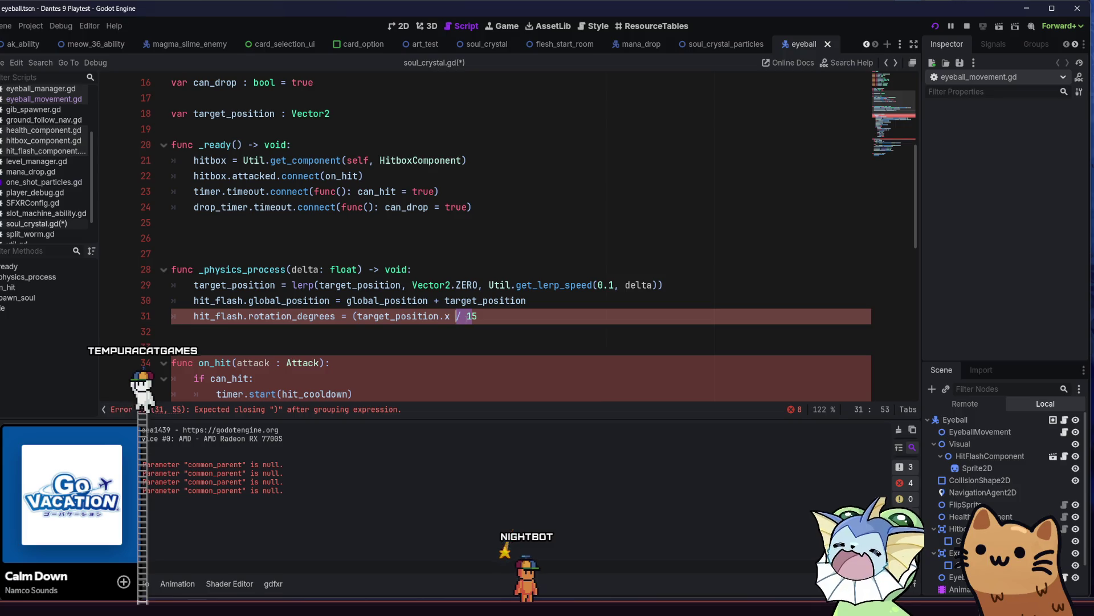
{"action": "key", "text": "BackSpace"}
{"action": "key", "text": "BackSpace"}
{"action": "key", "text": "BackSpace"}
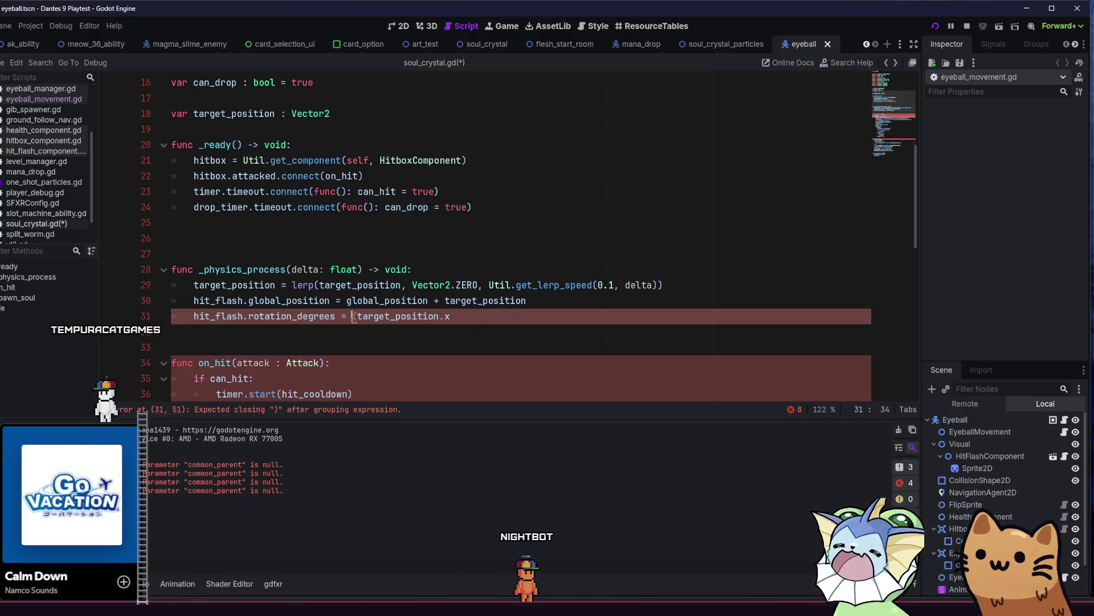
{"action": "left_click", "coordinate": [360, 316]}
{"action": "key", "text": "BackSpace"}
{"action": "key", "text": "ctrl+s"}
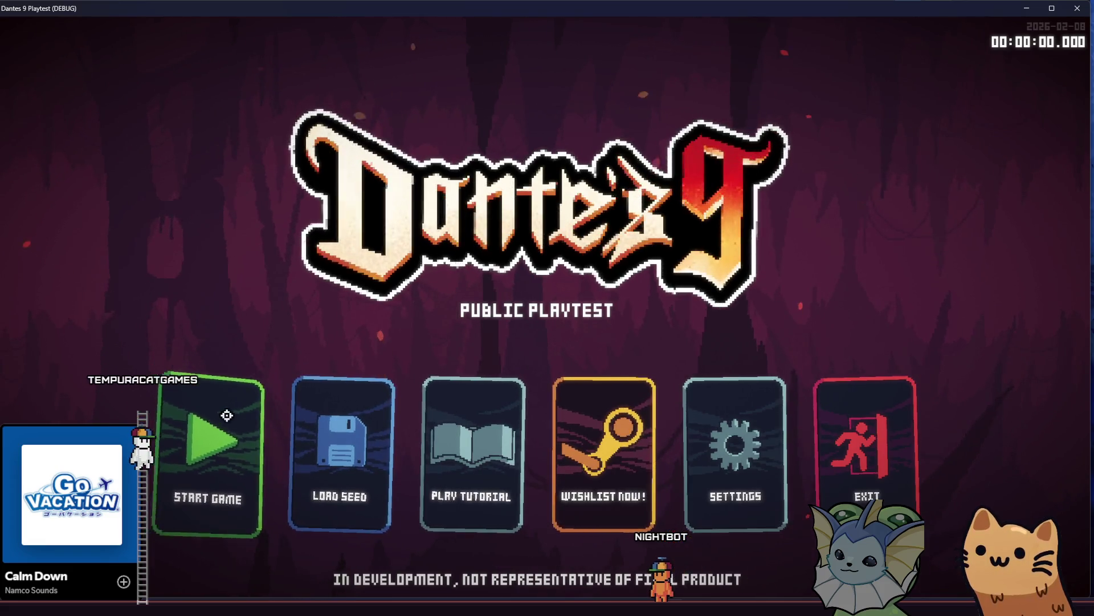
Start a new game, walk to the soul crystal and attack it once.
{"action": "left_click", "coordinate": [228, 412]}
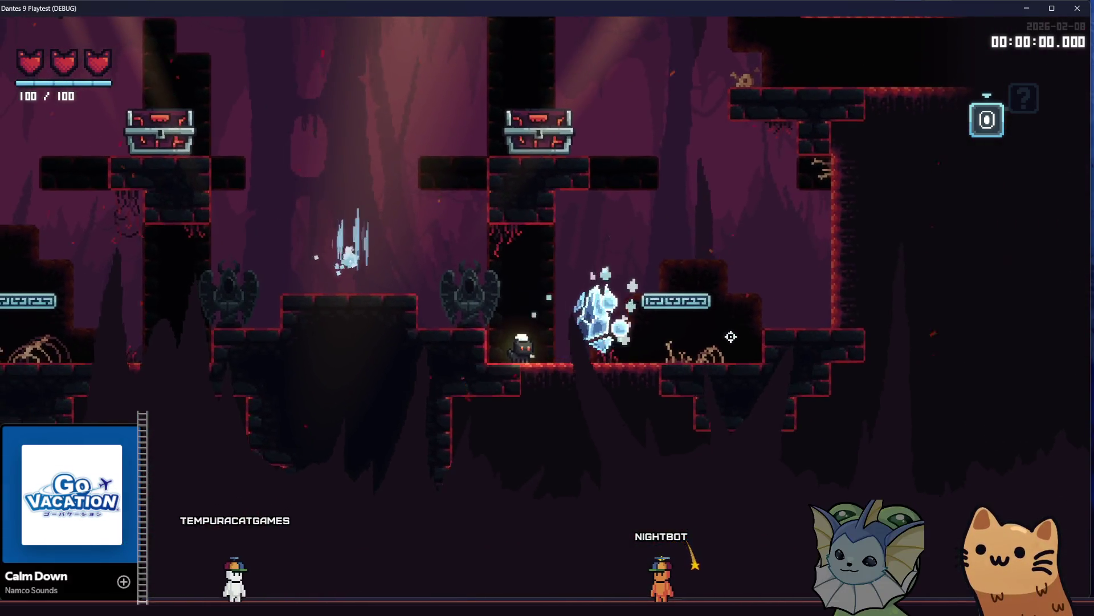
{"action": "key", "text": "d"}
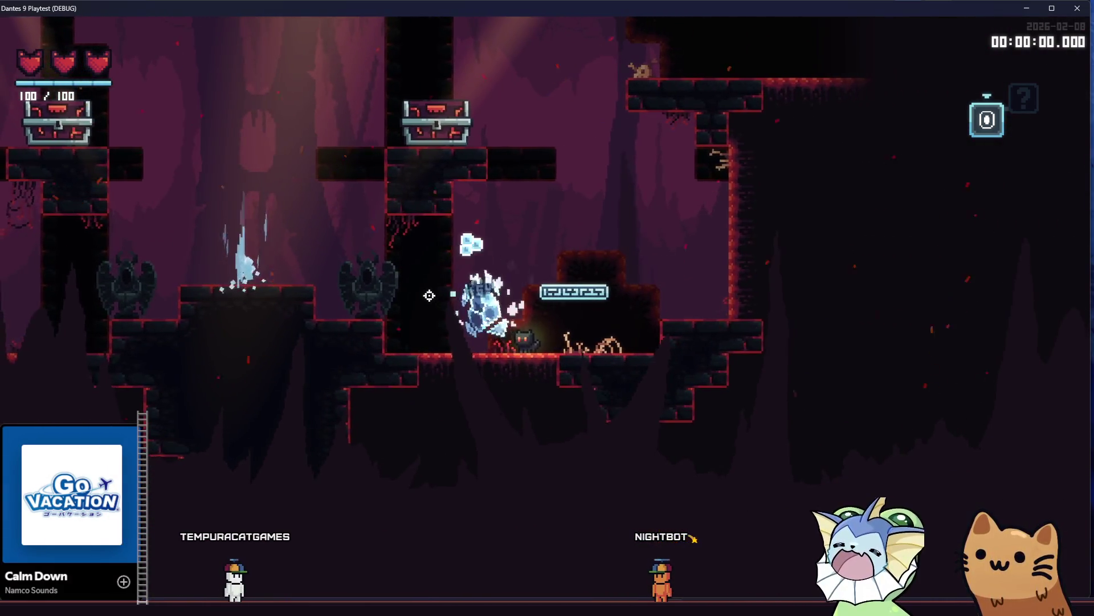
{"action": "left_click", "coordinate": [432, 281]}
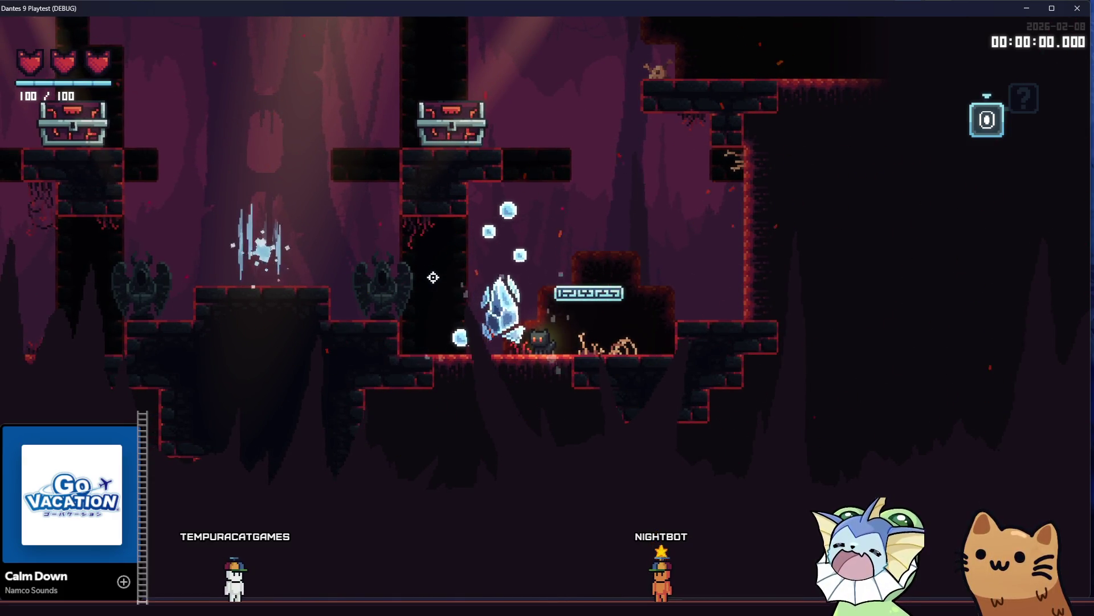
{"action": "key", "text": "a"}
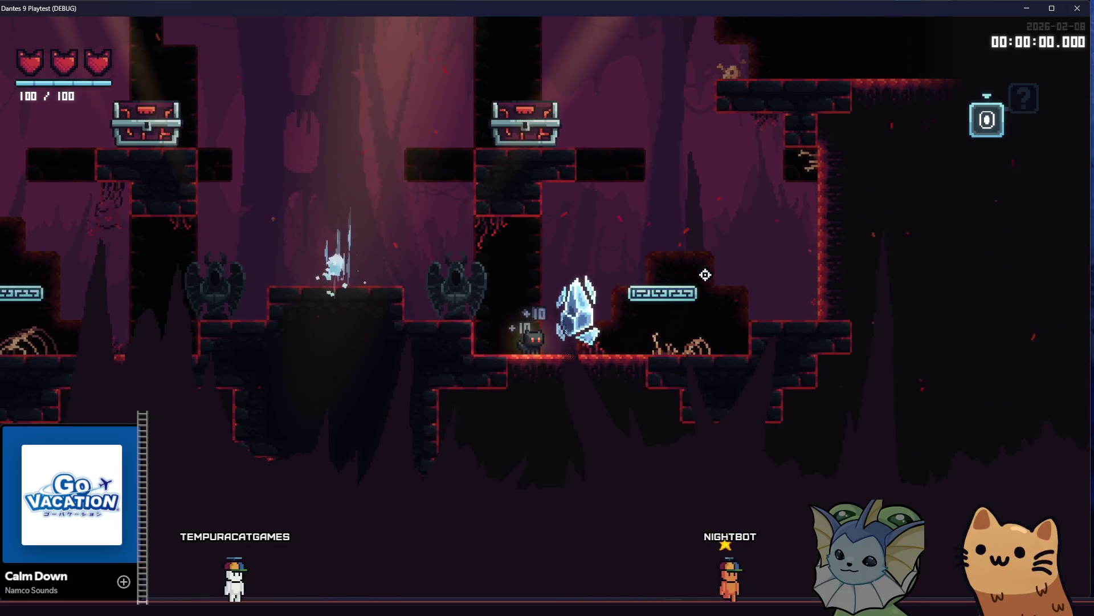
{"action": "key", "text": "a"}
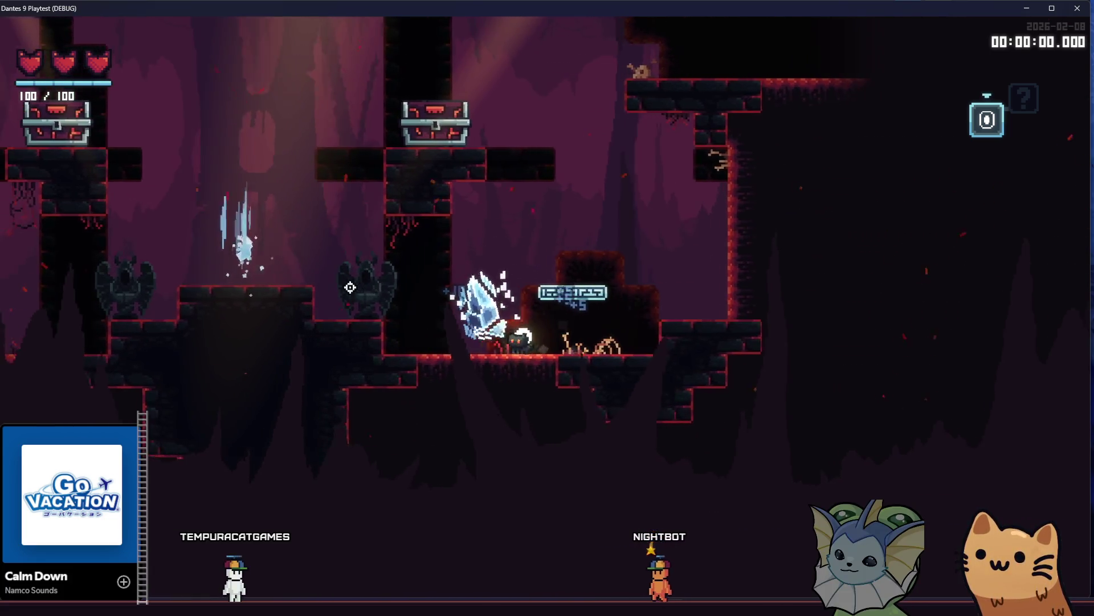
{"action": "key", "text": "a"}
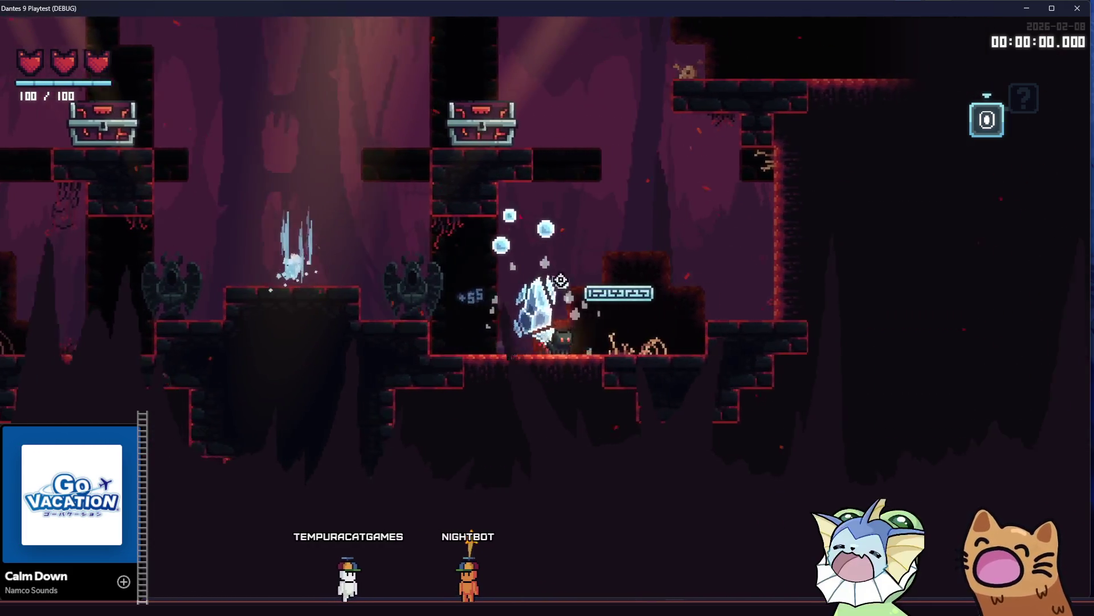
{"action": "key", "text": "d"}
{"action": "key", "text": "a"}
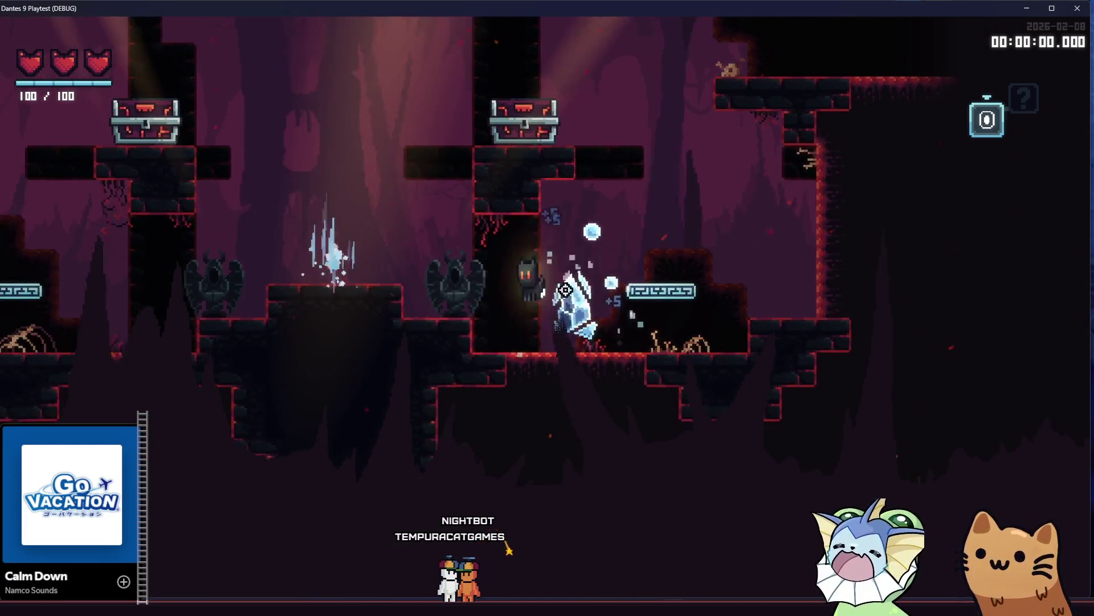
{"action": "key", "text": "d"}
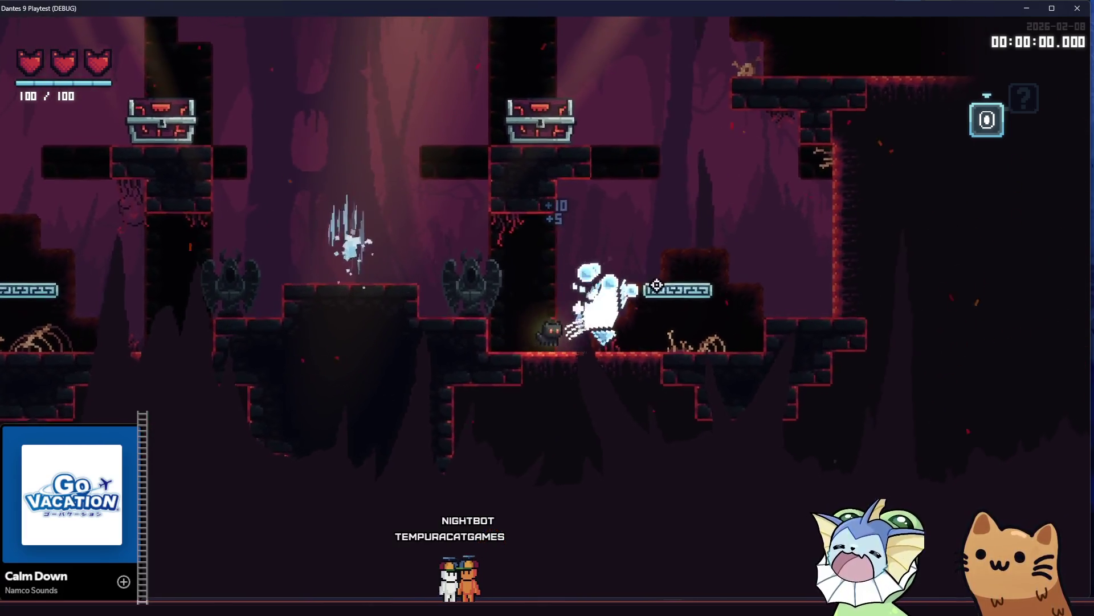
{"action": "key", "text": "a"}
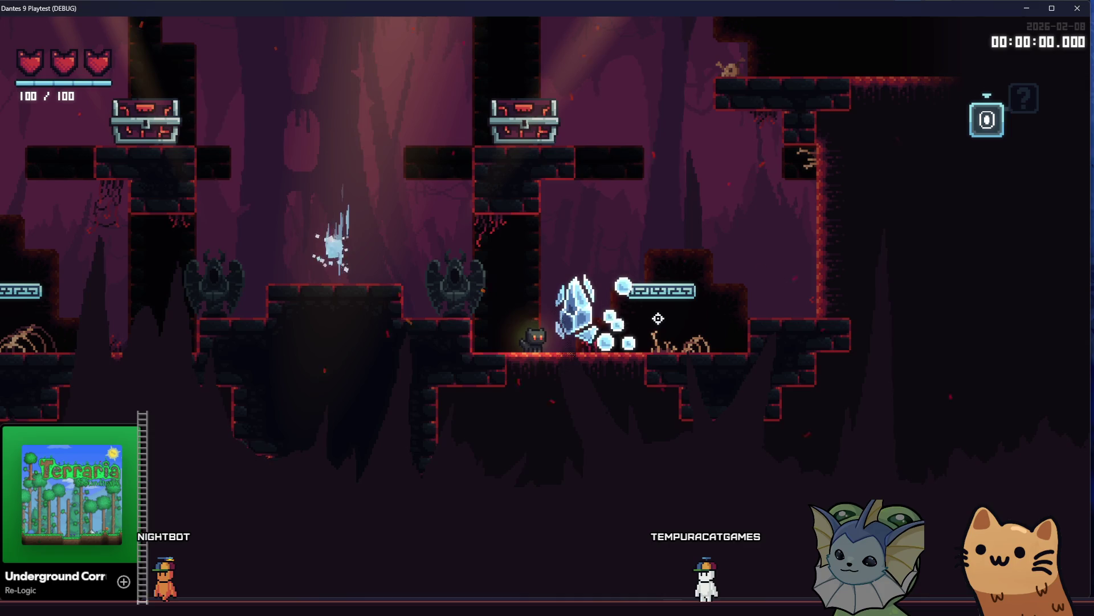
Jump and strike the crystal several times, then return to the script editor.
{"action": "key", "text": "space"}
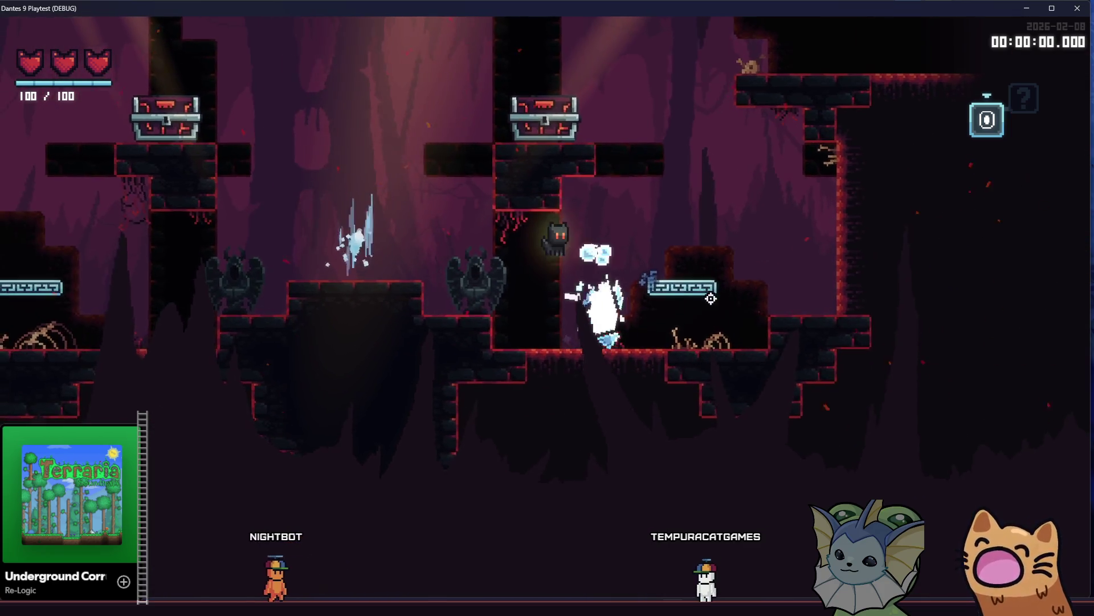
{"action": "key", "text": "d"}
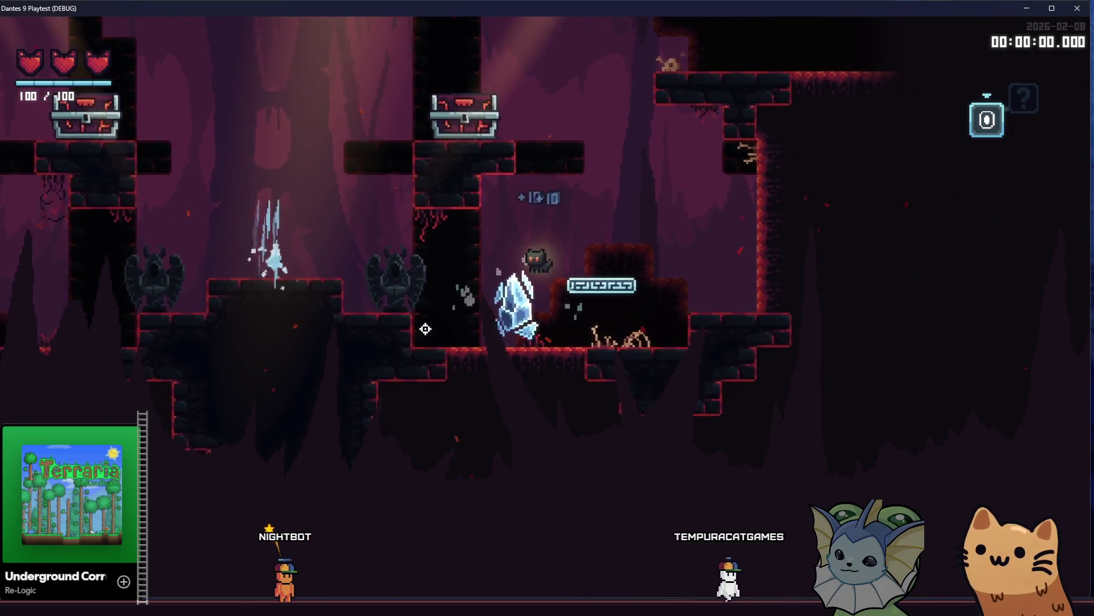
{"action": "key", "text": "space"}
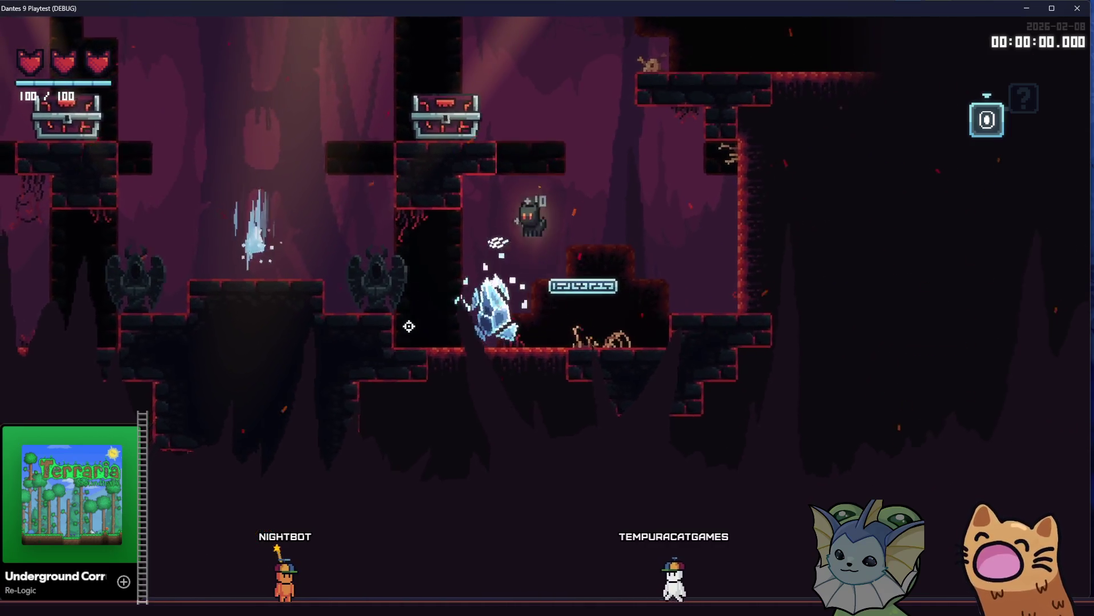
{"action": "key", "text": "a"}
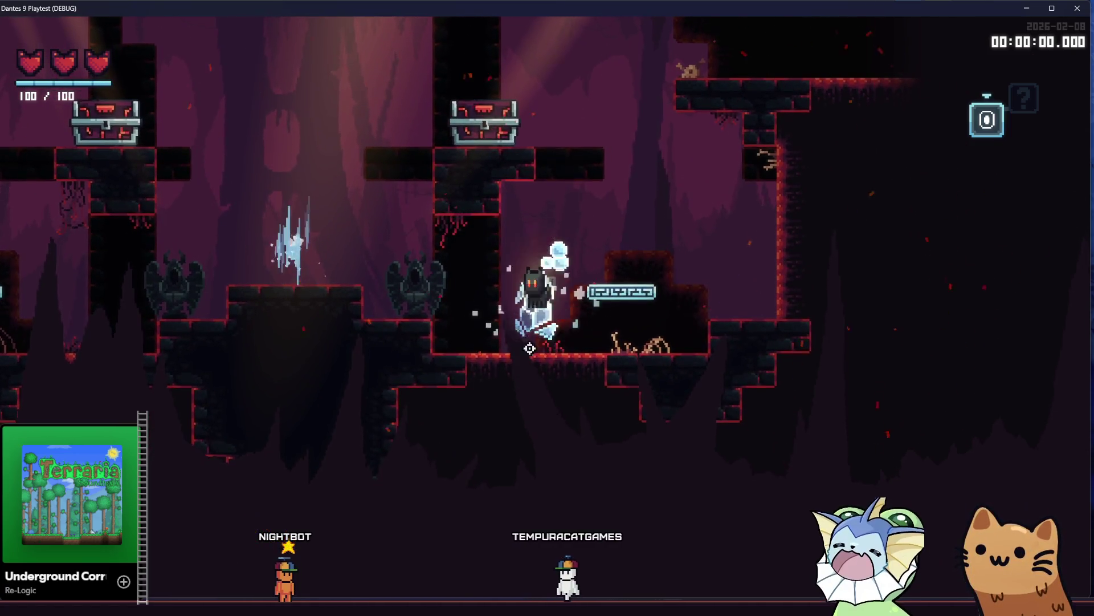
{"action": "key", "text": "space"}
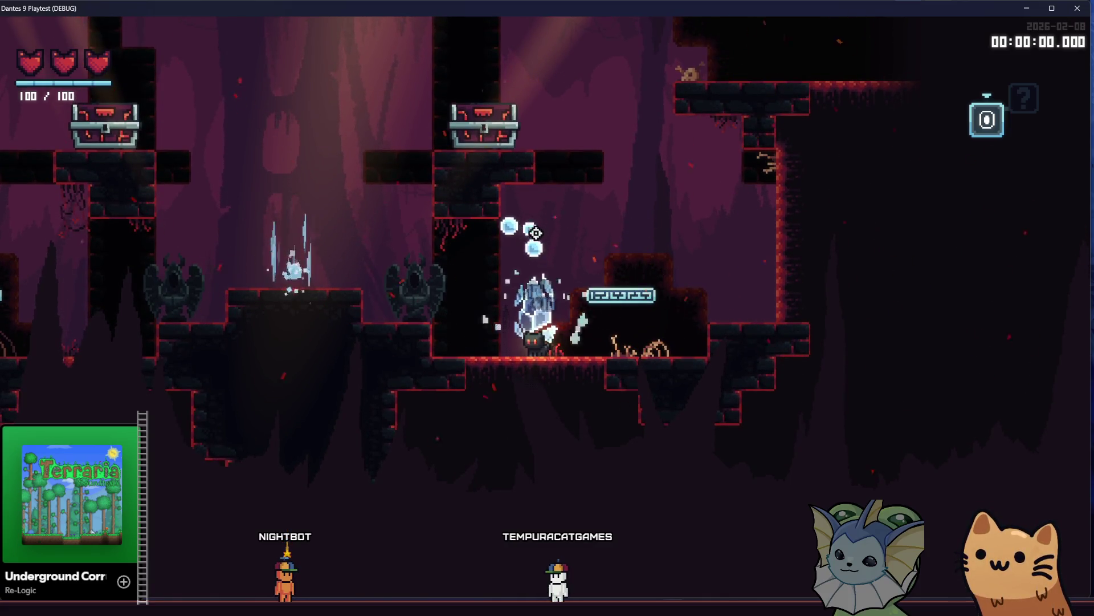
{"action": "key", "text": "d"}
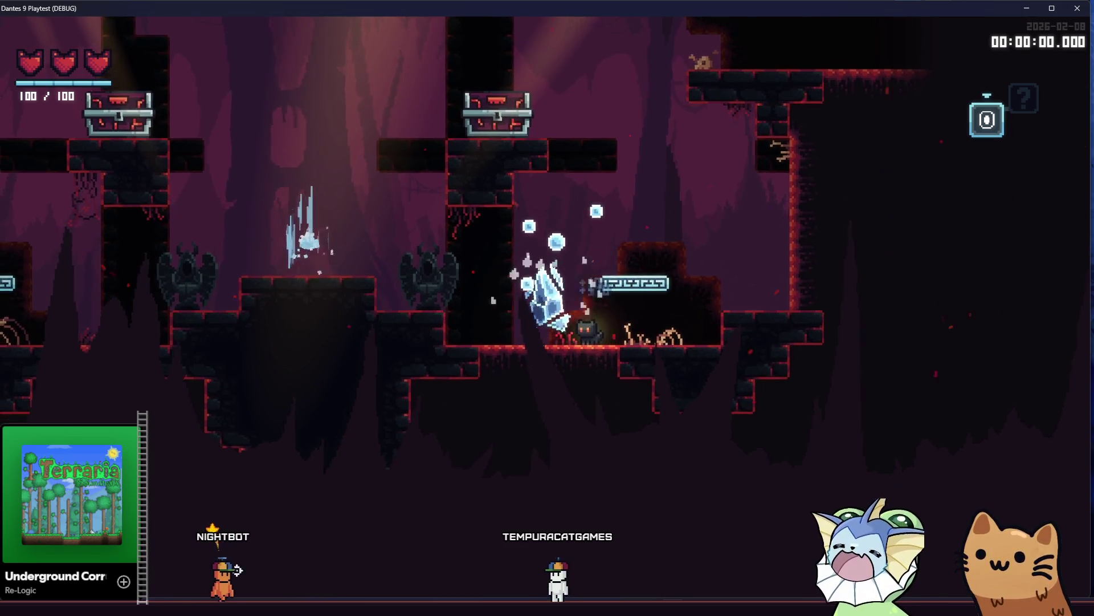
{"action": "key", "text": "alt+Tab"}
{"action": "left_click", "coordinate": [552, 302]}
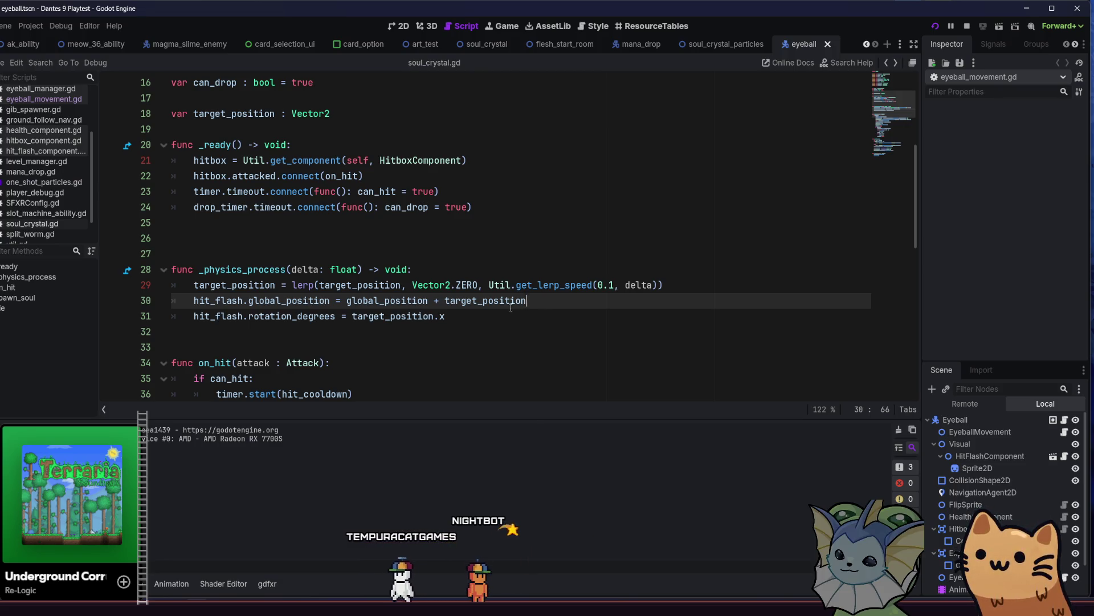
Add 'var last_hit : Attack' on a new line below the target_position declaration.
{"action": "scroll", "coordinate": [485, 240], "scroll_direction": "up", "scroll_amount": 2}
{"action": "left_click", "coordinate": [455, 193]}
{"action": "key", "text": "Down"}
{"action": "key", "text": "Up"}
{"action": "key", "text": "Up"}
{"action": "key", "text": "Down"}
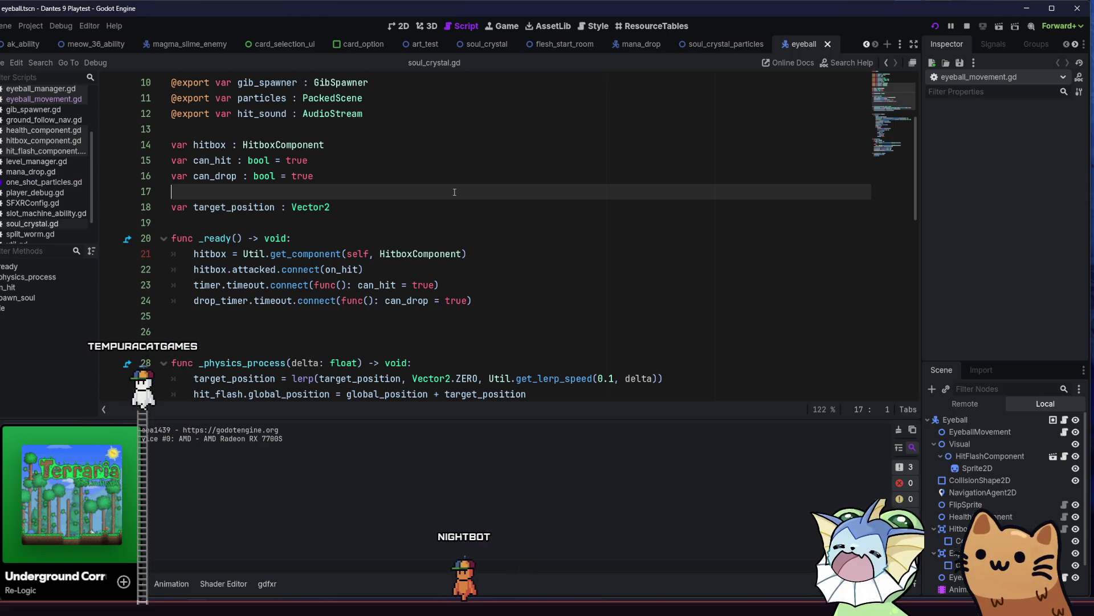
{"action": "left_click", "coordinate": [419, 201]}
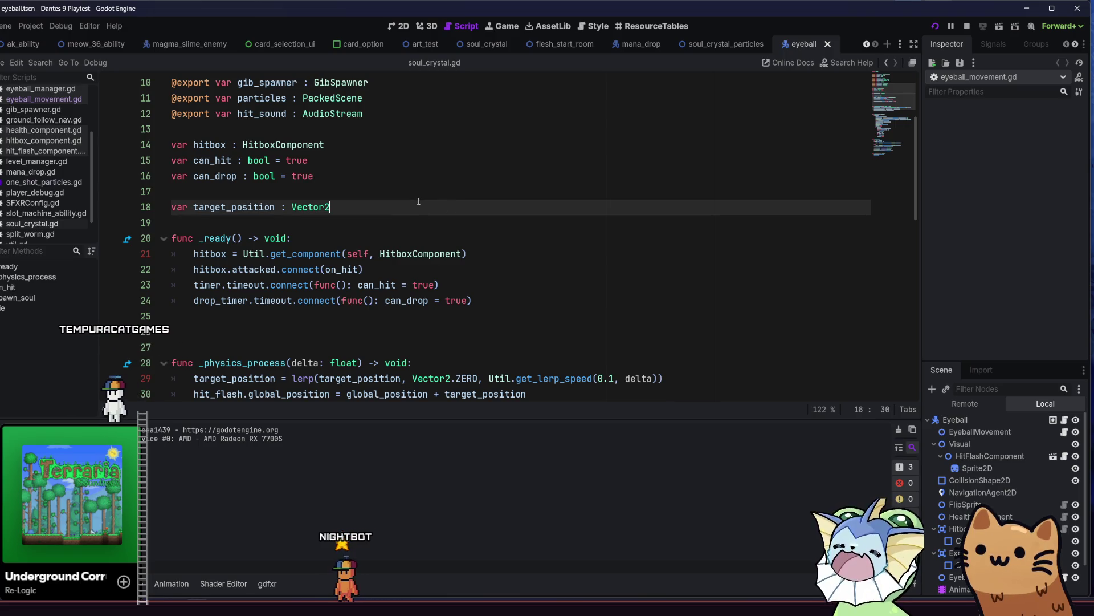
{"action": "key", "text": "Down"}
{"action": "key", "text": "Down"}
{"action": "key", "text": "Down"}
{"action": "key", "text": "Up"}
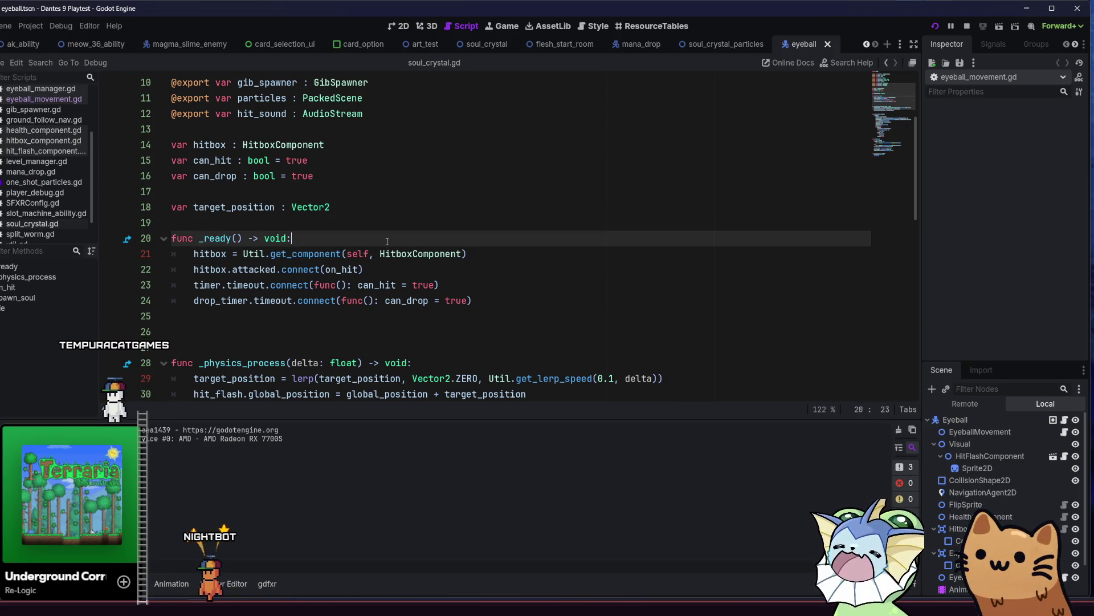
{"action": "key", "text": "Up"}
{"action": "key", "text": "Return"}
{"action": "type", "text": "var la"}
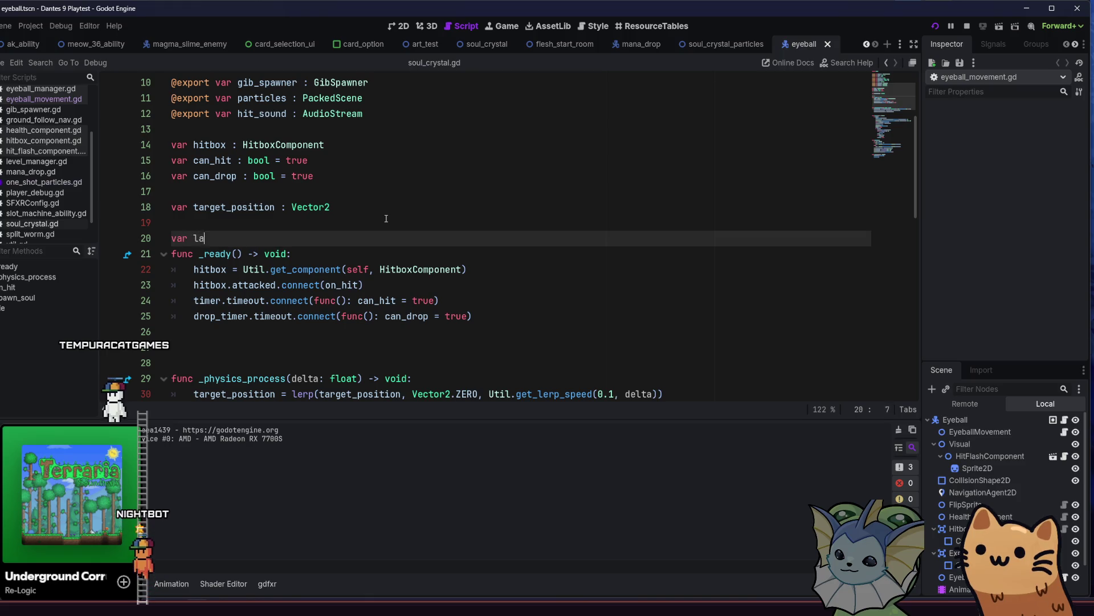
{"action": "type", "text": "_"}
{"action": "type", "text": "tt"}
{"action": "key", "text": "Return"}
{"action": "key", "text": "Return"}
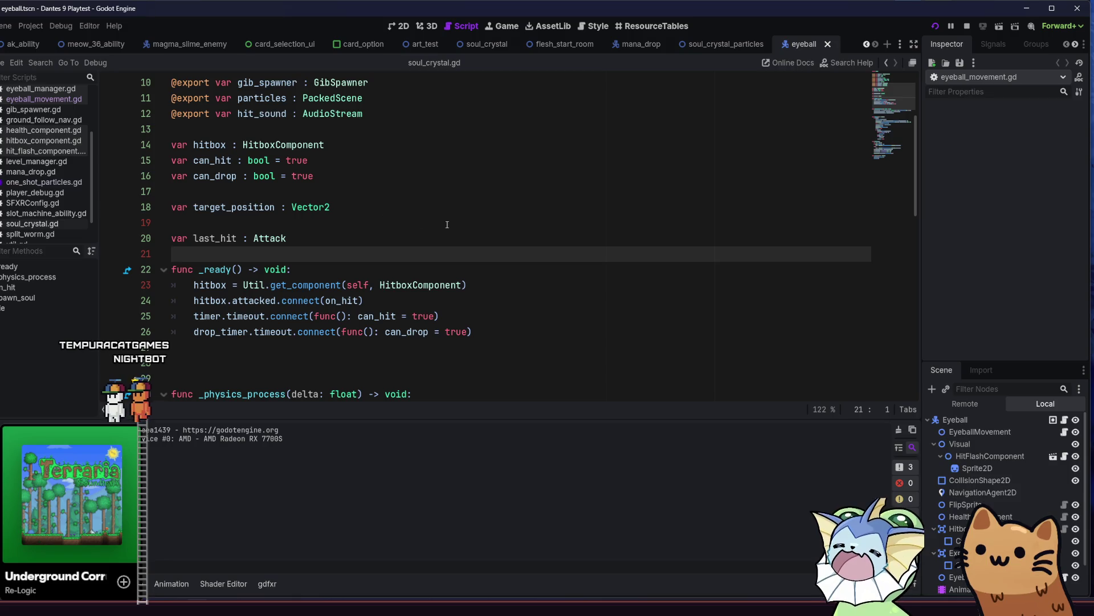
{"action": "scroll", "coordinate": [421, 217], "scroll_direction": "down", "scroll_amount": 5}
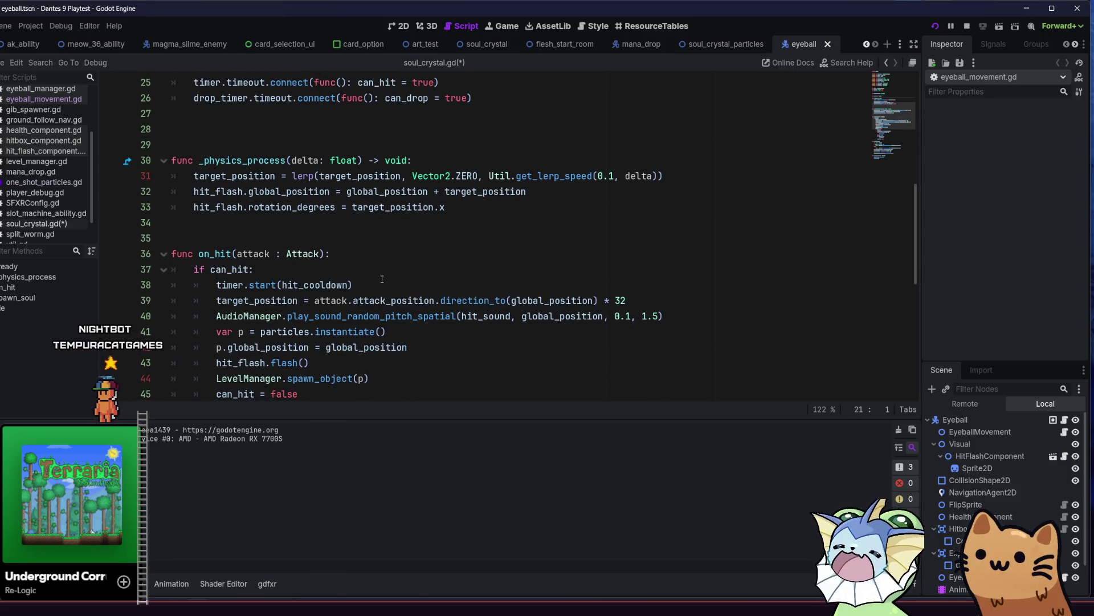
Insert 'last_hit = attack' as the first line inside on_hit's if can_hit block.
{"action": "left_click", "coordinate": [375, 271]}
{"action": "key", "text": "Return"}
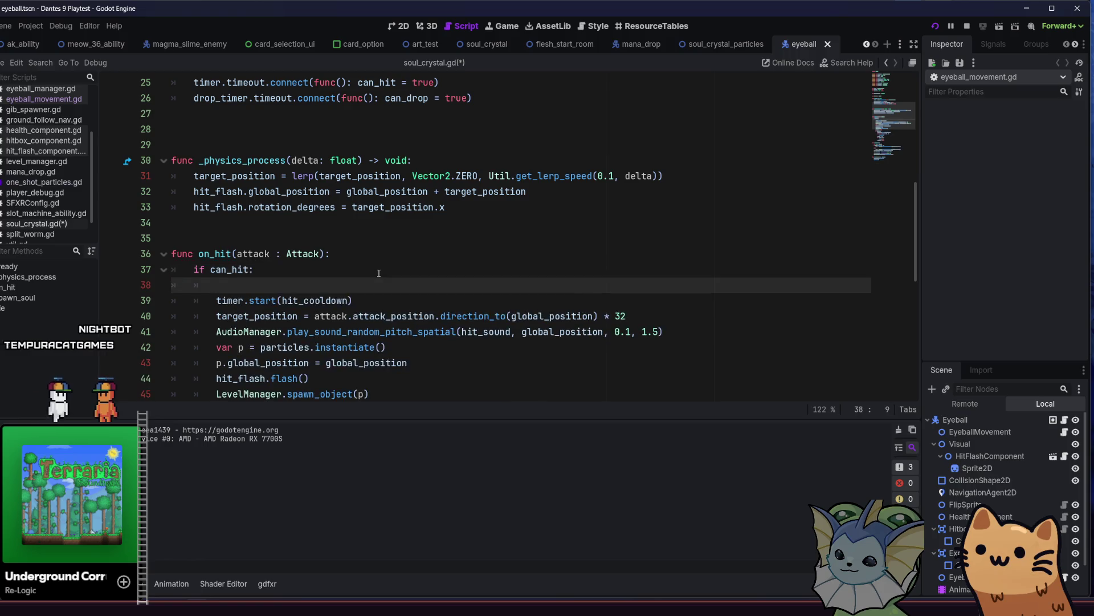
{"action": "key", "text": "BackSpace"}
{"action": "key", "text": "BackSpace"}
{"action": "key", "text": "BackSpace"}
{"action": "type", "text": "las"}
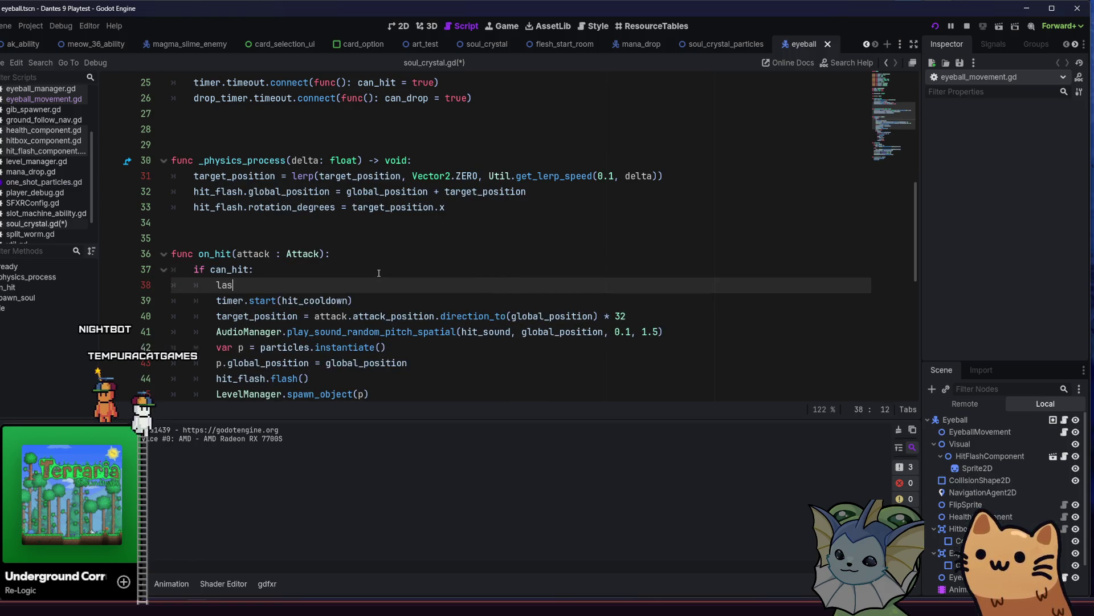
{"action": "type", "text": "t"}
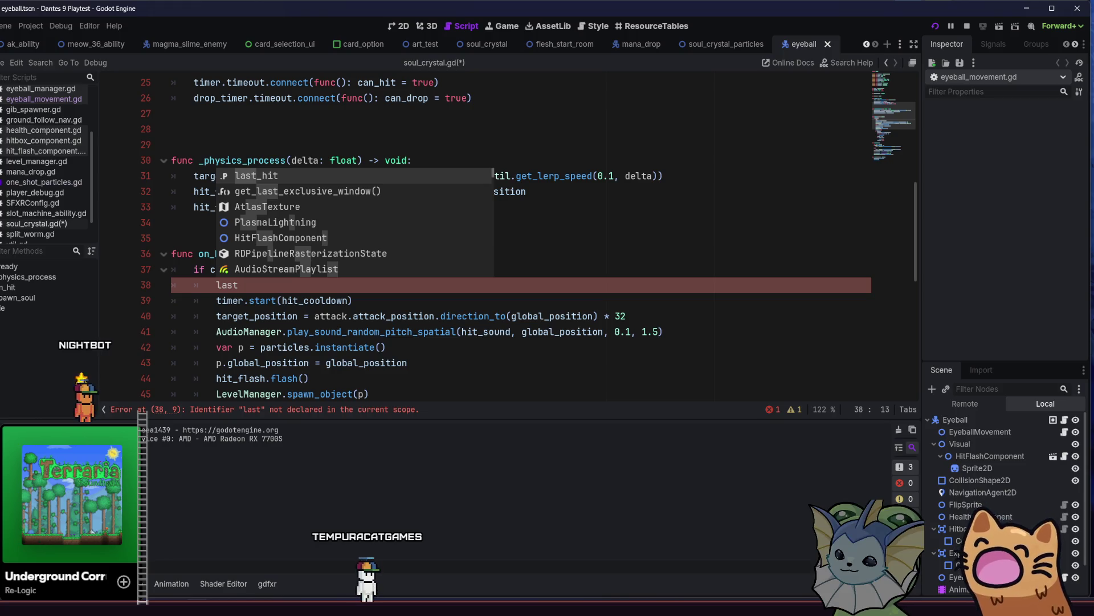
{"action": "left_click", "coordinate": [325, 292]}
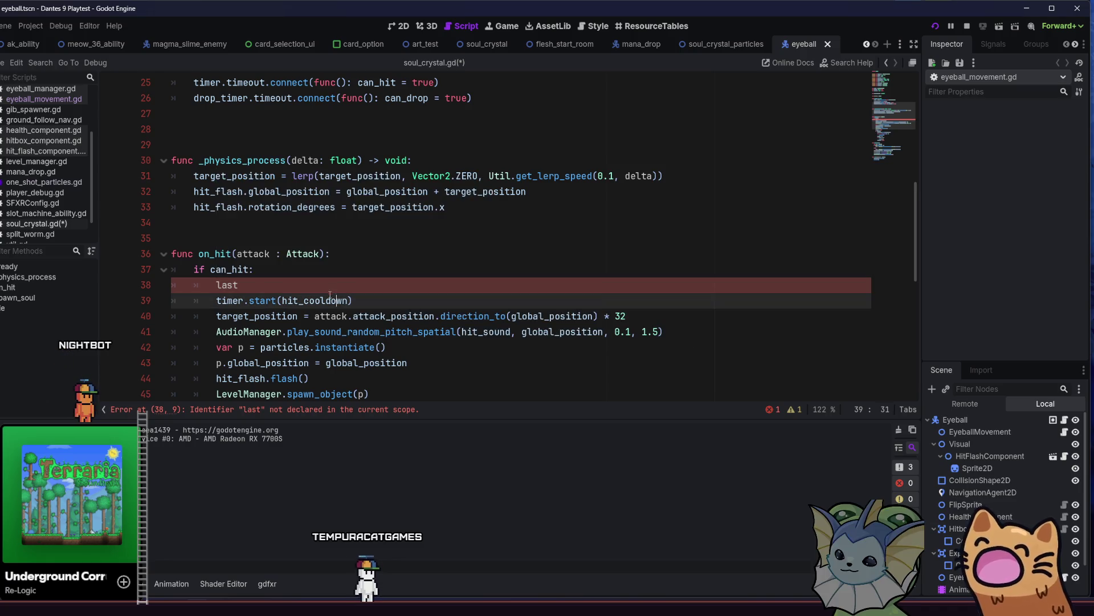
{"action": "type", "text": "hit ="}
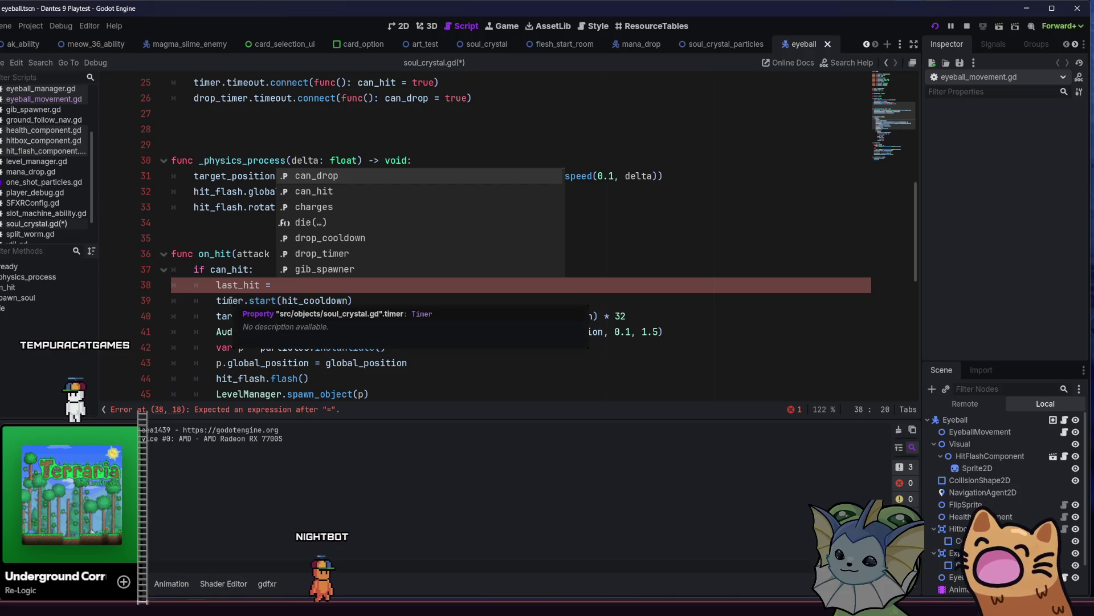
{"action": "left_click", "coordinate": [301, 284]}
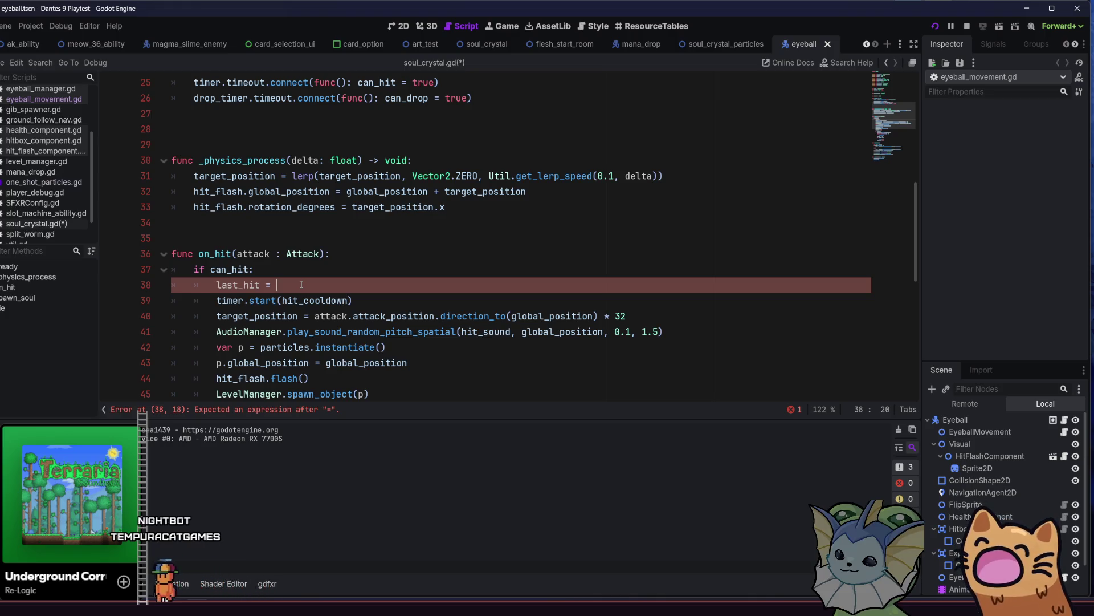
{"action": "type", "text": "at"}
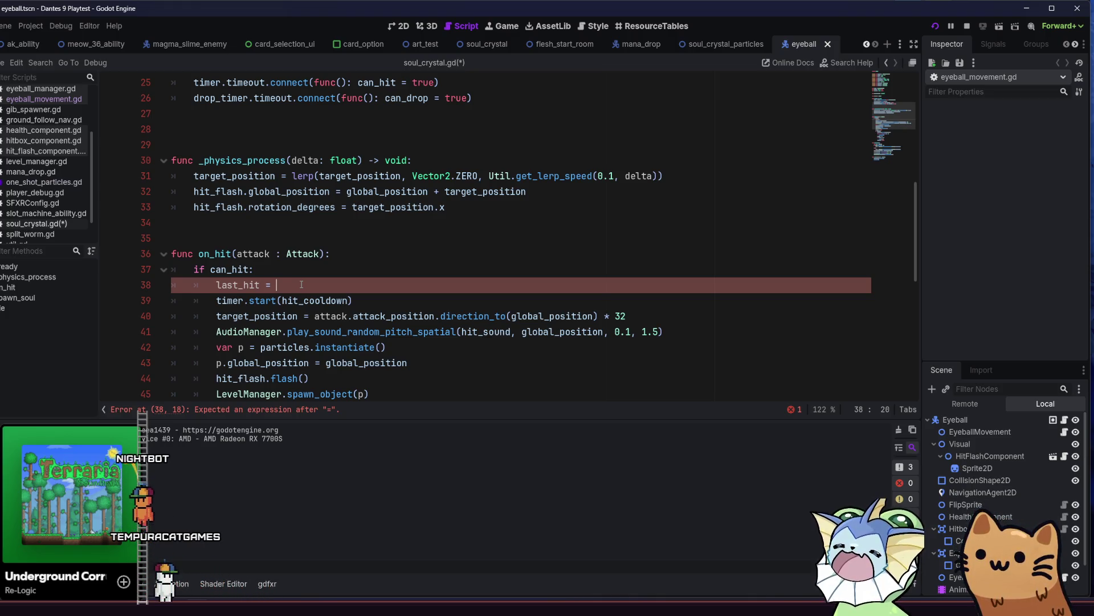
{"action": "key", "text": "Return"}
{"action": "left_click", "coordinate": [581, 195]}
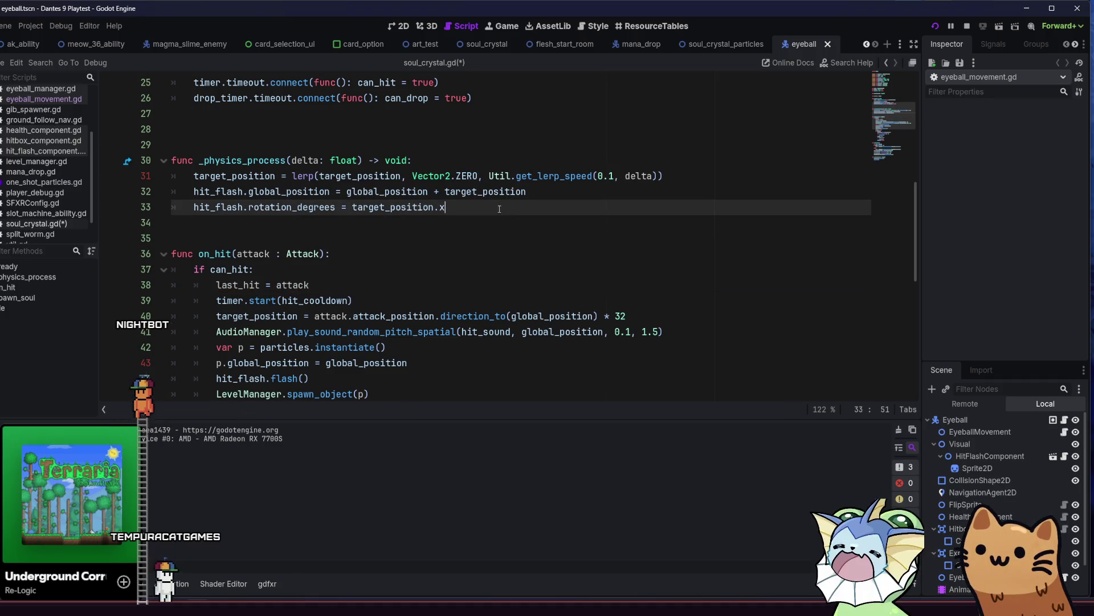
{"action": "key", "text": "Up"}
{"action": "key", "text": "Down"}
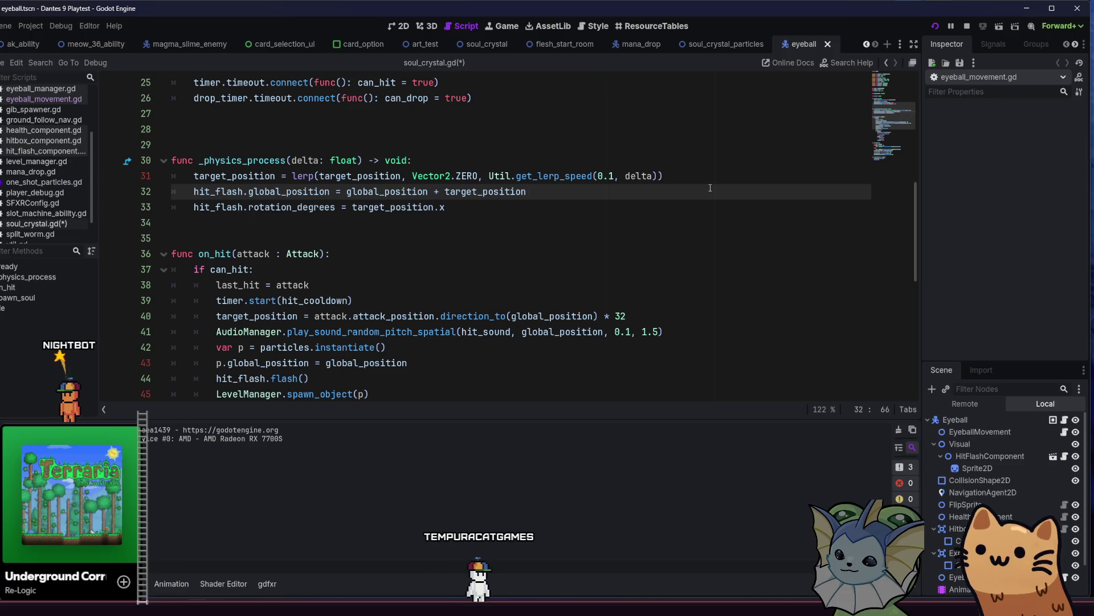
Delete the 'last_hit = attack' line so the can_hit block starts with timer.start(hit_cooldown).
{"action": "left_click", "coordinate": [445, 289]}
{"action": "left_click", "coordinate": [141, 284]}
{"action": "key", "text": "BackSpace"}
{"action": "key", "text": "BackSpace"}
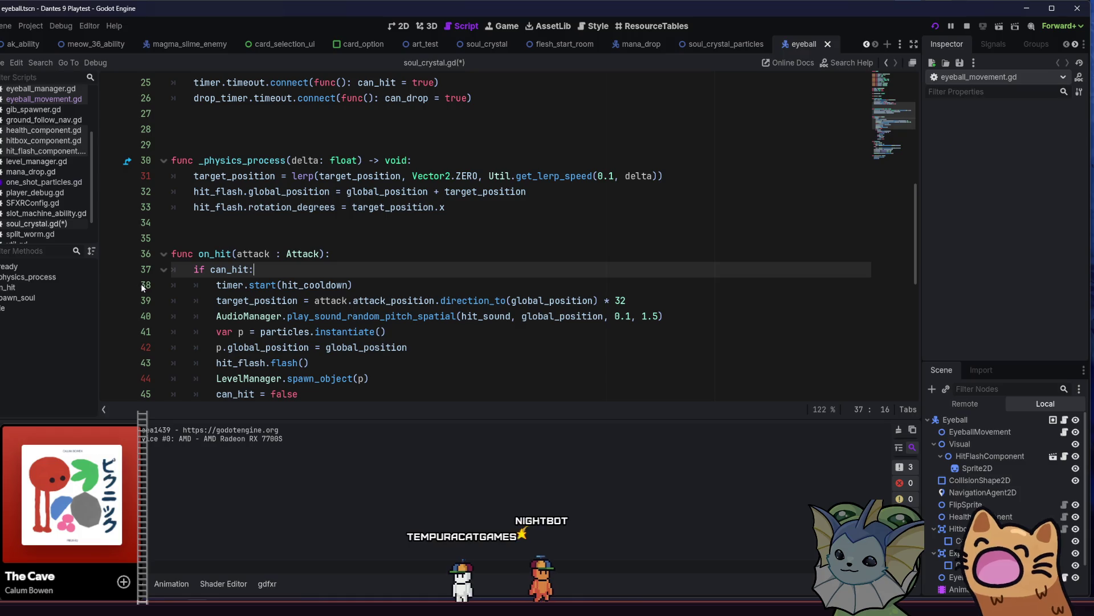
{"action": "left_click", "coordinate": [359, 260]}
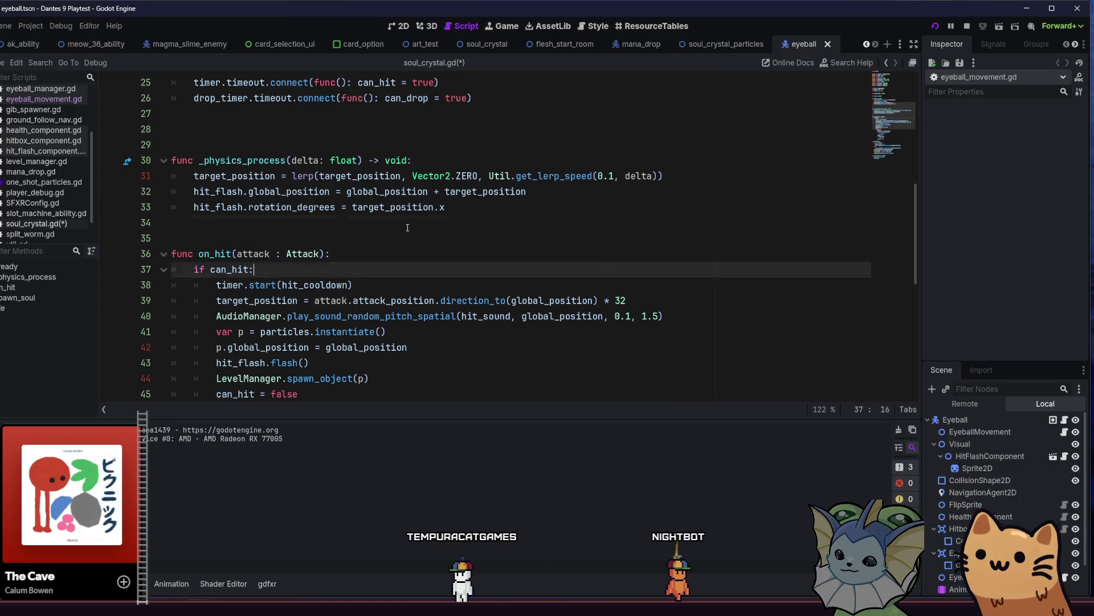
{"action": "left_click", "coordinate": [565, 190]}
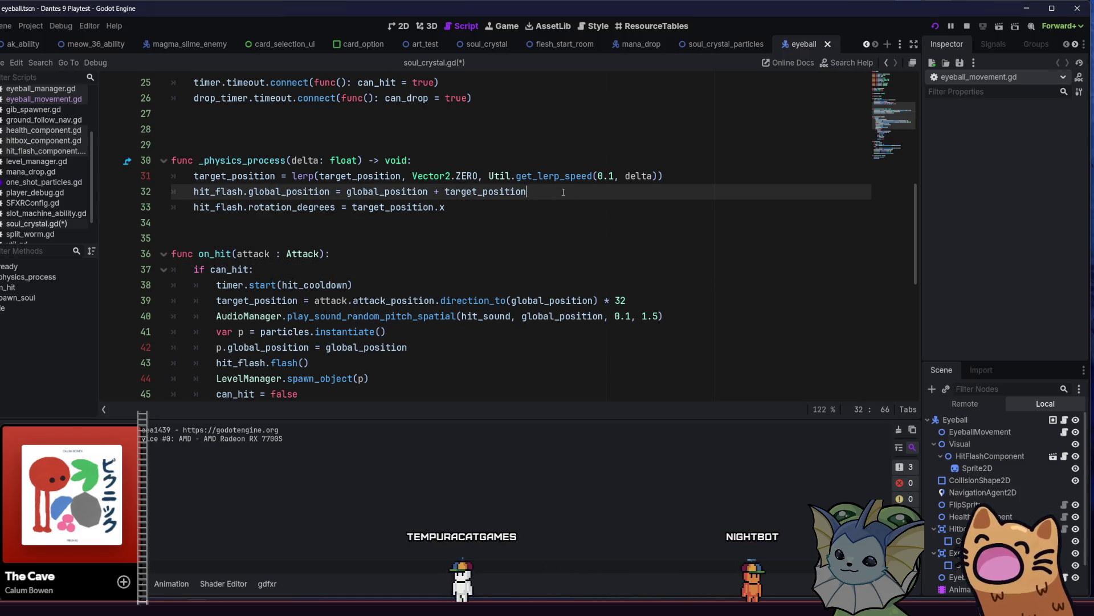
Wrap the rotation line under a new 'if target_position.y > 0:' condition.
{"action": "key", "text": "Return"}
{"action": "type", "text": "if target_position."}
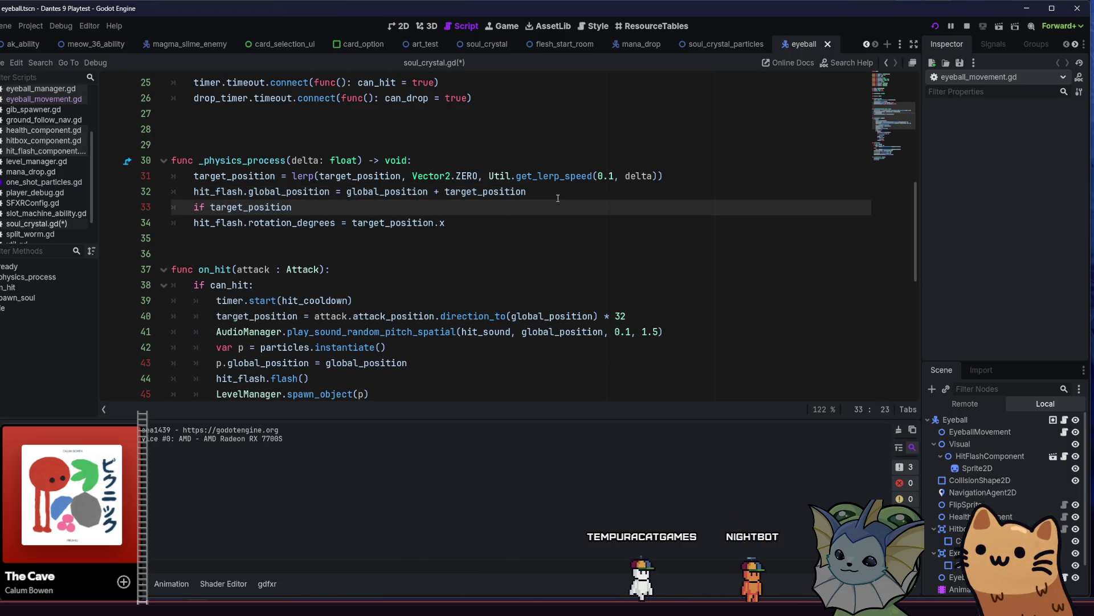
{"action": "type", "text": "y"}
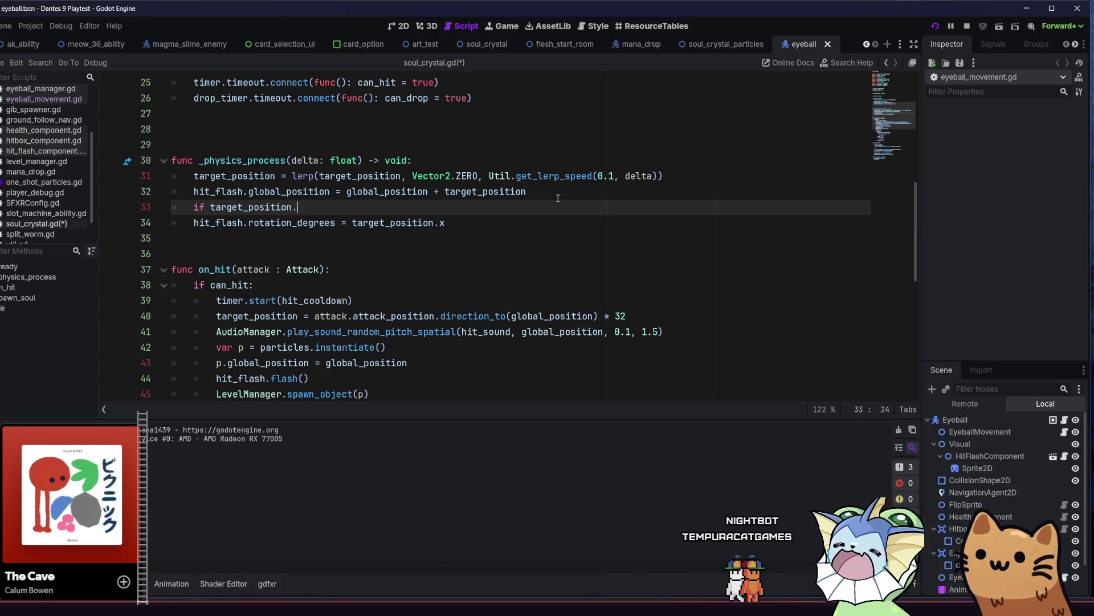
{"action": "type", "text": " >"}
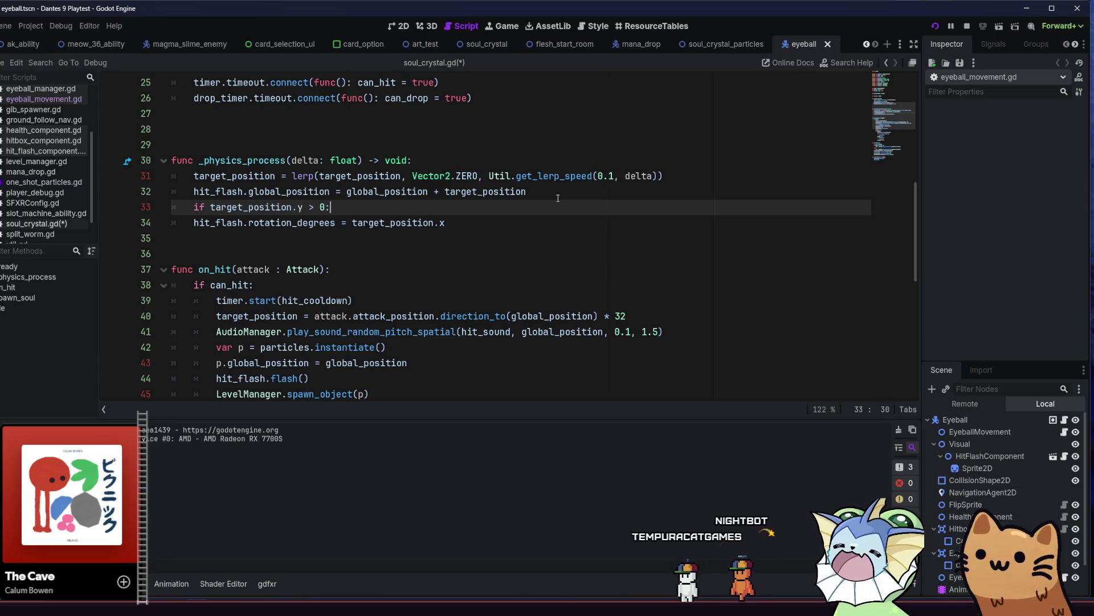
{"action": "type", "text": " 0:"}
{"action": "left_click", "coordinate": [195, 222]}
{"action": "key", "text": "Tab"}
Add an else branch setting hit_flash.rotation_degrees to -target_position.x, and save.
{"action": "left_click", "coordinate": [491, 228]}
{"action": "key", "text": "Return"}
{"action": "key", "text": "BackSpace"}
{"action": "type", "text": "else:"}
{"action": "key", "text": "Return"}
{"action": "left_click_drag", "start_coordinate": [490, 230], "coordinate": [239, 223]}
{"action": "left_click", "coordinate": [303, 253]}
{"action": "type", "text": "hit_flash.rotation_degrees = target_position.x"}
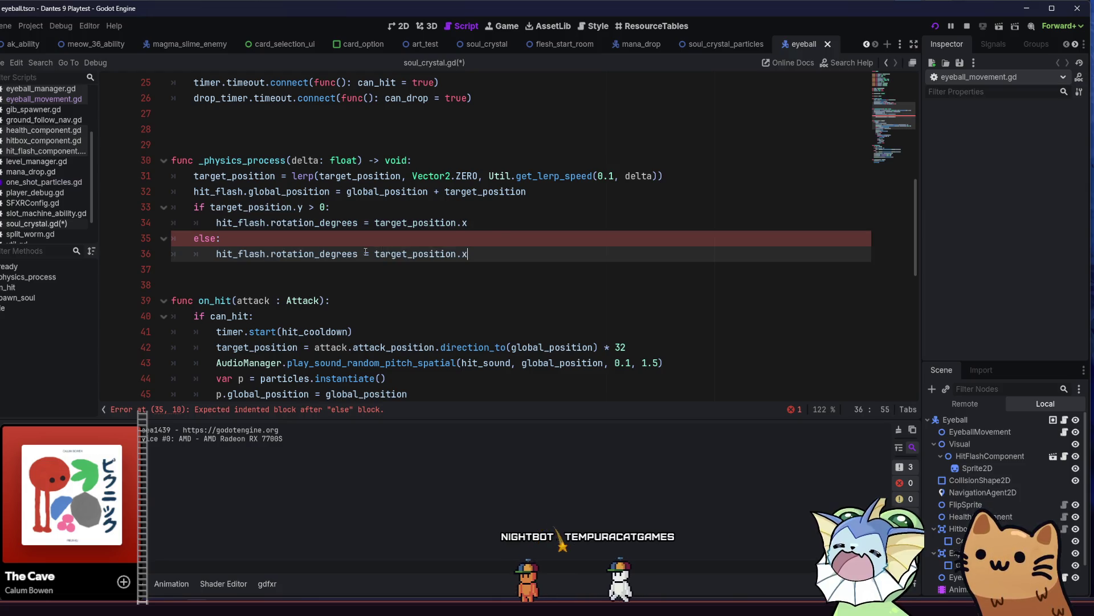
{"action": "left_click", "coordinate": [378, 254]}
{"action": "type", "text": "-"}
{"action": "key", "text": "ctrl+s"}
{"action": "left_click", "coordinate": [549, 248]}
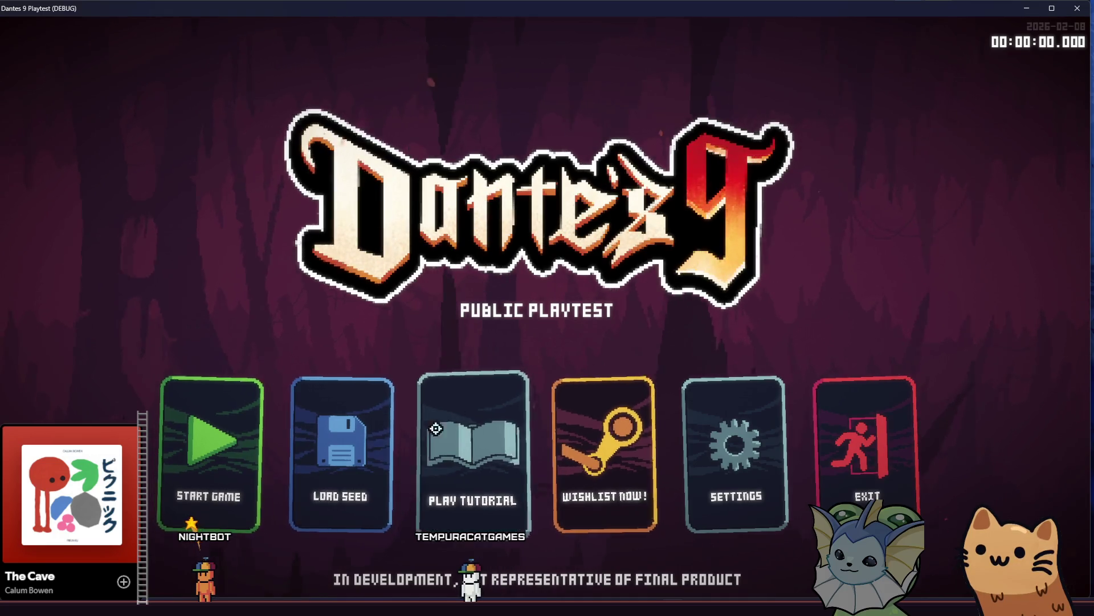
Start a game run, attack the soul crystal, and move around beneath it.
{"action": "left_click", "coordinate": [224, 444]}
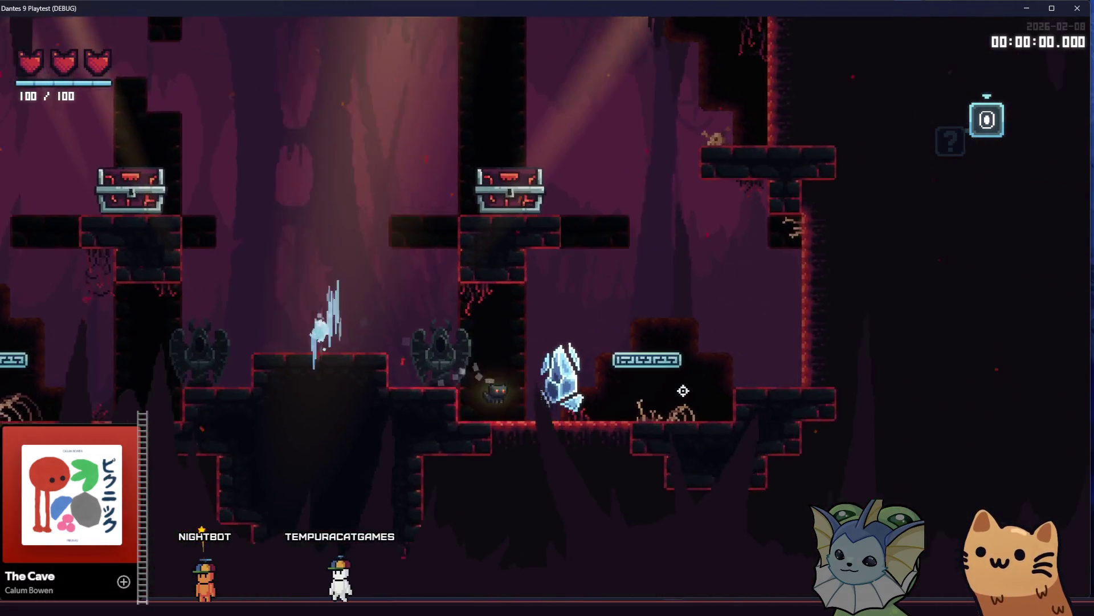
{"action": "key", "text": "d"}
{"action": "left_click", "coordinate": [682, 390]}
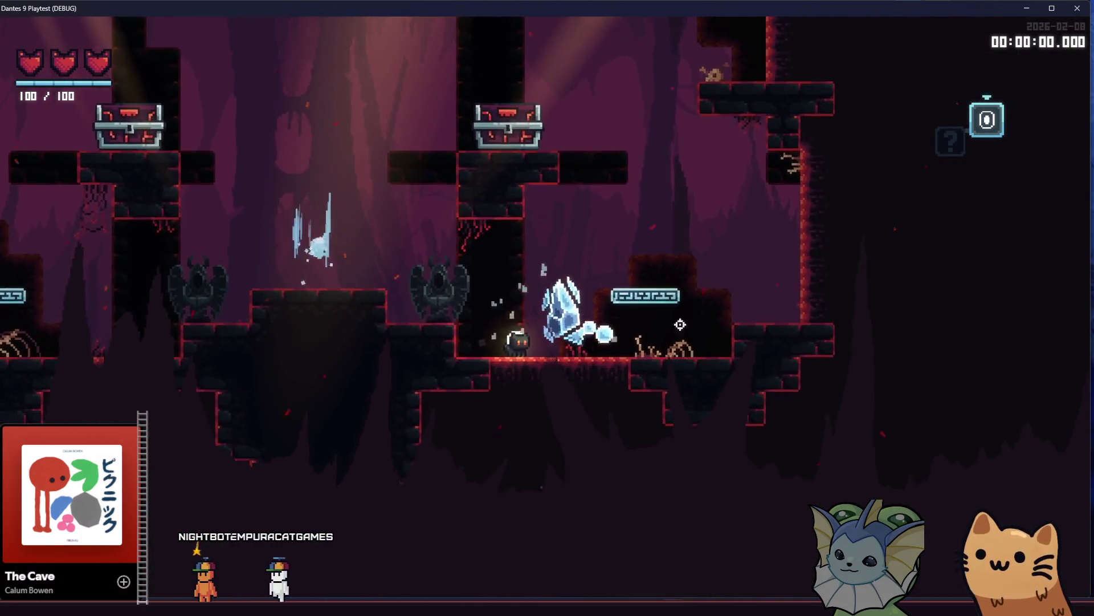
{"action": "key", "text": "d"}
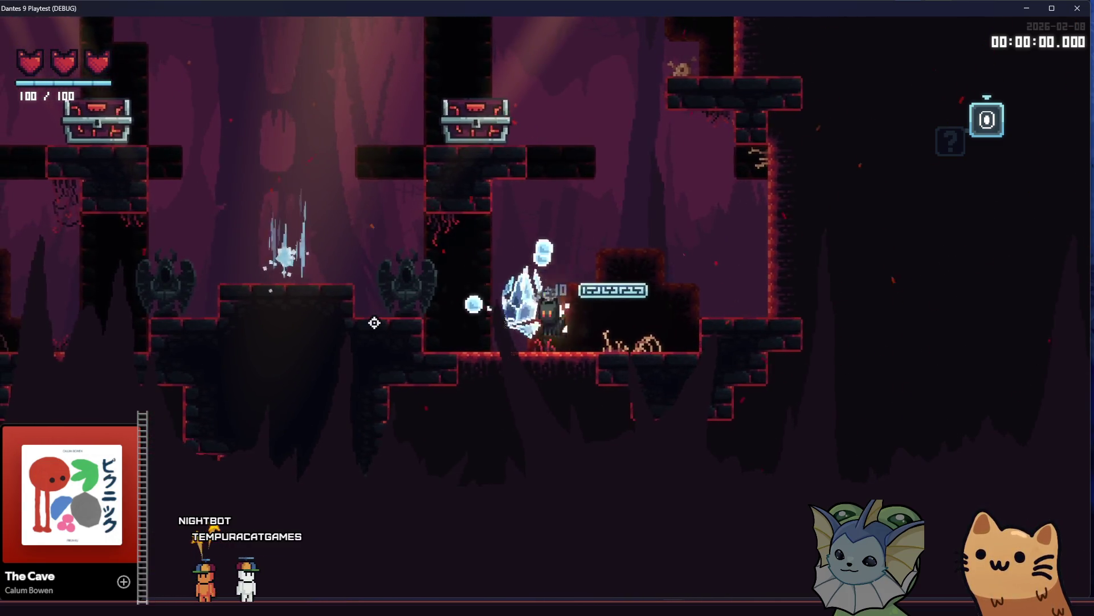
{"action": "key", "text": "d"}
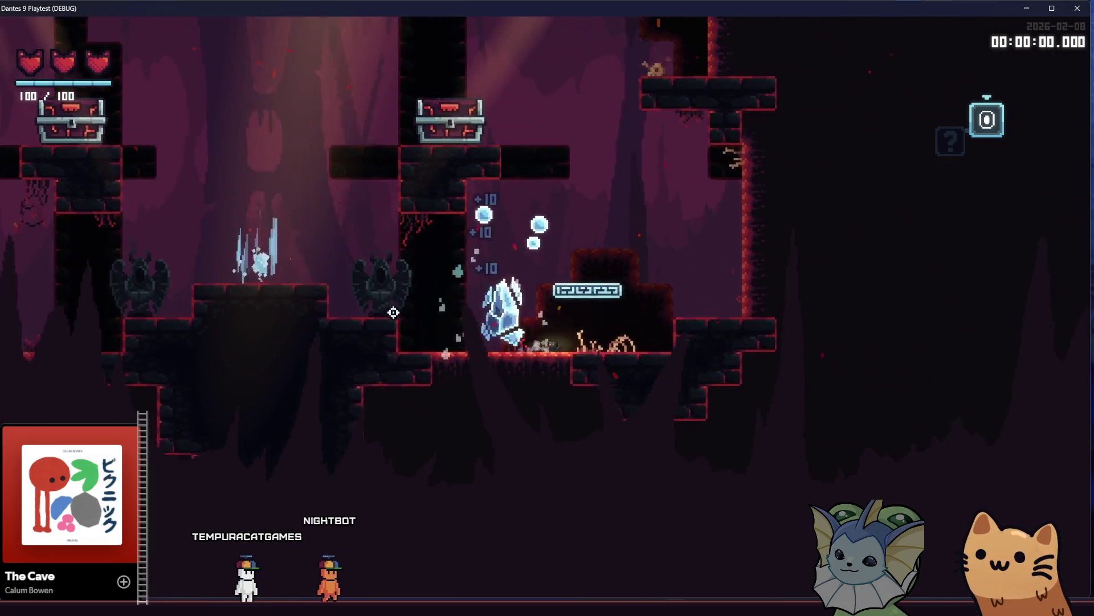
{"action": "key", "text": "a"}
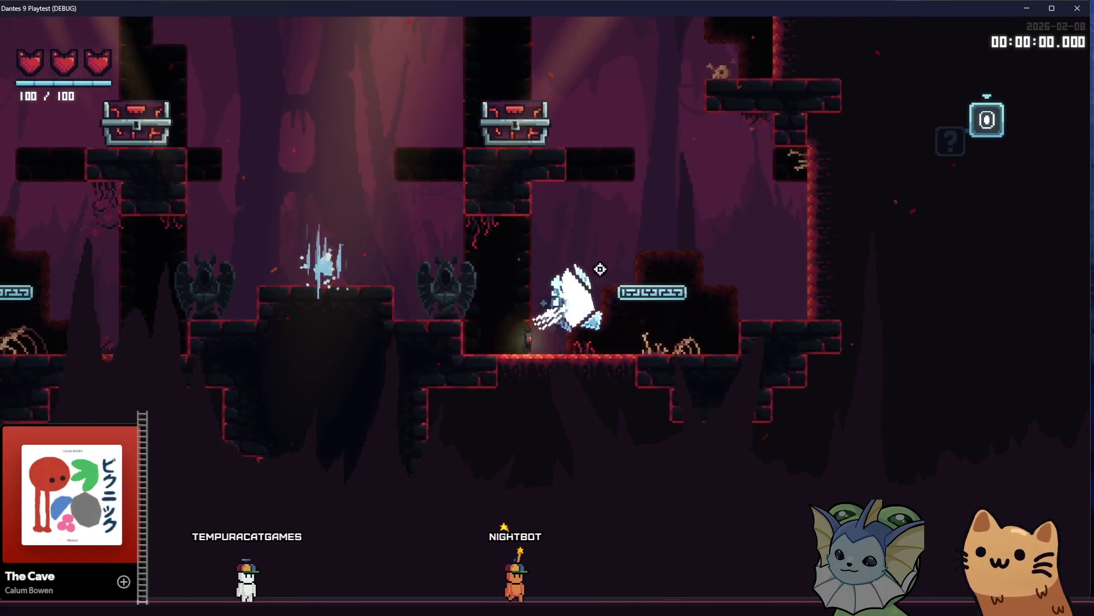
{"action": "key", "text": "d"}
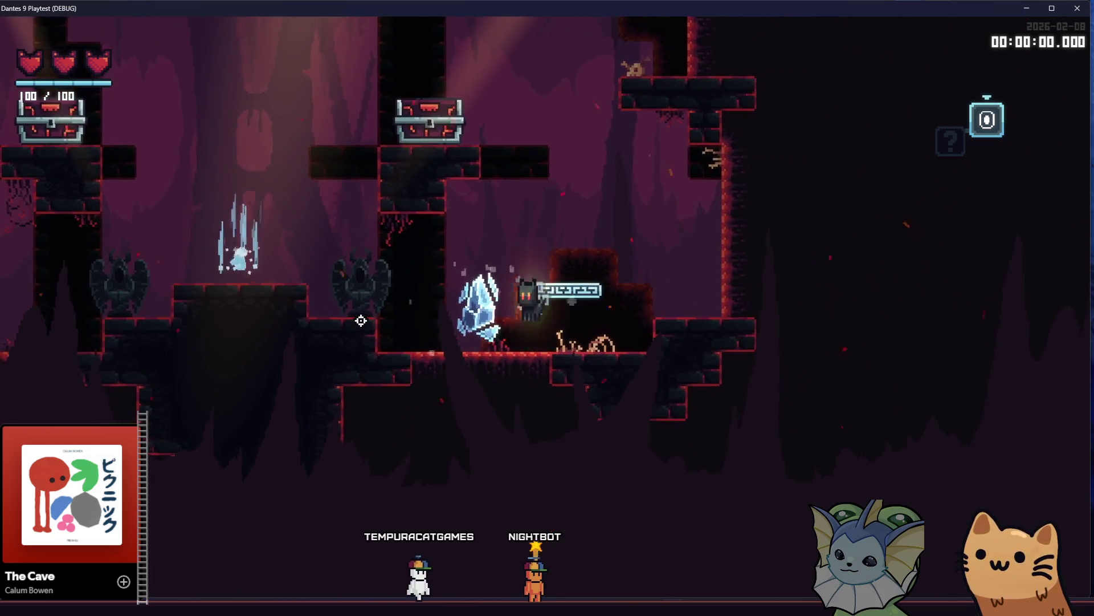
{"action": "key", "text": "d"}
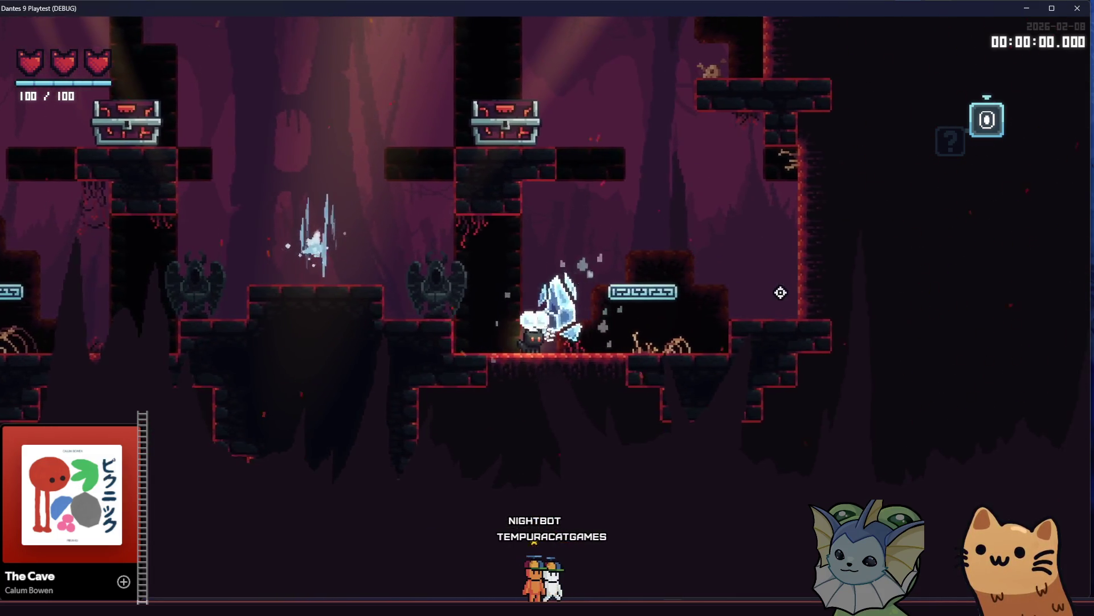
{"action": "key", "text": "space"}
{"action": "key", "text": "d"}
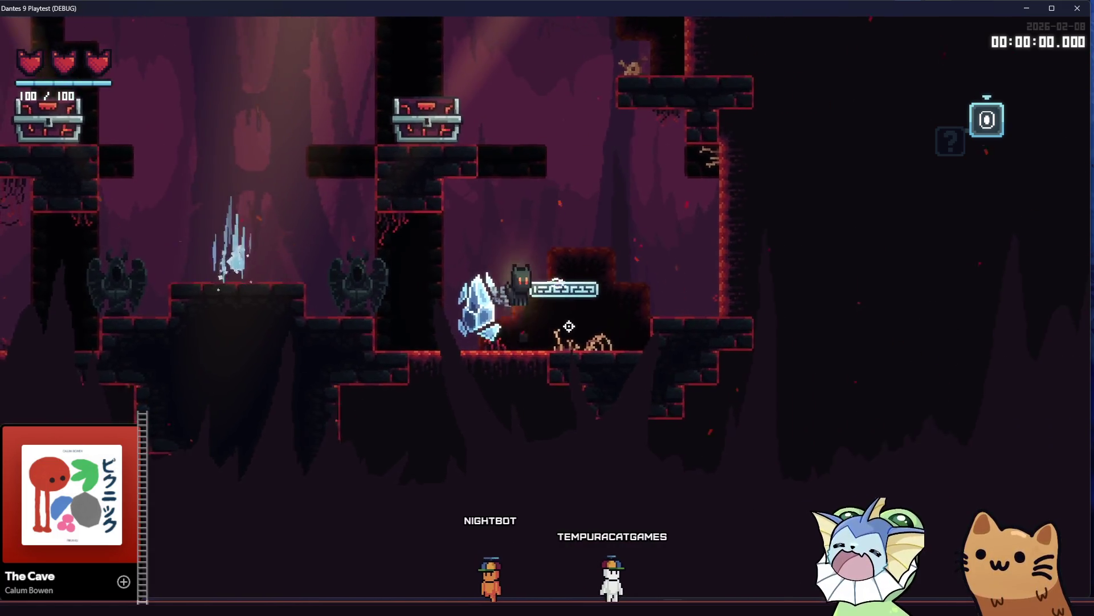
{"action": "key", "text": "a"}
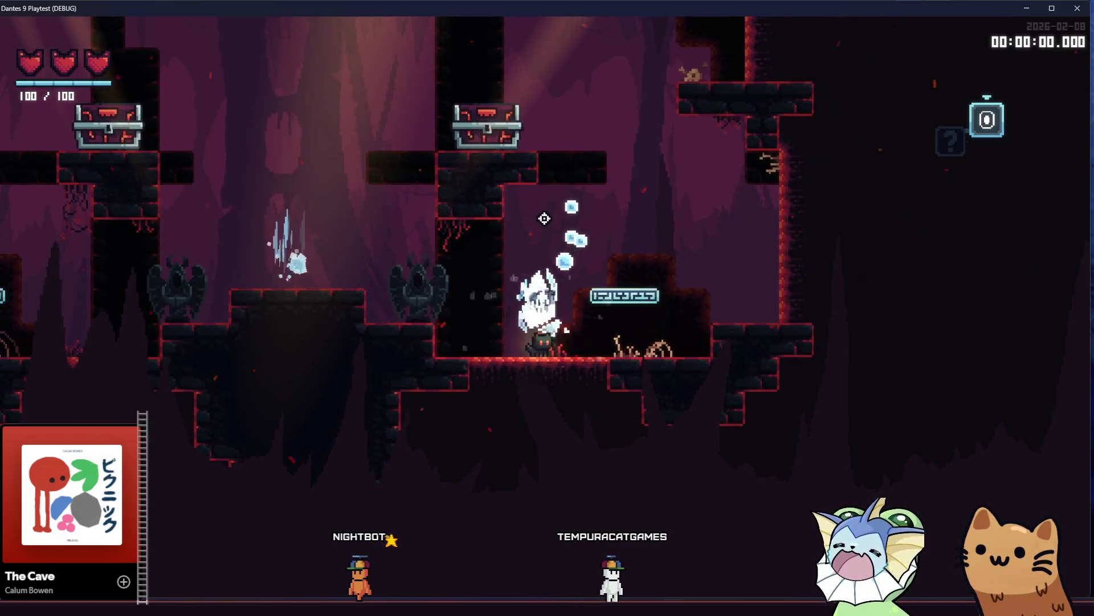
{"action": "key", "text": "d"}
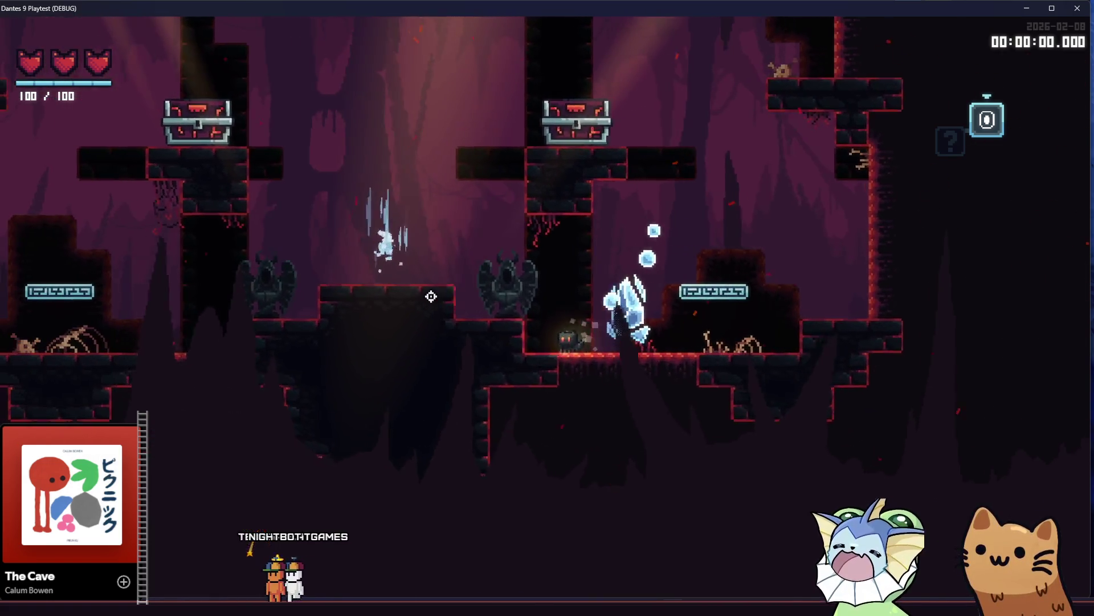
Add the SMG card through the debug menu's Cards list.
{"action": "key", "text": "grave"}
{"action": "left_click", "coordinate": [291, 107]}
{"action": "left_click", "coordinate": [371, 103]}
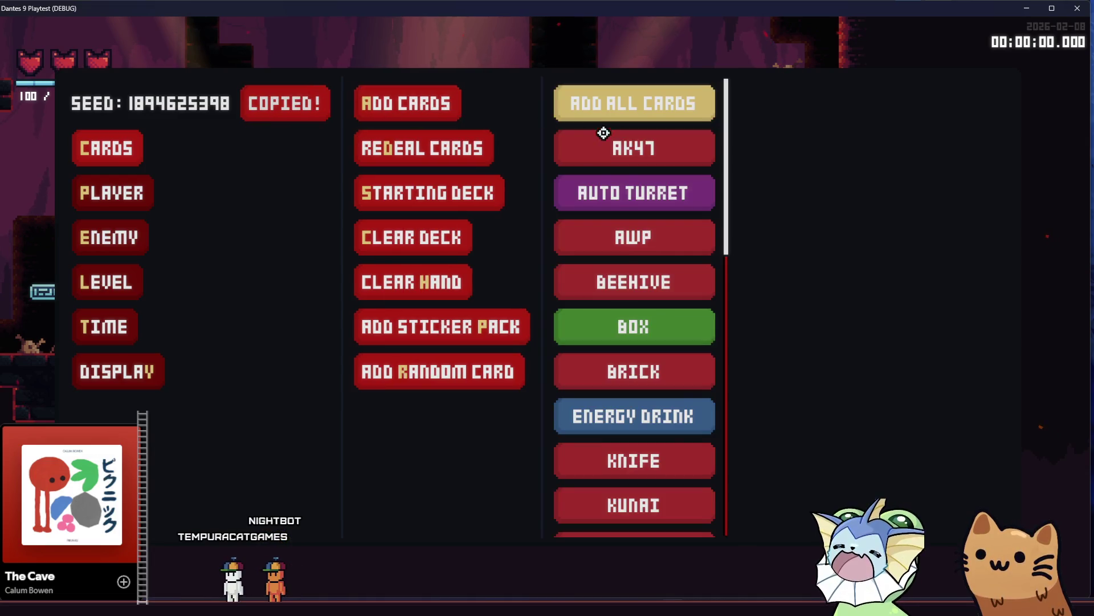
{"action": "scroll", "coordinate": [602, 129], "scroll_direction": "down", "scroll_amount": 10}
{"action": "scroll", "coordinate": [609, 318], "scroll_direction": "down", "scroll_amount": 4}
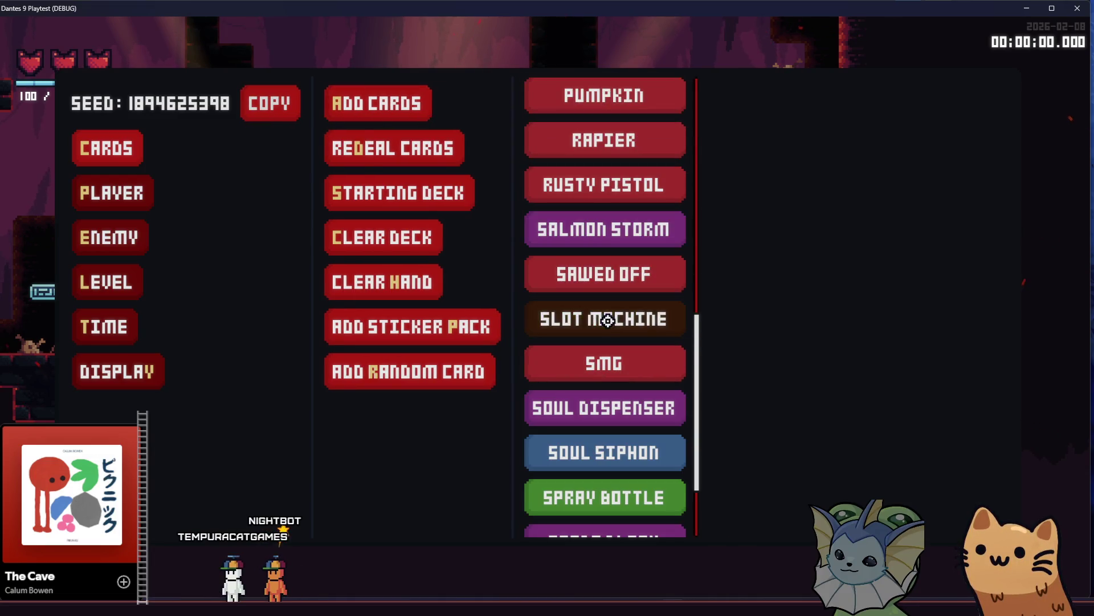
{"action": "key", "text": "Escape"}
Fire the SMG at the ghost and the crystal, then return to the script editor.
{"action": "left_click", "coordinate": [356, 305]}
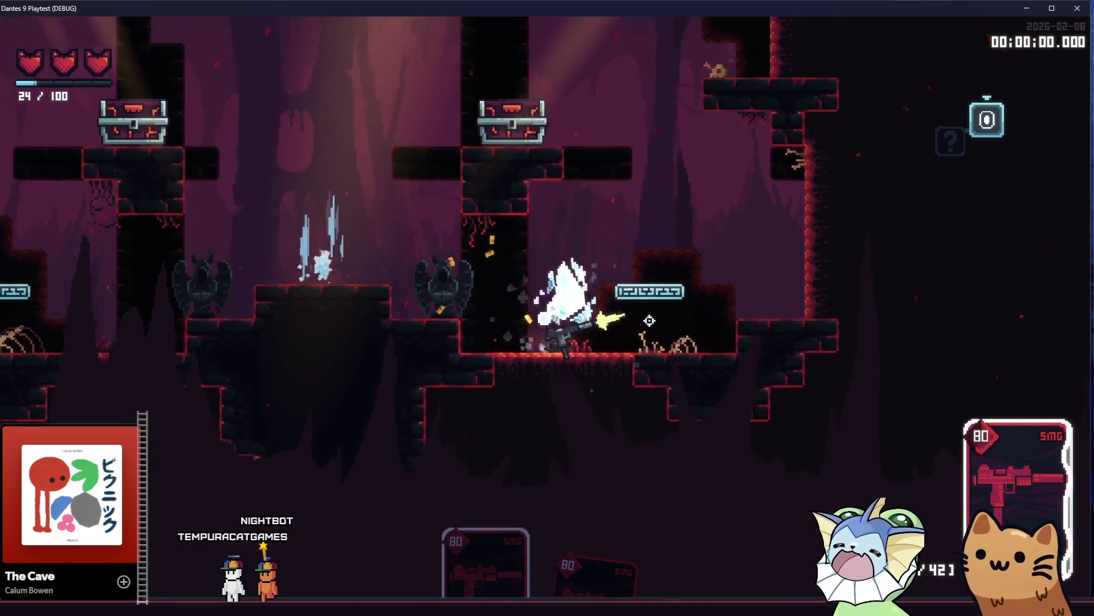
{"action": "mouse_move", "coordinate": [357, 305]}
{"action": "left_mouse_down"}
{"action": "mouse_move", "coordinate": [587, 310]}
{"action": "mouse_move", "coordinate": [308, 302]}
{"action": "mouse_move", "coordinate": [383, 311]}
{"action": "mouse_move", "coordinate": [384, 350]}
{"action": "left_mouse_up"}
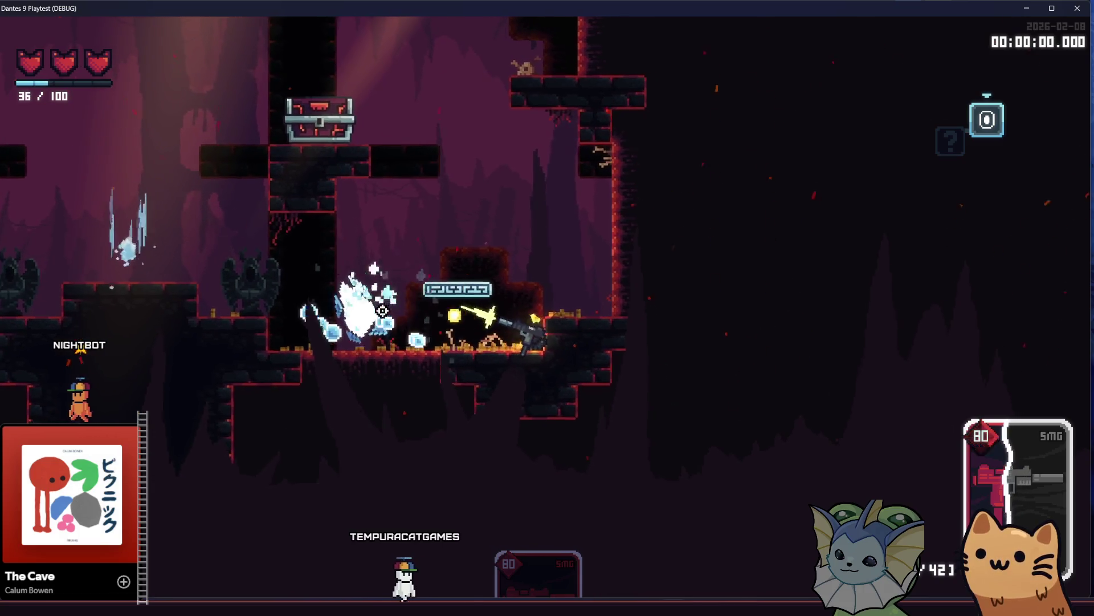
{"action": "key", "text": "d"}
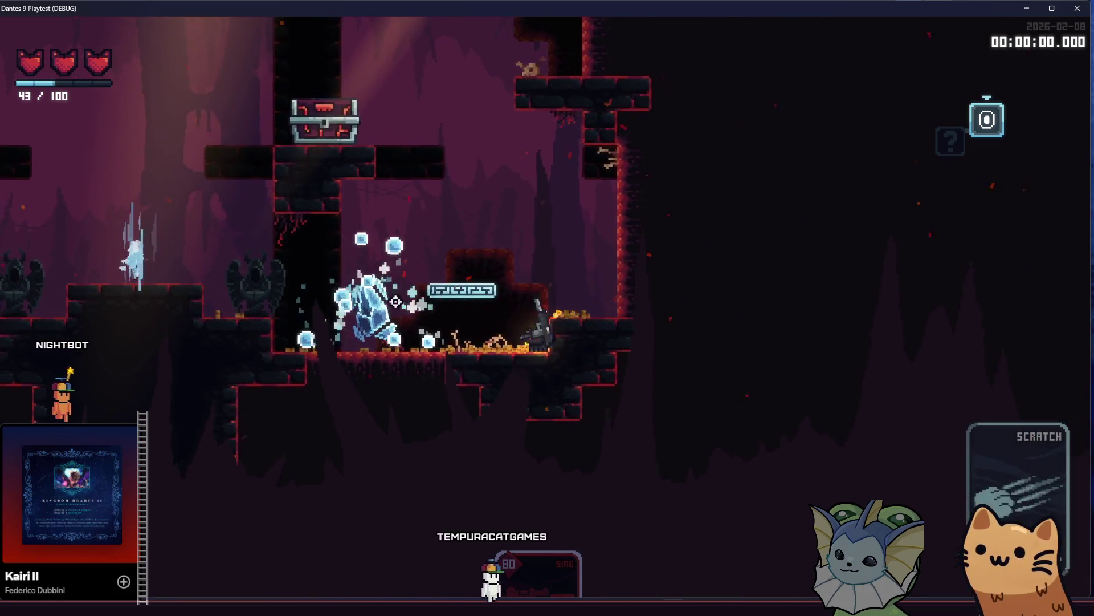
{"action": "key", "text": "a"}
{"action": "mouse_move", "coordinate": [623, 296]}
{"action": "left_mouse_down"}
{"action": "mouse_move", "coordinate": [739, 301]}
{"action": "mouse_move", "coordinate": [739, 348]}
{"action": "left_mouse_up"}
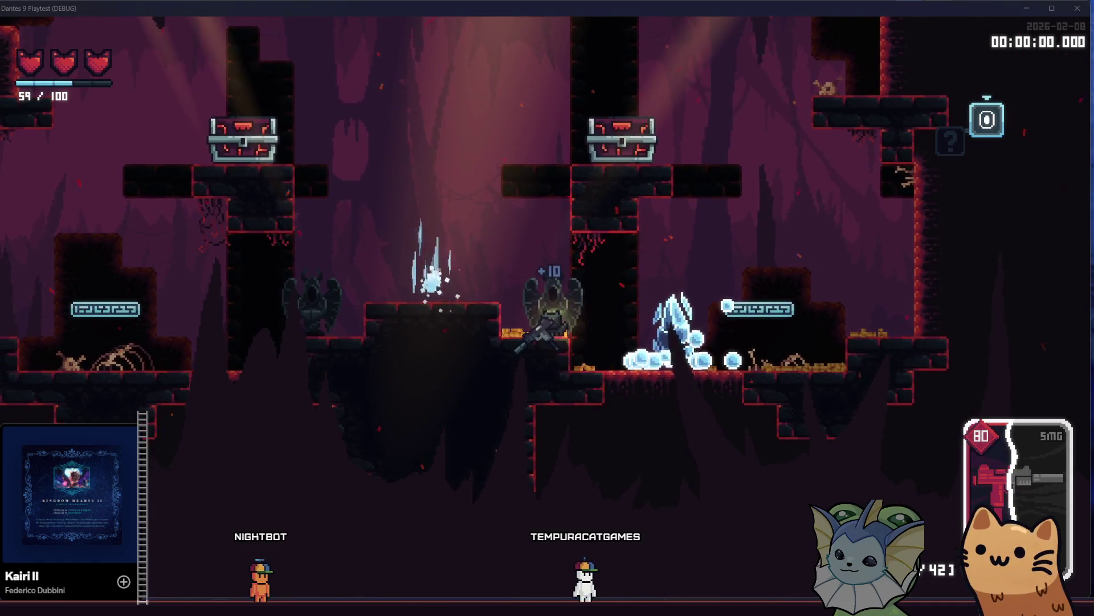
{"action": "key", "text": "alt+Tab"}
{"action": "left_click", "coordinate": [439, 285]}
Accept the target_position completion on line 36 and remove the minus before target_position.x.
{"action": "left_click", "coordinate": [488, 257]}
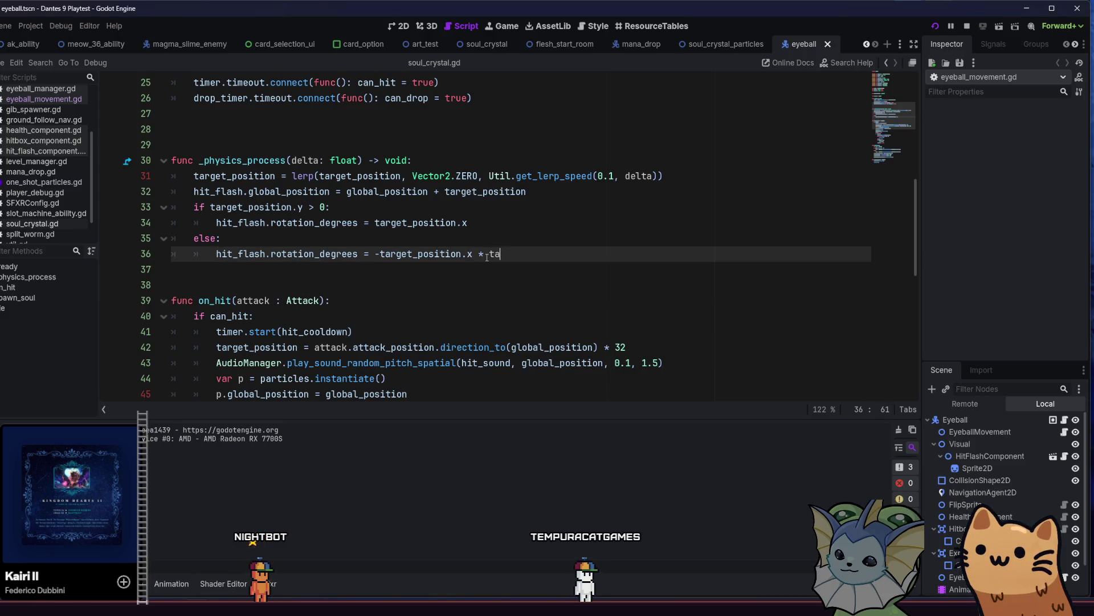
{"action": "key", "text": "Return"}
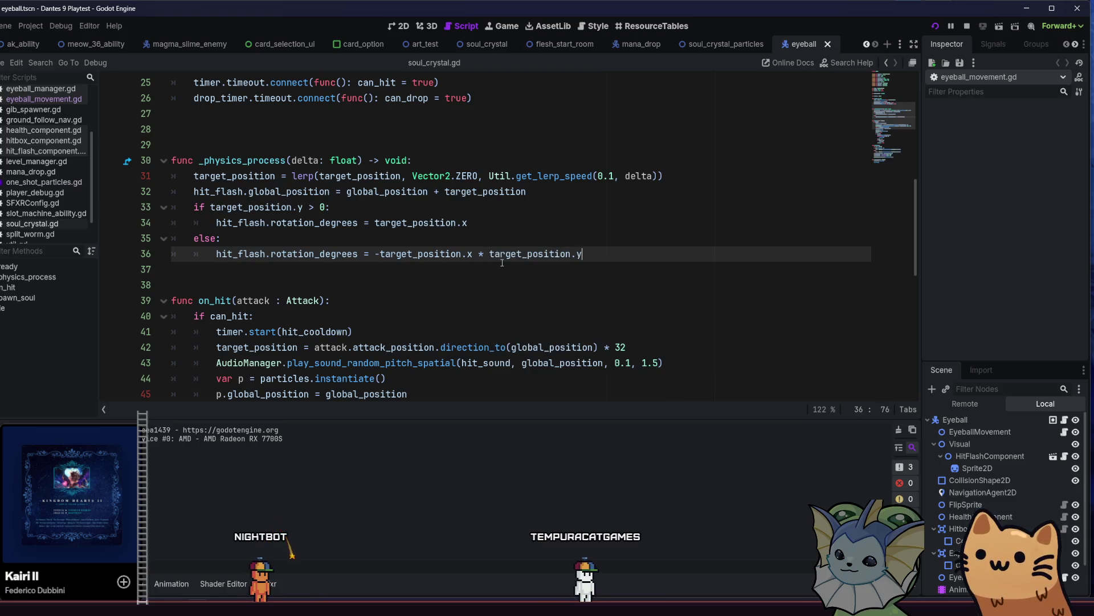
{"action": "left_click", "coordinate": [377, 253]}
{"action": "key", "text": "Delete"}
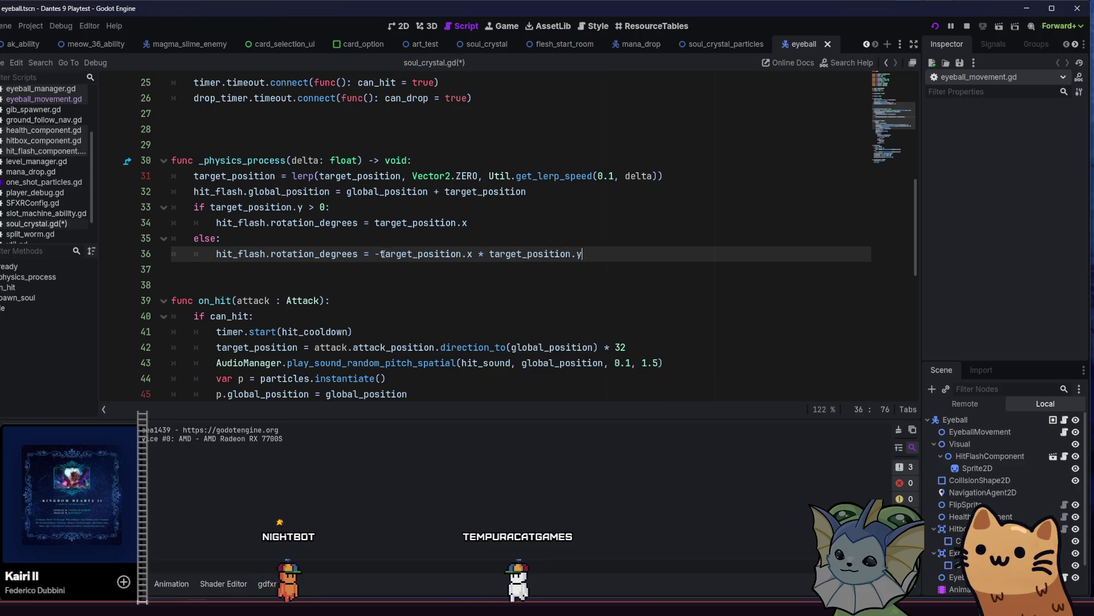
Delete the if condition and else line, unindenting the hit_flash rotation line.
{"action": "mouse_move", "coordinate": [468, 223]}
{"action": "left_mouse_down"}
{"action": "mouse_move", "coordinate": [217, 223]}
{"action": "mouse_move", "coordinate": [171, 207]}
{"action": "left_mouse_up"}
{"action": "key", "text": "BackSpace"}
{"action": "left_click", "coordinate": [220, 222], "text": "shift"}
{"action": "key", "text": "BackSpace"}
{"action": "left_click", "coordinate": [216, 222]}
{"action": "key", "text": "BackSpace"}
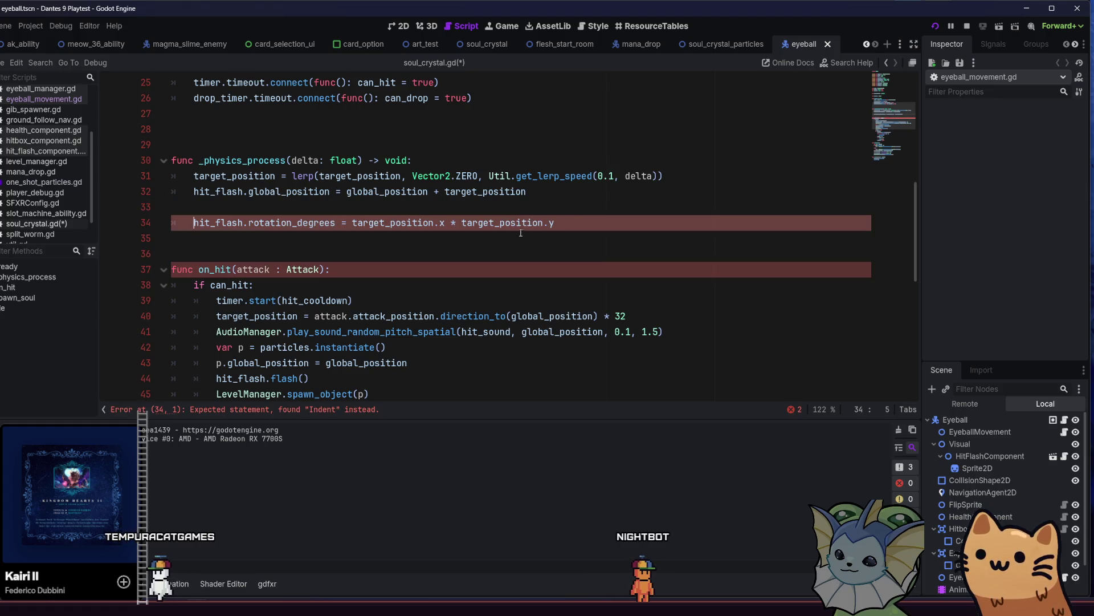
Append .normalized() to the rotation line and save soul_crystal.gd.
{"action": "left_click", "coordinate": [559, 223]}
{"action": "type", "text": ".nor"}
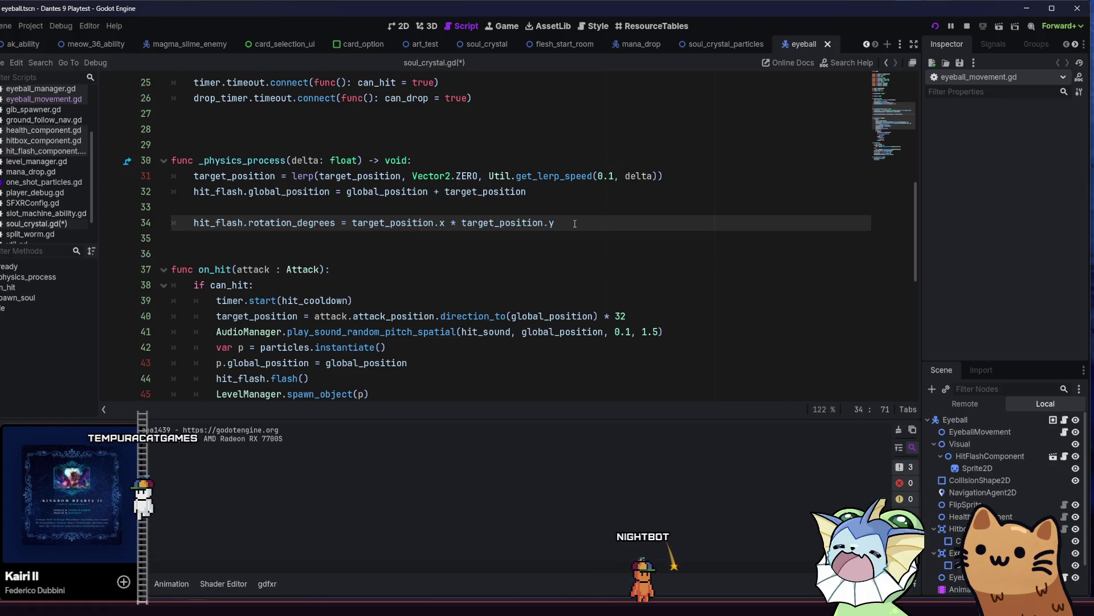
{"action": "type", "text": "m"}
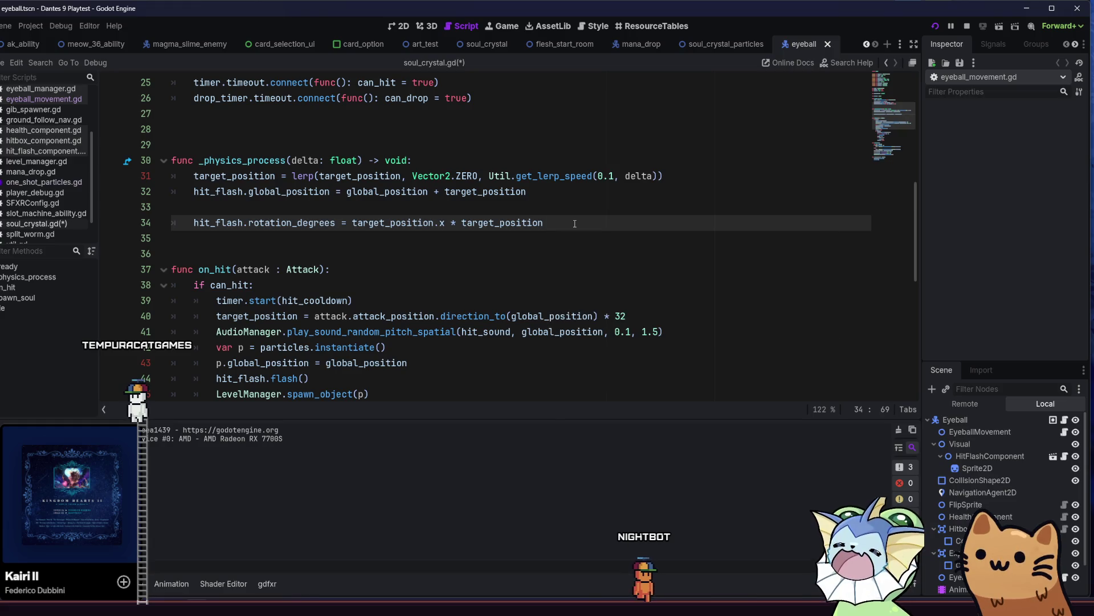
{"action": "type", "text": "nor"}
{"action": "key", "text": "Return"}
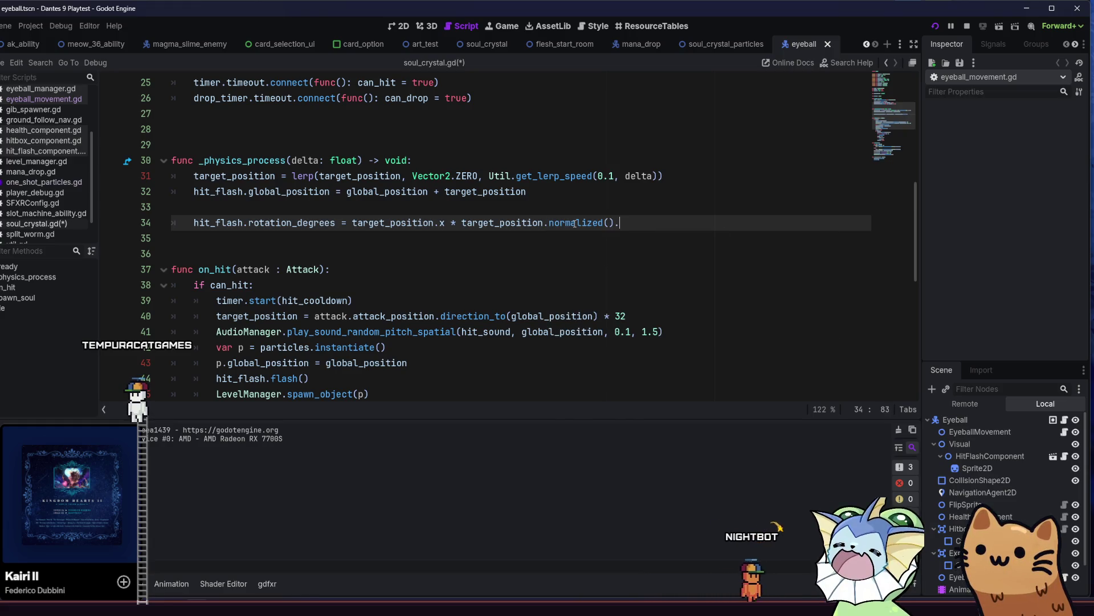
{"action": "key", "text": "ctrl+s"}
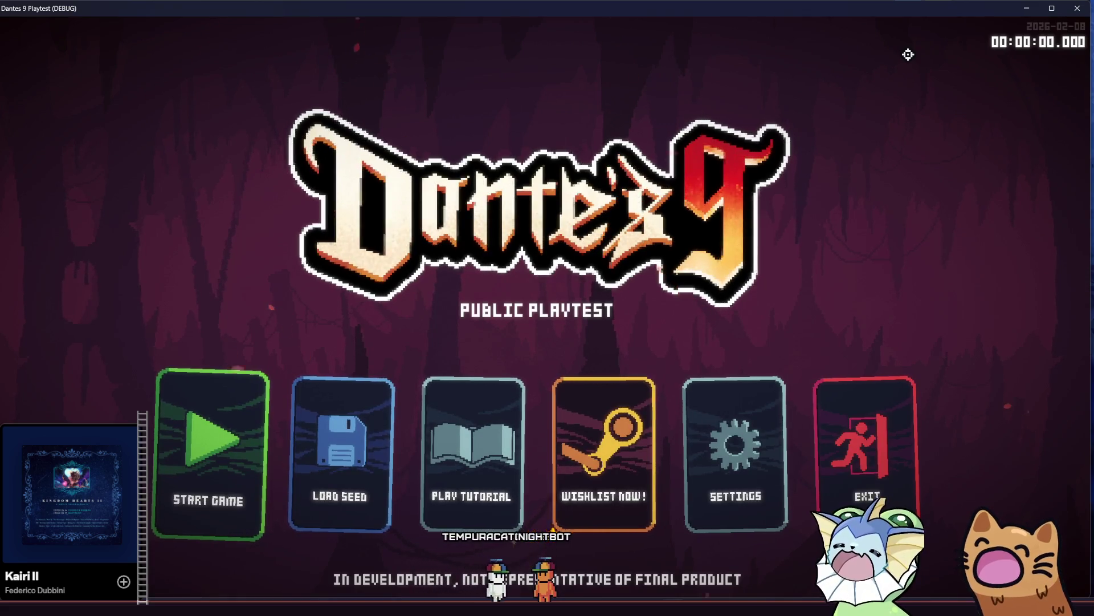
Start a new run and strike the soul crystal.
{"action": "key", "text": "Return"}
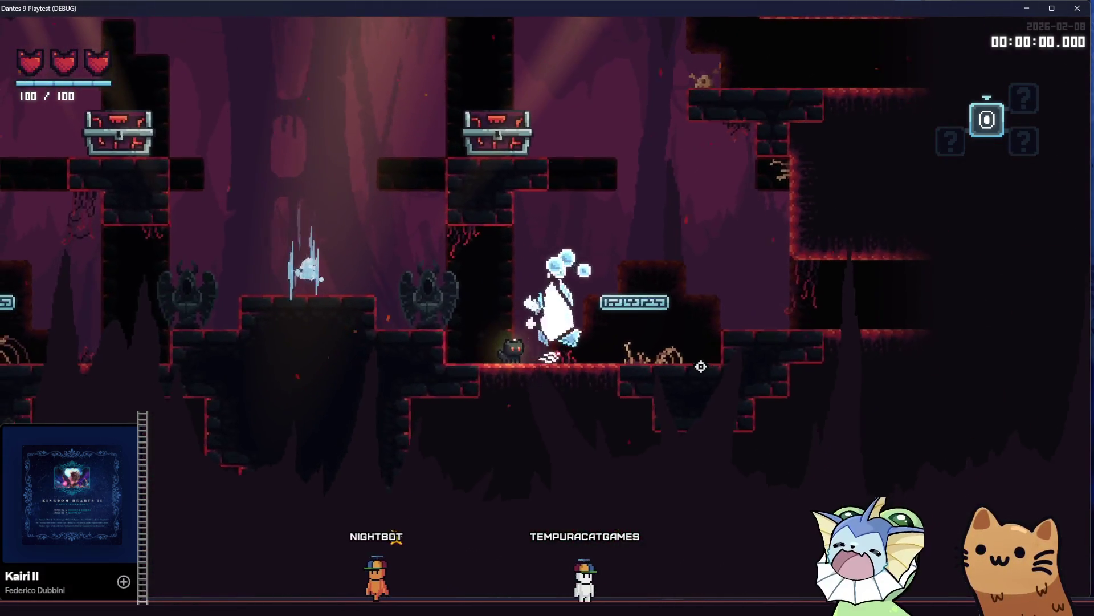
{"action": "key", "text": "space"}
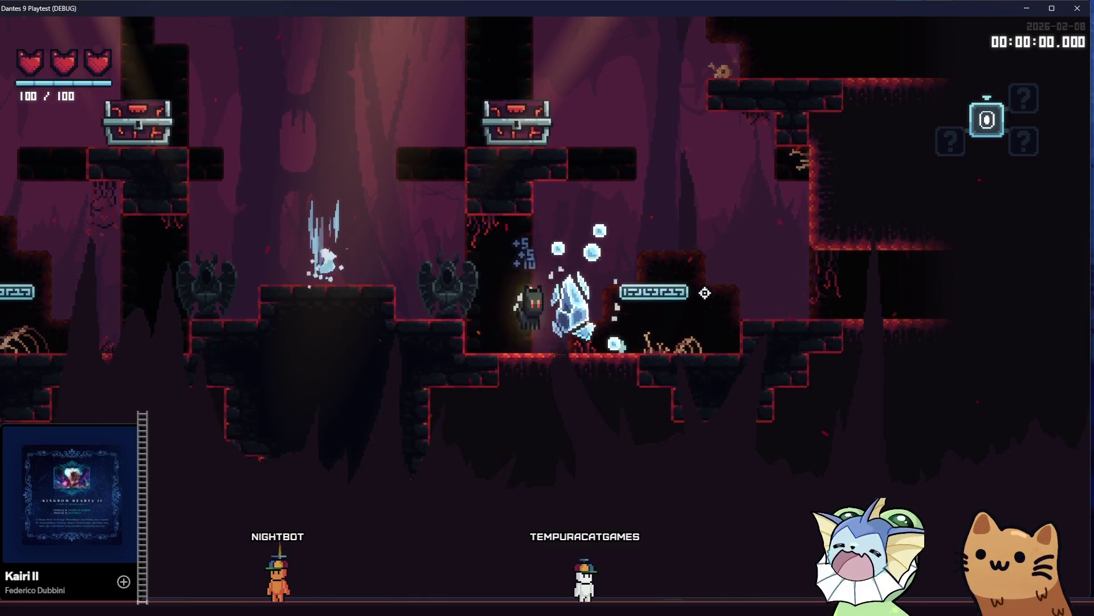
{"action": "left_click", "coordinate": [408, 306]}
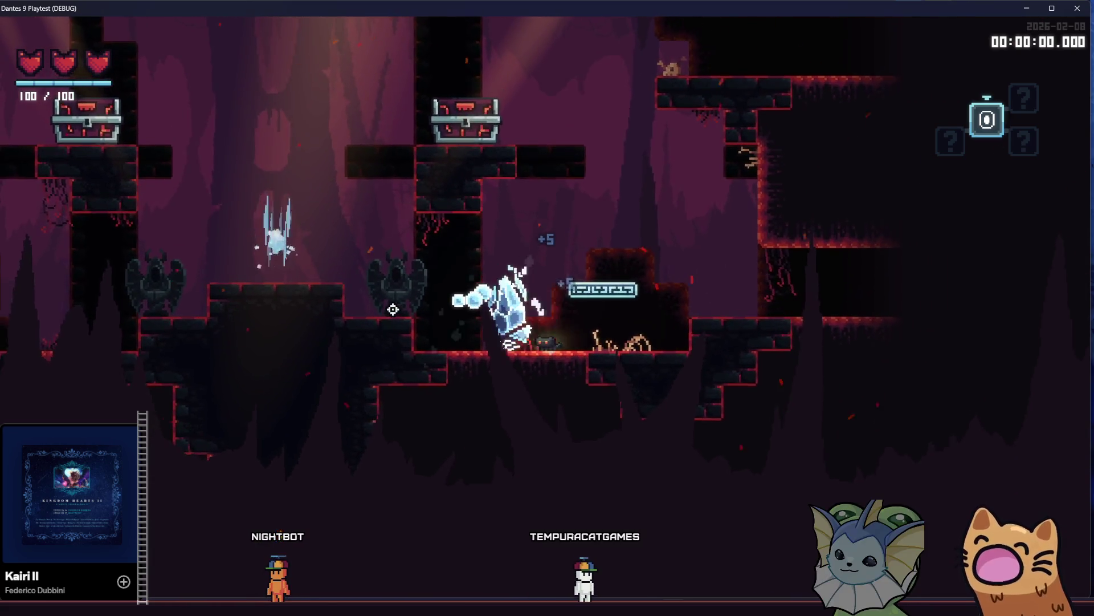
Jump left, hit the crystal again, then bring up the debug menu's Cards options.
{"action": "key", "text": "a"}
{"action": "key", "text": "space"}
{"action": "left_click", "coordinate": [692, 255]}
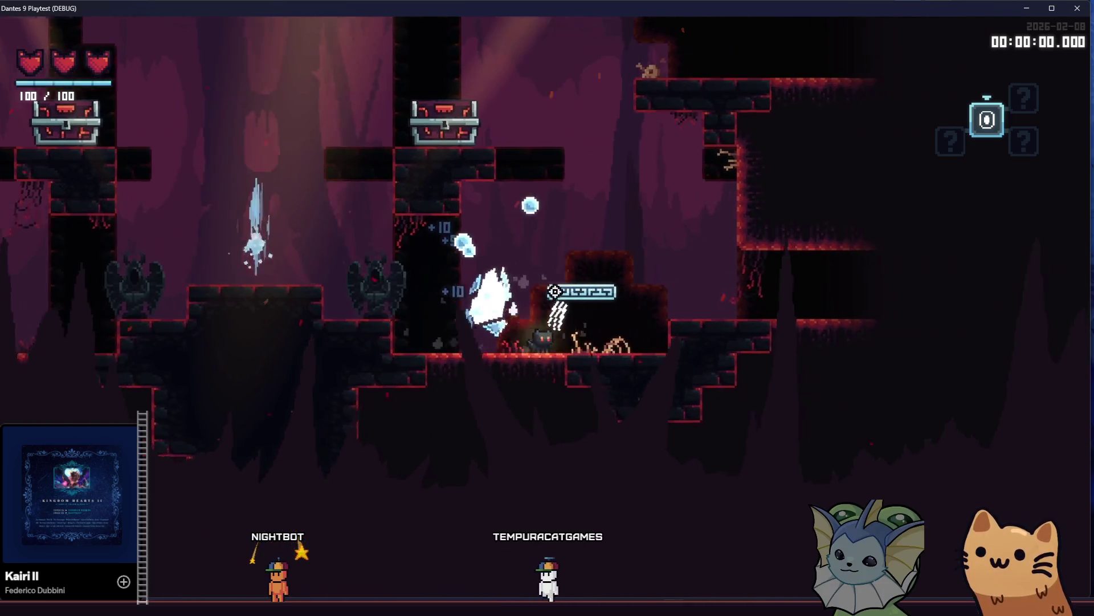
{"action": "key", "text": "F1"}
{"action": "left_click", "coordinate": [97, 150]}
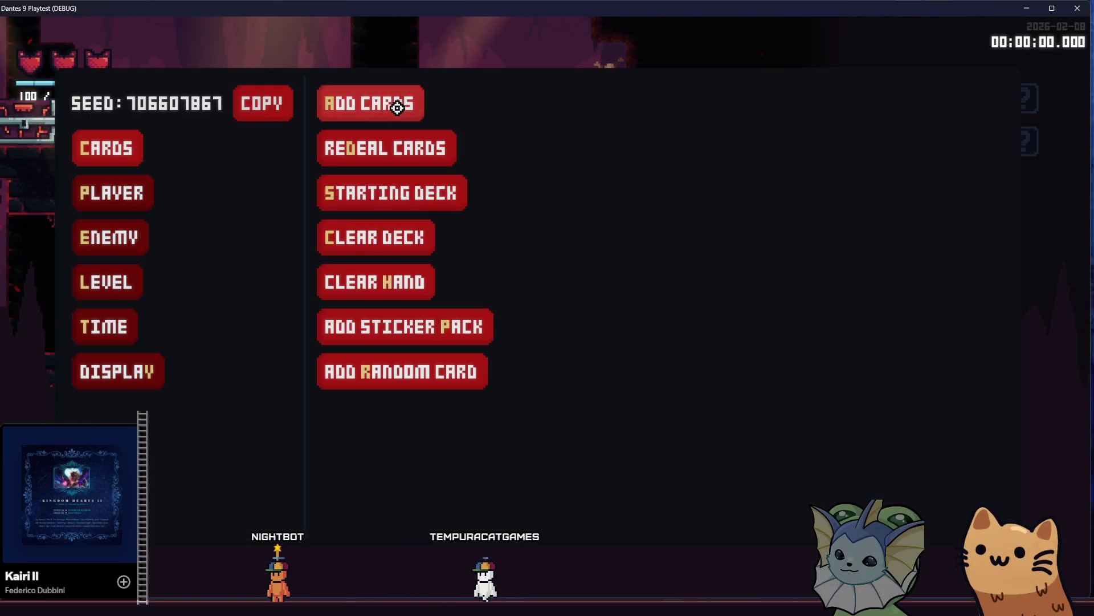
Add SMG cards to the player's hand from the debug card list and resume play.
{"action": "left_click", "coordinate": [395, 111]}
{"action": "scroll", "coordinate": [610, 292], "scroll_direction": "down", "scroll_amount": 5}
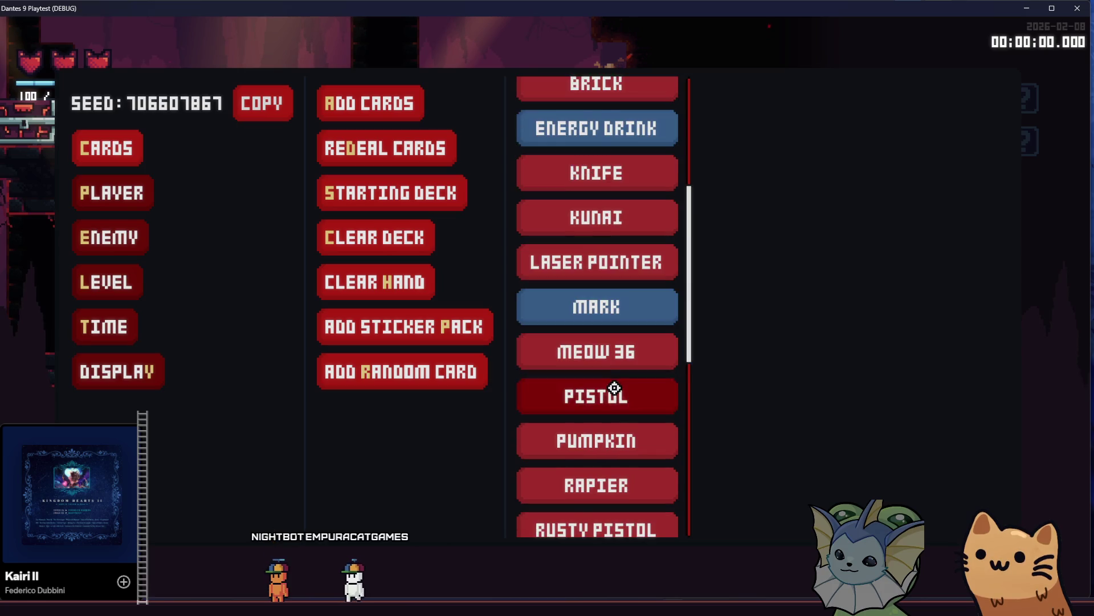
{"action": "scroll", "coordinate": [621, 382], "scroll_direction": "up", "scroll_amount": 1}
{"action": "scroll", "coordinate": [628, 405], "scroll_direction": "down", "scroll_amount": 4}
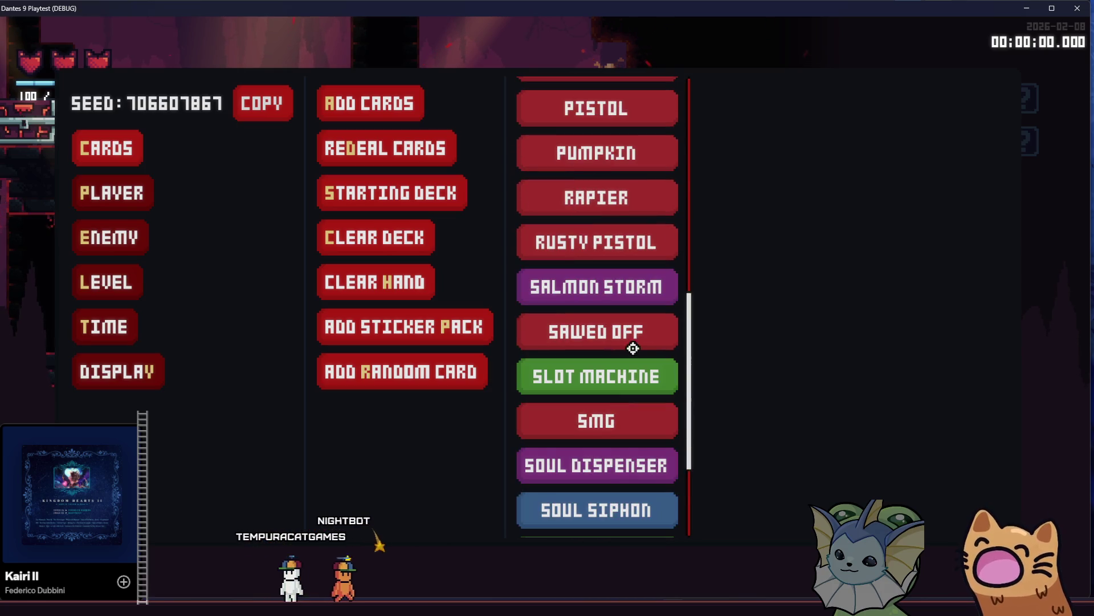
{"action": "left_click", "coordinate": [607, 417]}
{"action": "key", "text": "Escape"}
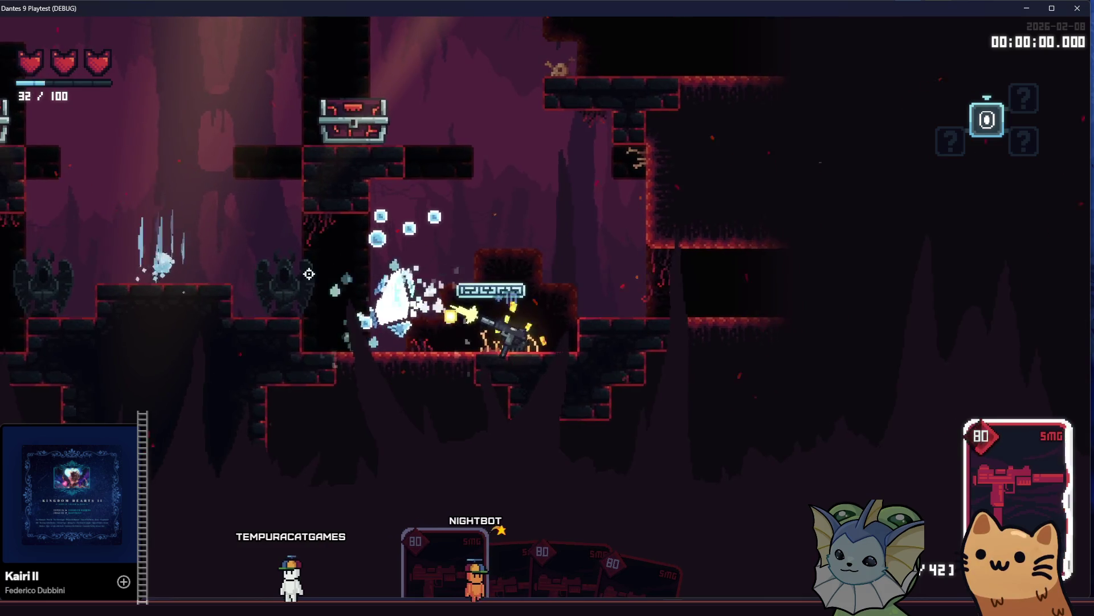
Run right to the soul crystal and hold SMG fire on it.
{"action": "key", "text": "d"}
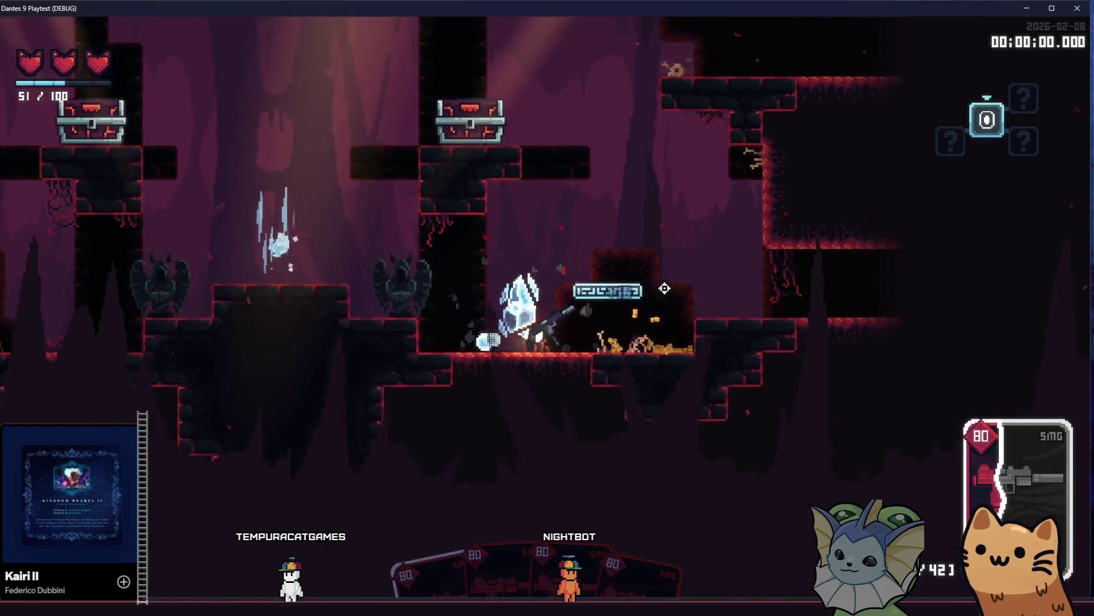
{"action": "key", "text": "d"}
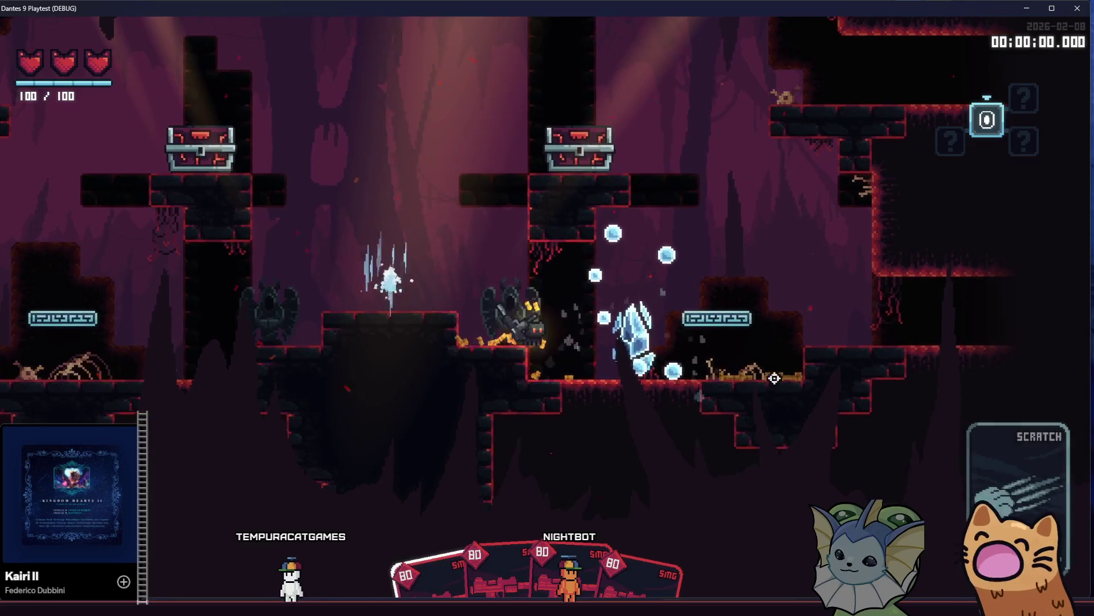
{"action": "key", "text": "d"}
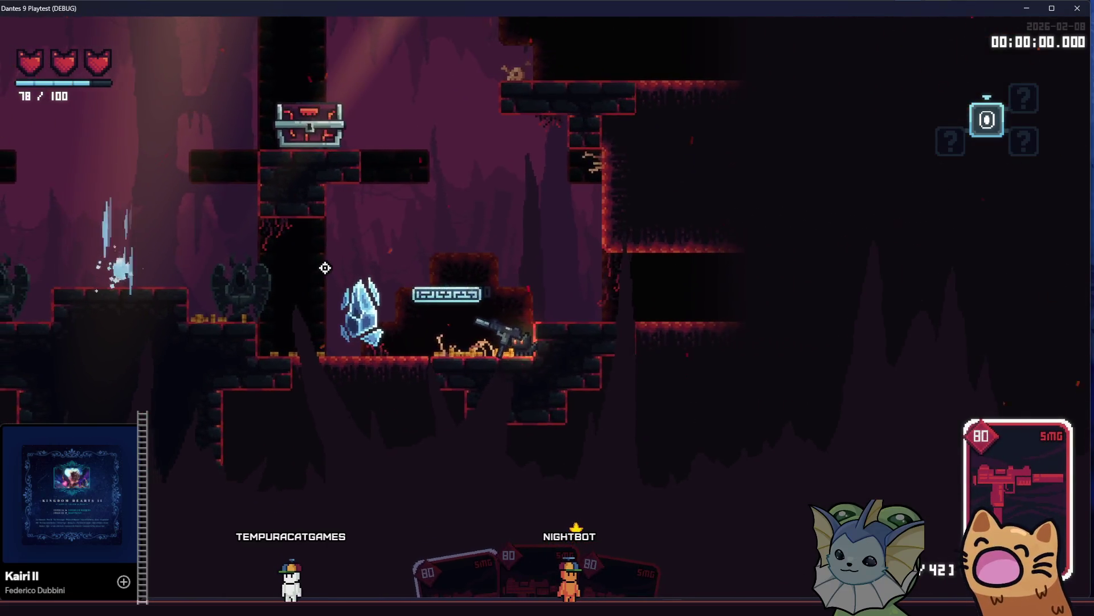
{"action": "left_click_drag", "start_coordinate": [351, 269], "coordinate": [336, 337]}
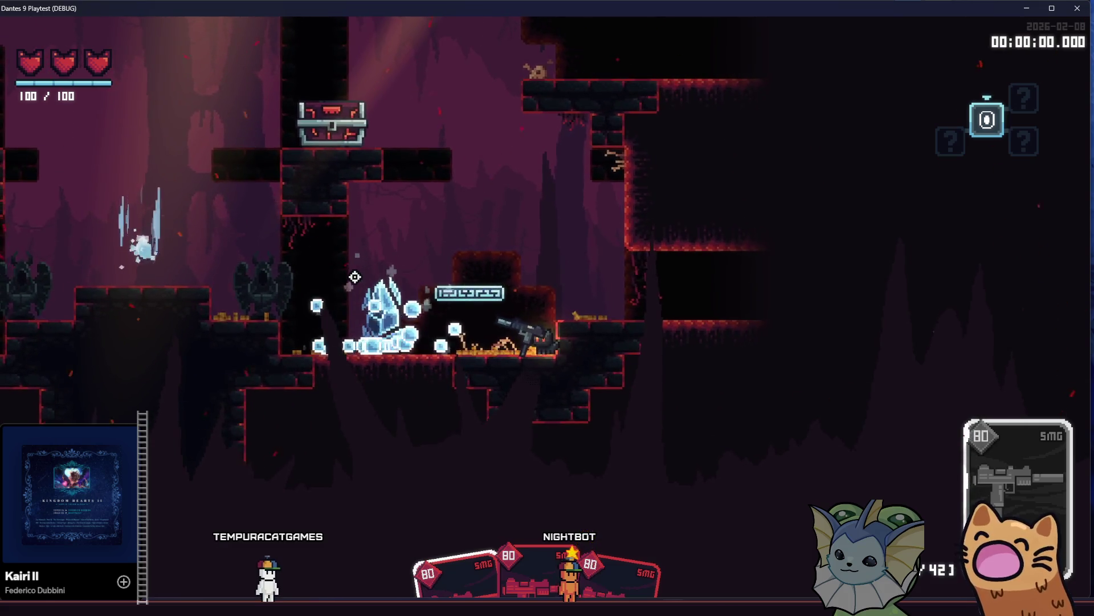
{"action": "left_click_drag", "start_coordinate": [349, 297], "coordinate": [331, 333]}
{"action": "mouse_move", "coordinate": [361, 276]}
{"action": "left_mouse_down"}
{"action": "mouse_move", "coordinate": [349, 289]}
{"action": "mouse_move", "coordinate": [357, 303]}
{"action": "mouse_move", "coordinate": [410, 296]}
{"action": "mouse_move", "coordinate": [431, 316]}
{"action": "left_mouse_up"}
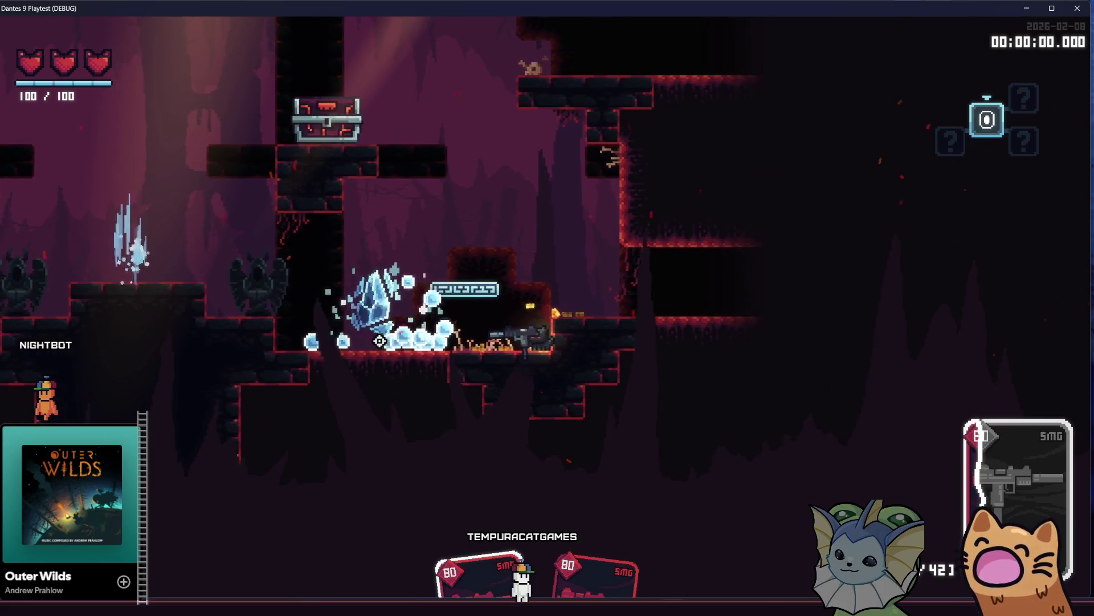
Move left and right around the ice crystal while shooting it with the SMG.
{"action": "key", "text": "a"}
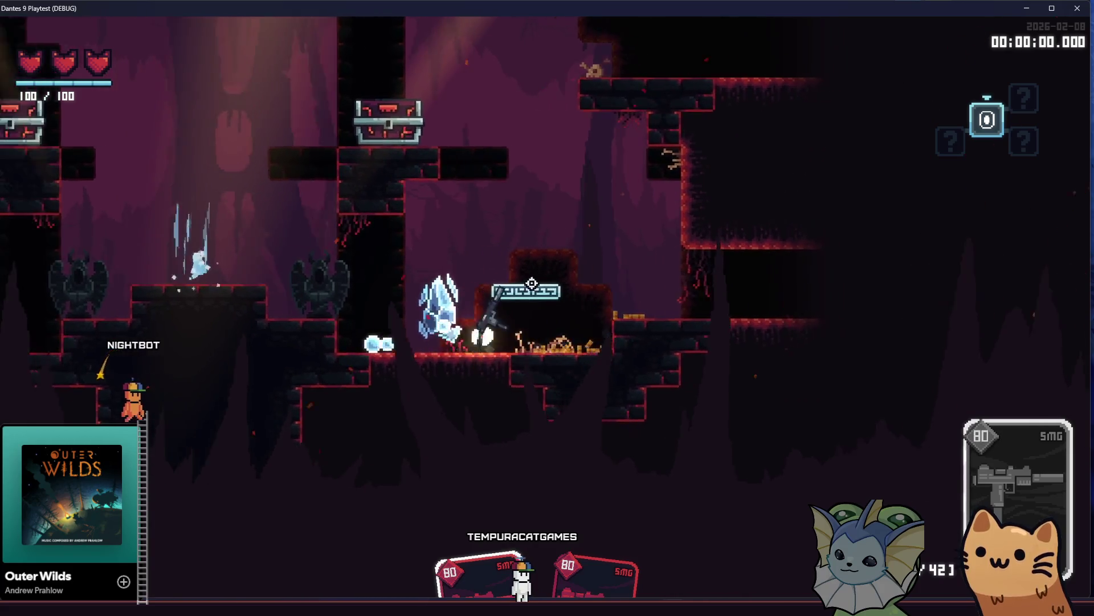
{"action": "key", "text": "a"}
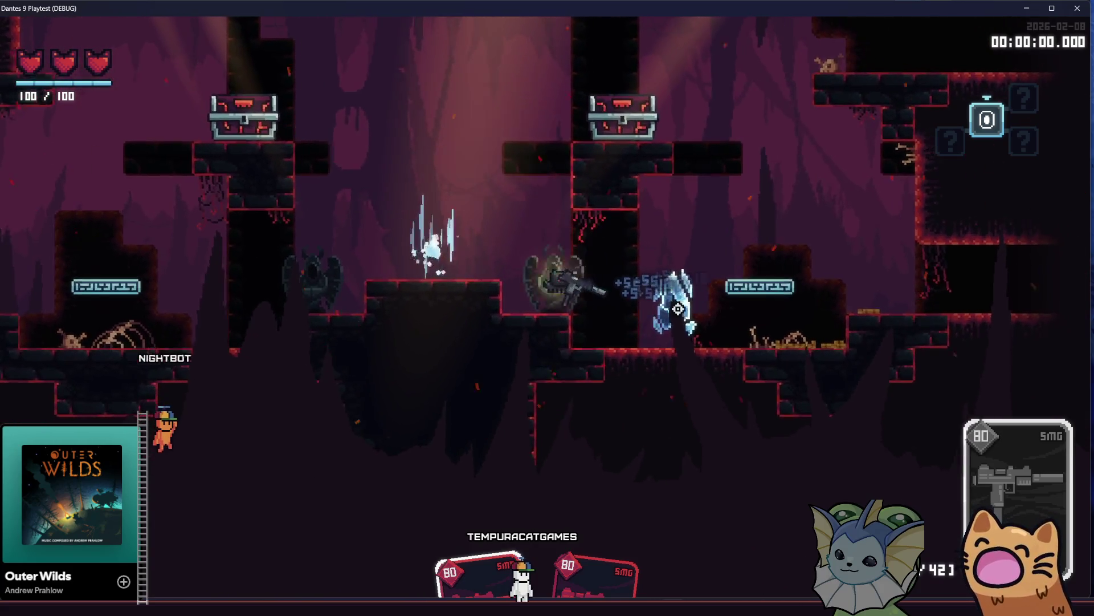
{"action": "key", "text": "d"}
{"action": "left_click", "coordinate": [310, 327]}
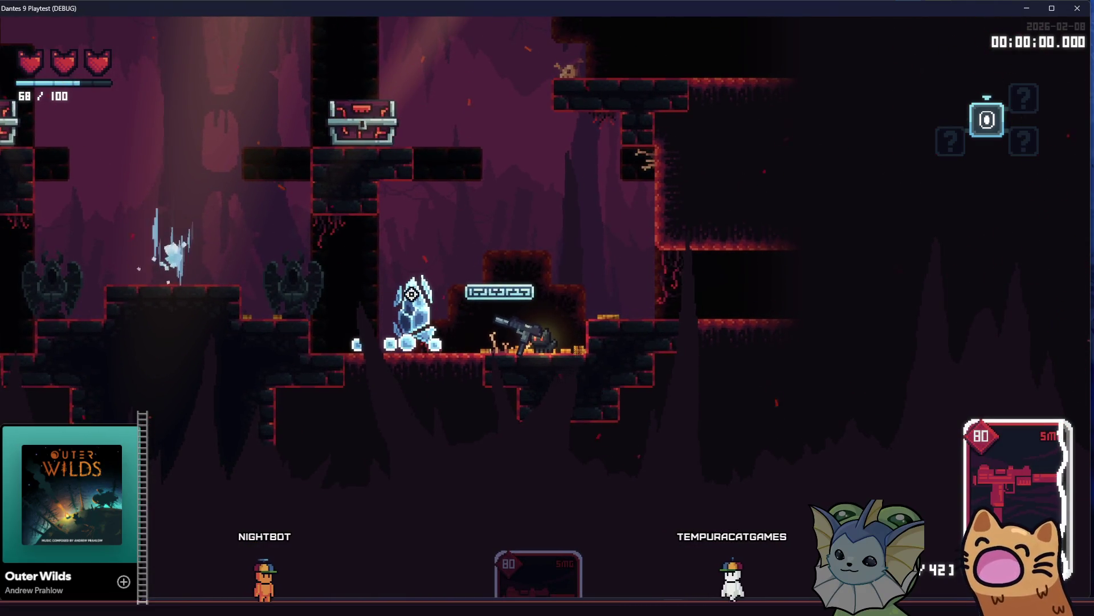
{"action": "left_click", "coordinate": [411, 324]}
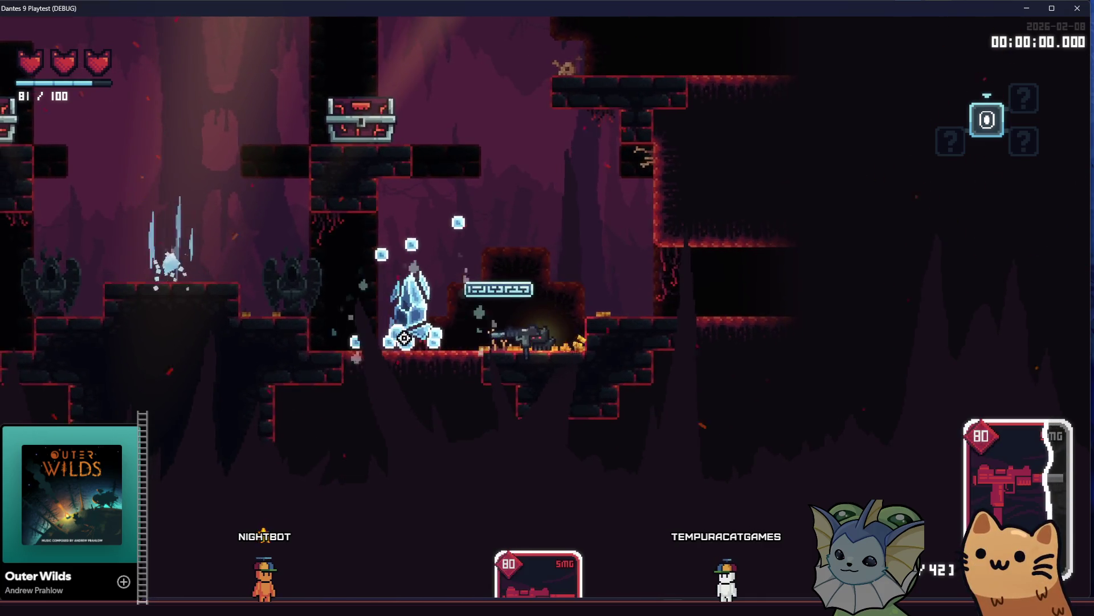
{"action": "left_click", "coordinate": [371, 320]}
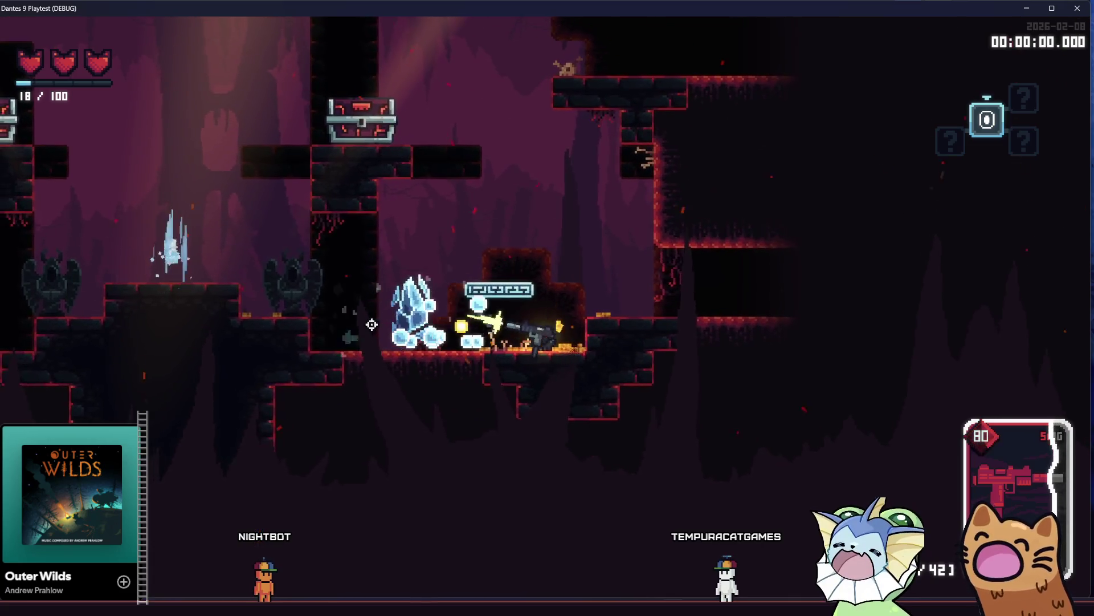
Fire more bursts at the ice crystal, then return to the Godot editor.
{"action": "left_click", "coordinate": [385, 285]}
{"action": "left_click", "coordinate": [386, 298]}
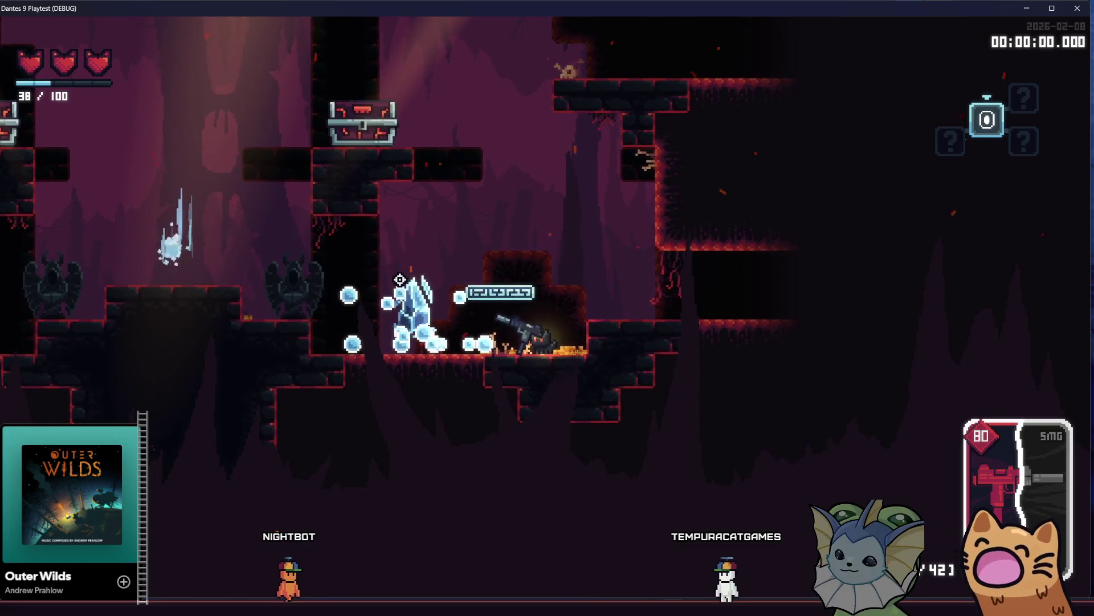
{"action": "left_click", "coordinate": [367, 334]}
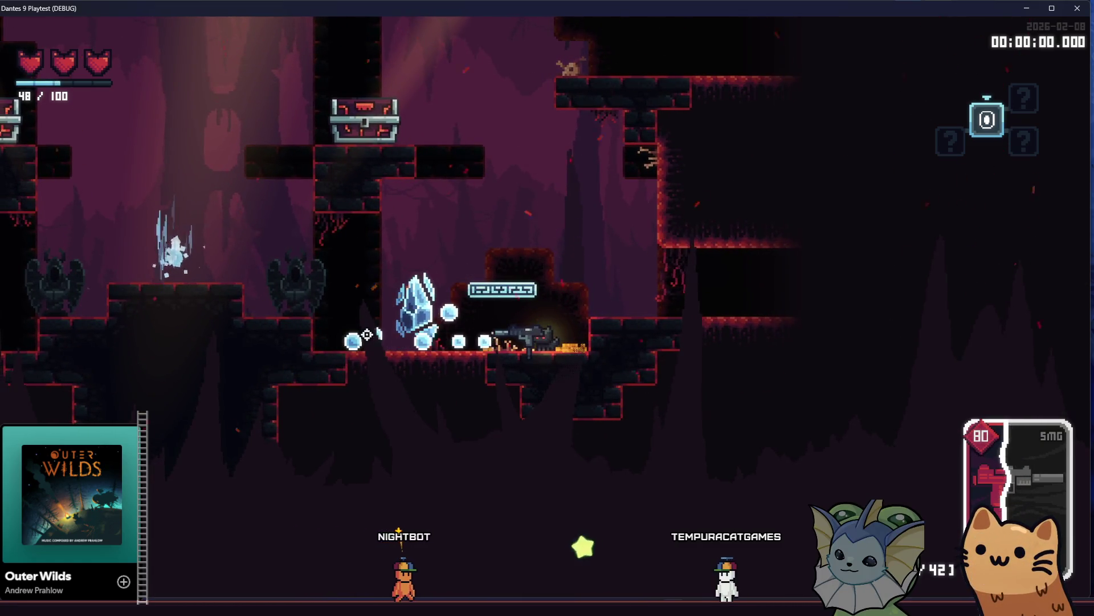
{"action": "left_click", "coordinate": [366, 332]}
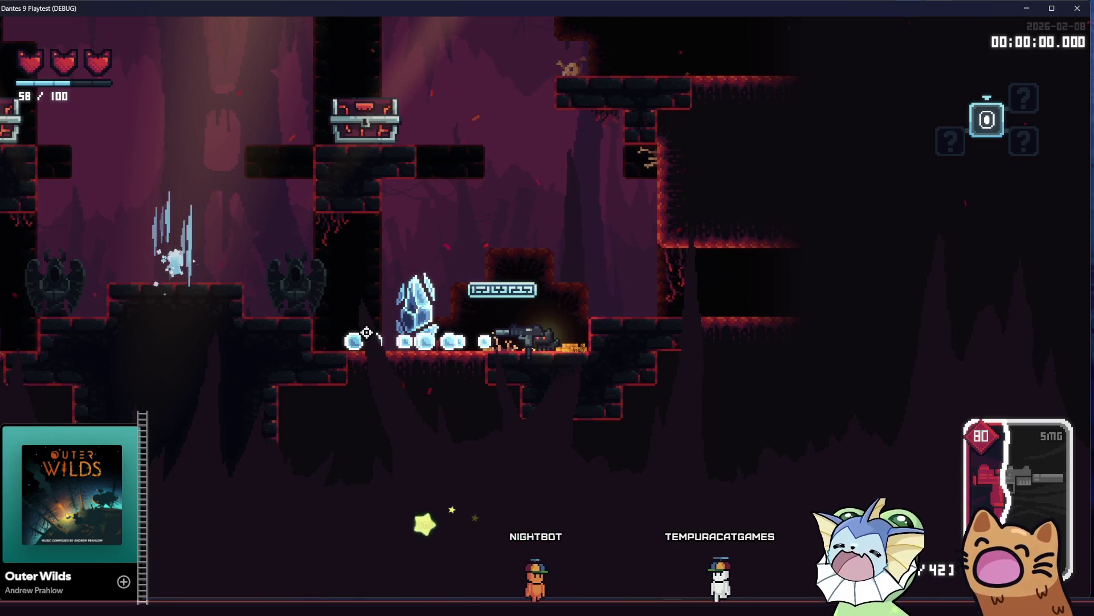
{"action": "left_click", "coordinate": [366, 332]}
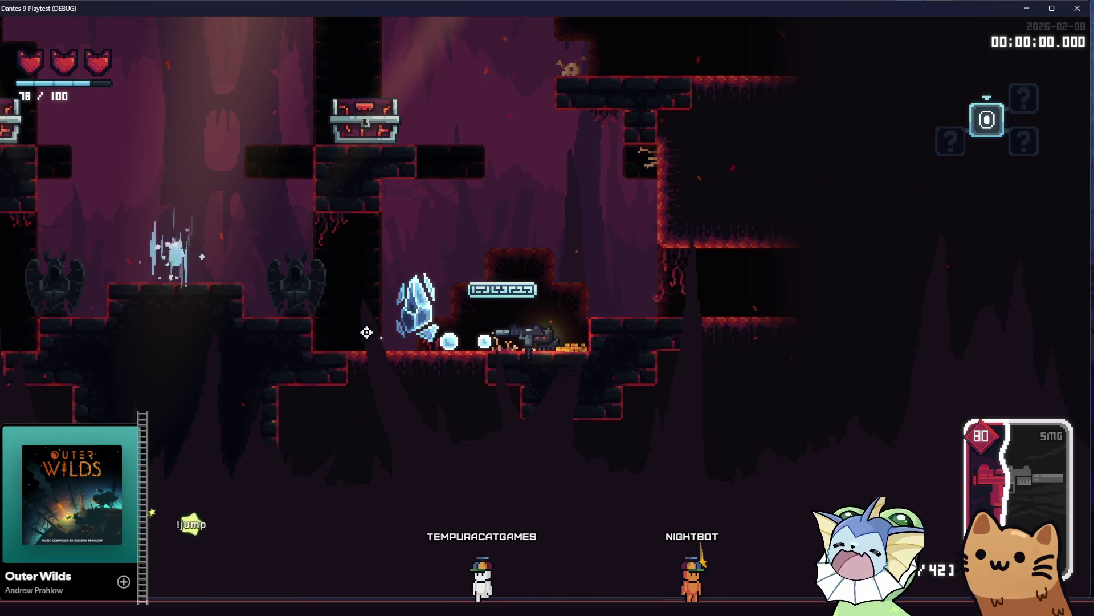
{"action": "mouse_move", "coordinate": [200, 607]}
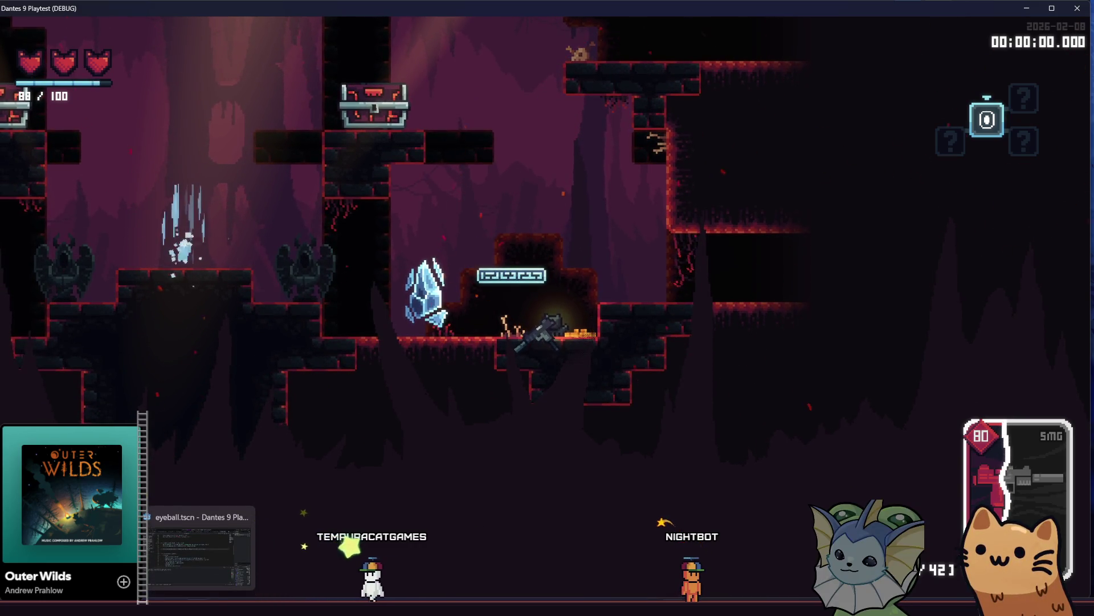
{"action": "left_click", "coordinate": [200, 550]}
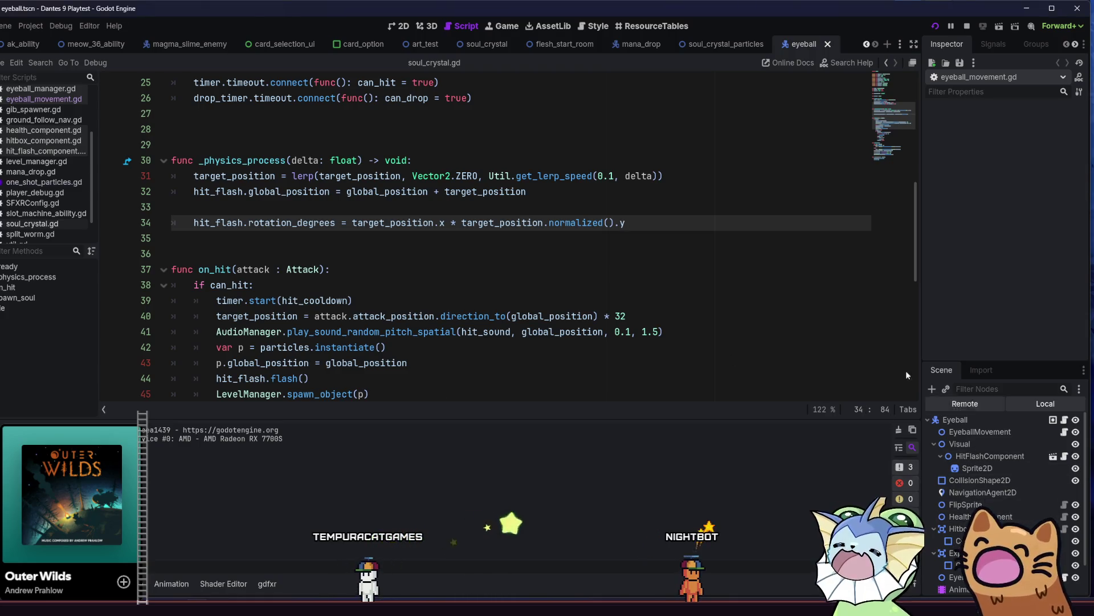
Switch to the 2D view, open soul_crystal.tscn, and select HitFlashComponent in the Scene dock.
{"action": "left_click", "coordinate": [398, 27]}
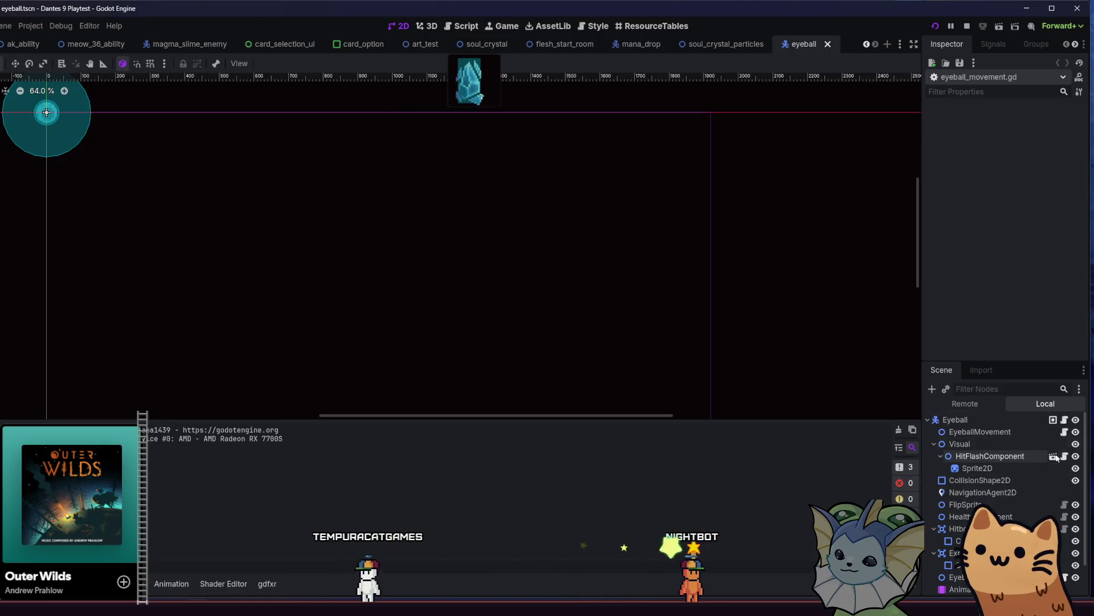
{"action": "left_click_drag", "start_coordinate": [259, 210], "coordinate": [415, 237]}
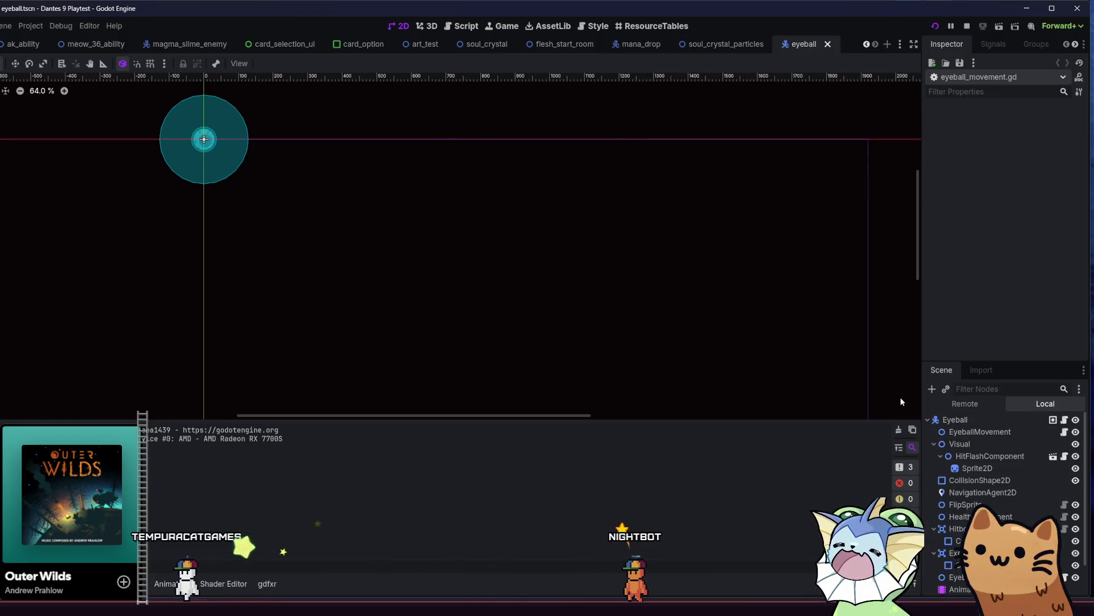
{"action": "left_click", "coordinate": [720, 44]}
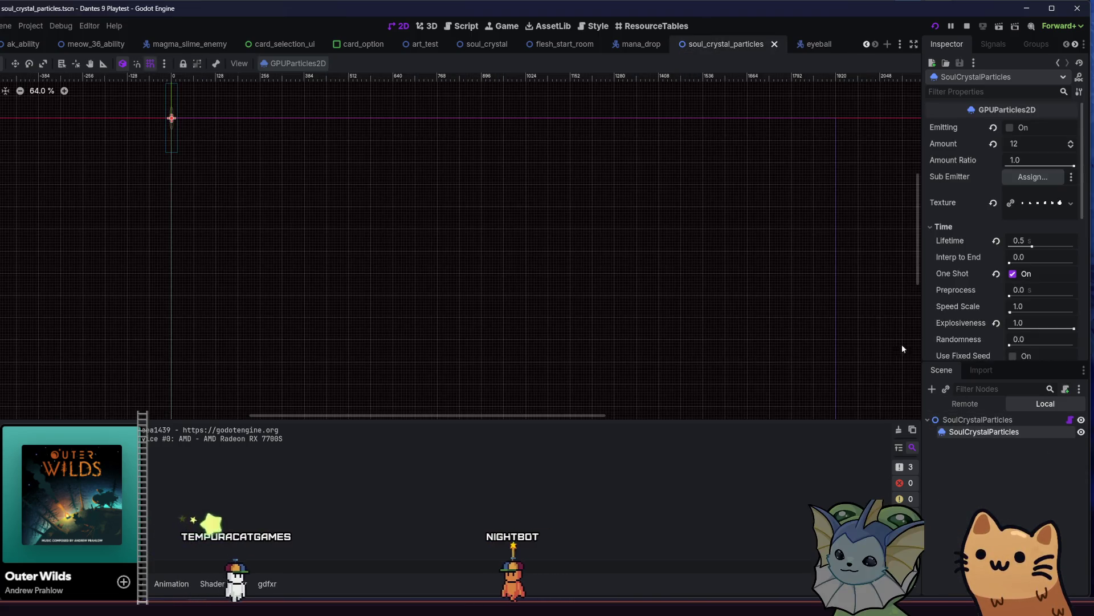
{"action": "left_click", "coordinate": [491, 46]}
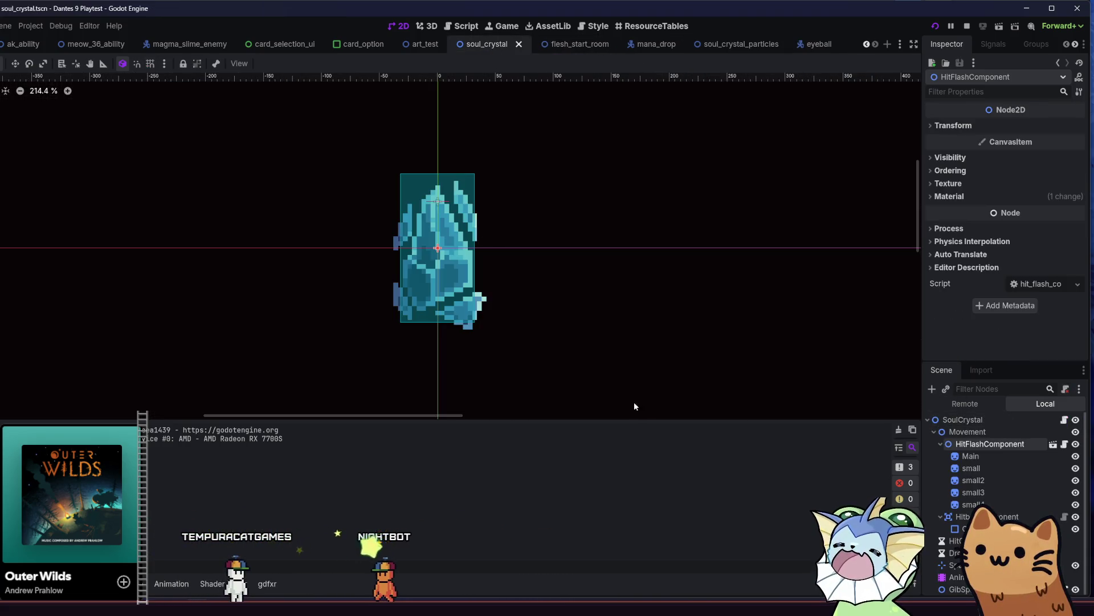
{"action": "left_click", "coordinate": [987, 456]}
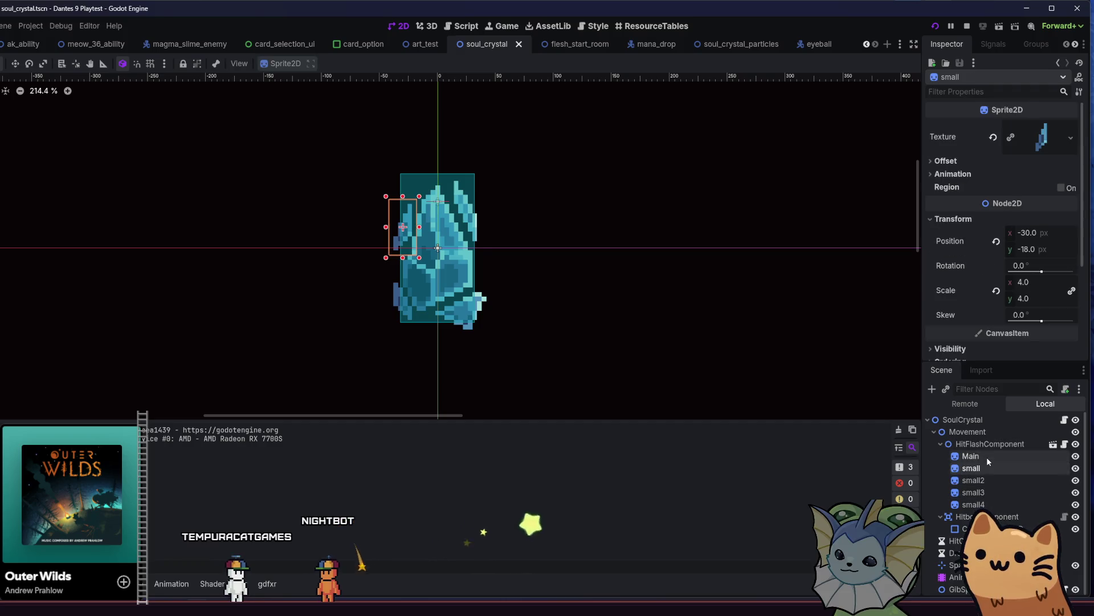
{"action": "left_click", "coordinate": [991, 445]}
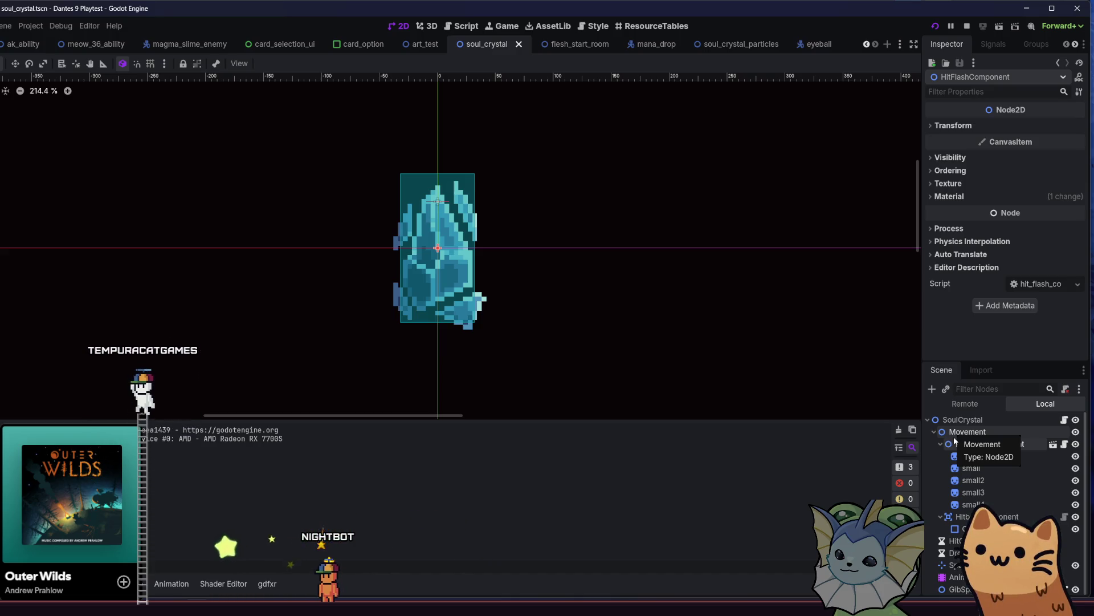
Add a Marker2D under HitFlashComponent and place it between Main and small.
{"action": "left_click", "coordinate": [932, 388]}
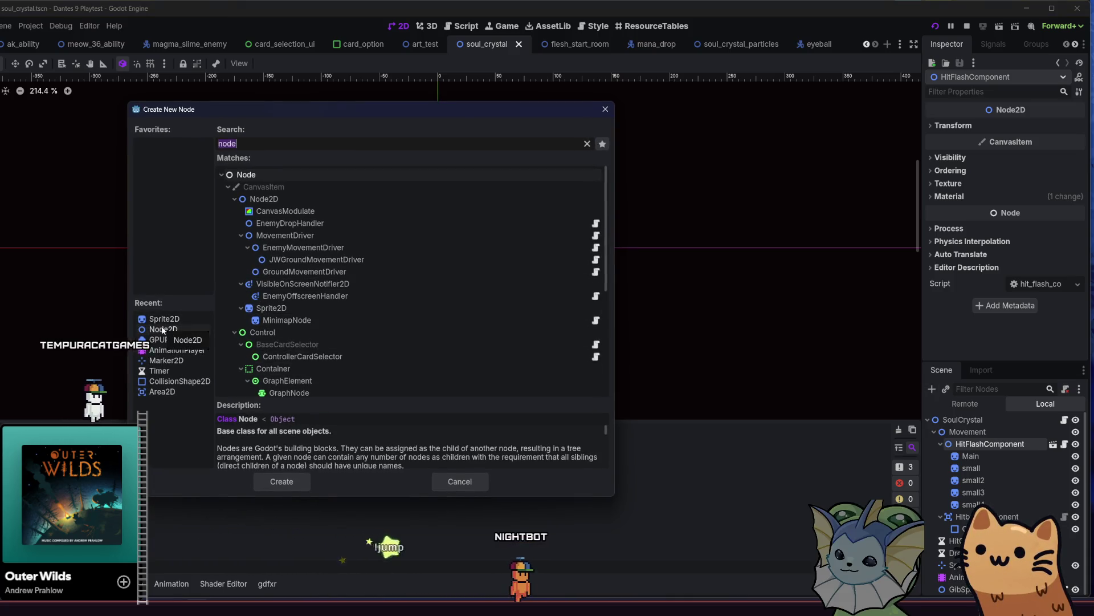
{"action": "type", "text": "marker"}
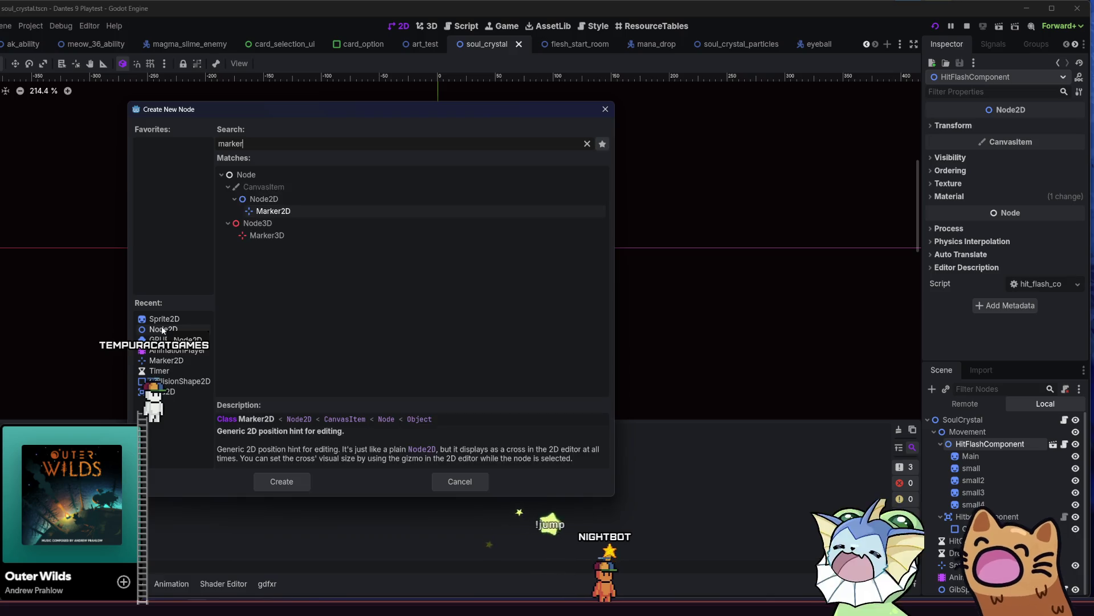
{"action": "double_click", "coordinate": [273, 211]}
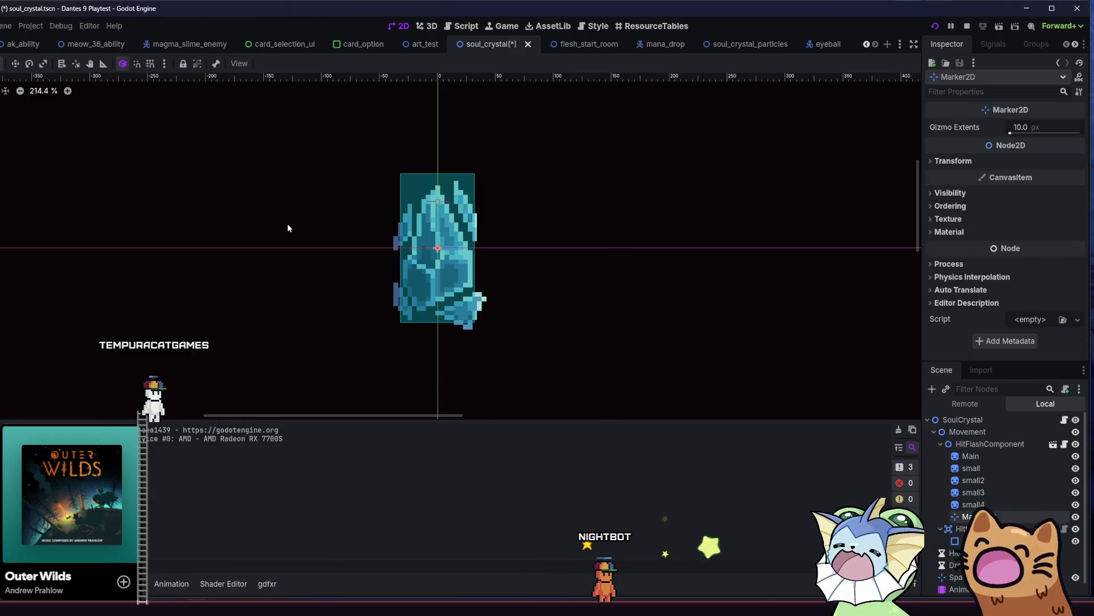
{"action": "mouse_move", "coordinate": [969, 516]}
{"action": "left_mouse_down"}
{"action": "mouse_move", "coordinate": [987, 464]}
{"action": "mouse_move", "coordinate": [980, 471]}
{"action": "left_mouse_up"}
Make the Marker2D a child of the small shard sprite.
{"action": "left_click", "coordinate": [979, 482]}
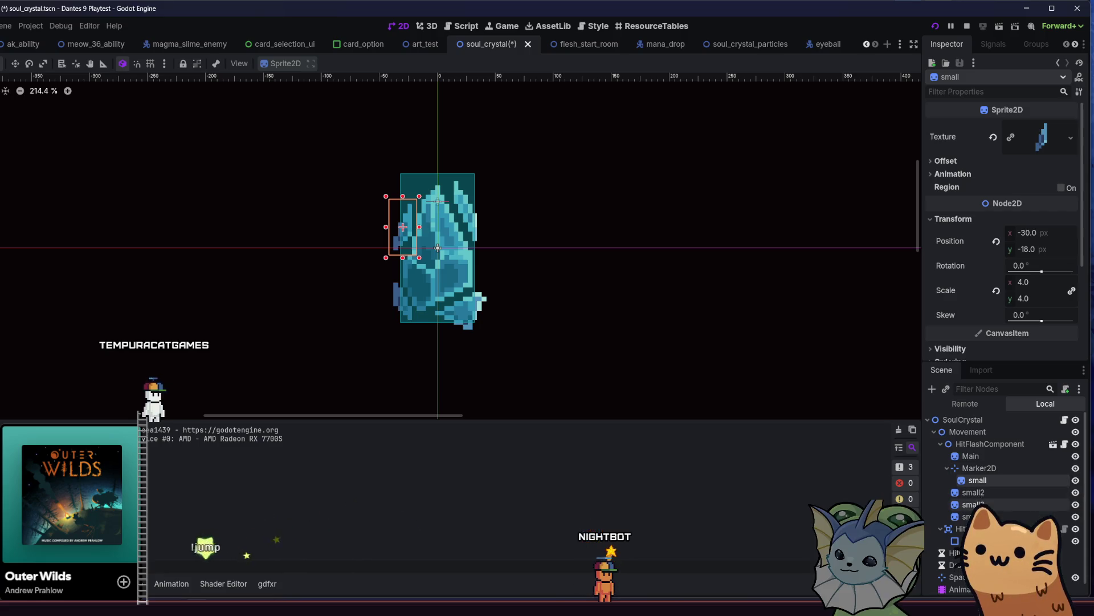
{"action": "left_click", "coordinate": [982, 471]}
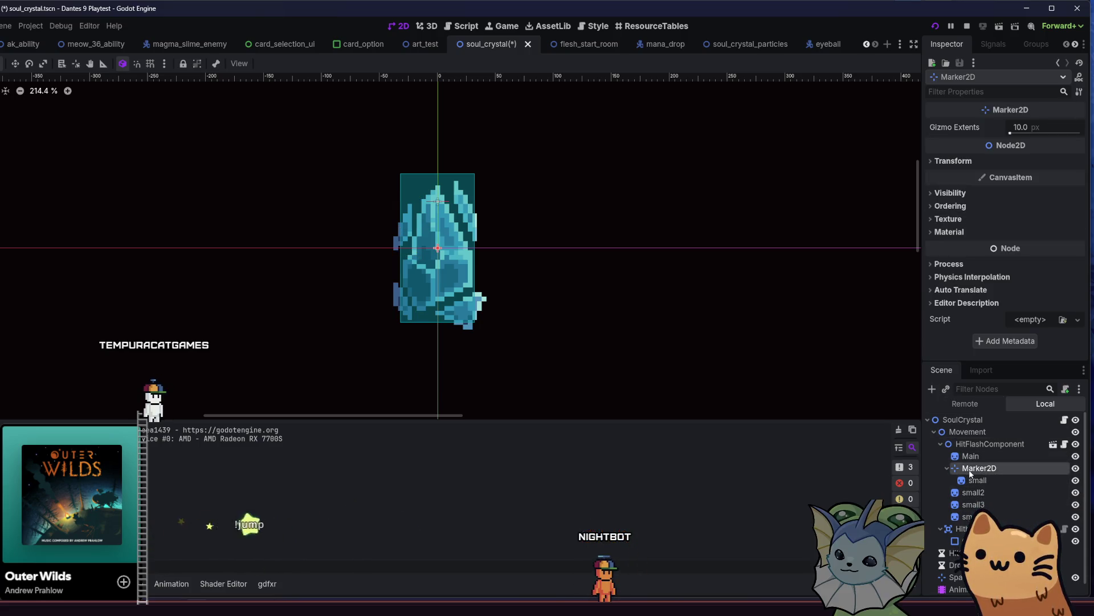
{"action": "left_click", "coordinate": [976, 481]}
{"action": "left_click", "coordinate": [978, 469]}
{"action": "left_click", "coordinate": [943, 480]}
{"action": "left_click", "coordinate": [943, 469]}
{"action": "mouse_move", "coordinate": [978, 480]}
{"action": "left_mouse_down"}
{"action": "mouse_move", "coordinate": [981, 464]}
{"action": "mouse_move", "coordinate": [992, 521]}
{"action": "mouse_move", "coordinate": [995, 474]}
{"action": "left_mouse_up"}
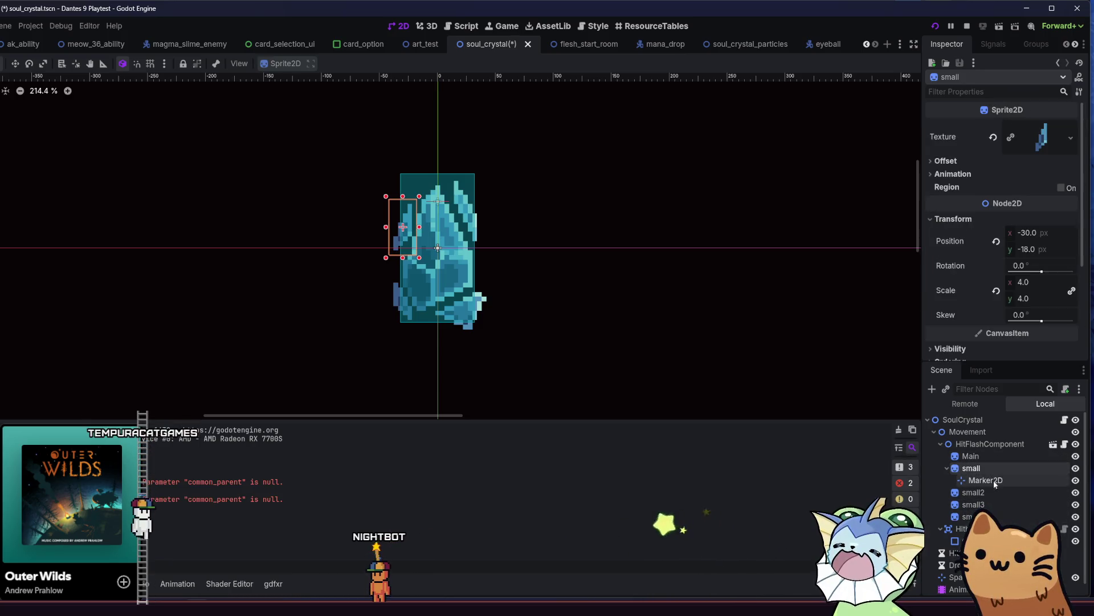
Select the Marker2D under small and bring up its node actions menu.
{"action": "left_click", "coordinate": [992, 491]}
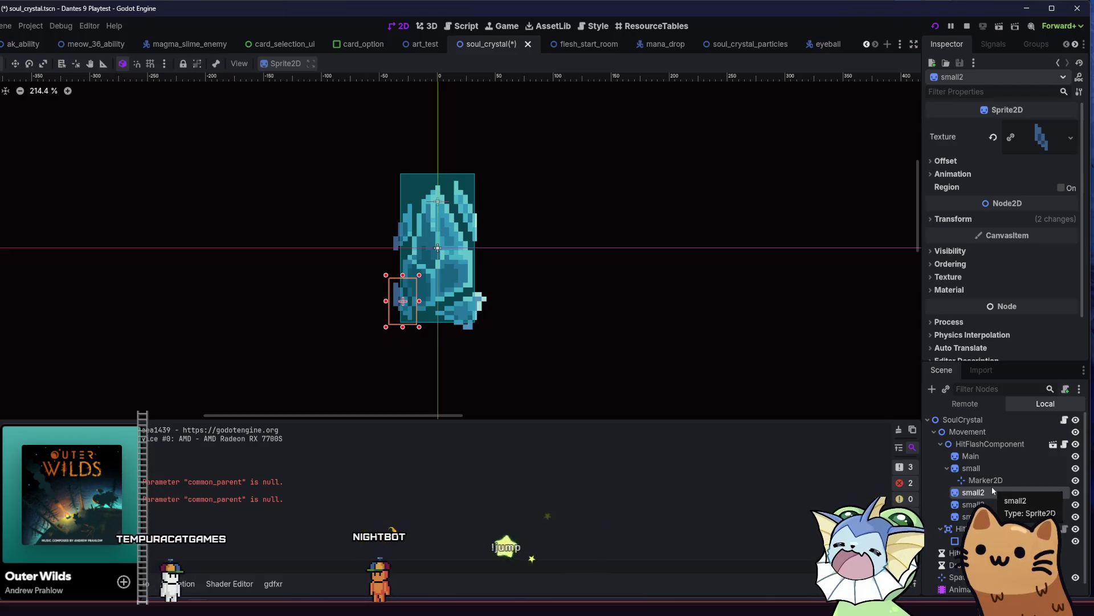
{"action": "left_click", "coordinate": [993, 480]}
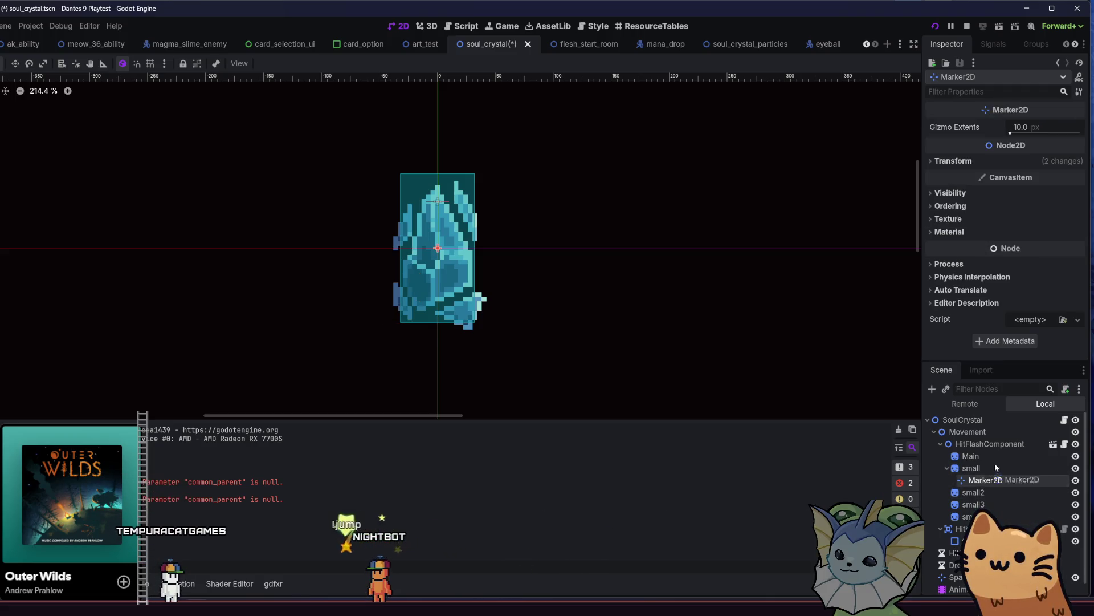
{"action": "left_click", "coordinate": [992, 470]}
{"action": "left_click", "coordinate": [989, 476]}
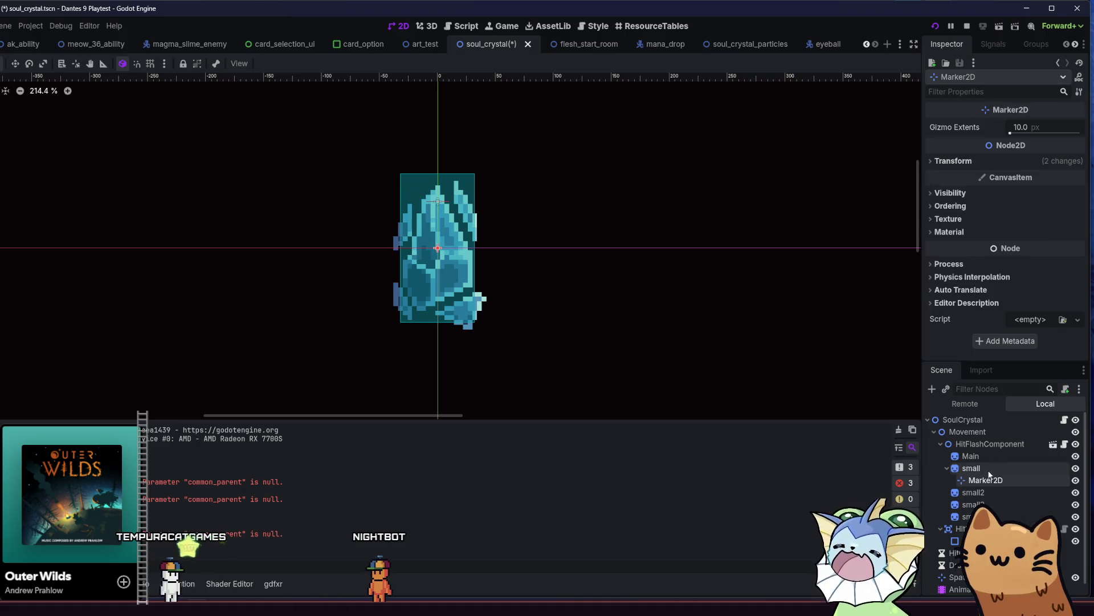
{"action": "left_click", "coordinate": [990, 473]}
{"action": "right_click", "coordinate": [987, 476]}
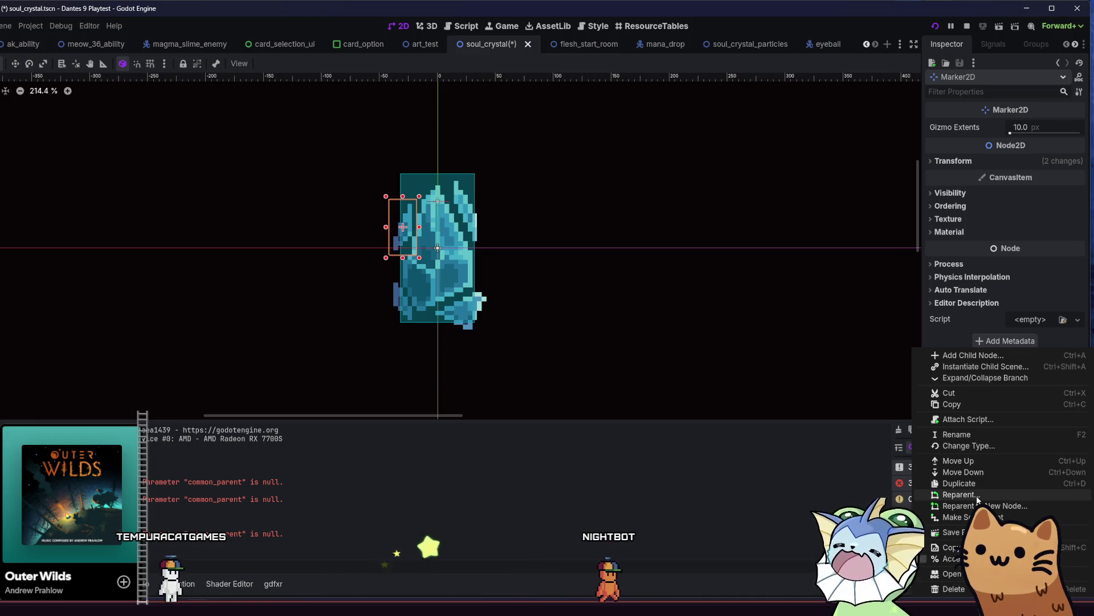
Pull Marker2D out from under small, undoing a mistaken hierarchy change.
{"action": "left_click", "coordinate": [976, 495]}
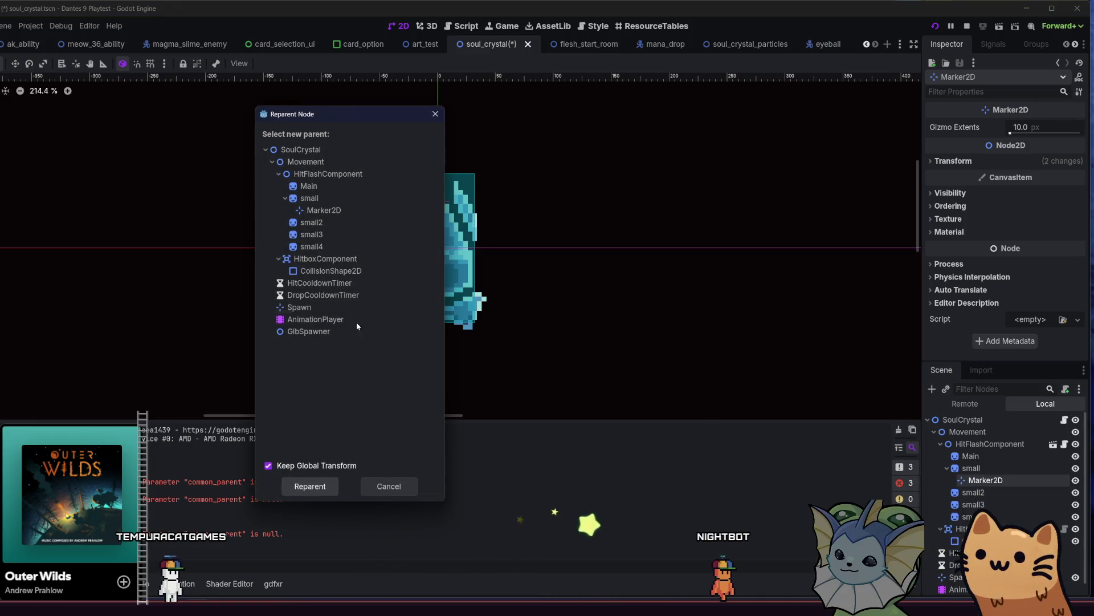
{"action": "left_click", "coordinate": [366, 483]}
{"action": "mouse_move", "coordinate": [975, 476]}
{"action": "left_mouse_down"}
{"action": "mouse_move", "coordinate": [969, 465]}
{"action": "mouse_move", "coordinate": [972, 478]}
{"action": "mouse_move", "coordinate": [979, 468]}
{"action": "left_mouse_up"}
{"action": "left_click", "coordinate": [979, 468]}
{"action": "scroll", "coordinate": [392, 230], "scroll_direction": "up", "scroll_amount": 2}
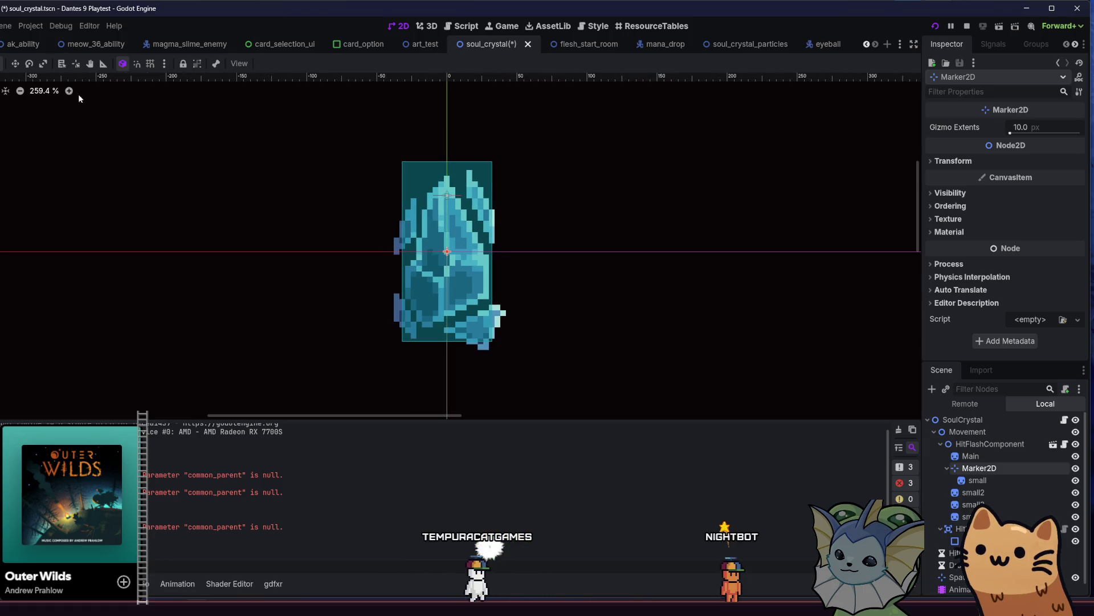
{"action": "key", "text": "w"}
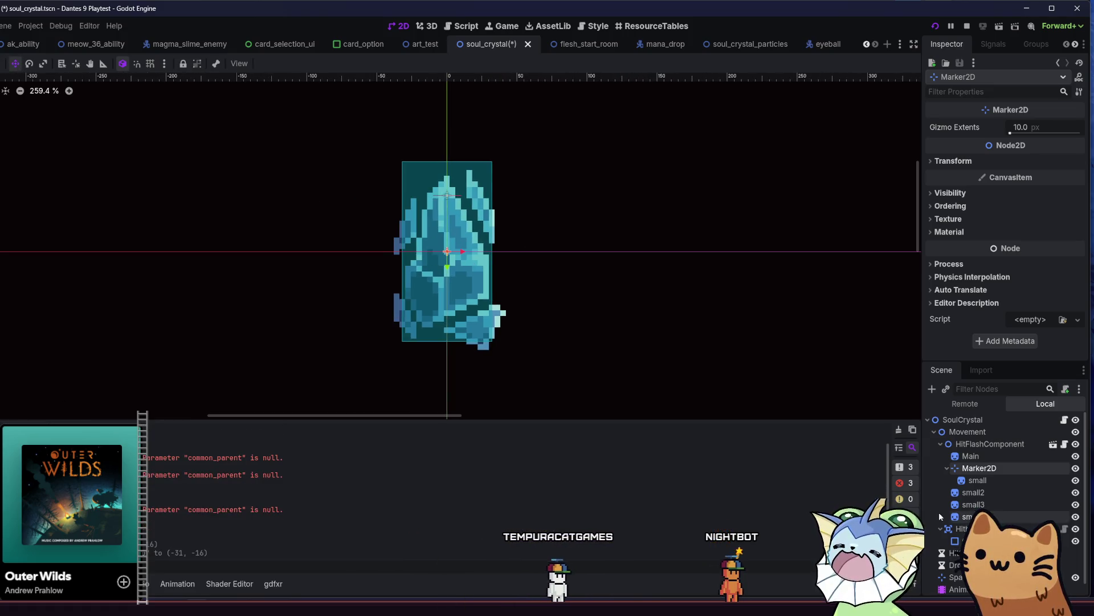
{"action": "left_click", "coordinate": [977, 480]}
{"action": "key", "text": "ctrl+z"}
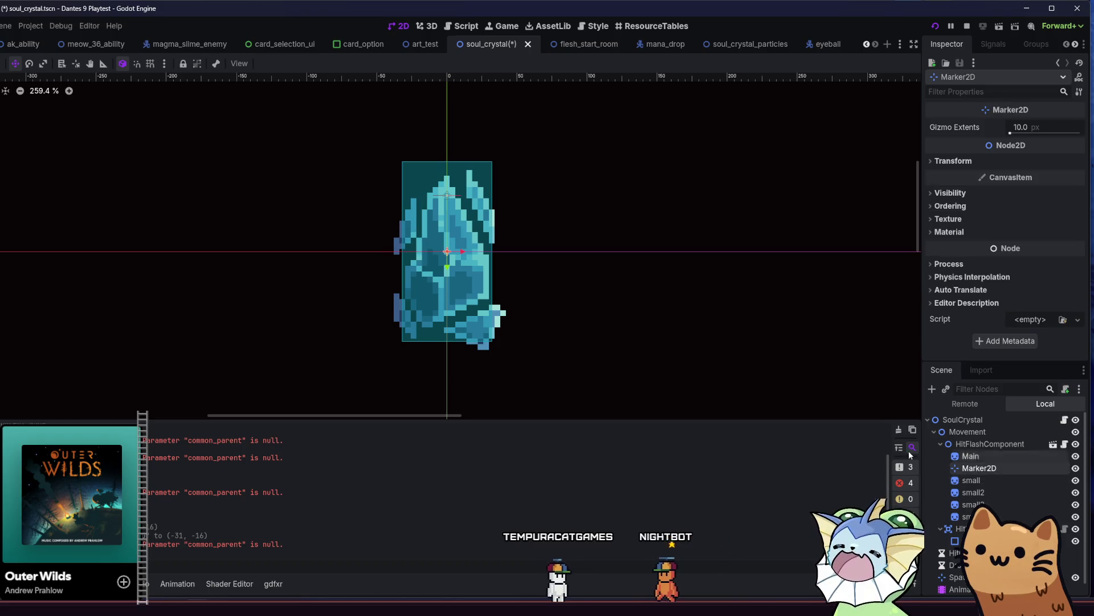
Move Marker2D up-left onto the small shard's pivot on the crystal's left.
{"action": "scroll", "coordinate": [417, 276], "scroll_direction": "up", "scroll_amount": 6}
{"action": "mouse_move", "coordinate": [470, 233]}
{"action": "left_mouse_down"}
{"action": "mouse_move", "coordinate": [371, 238]}
{"action": "mouse_move", "coordinate": [405, 198]}
{"action": "left_mouse_up"}
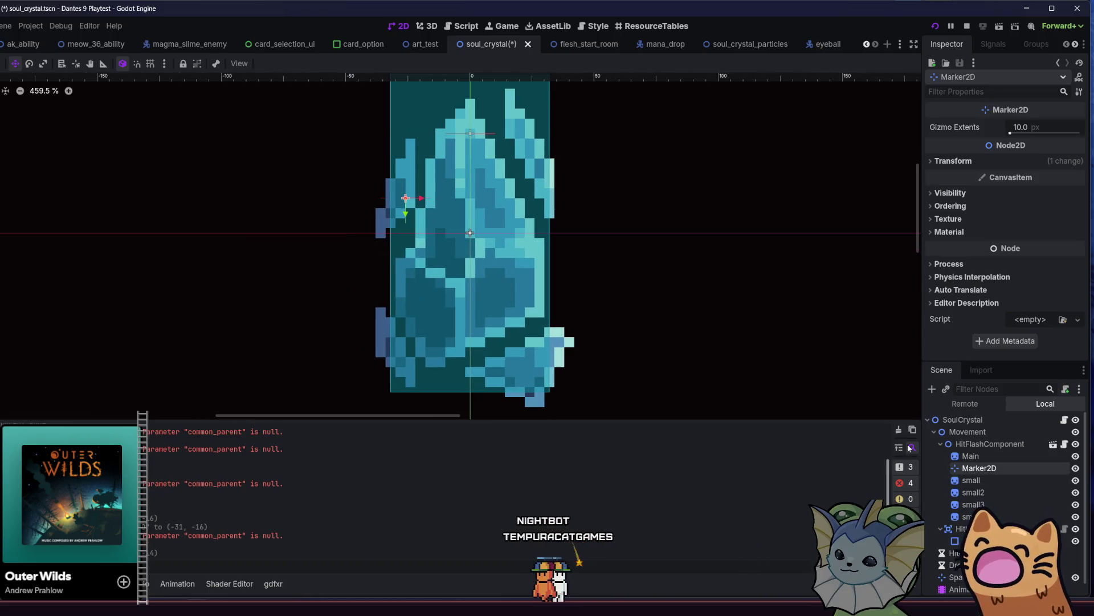
{"action": "left_click", "coordinate": [971, 455]}
{"action": "left_click", "coordinate": [975, 467]}
{"action": "left_click", "coordinate": [971, 480]}
{"action": "left_click", "coordinate": [975, 468]}
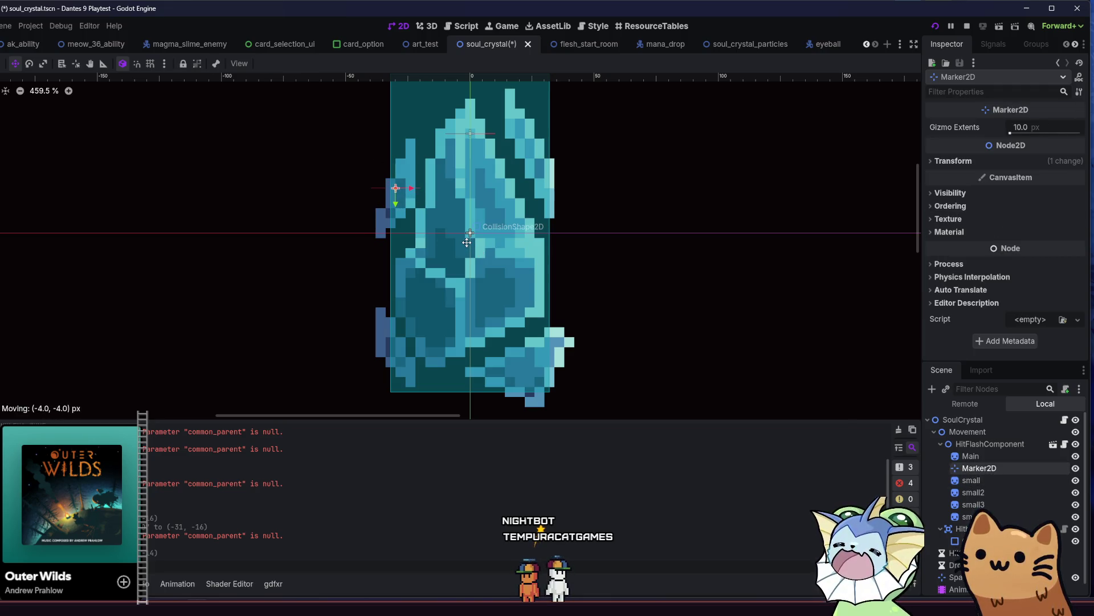
Nest the small shard sprite under Marker2D.
{"action": "scroll", "coordinate": [405, 197], "scroll_direction": "up", "scroll_amount": 2}
{"action": "left_click", "coordinate": [972, 480]}
{"action": "left_click", "coordinate": [978, 468]}
{"action": "left_click", "coordinate": [979, 478]}
{"action": "left_click", "coordinate": [984, 471]}
{"action": "left_click", "coordinate": [979, 480]}
{"action": "left_click_drag", "start_coordinate": [980, 479], "coordinate": [987, 470]}
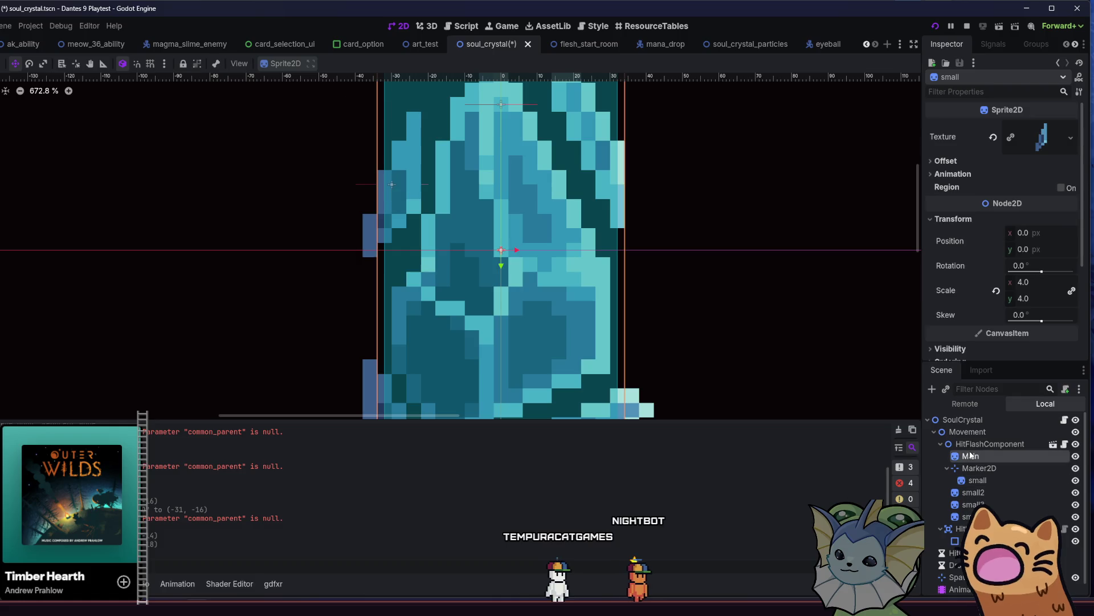
Select HitFlashComponent and open the Create New Node list.
{"action": "left_click", "coordinate": [971, 456]}
{"action": "left_click", "coordinate": [990, 444]}
{"action": "left_click", "coordinate": [932, 388]}
Add Marker2D2 just above small2 and nest the small2 shard under it.
{"action": "type", "text": "marker"}
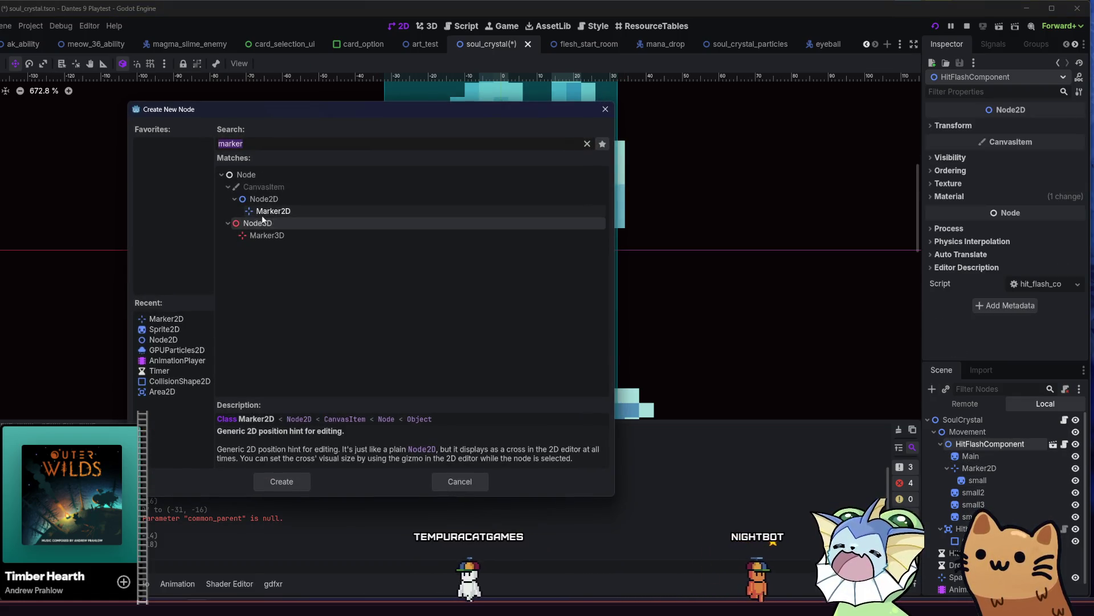
{"action": "double_click", "coordinate": [267, 211]}
{"action": "left_click_drag", "start_coordinate": [963, 529], "coordinate": [985, 487]}
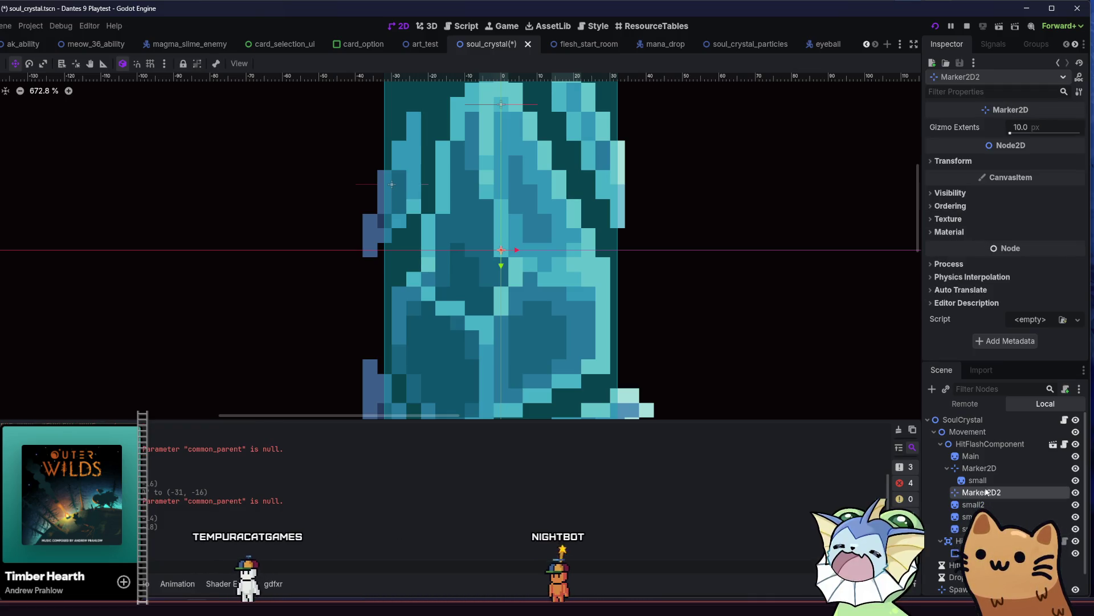
{"action": "left_click", "coordinate": [973, 507]}
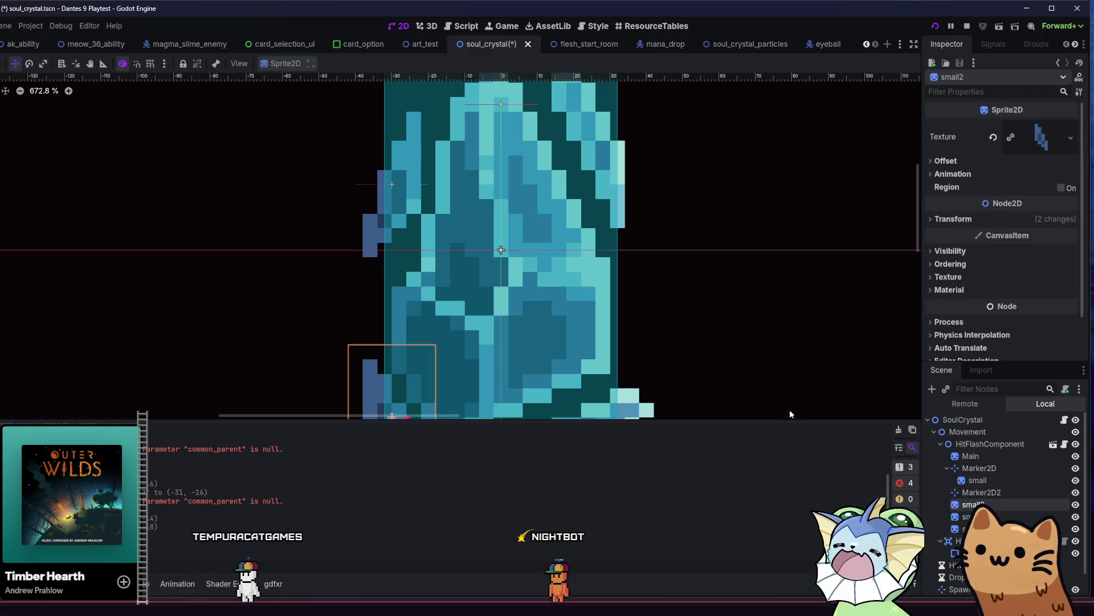
{"action": "scroll", "coordinate": [667, 282], "scroll_direction": "down", "scroll_amount": 3}
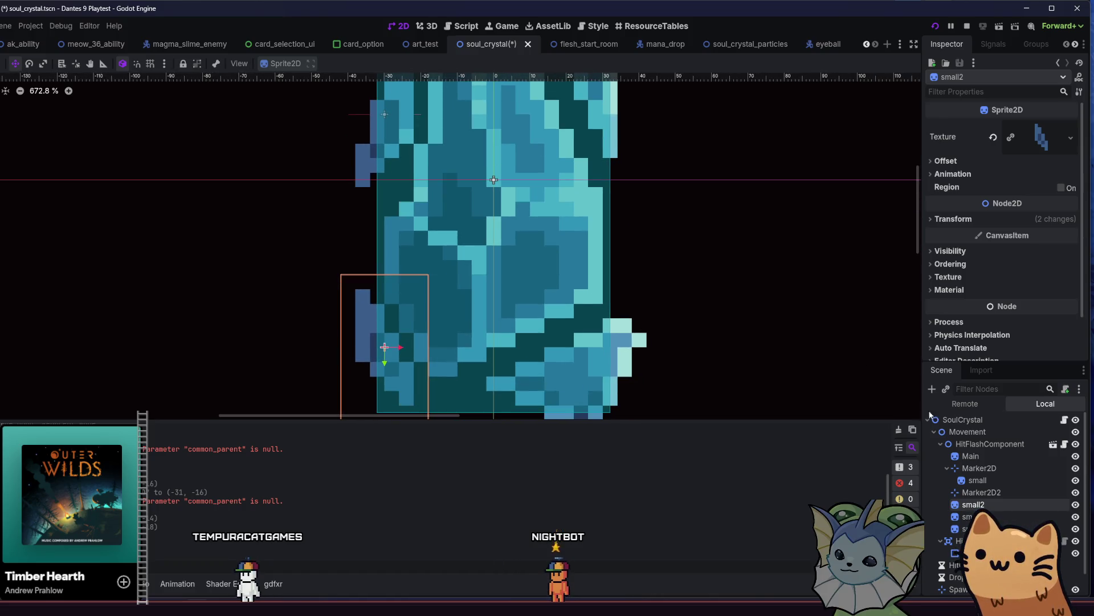
{"action": "left_click", "coordinate": [996, 493]}
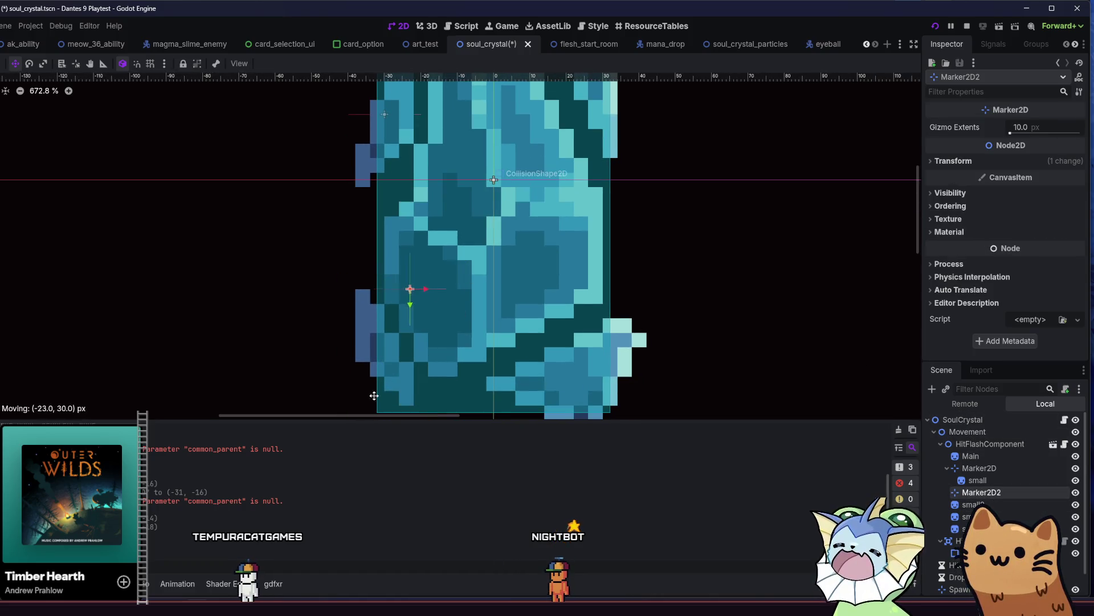
{"action": "left_click", "coordinate": [1000, 504]}
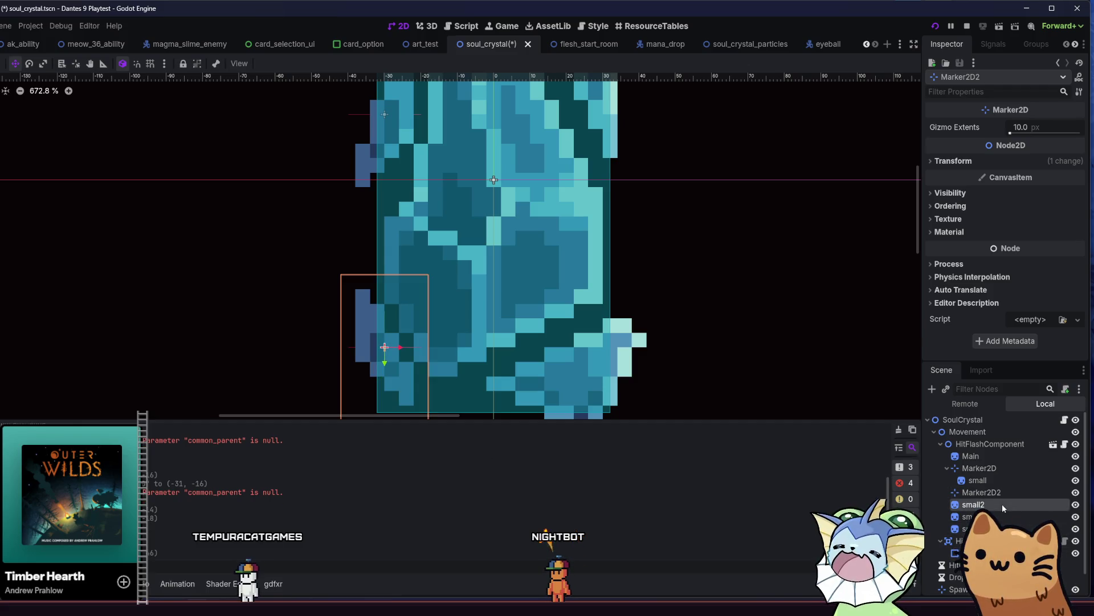
{"action": "left_click_drag", "start_coordinate": [1002, 501], "coordinate": [983, 493]}
Save soul_crystal.tscn and open Create New Node for HitFlashComponent.
{"action": "key", "text": "ctrl+s"}
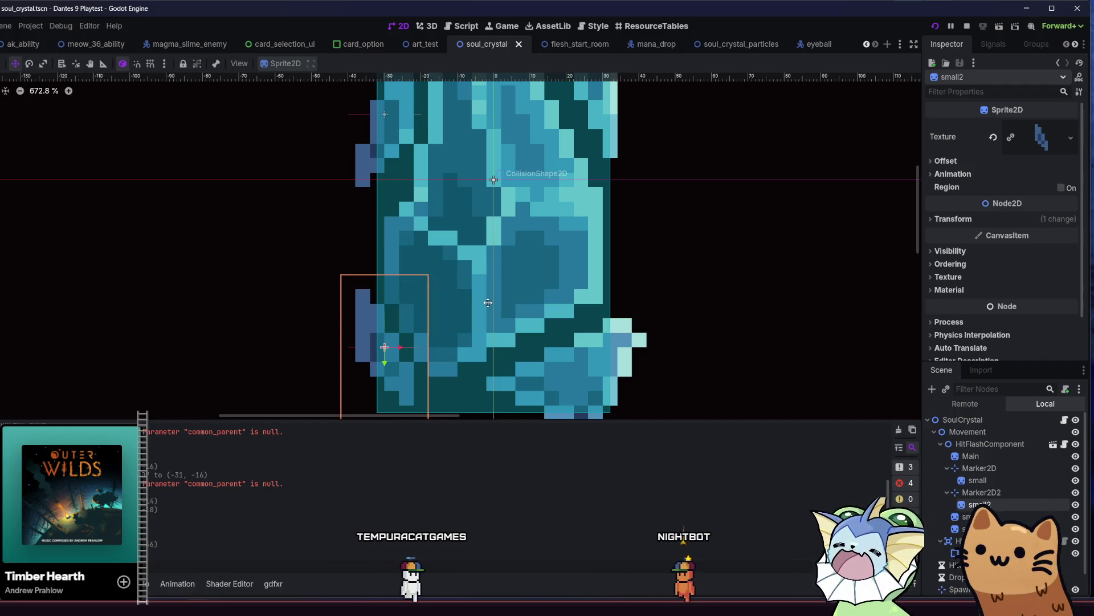
{"action": "left_click", "coordinate": [980, 447]}
{"action": "left_click", "coordinate": [932, 388]}
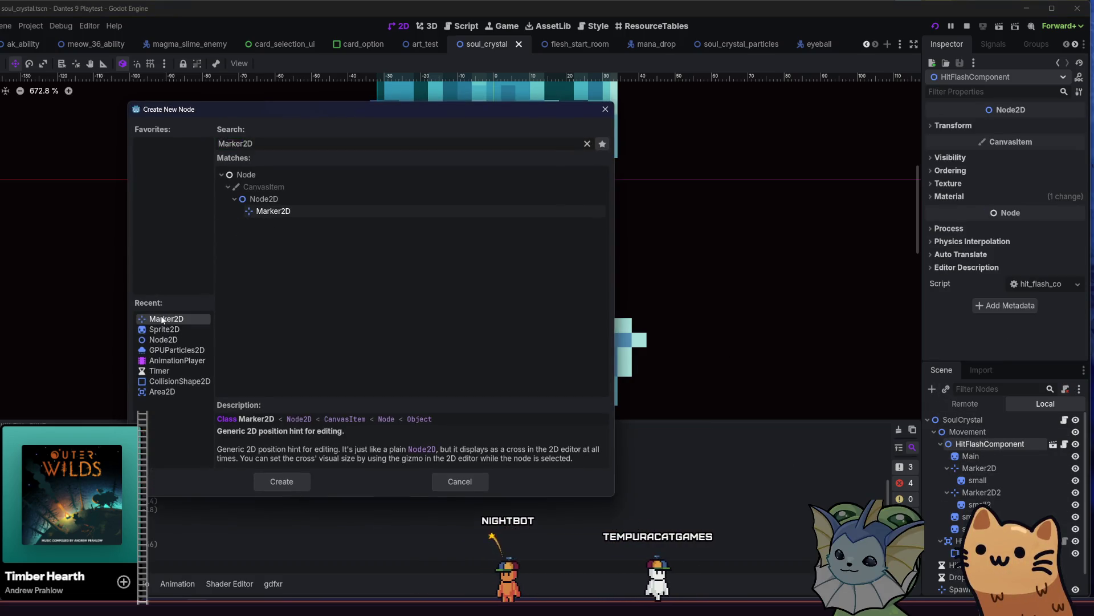
Add Marker2D3 above small3 and nest the small3 shard under it.
{"action": "double_click", "coordinate": [163, 320]}
{"action": "left_click_drag", "start_coordinate": [991, 518], "coordinate": [992, 513]}
{"action": "left_click", "coordinate": [969, 529]}
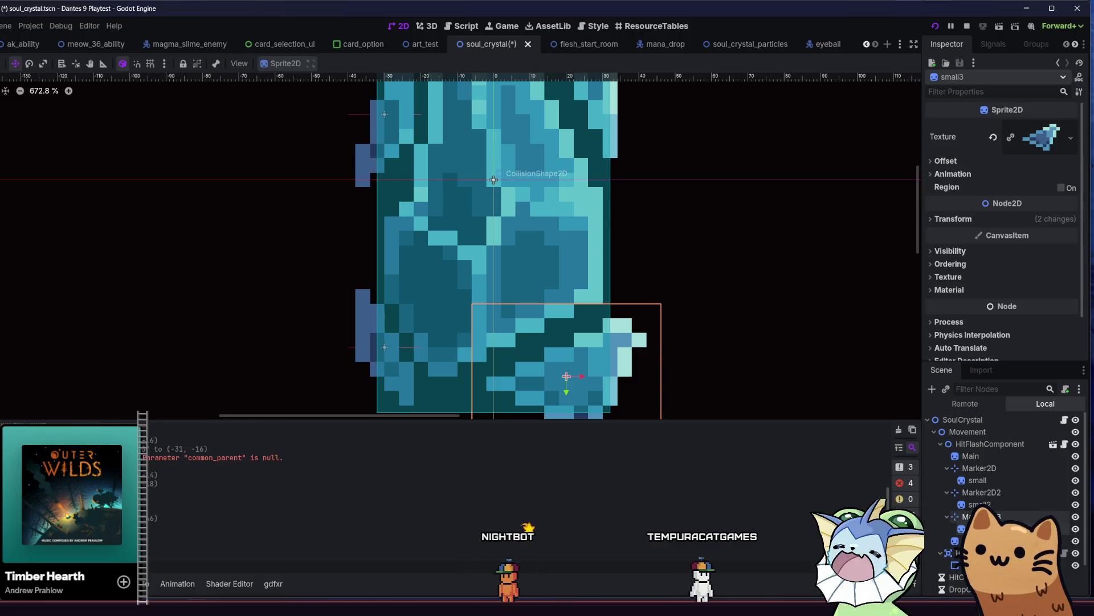
{"action": "left_click", "coordinate": [981, 517]}
{"action": "left_click_drag", "start_coordinate": [980, 529], "coordinate": [981, 517]}
{"action": "left_click", "coordinate": [980, 516]}
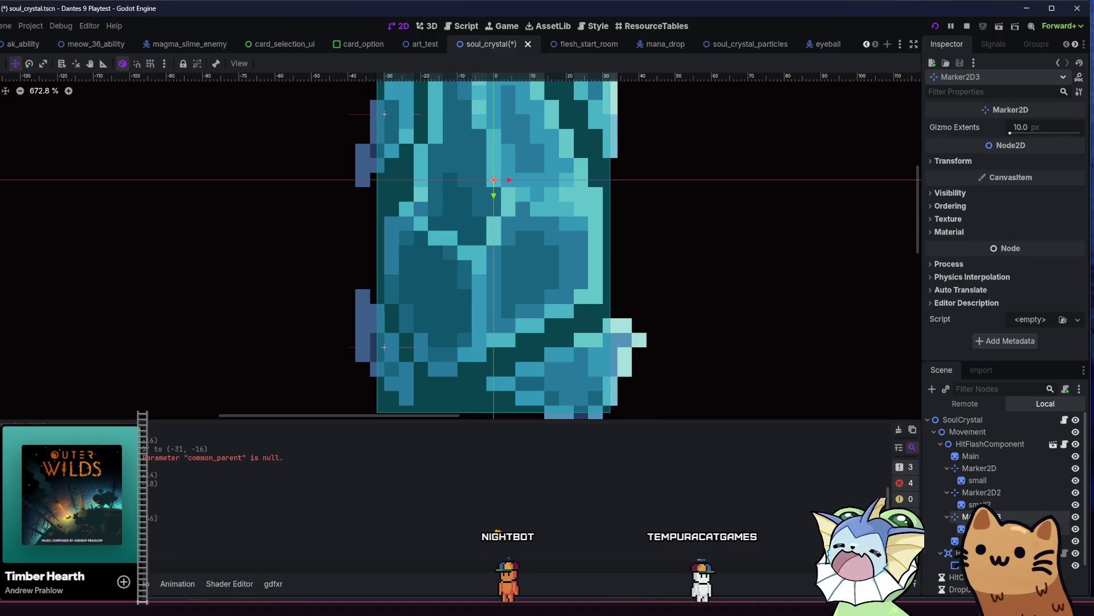
Move Marker2D3 onto the lower-right shard's pivot.
{"action": "mouse_move", "coordinate": [613, 296]}
{"action": "left_mouse_down"}
{"action": "mouse_move", "coordinate": [694, 460]}
{"action": "mouse_move", "coordinate": [695, 510]}
{"action": "left_mouse_up"}
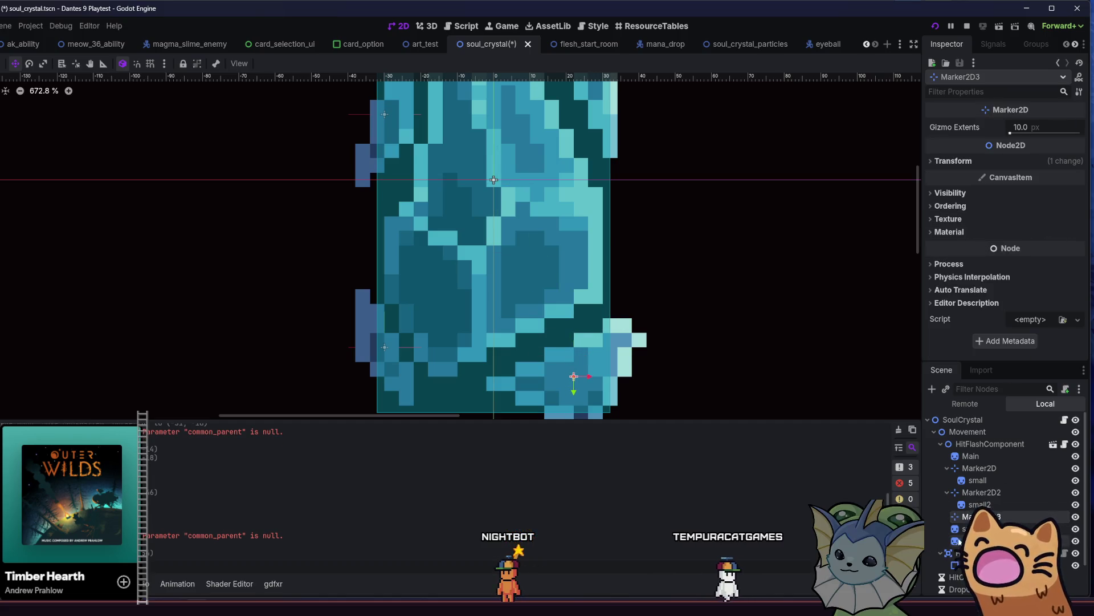
{"action": "left_click", "coordinate": [963, 529]}
{"action": "left_click", "coordinate": [969, 516]}
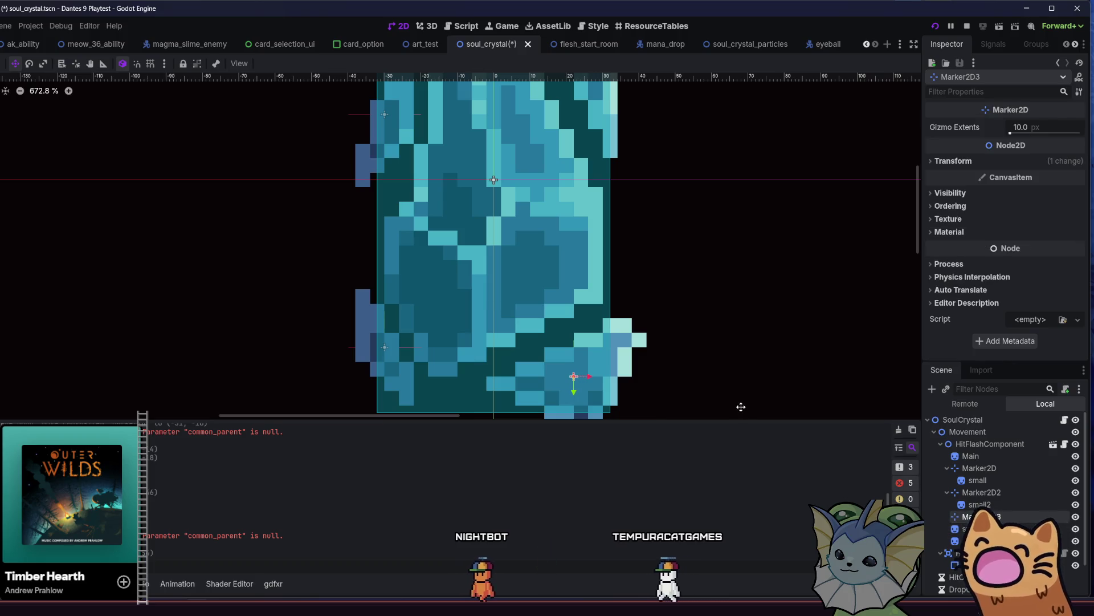
{"action": "left_click", "coordinate": [963, 528]}
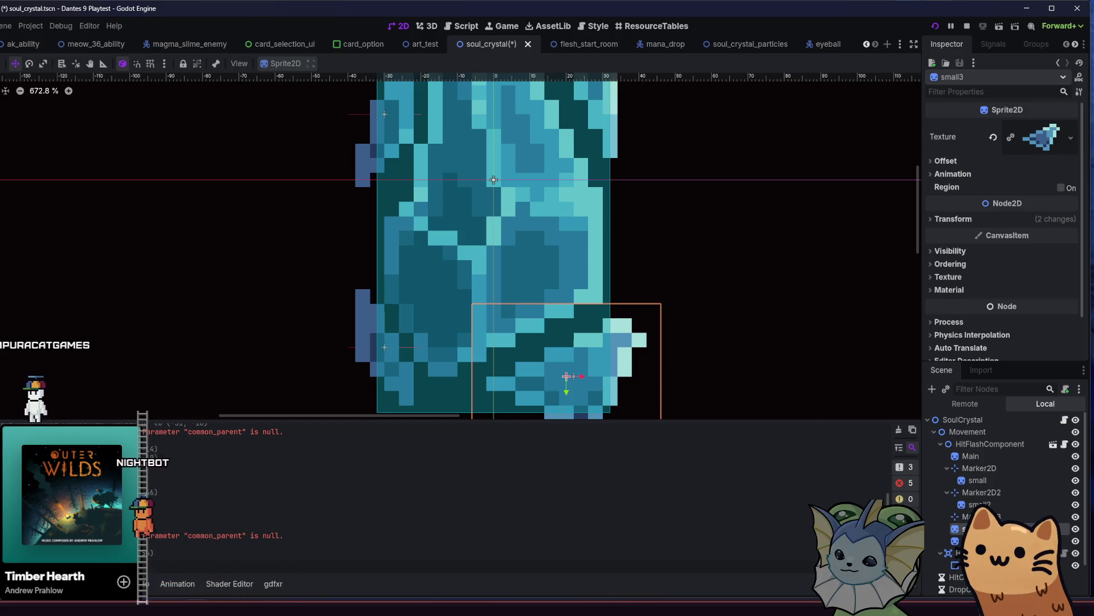
Nest the small3 shard under Marker2D3 in the Scene dock.
{"action": "left_click", "coordinate": [969, 516]}
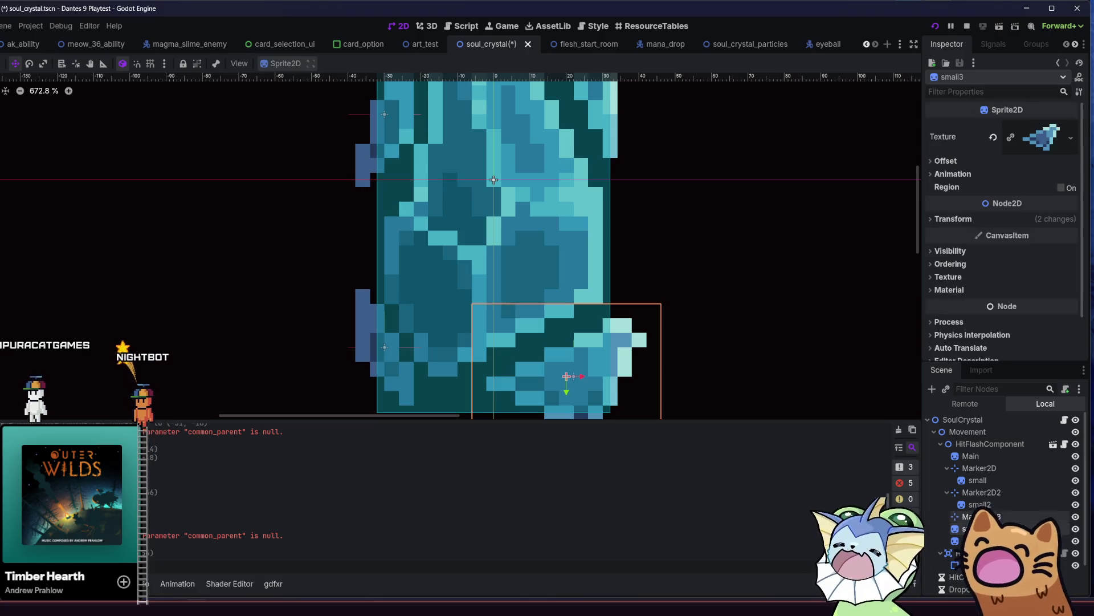
{"action": "left_click_drag", "start_coordinate": [444, 415], "coordinate": [678, 417]}
{"action": "scroll", "coordinate": [518, 293], "scroll_direction": "down", "scroll_amount": 5}
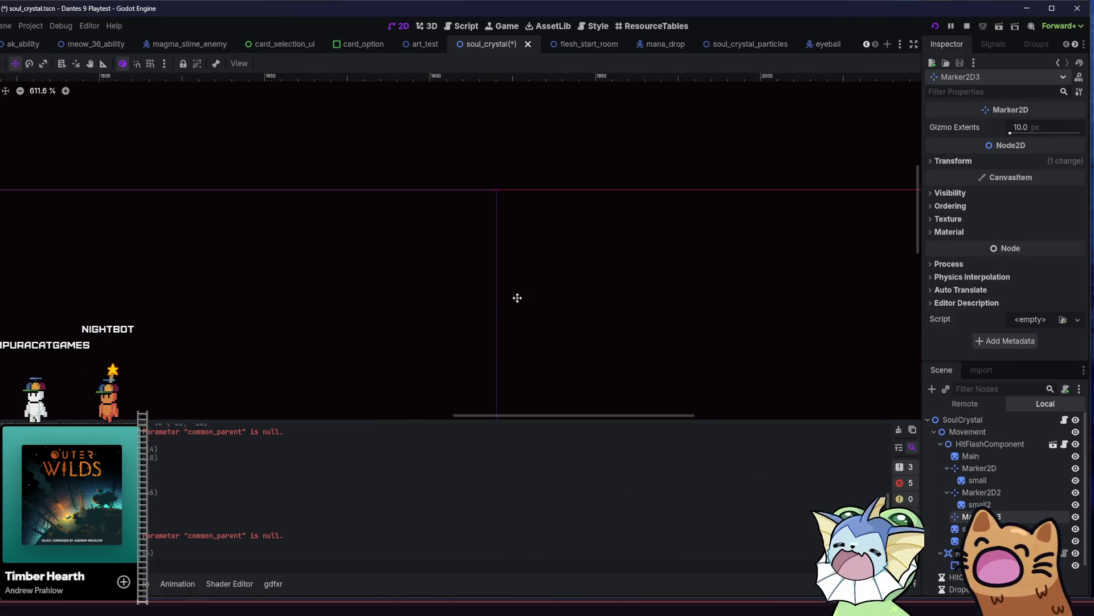
{"action": "scroll", "coordinate": [637, 306], "scroll_direction": "left", "scroll_amount": 10}
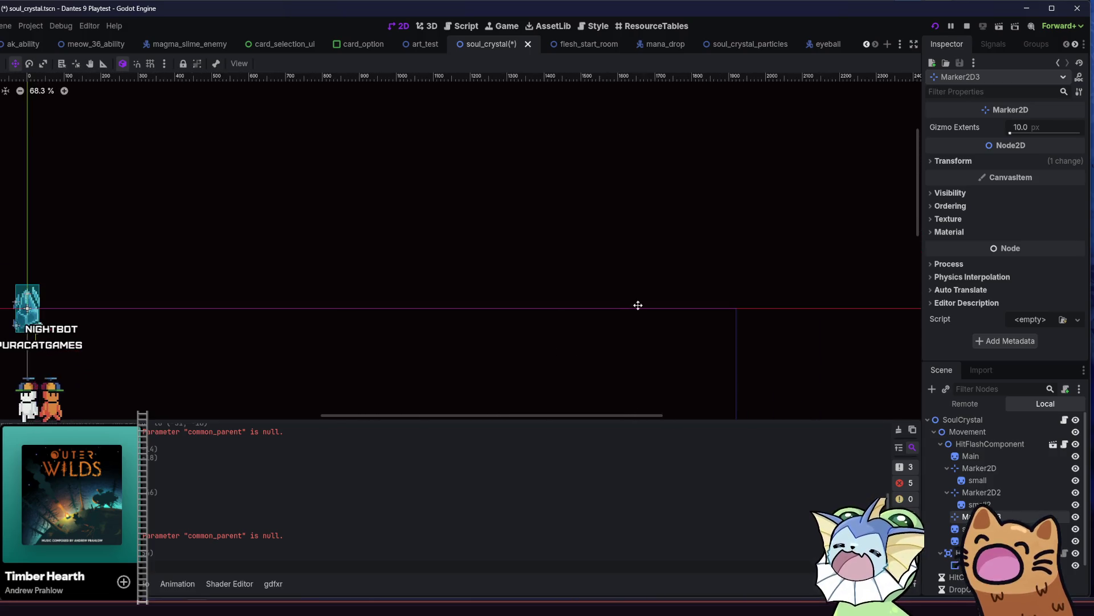
{"action": "scroll", "coordinate": [283, 303], "scroll_direction": "down", "scroll_amount": 1}
{"action": "scroll", "coordinate": [334, 295], "scroll_direction": "up", "scroll_amount": 6}
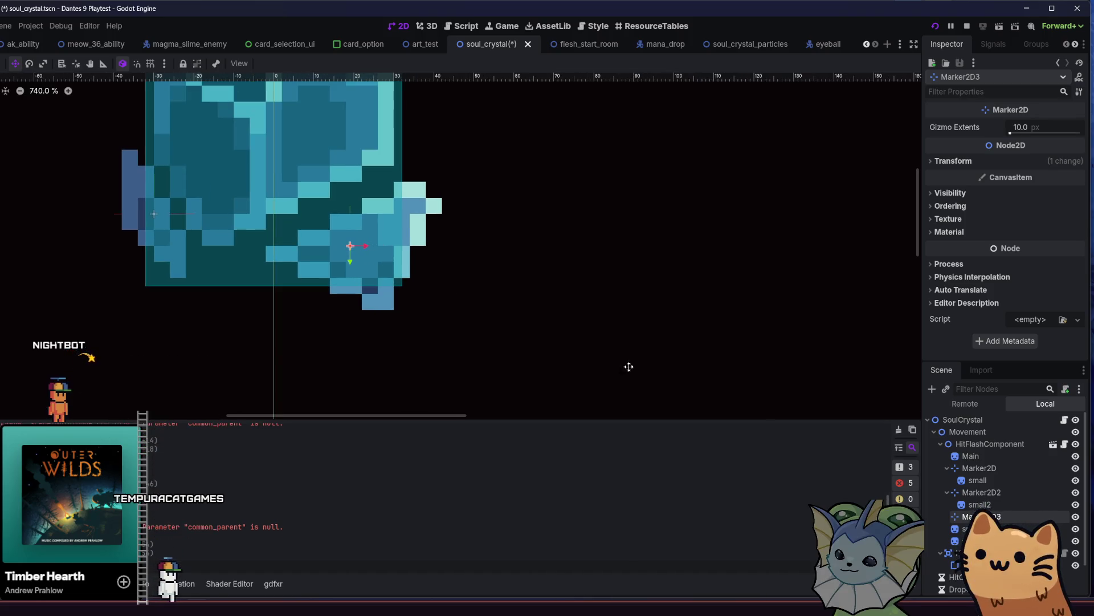
{"action": "left_click", "coordinate": [963, 504]}
{"action": "left_click", "coordinate": [969, 516]}
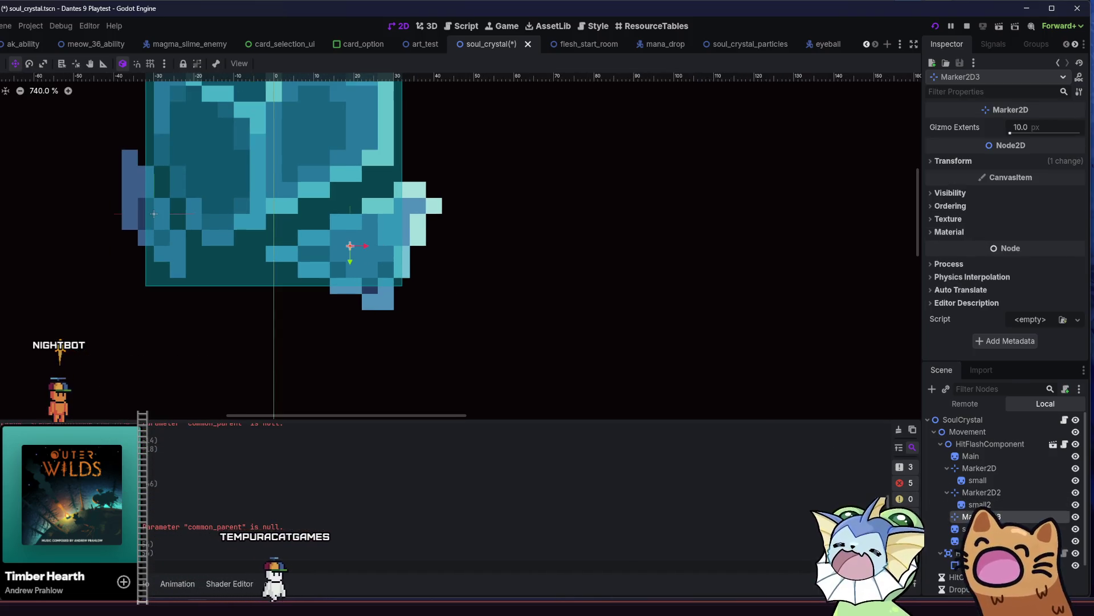
{"action": "scroll", "coordinate": [495, 321], "scroll_direction": "up", "scroll_amount": 1}
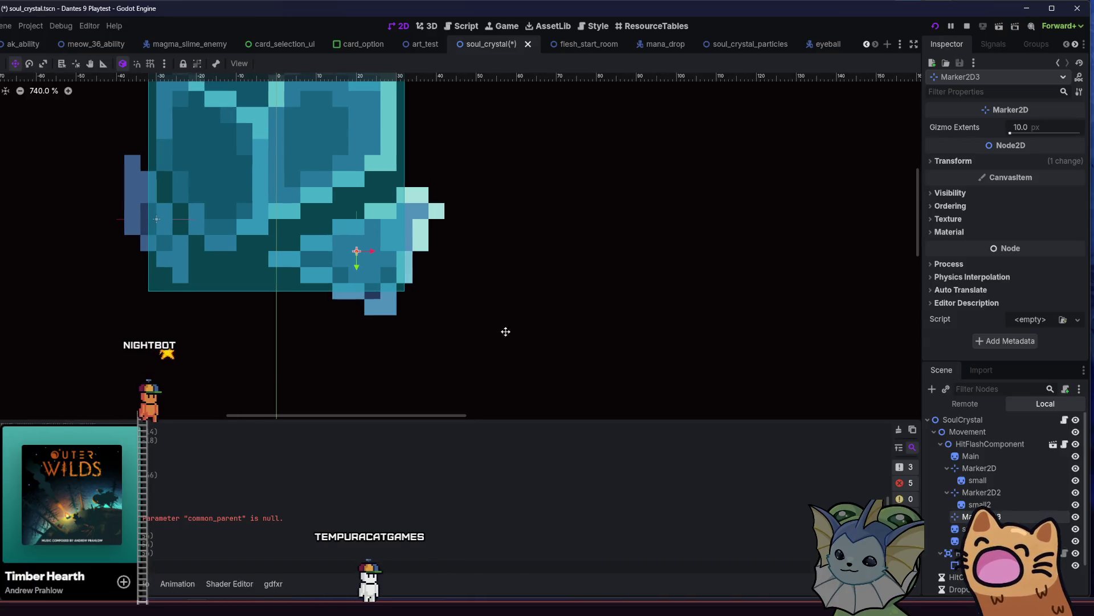
{"action": "scroll", "coordinate": [496, 328], "scroll_direction": "down", "scroll_amount": 1}
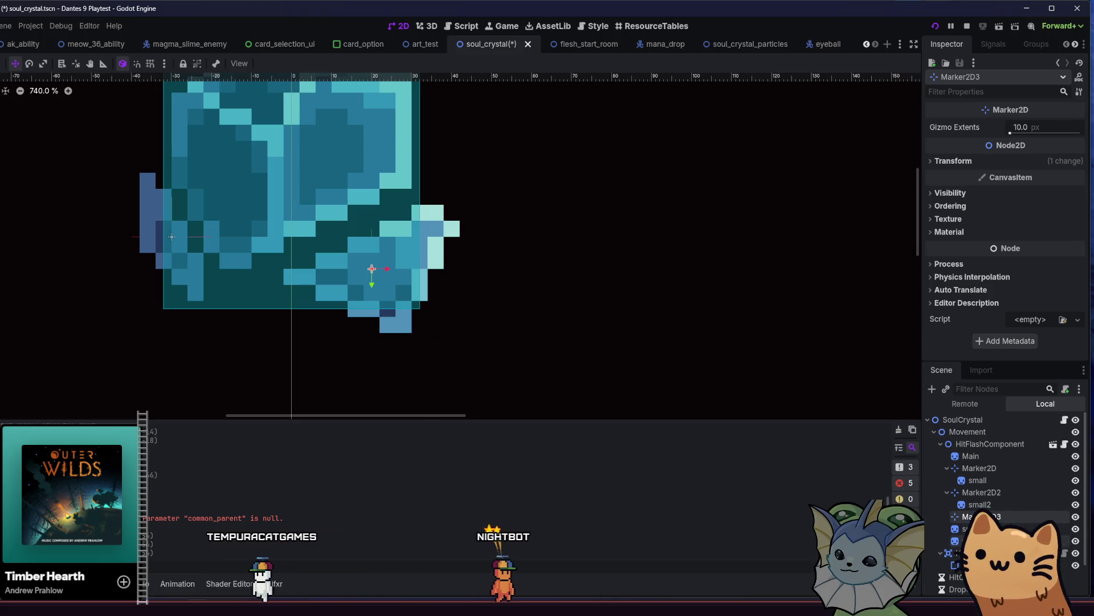
{"action": "left_click_drag", "start_coordinate": [972, 528], "coordinate": [977, 516]}
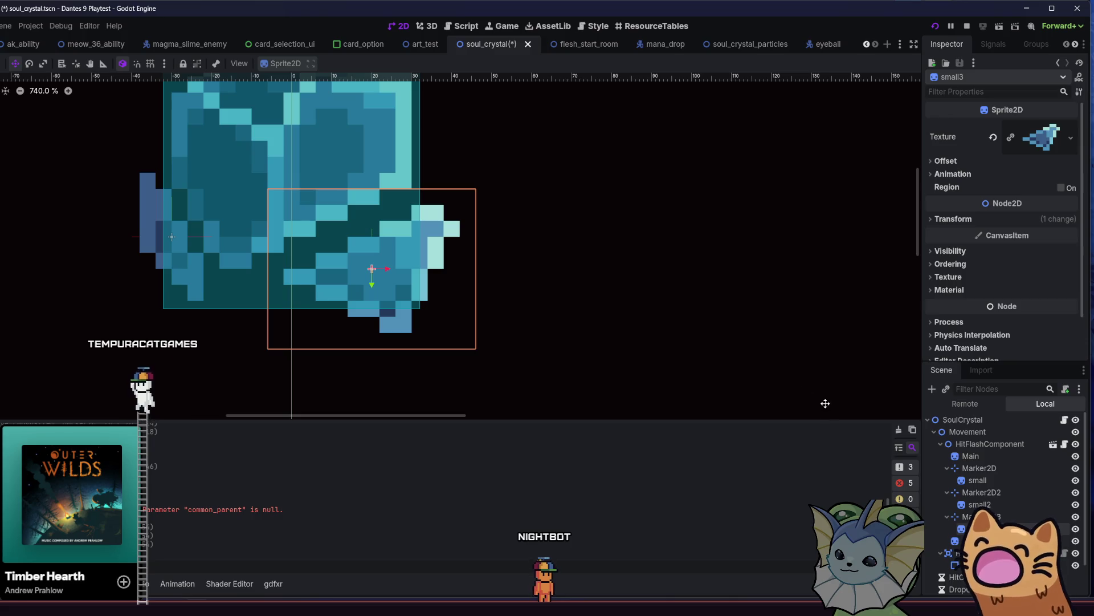
Select HitFlashComponent and open Create New Node to add a fourth Marker2D.
{"action": "left_click", "coordinate": [981, 516]}
{"action": "left_click", "coordinate": [978, 528]}
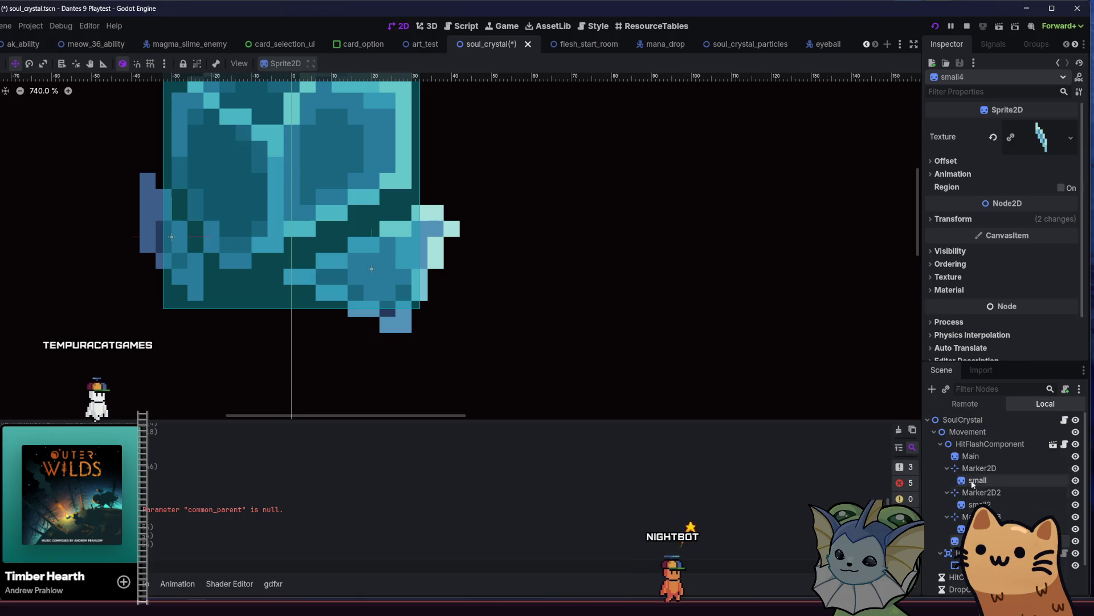
{"action": "left_click", "coordinate": [990, 443]}
{"action": "left_click", "coordinate": [932, 389]}
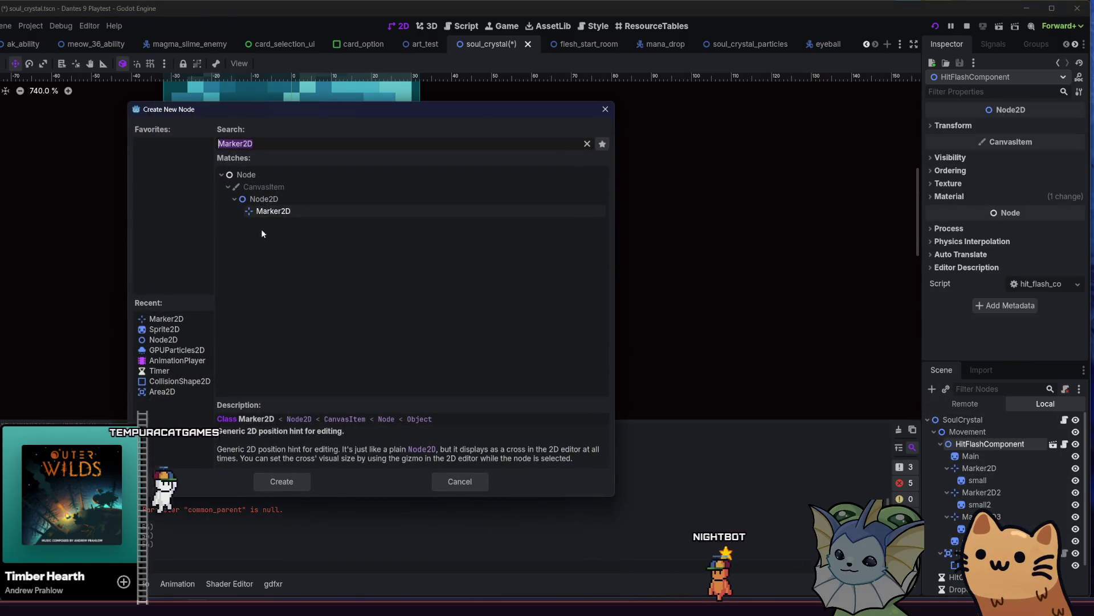
Add a fourth Marker2D under HitFlashComponent and locate the small4 shard sprite.
{"action": "double_click", "coordinate": [257, 212]}
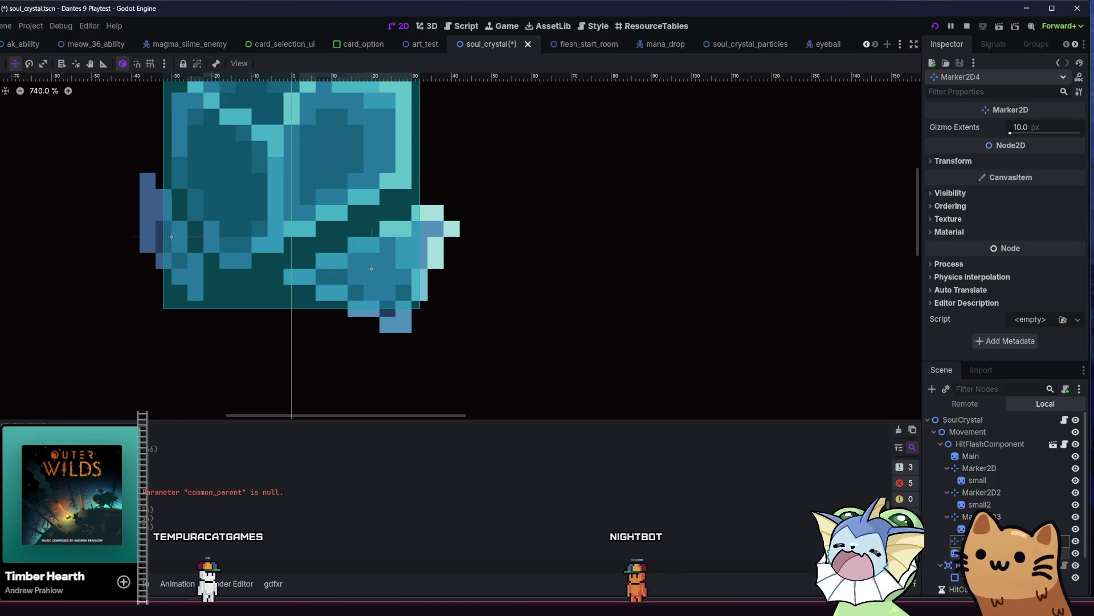
{"action": "left_click", "coordinate": [969, 552]}
{"action": "left_click", "coordinate": [969, 469]}
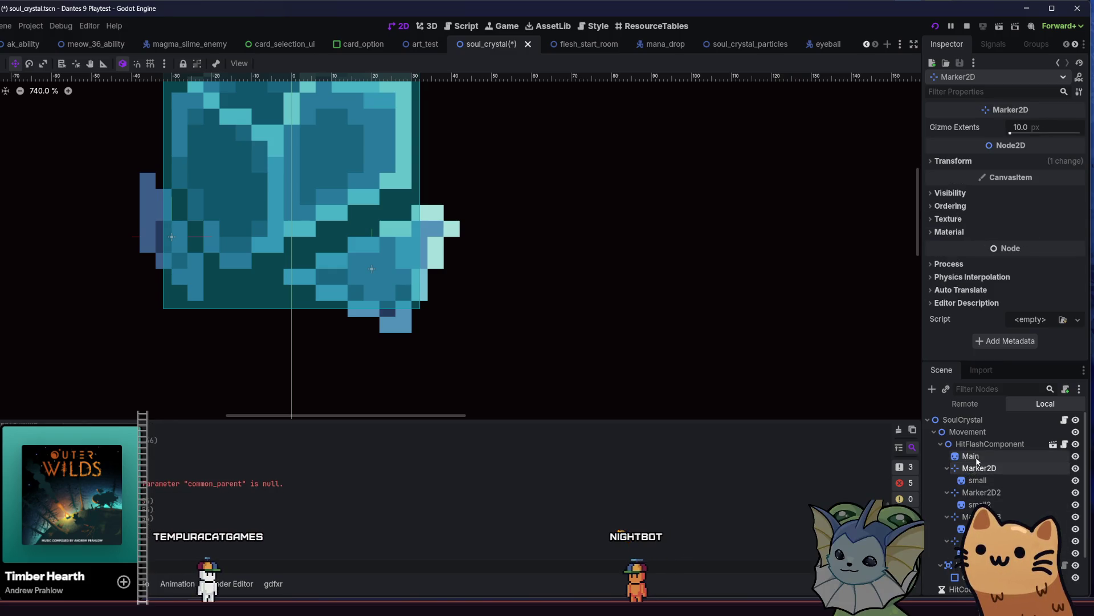
{"action": "left_click", "coordinate": [975, 456]}
{"action": "left_click", "coordinate": [977, 468]}
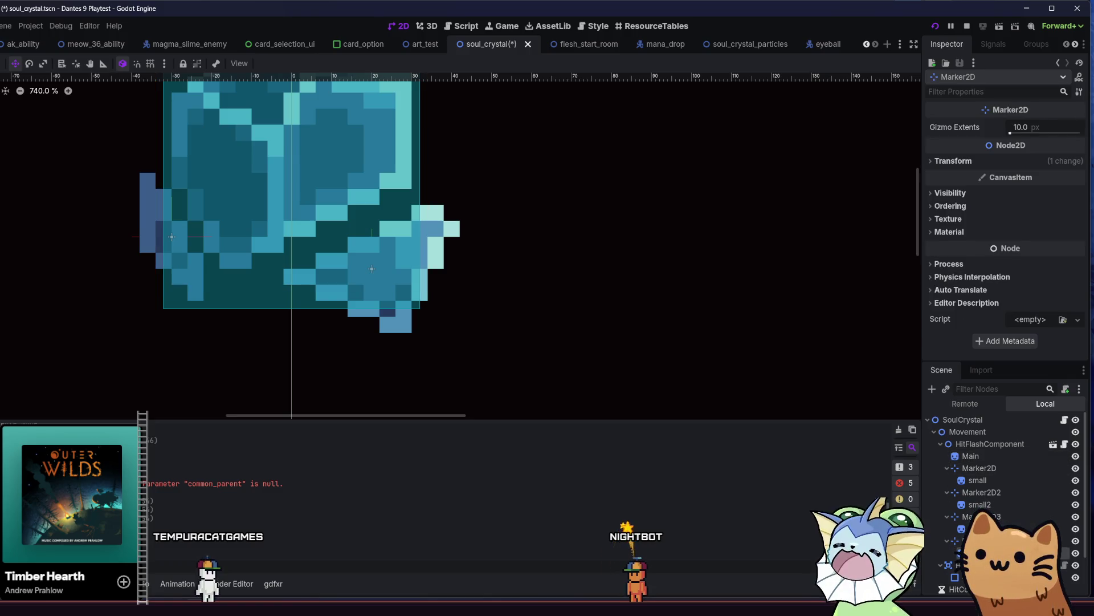
{"action": "left_click", "coordinate": [969, 553]}
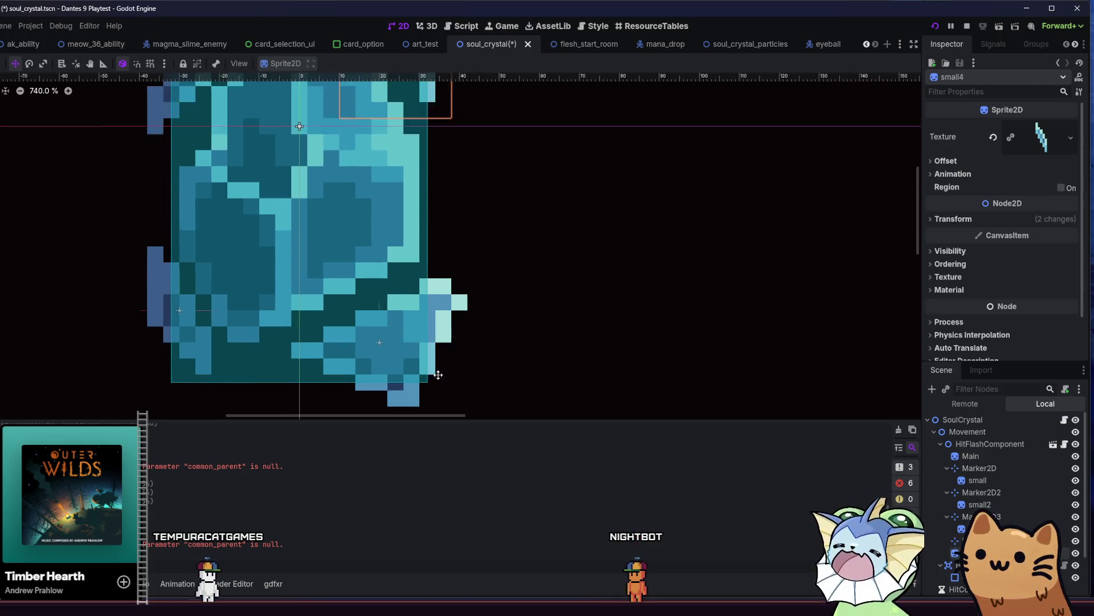
{"action": "scroll", "coordinate": [471, 361], "scroll_direction": "down", "scroll_amount": 3}
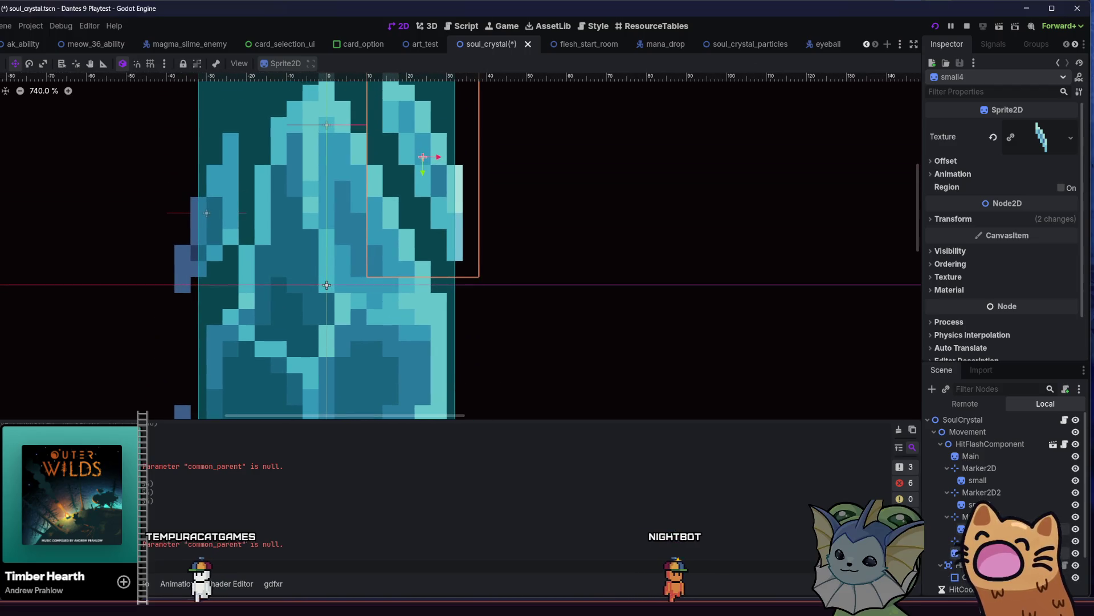
Drag Marker2D4 onto small4's pivot at (24, -33) and save the soul_crystal scene.
{"action": "left_click", "coordinate": [969, 541]}
{"action": "mouse_move", "coordinate": [516, 288]}
{"action": "left_mouse_down"}
{"action": "mouse_move", "coordinate": [603, 139]}
{"action": "mouse_move", "coordinate": [612, 161]}
{"action": "left_mouse_up"}
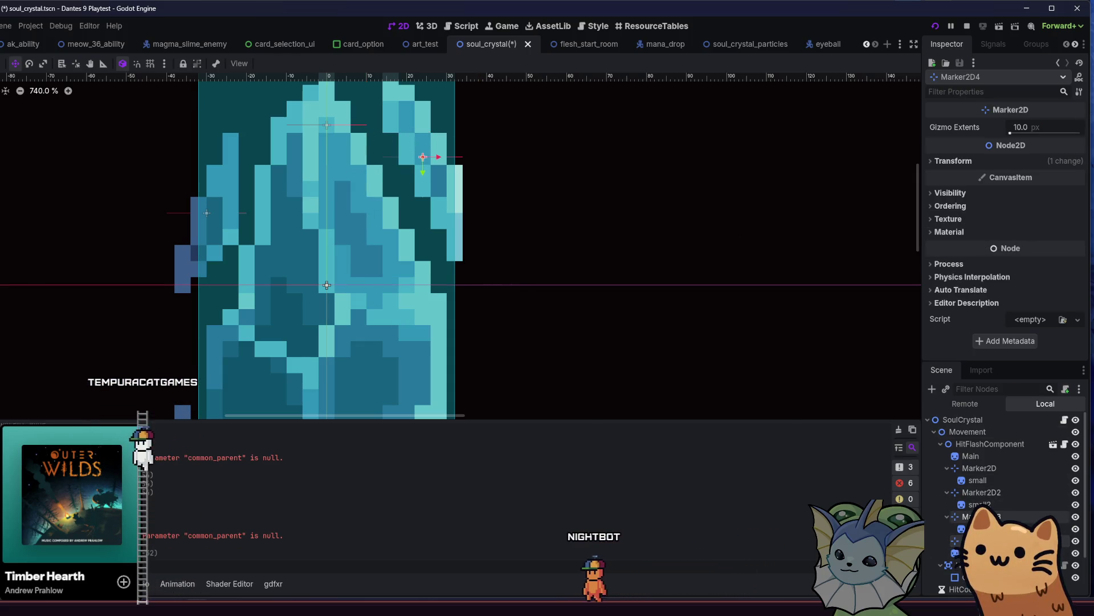
{"action": "left_click", "coordinate": [977, 529]}
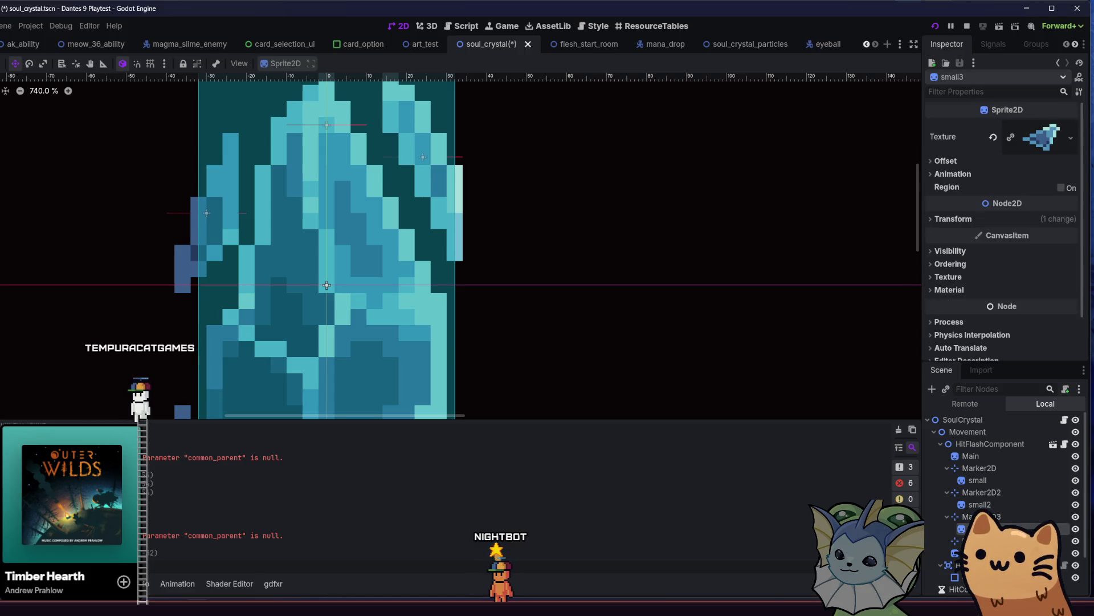
{"action": "left_click", "coordinate": [977, 540]}
{"action": "left_click", "coordinate": [977, 529]}
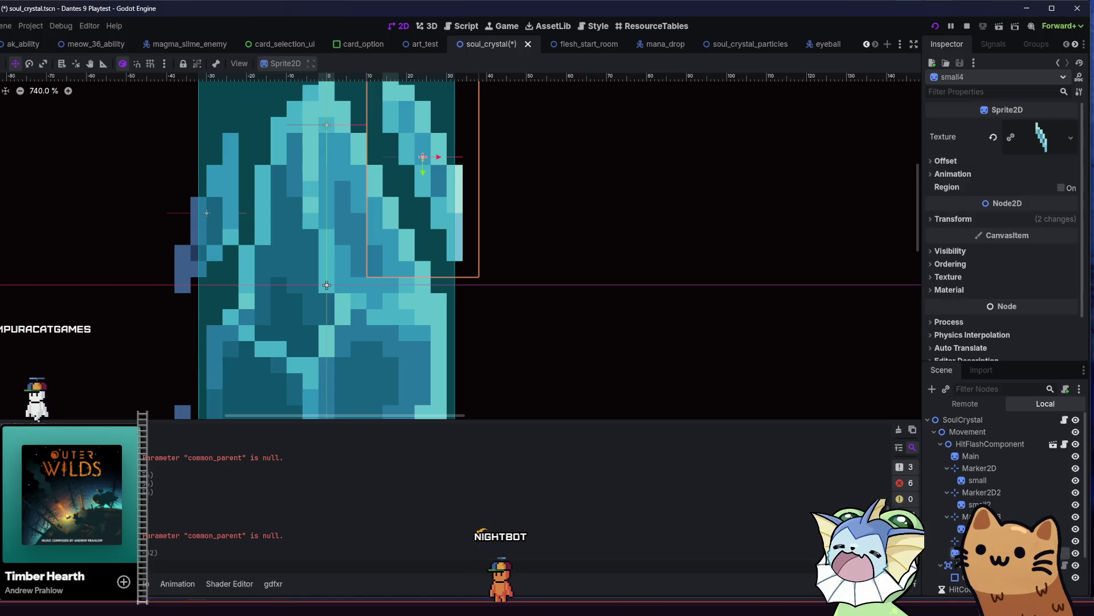
{"action": "left_click", "coordinate": [978, 540]}
{"action": "left_click", "coordinate": [977, 553]}
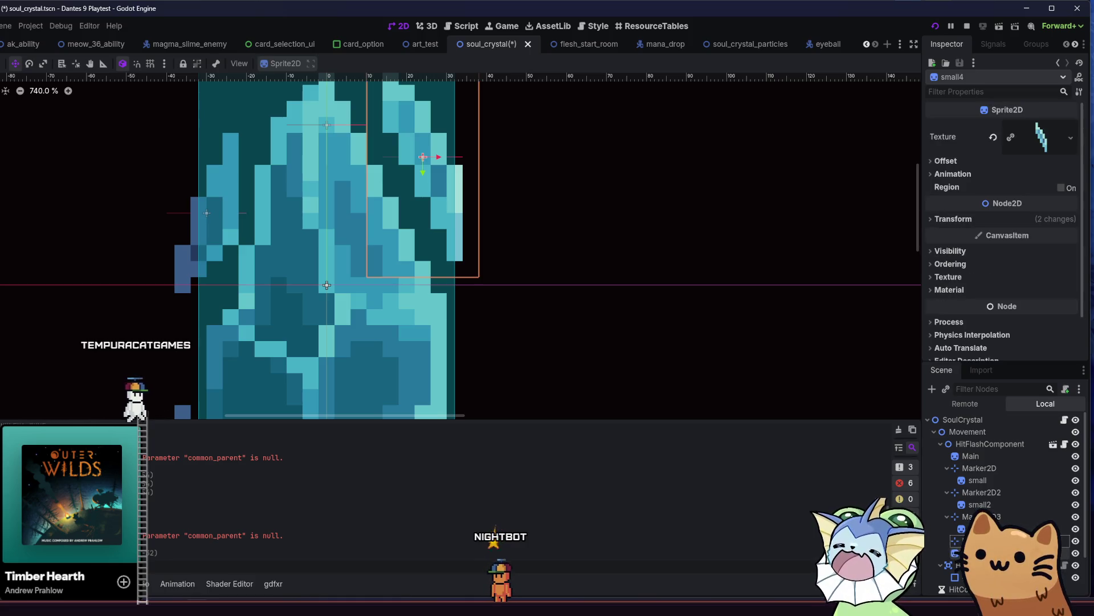
{"action": "key", "text": "ctrl+s"}
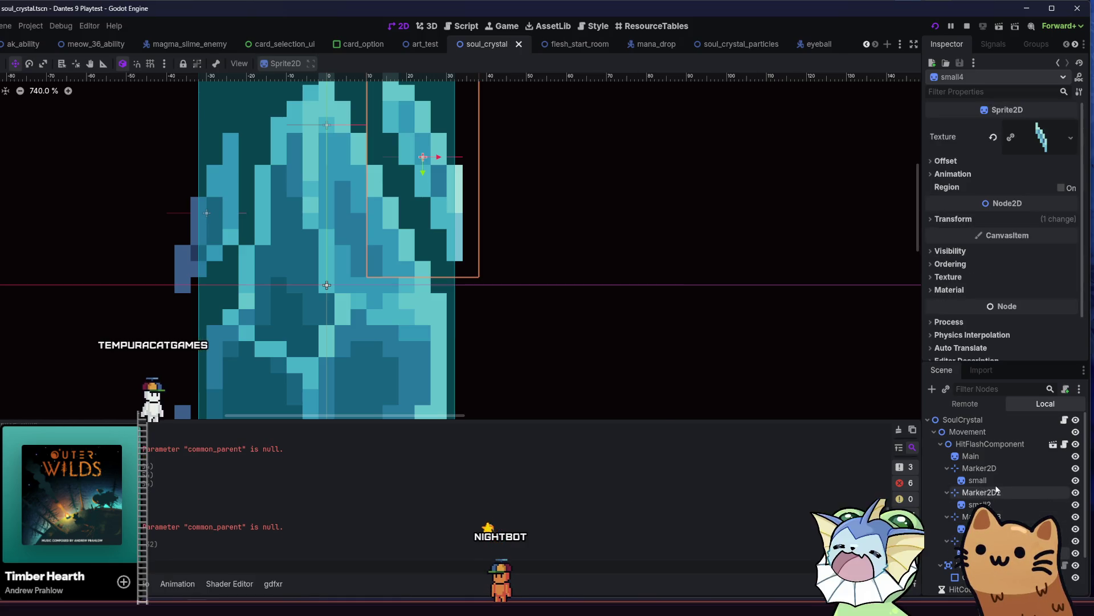
{"action": "left_click", "coordinate": [998, 446]}
{"action": "left_click", "coordinate": [998, 467]}
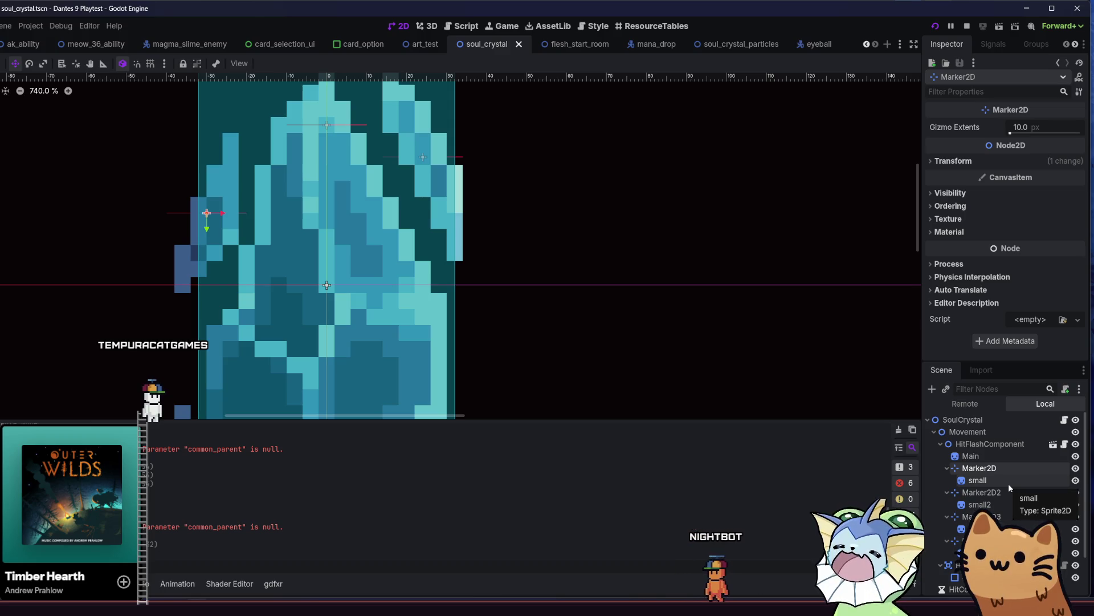
Turn on Use Parent Material for all eight marker and shard nodes and save.
{"action": "left_click", "coordinate": [981, 553], "text": "shift"}
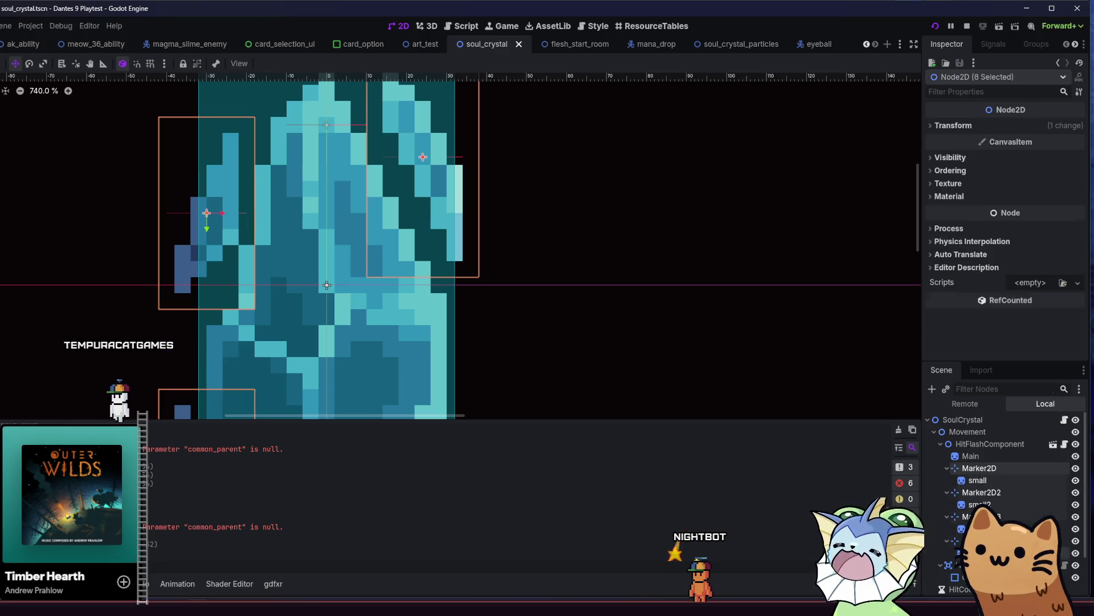
{"action": "left_click", "coordinate": [969, 196]}
{"action": "left_click", "coordinate": [1023, 229]}
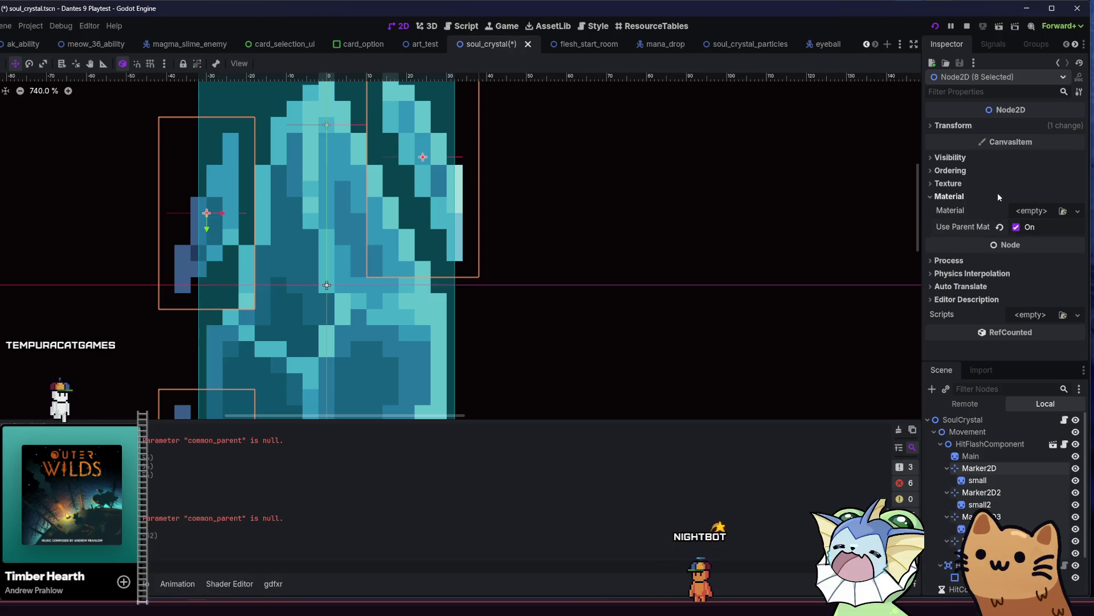
{"action": "left_click", "coordinate": [998, 193]}
{"action": "key", "text": "ctrl+s"}
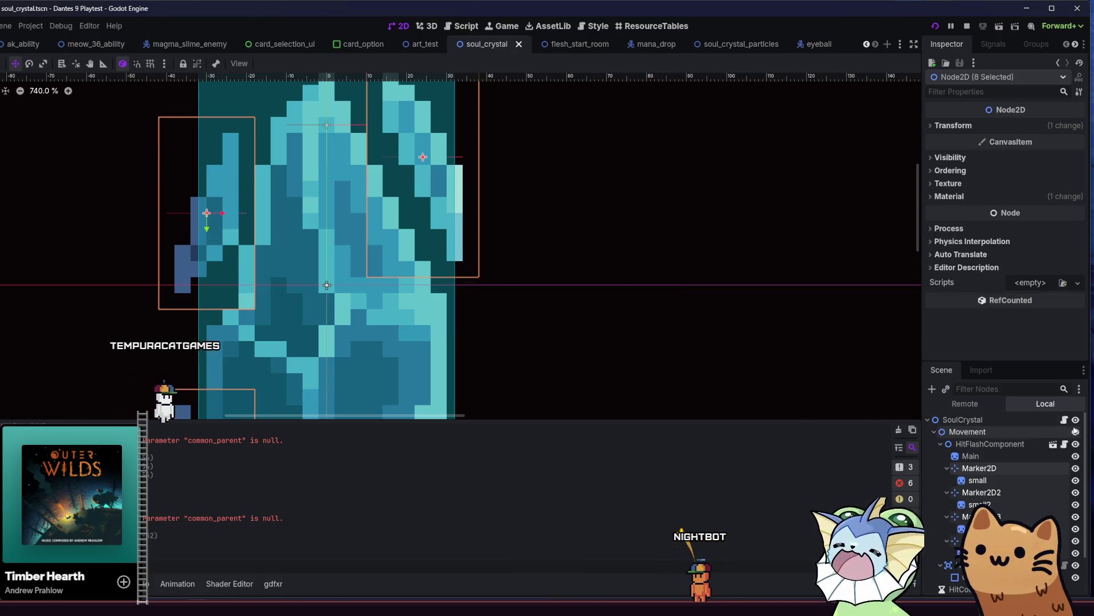
Switch to the soul_crystal.gd script with the cursor at line 32.
{"action": "key", "text": "ctrl+F3"}
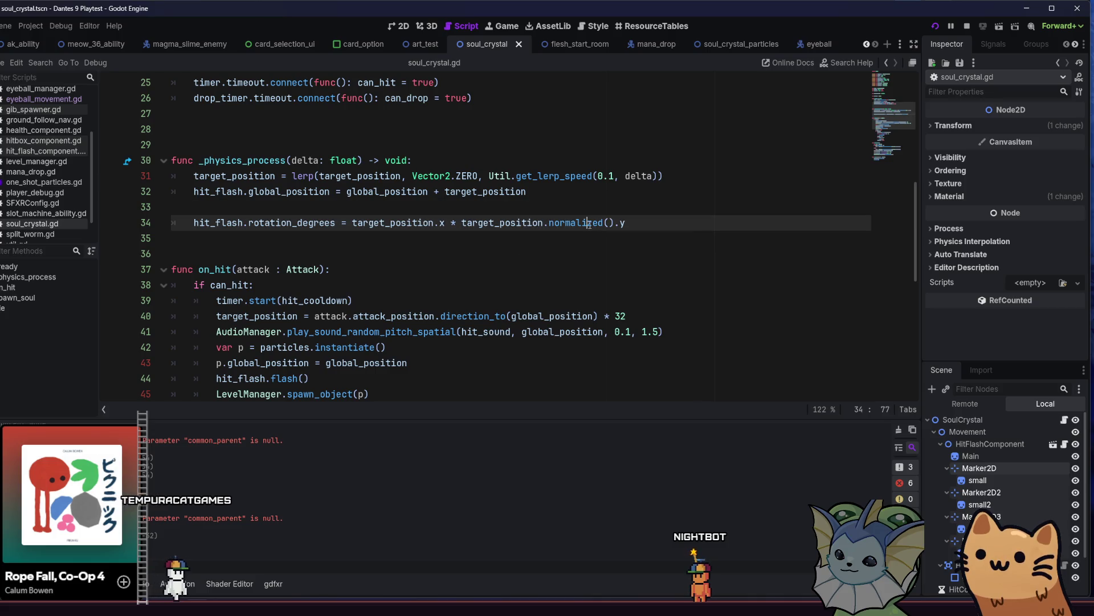
{"action": "left_click", "coordinate": [633, 200]}
{"action": "left_click", "coordinate": [632, 194]}
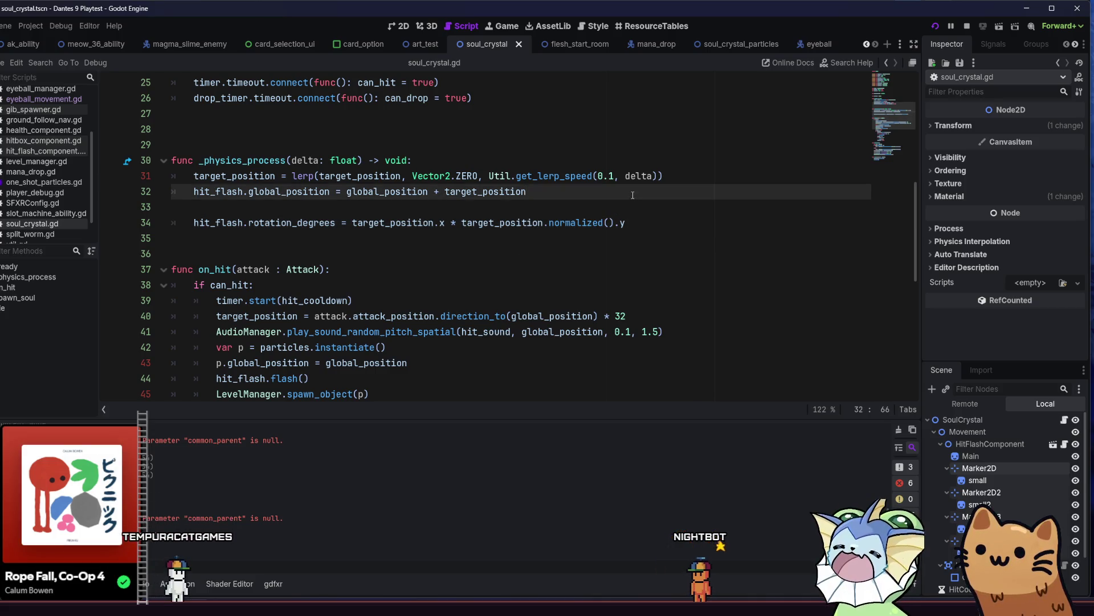
Select the four shard sprites together and review their Transform values.
{"action": "left_click", "coordinate": [961, 482]}
{"action": "left_click", "coordinate": [980, 504], "text": "ctrl"}
{"action": "left_click", "coordinate": [969, 528], "text": "ctrl"}
{"action": "left_click", "coordinate": [969, 553], "text": "ctrl"}
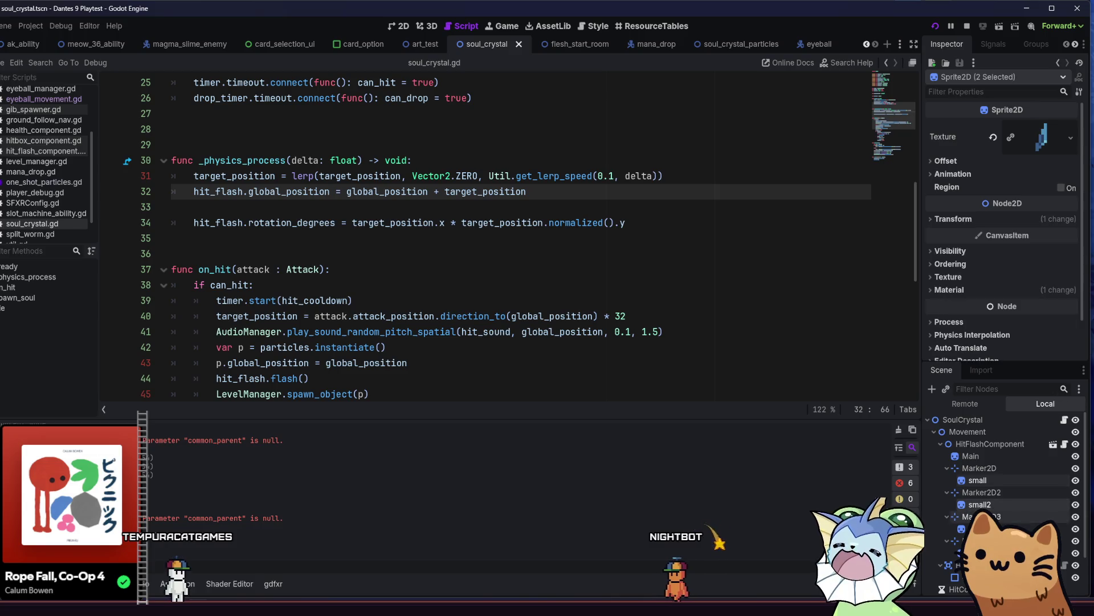
{"action": "left_click", "coordinate": [957, 220]}
{"action": "left_click", "coordinate": [957, 220]}
{"action": "left_click", "coordinate": [958, 220]}
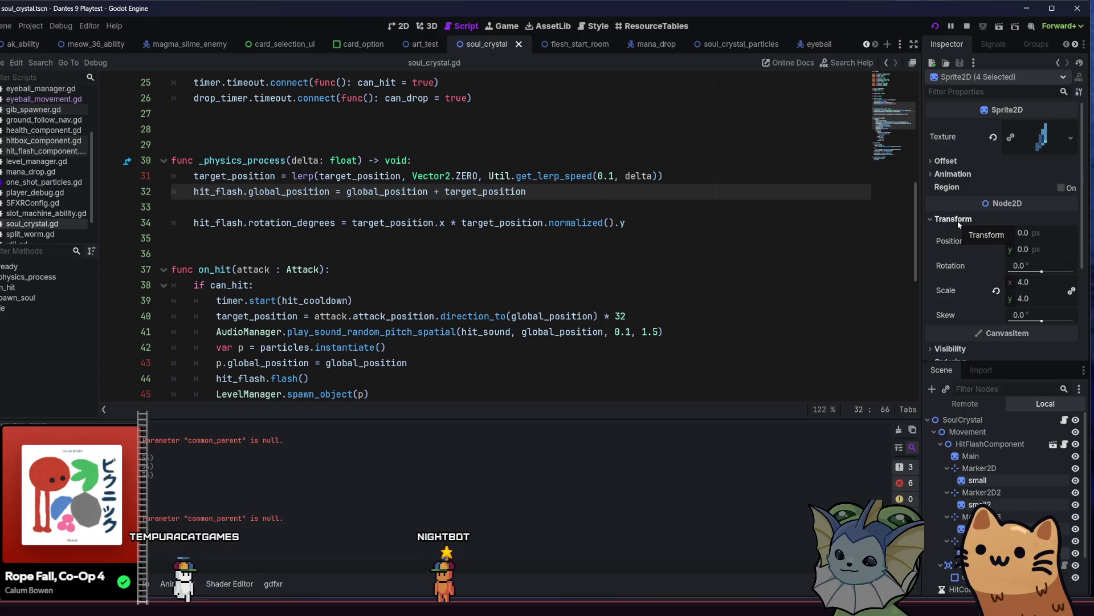
{"action": "left_click", "coordinate": [953, 220]}
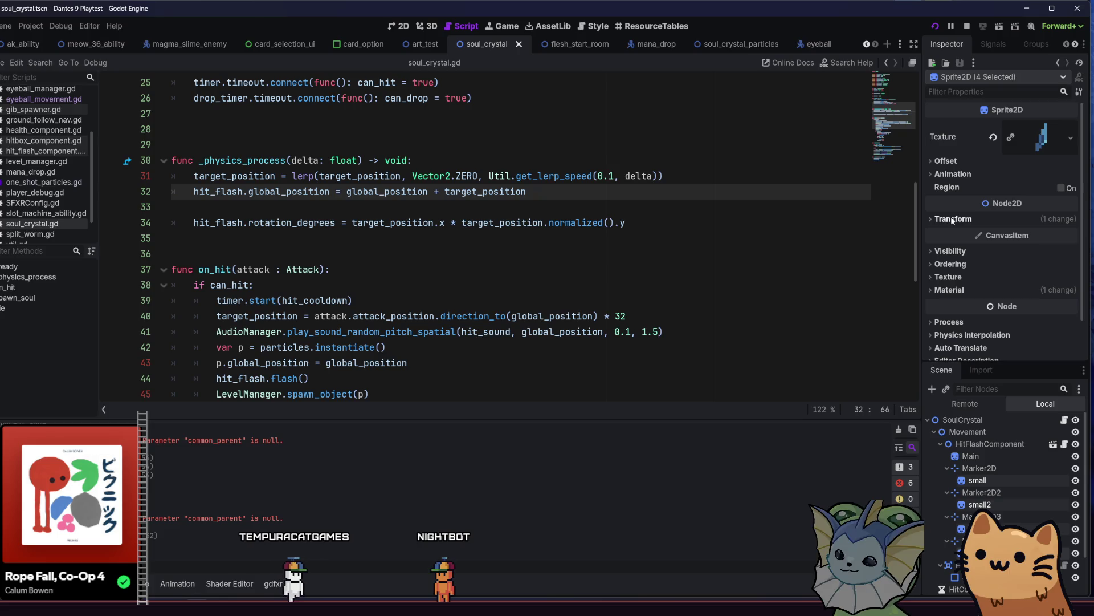
Review the shards' Ordering, Material and Visibility settings, then return to script line 34.
{"action": "left_click", "coordinate": [969, 265]}
{"action": "left_click", "coordinate": [984, 265]}
{"action": "left_click", "coordinate": [976, 288]}
{"action": "left_click", "coordinate": [976, 288]}
{"action": "left_click", "coordinate": [980, 263]}
{"action": "left_click", "coordinate": [982, 256]}
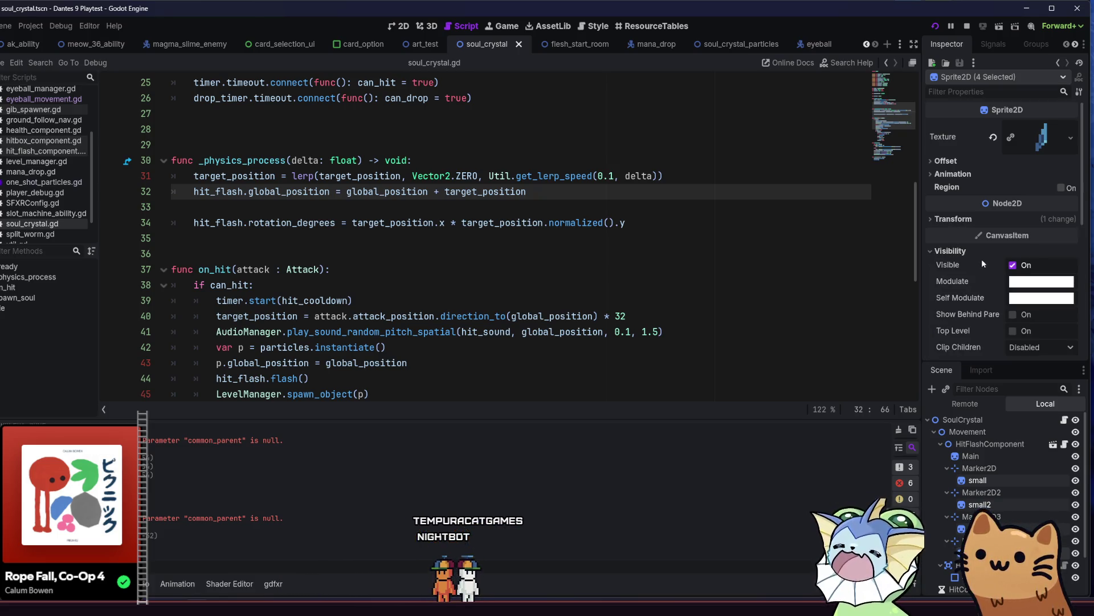
{"action": "left_click", "coordinate": [977, 255]}
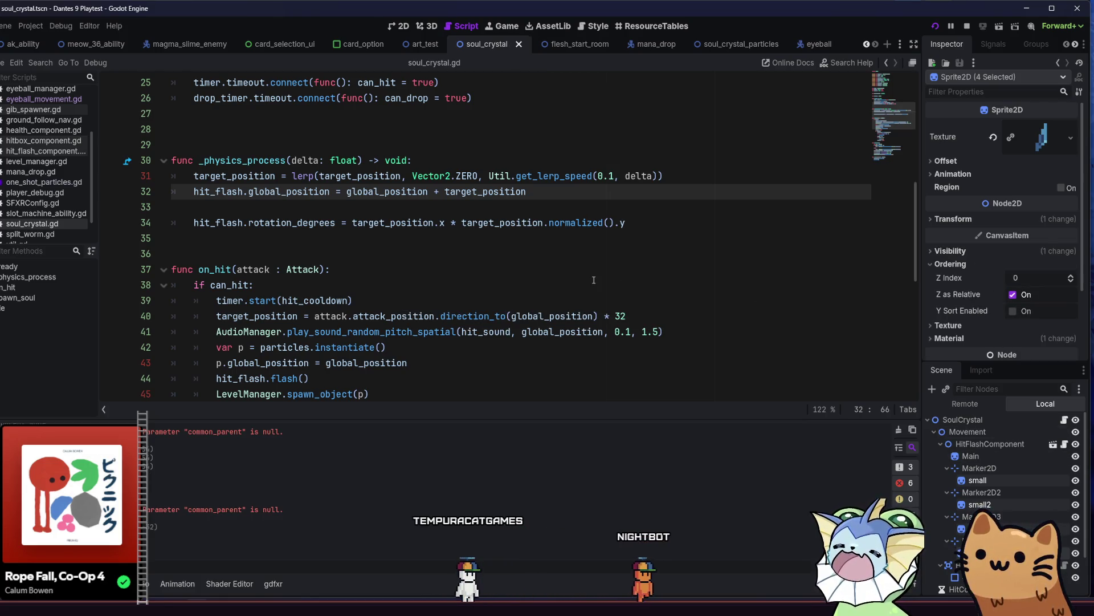
{"action": "left_click", "coordinate": [679, 220]}
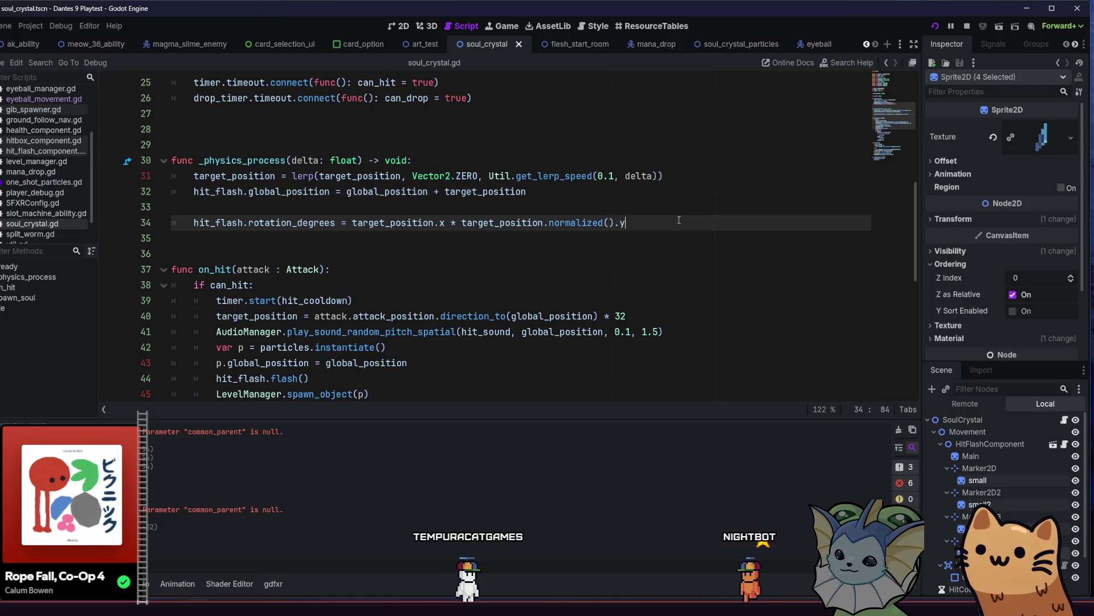
Write 'for child in hit_flash.get_children():' below the rotation code.
{"action": "key", "text": "Return"}
{"action": "key", "text": "Return"}
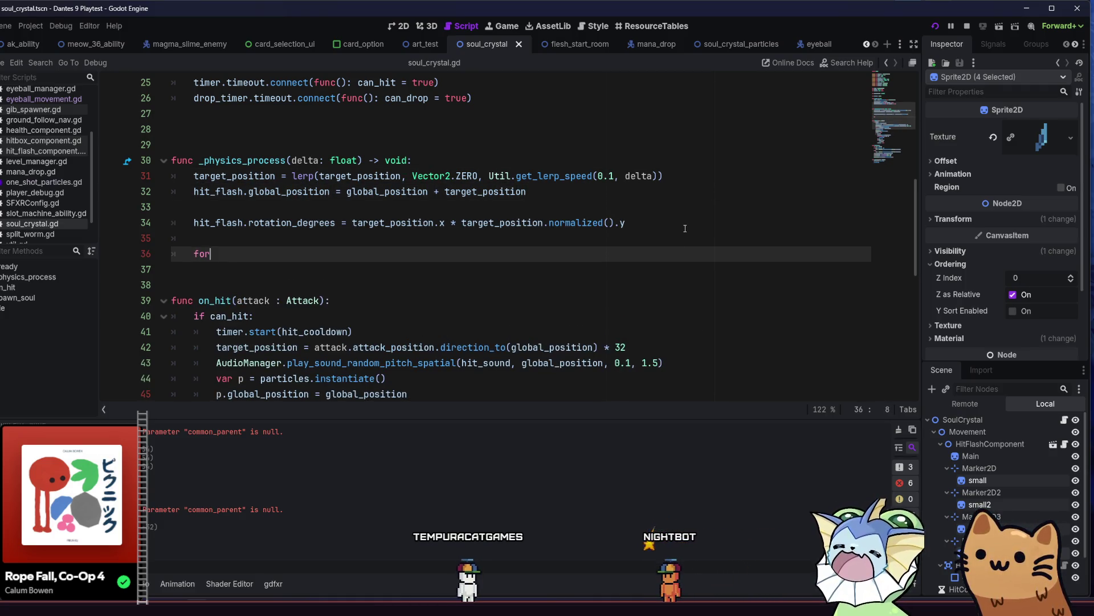
{"action": "type", "text": "inhit"}
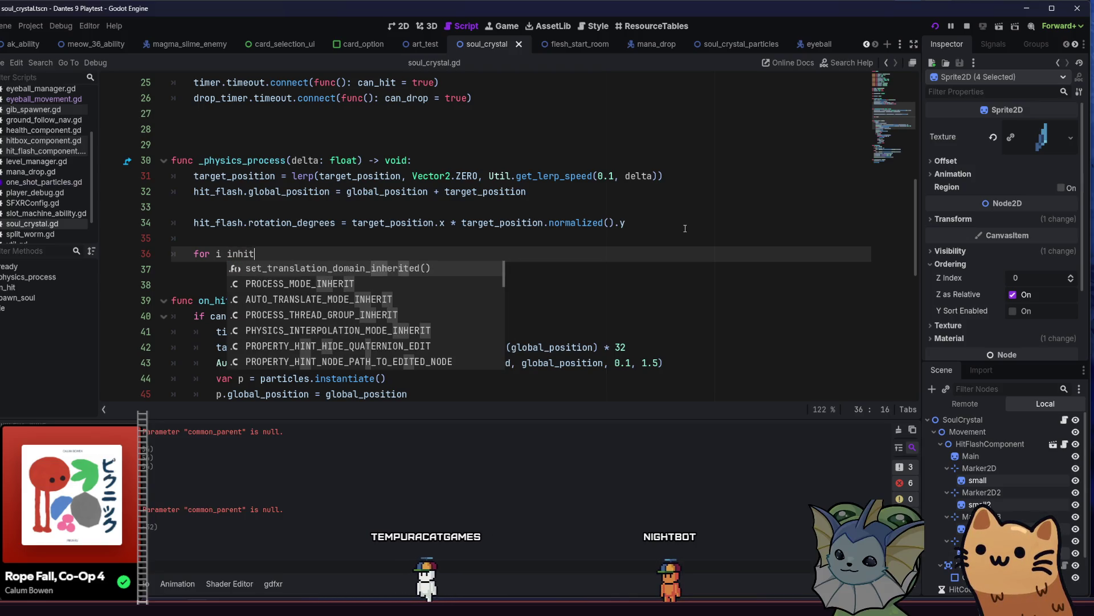
{"action": "key", "text": "BackSpace"}
{"action": "key", "text": "BackSpace"}
{"action": "key", "text": "BackSpace"}
{"action": "type", "text": "_hit"}
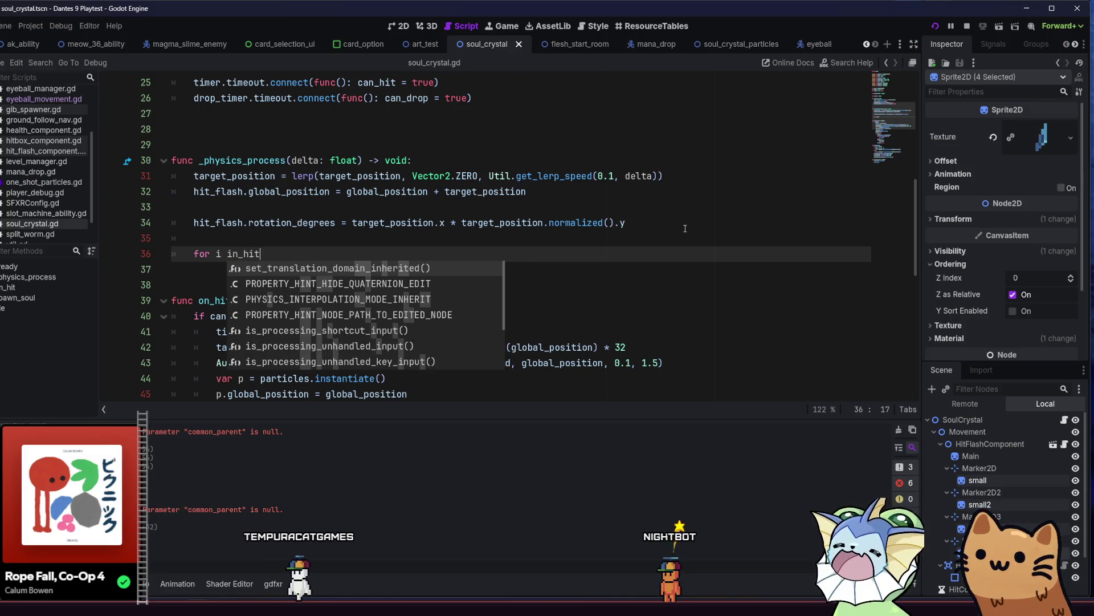
{"action": "key", "text": "BackSpace"}
{"action": "key", "text": "BackSpace"}
{"action": "key", "text": "BackSpace"}
{"action": "type", "text": "in"}
{"action": "key", "text": "BackSpace"}
{"action": "key", "text": "BackSpace"}
{"action": "key", "text": "BackSpace"}
{"action": "type", "text": "child in "}
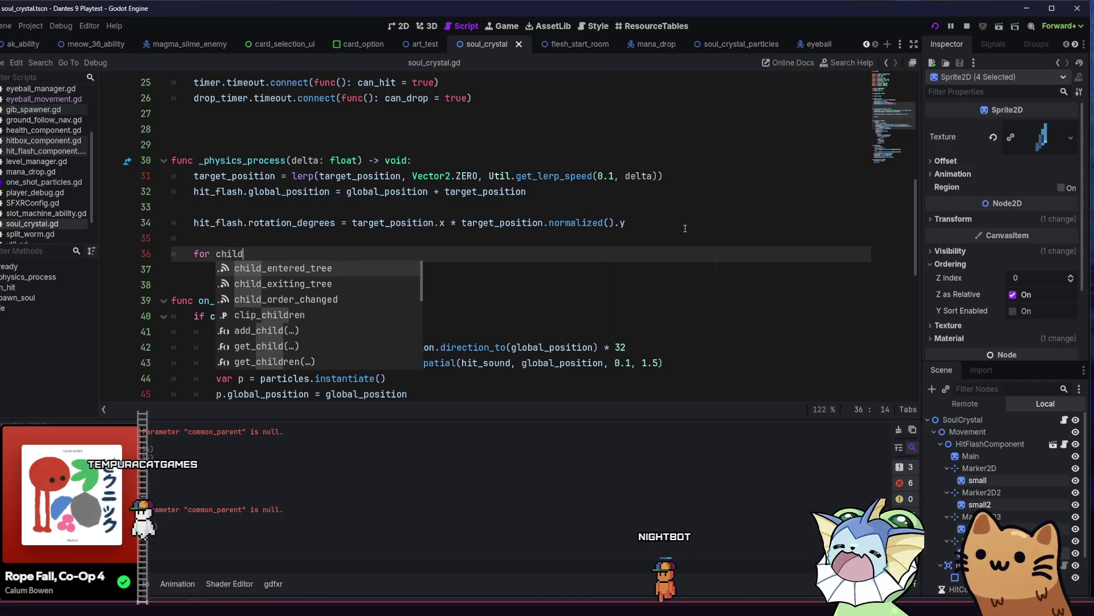
{"action": "type", "text": "hit_flash."}
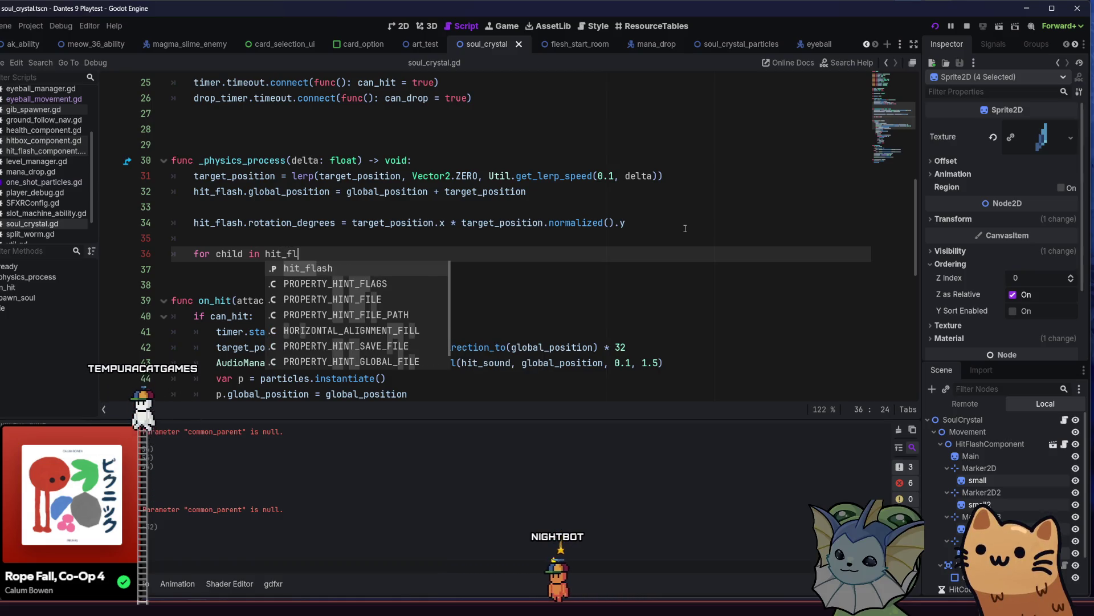
{"action": "type", "text": "get_c"}
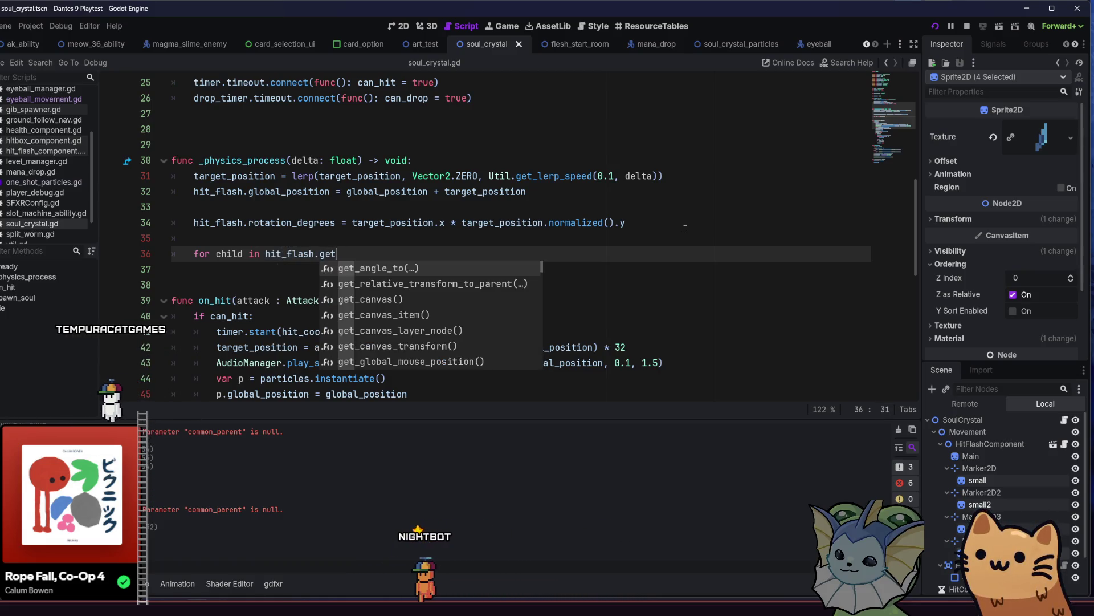
{"action": "type", "text": "hild"}
{"action": "key", "text": "Return"}
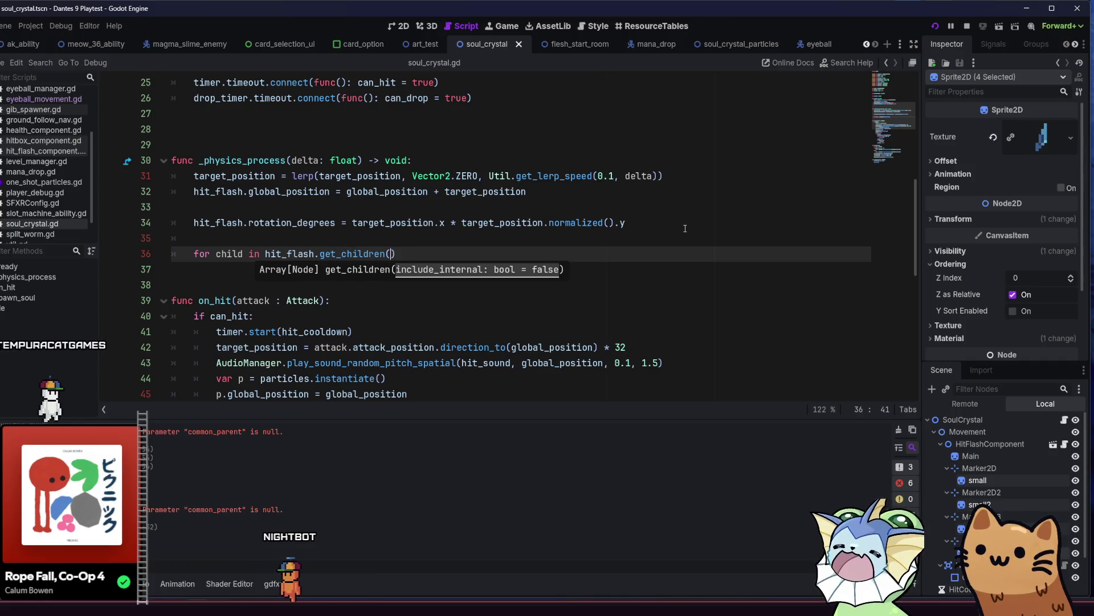
{"action": "type", "text": ":"}
{"action": "key", "text": "Return"}
Add an 'if child is Marker2D:' check and start its body line.
{"action": "type", "text": "if child"}
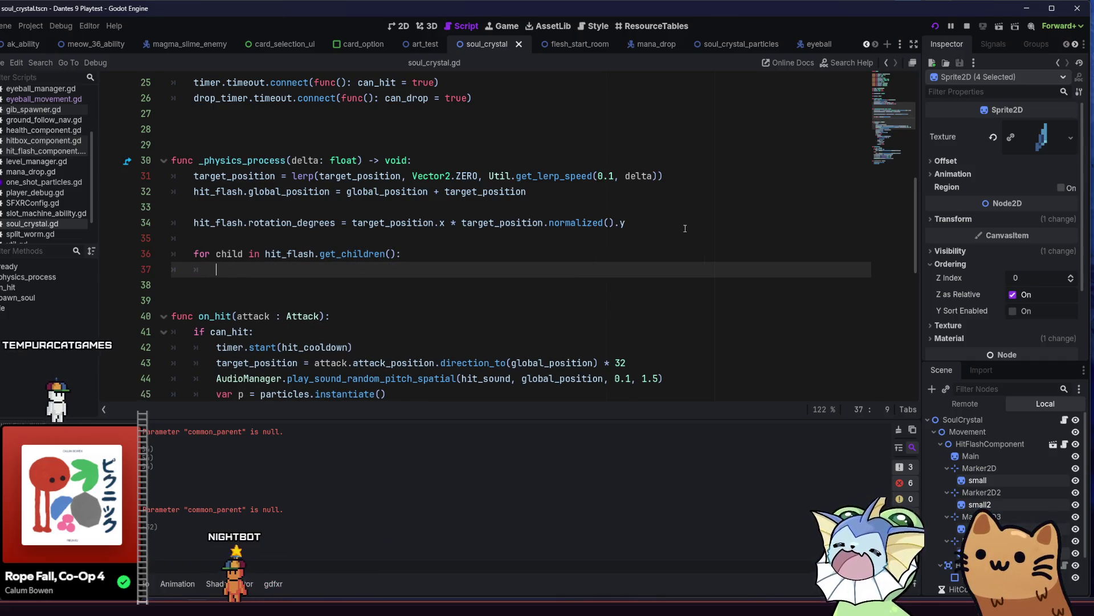
{"action": "type", "text": " is "}
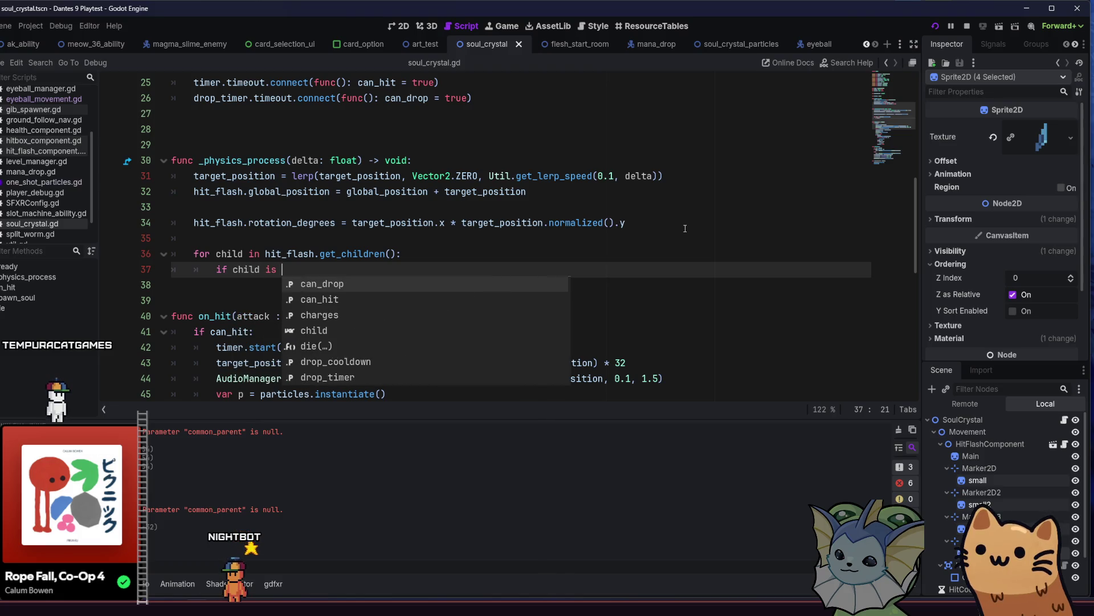
{"action": "type", "text": "Marker2D"}
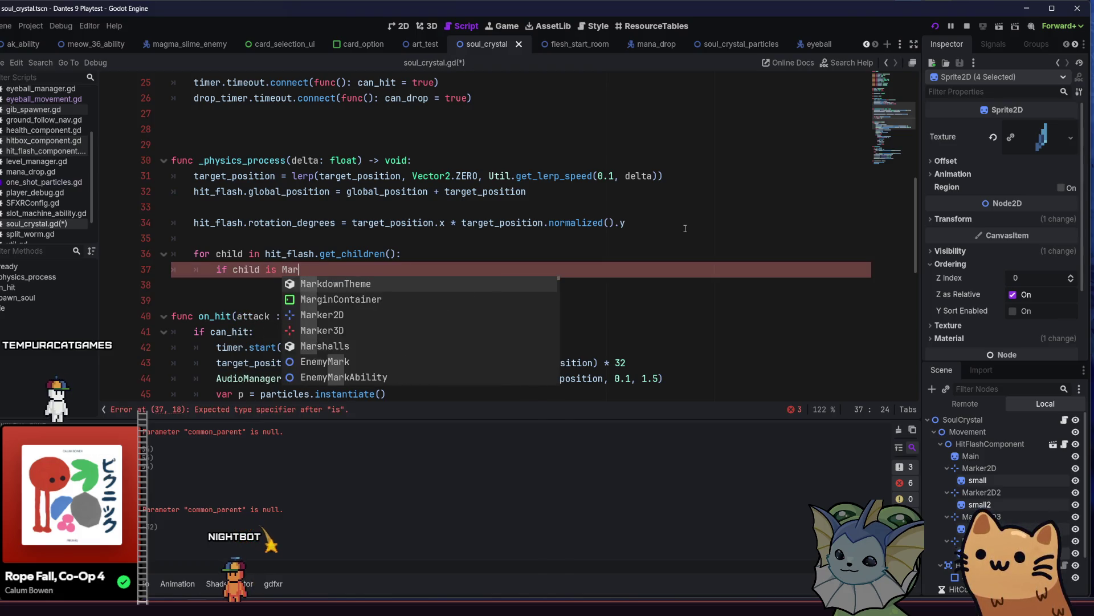
{"action": "type", "text": ":"}
{"action": "key", "text": "Return"}
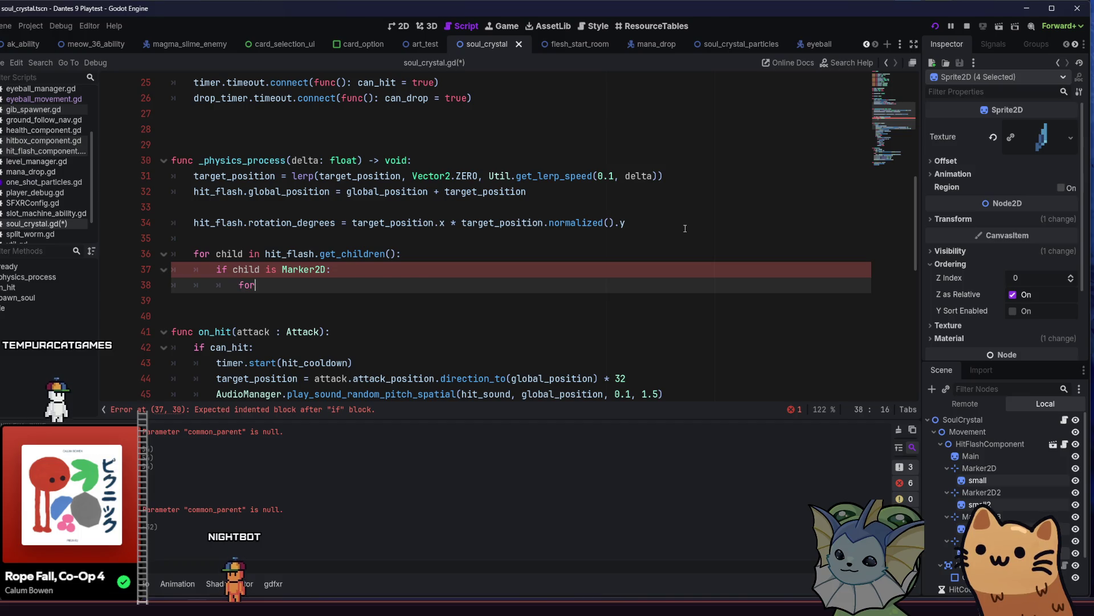
{"action": "key", "text": "BackSpace"}
{"action": "key", "text": "BackSpace"}
{"action": "key", "text": "BackSpace"}
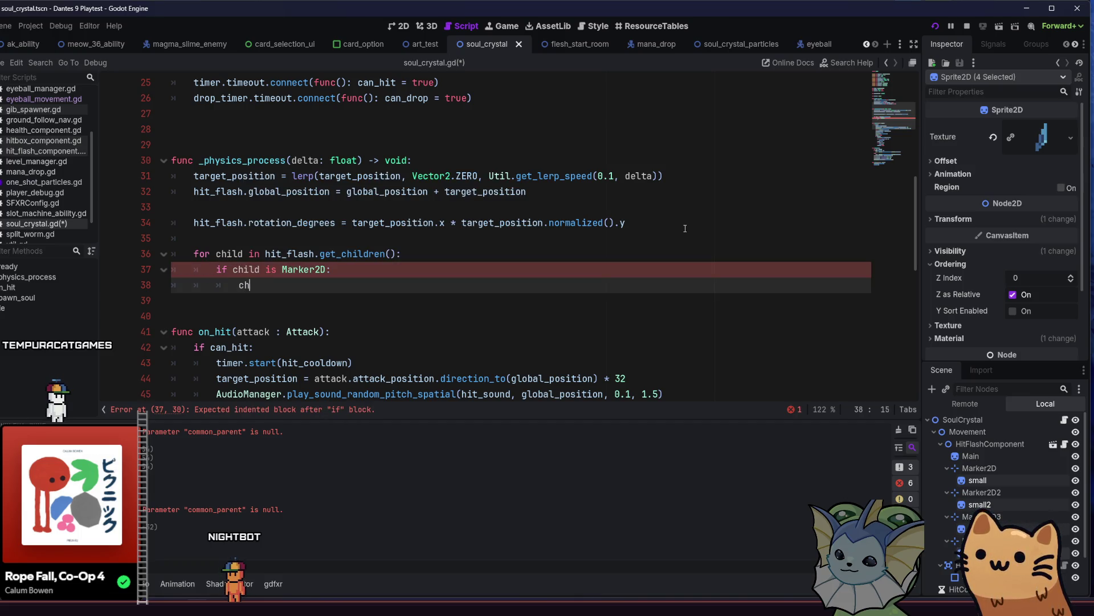
{"action": "type", "text": ".get_c"}
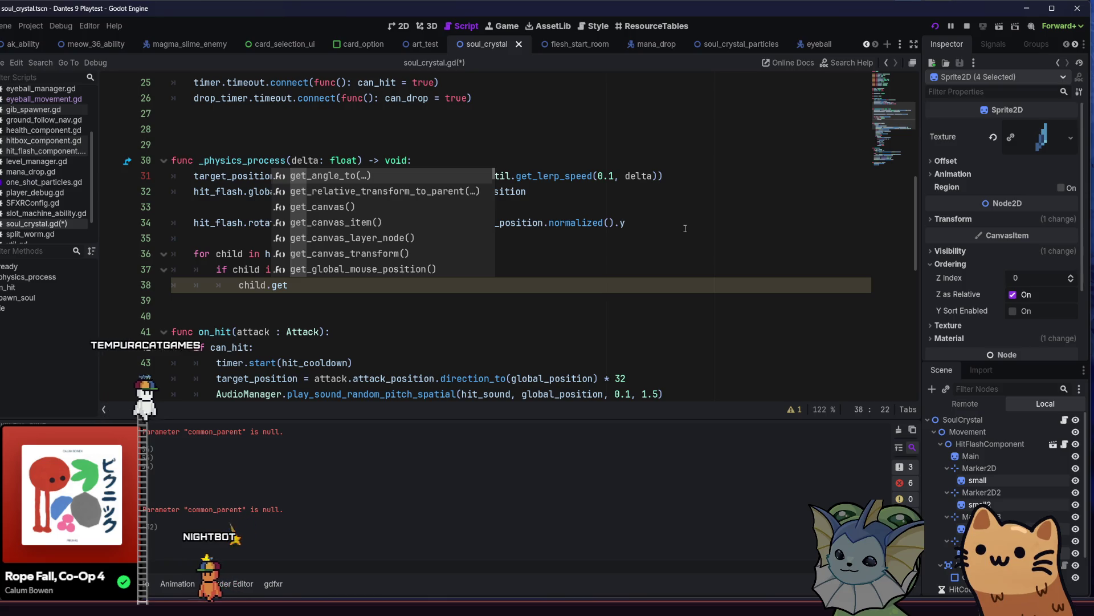
{"action": "type", "text": "hi"}
{"action": "key", "text": "Return"}
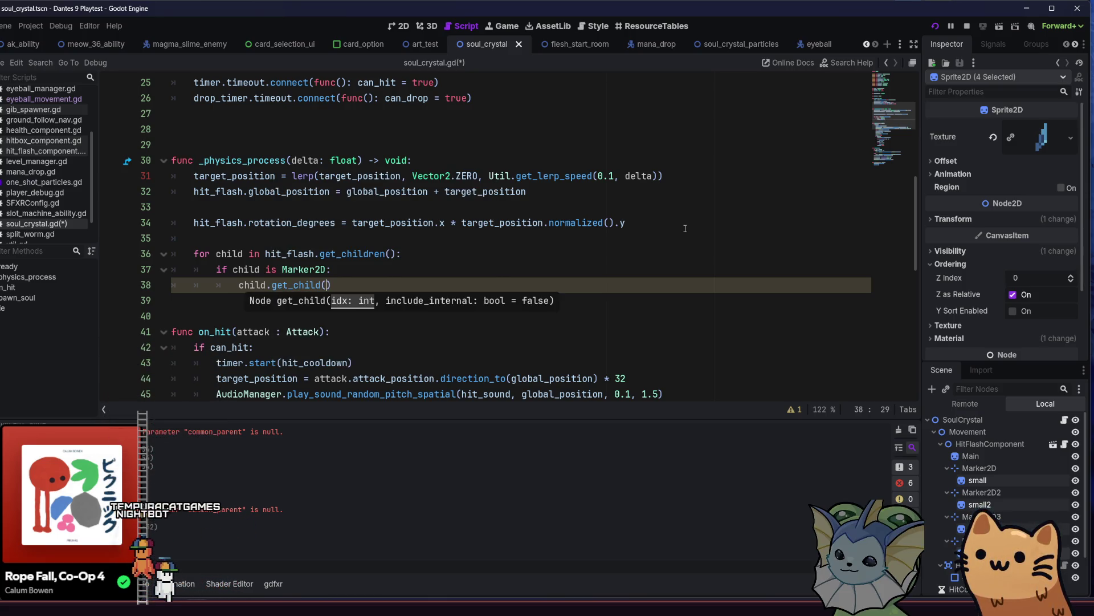
{"action": "type", "text": "0"}
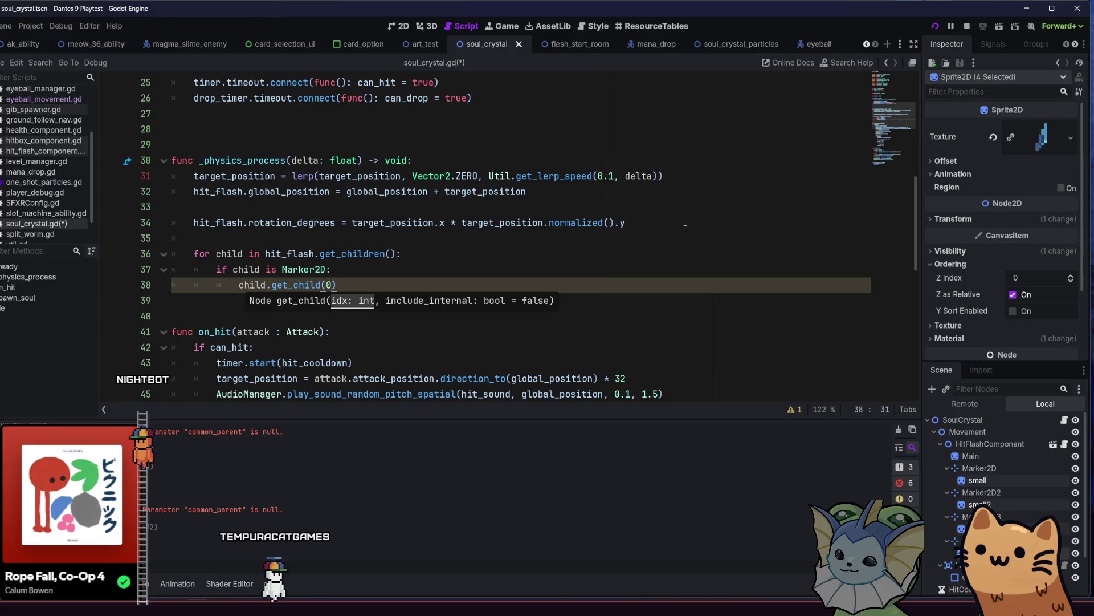
{"action": "type", "text": ".global_position = lerp"}
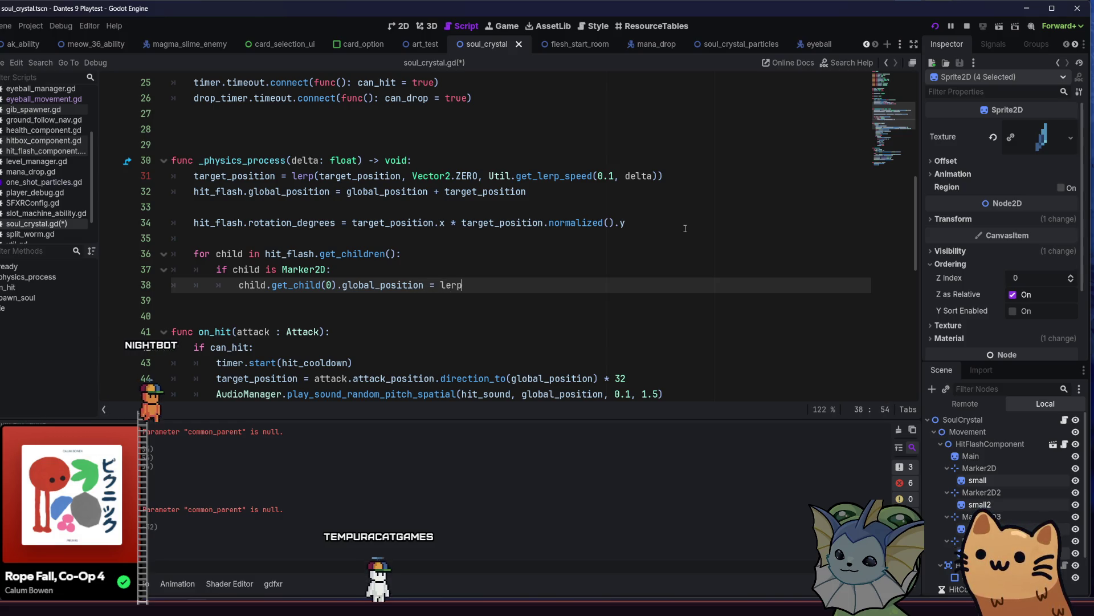
{"action": "key", "text": "BackSpace"}
{"action": "key", "text": "BackSpace"}
{"action": "key", "text": "BackSpace"}
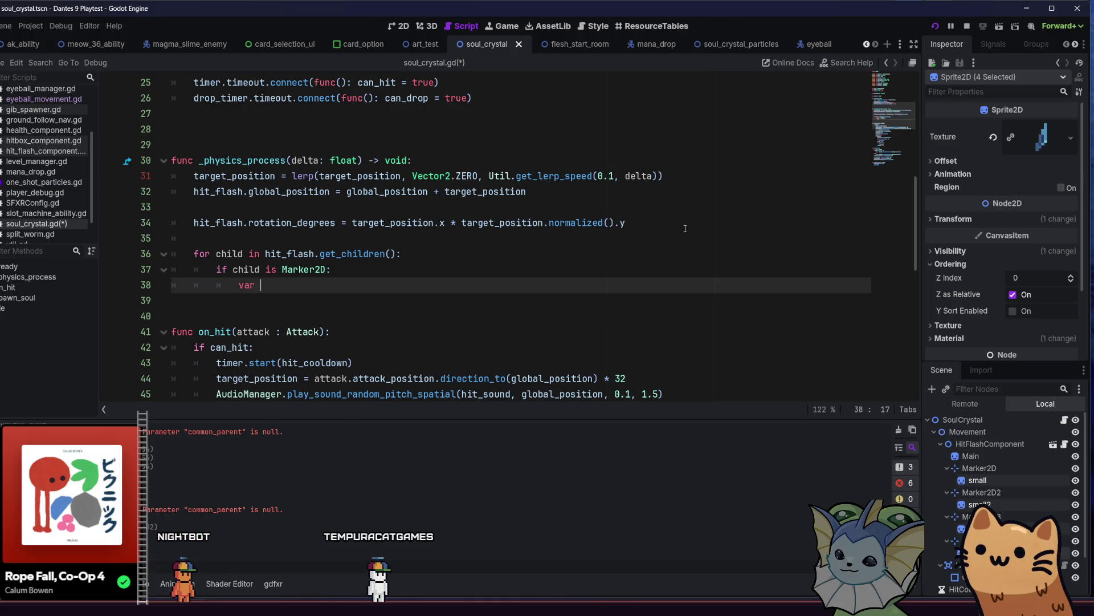
Declare 'var sprite = child.get_child(0) as Sprite2D' inside the Marker2D check.
{"action": "type", "text": "sprite = child."}
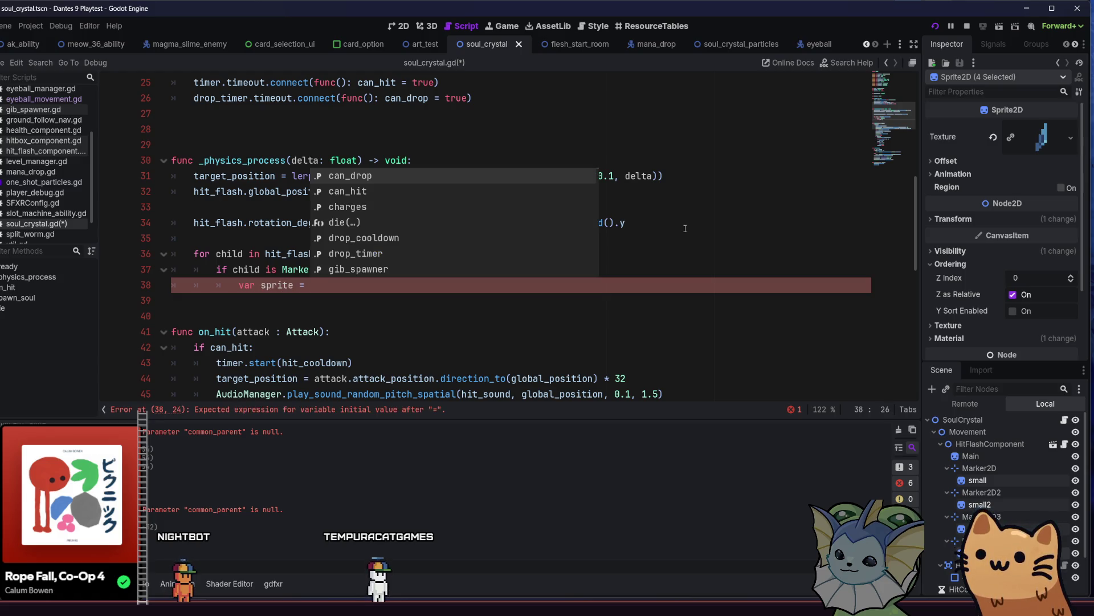
{"action": "type", "text": "get_chi"}
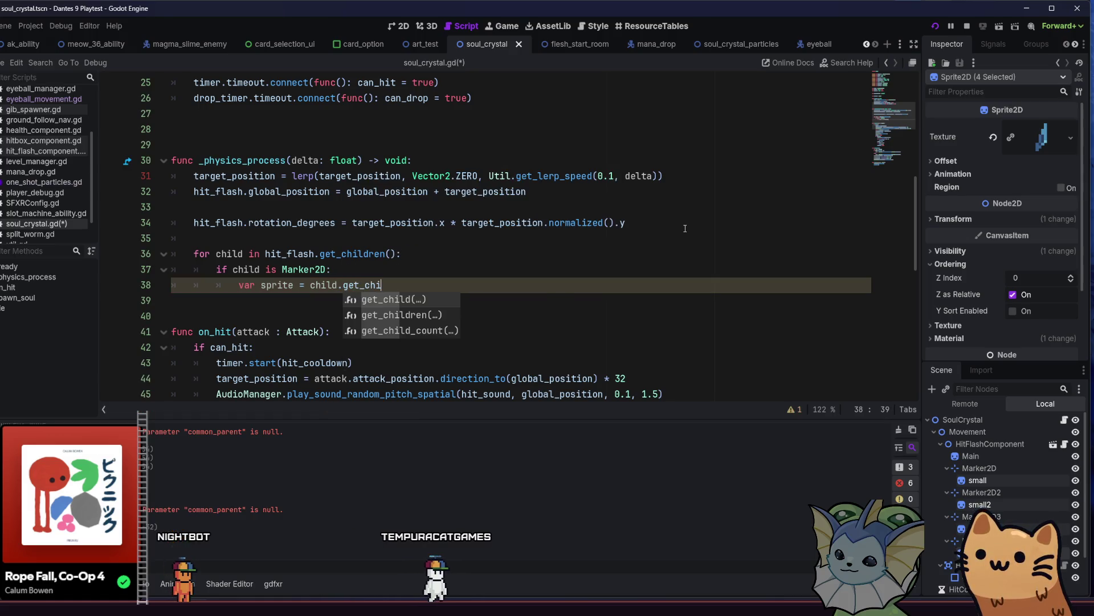
{"action": "key", "text": "Return"}
{"action": "type", "text": "0)"}
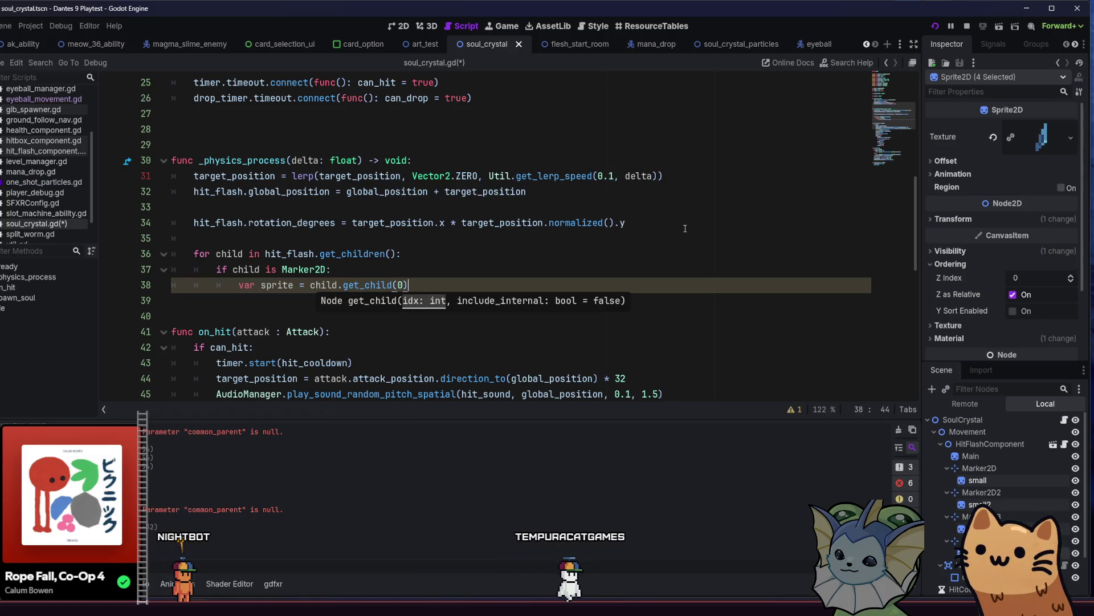
{"action": "key", "text": "Return"}
{"action": "type", "text": "sprite"}
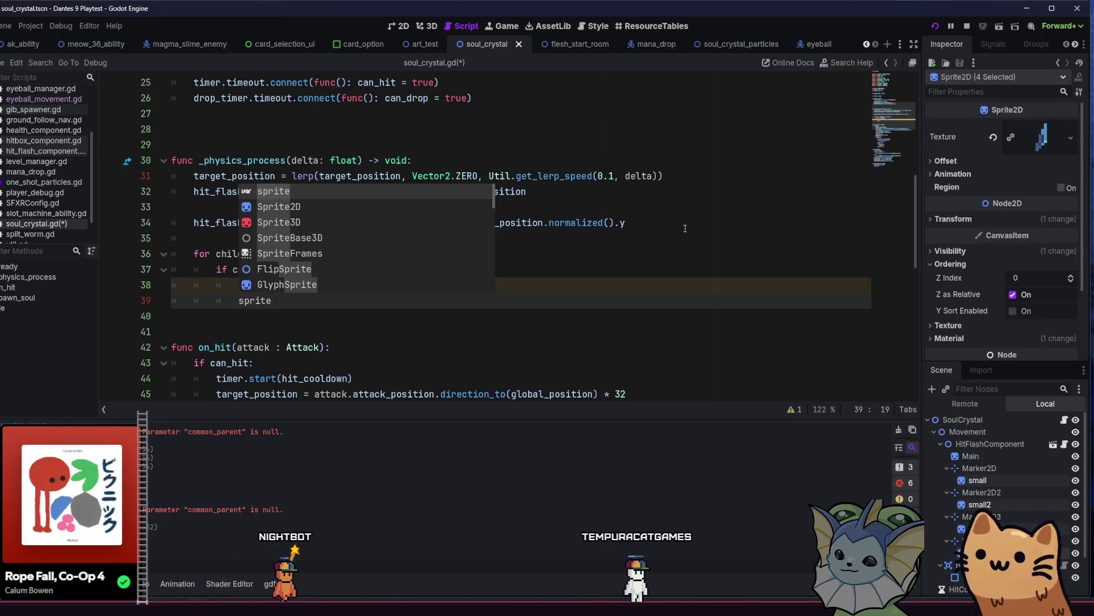
{"action": "left_click", "coordinate": [436, 285]}
{"action": "type", "text": "as Spre"}
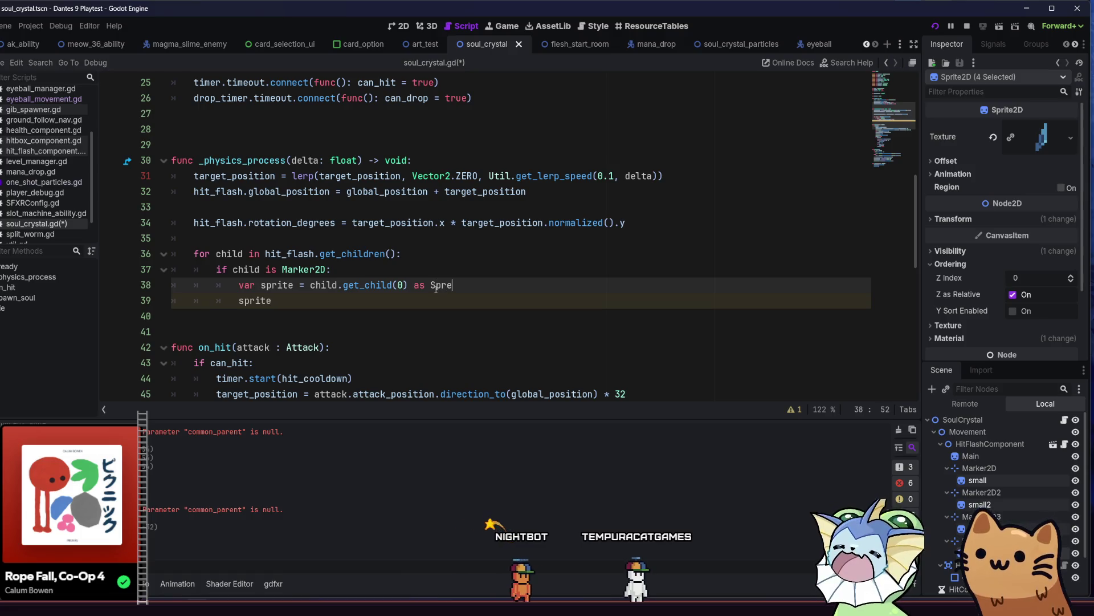
{"action": "key", "text": "BackSpace"}
{"action": "type", "text": "ite"}
{"action": "key", "text": "Return"}
{"action": "left_click", "coordinate": [405, 308]}
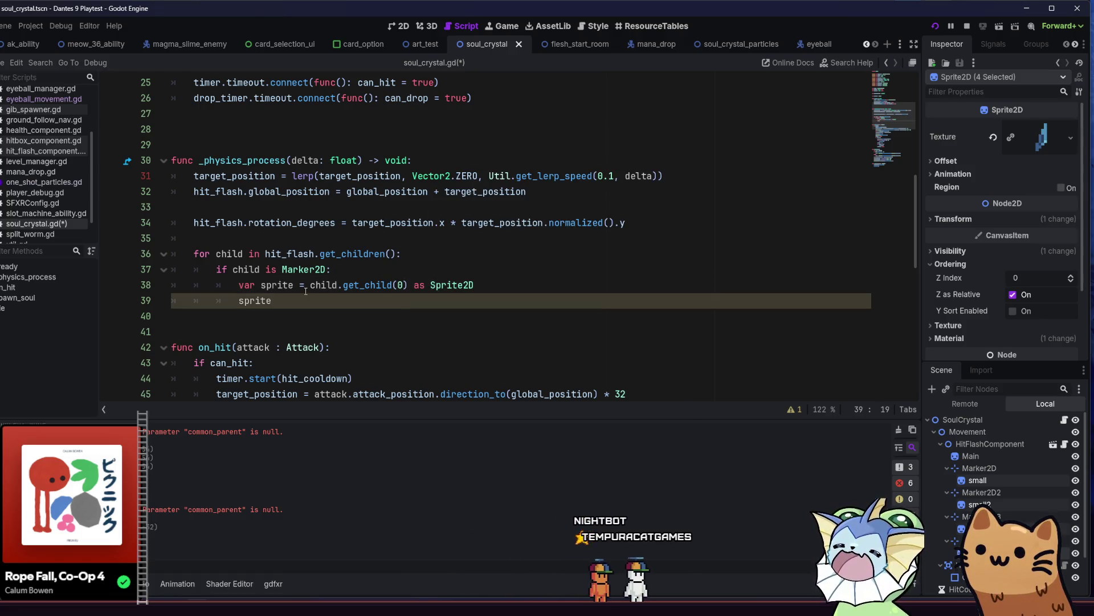
Lerp sprite.global_position toward child.global_position using Util.get_lerp_speed(0.3, delta), and save.
{"action": "type", "text": "."}
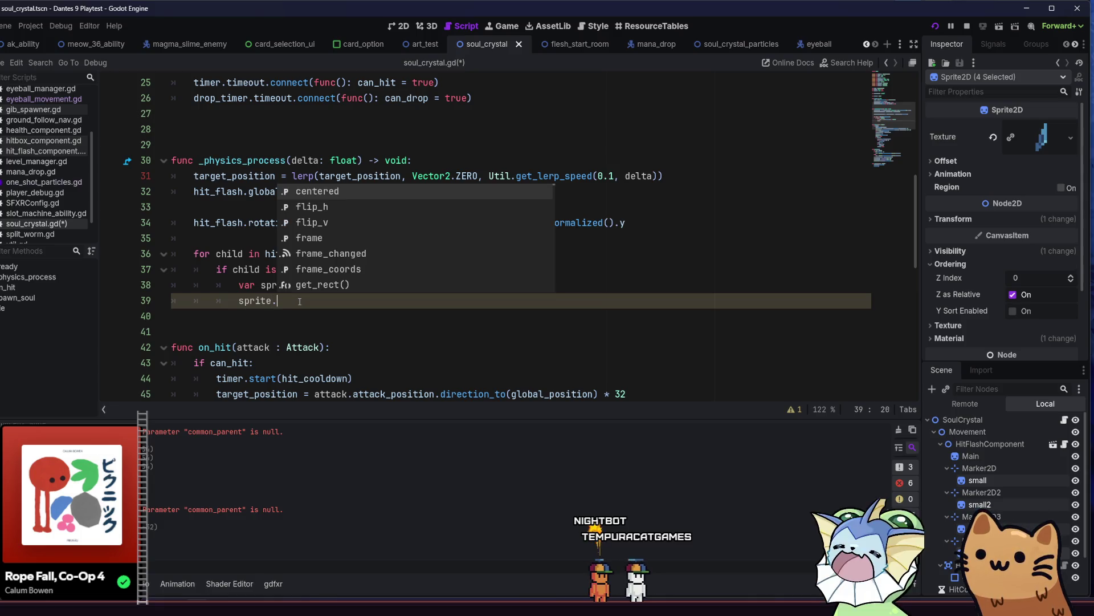
{"action": "type", "text": "gl"}
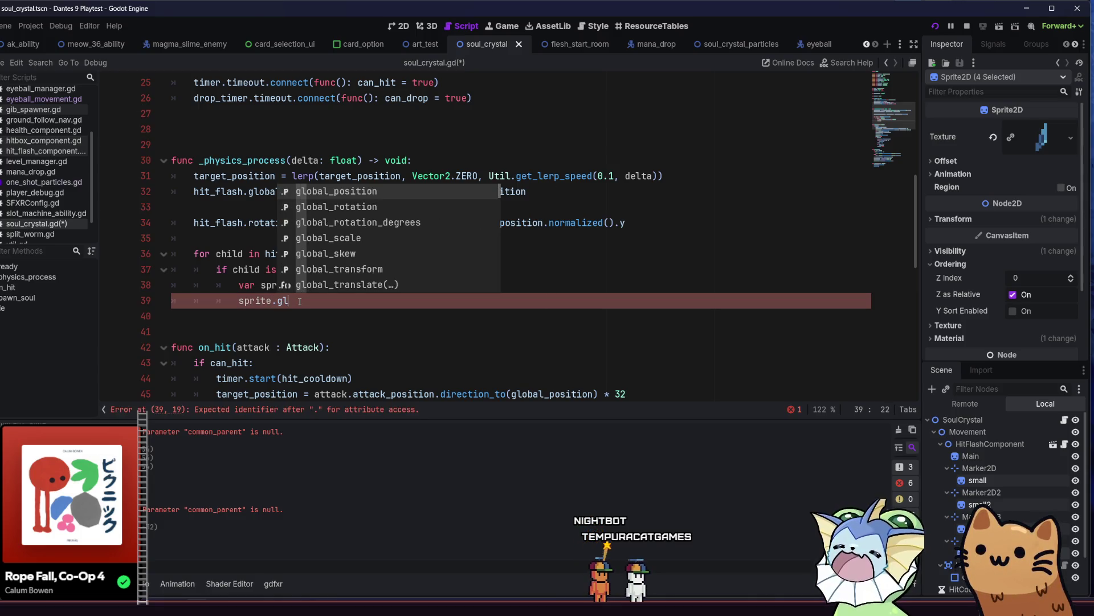
{"action": "key", "text": "Return"}
{"action": "type", "text": "= lerp("}
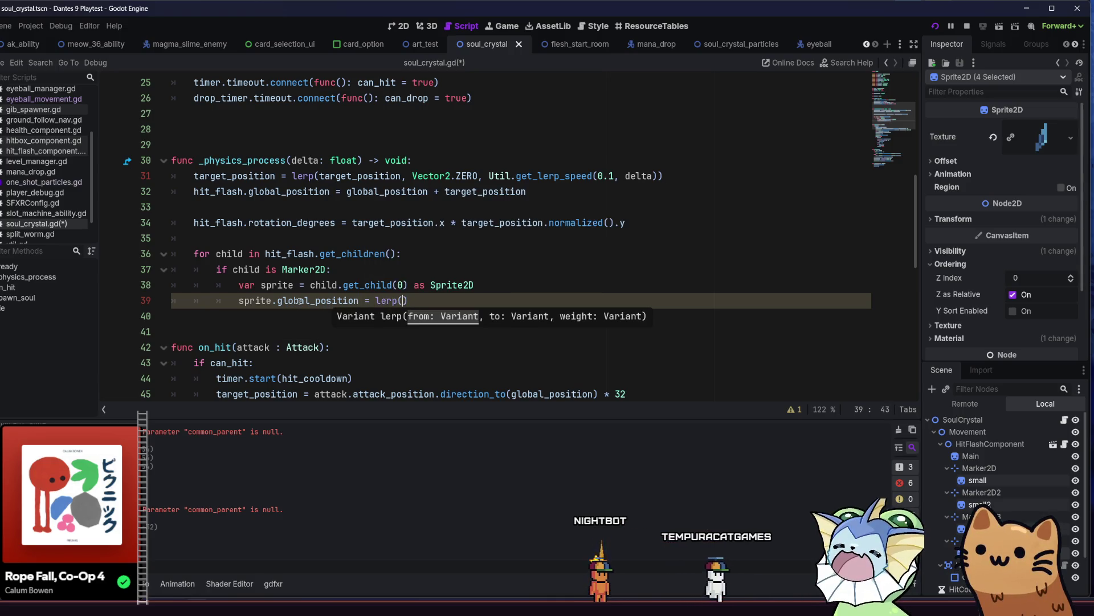
{"action": "key", "text": "BackSpace"}
{"action": "key", "text": "BackSpace"}
{"action": "type", "text": "te.gl"}
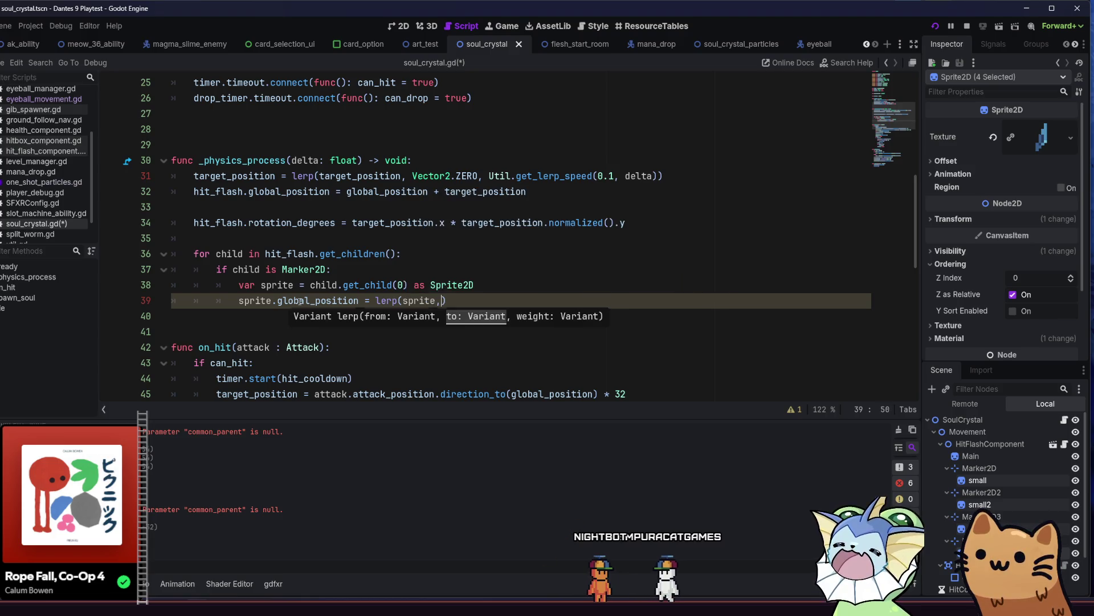
{"action": "key", "text": "Return"}
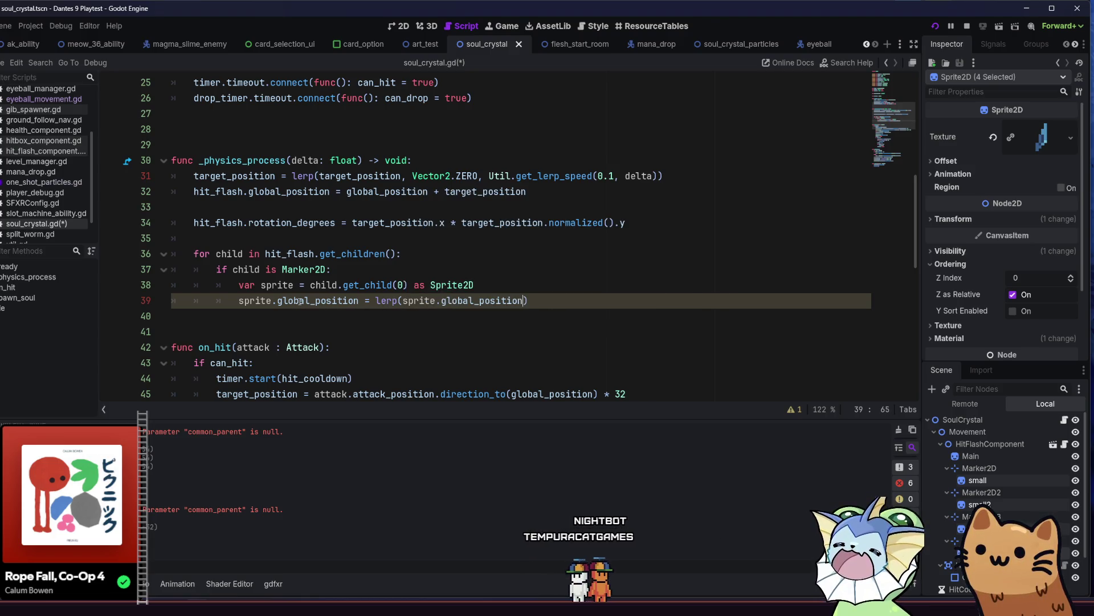
{"action": "type", "text": ", child"}
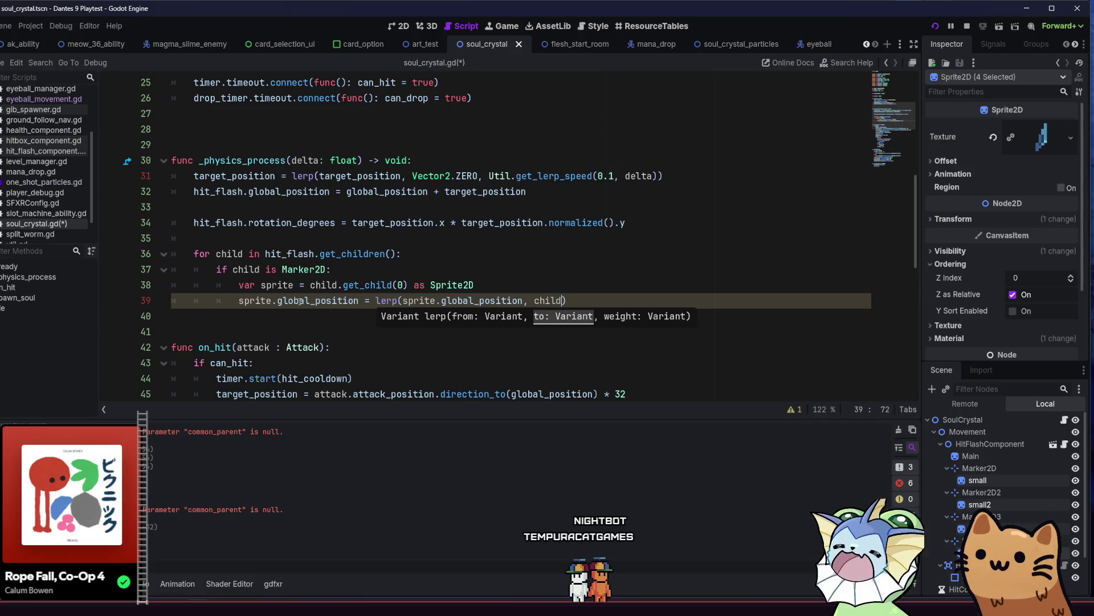
{"action": "type", "text": ".glo"}
{"action": "key", "text": "Return"}
{"action": "type", "text": ","}
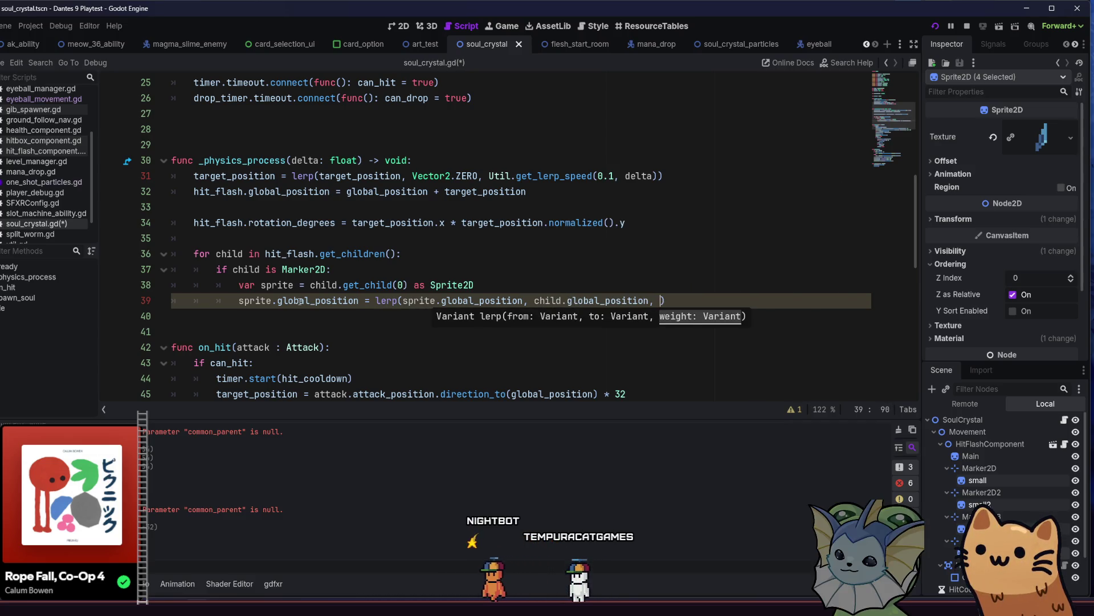
{"action": "left_click_drag", "start_coordinate": [489, 176], "coordinate": [658, 176]}
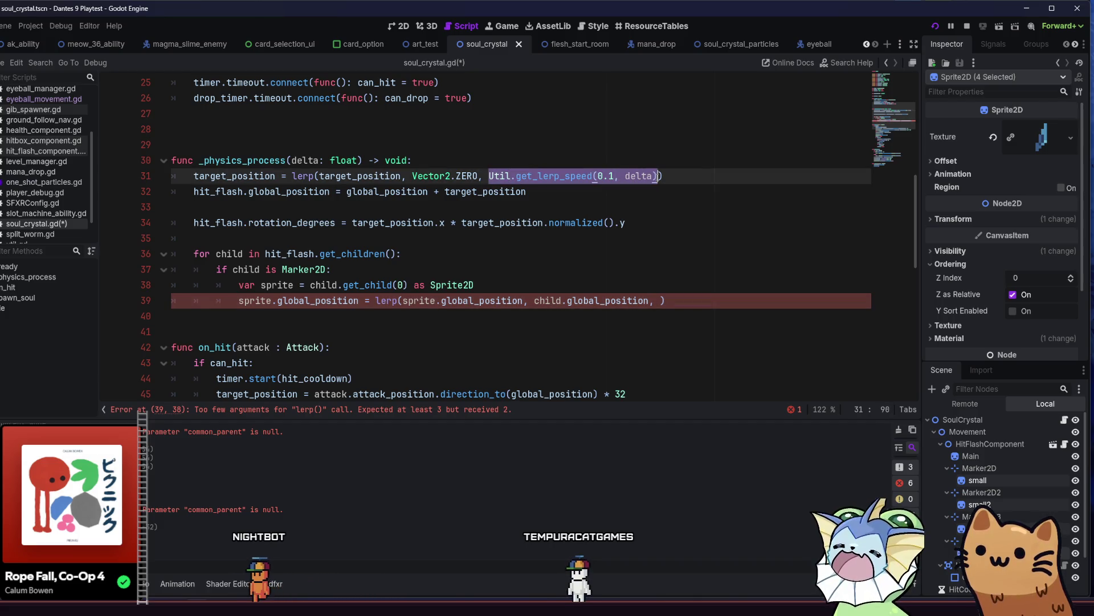
{"action": "left_click", "coordinate": [658, 300]}
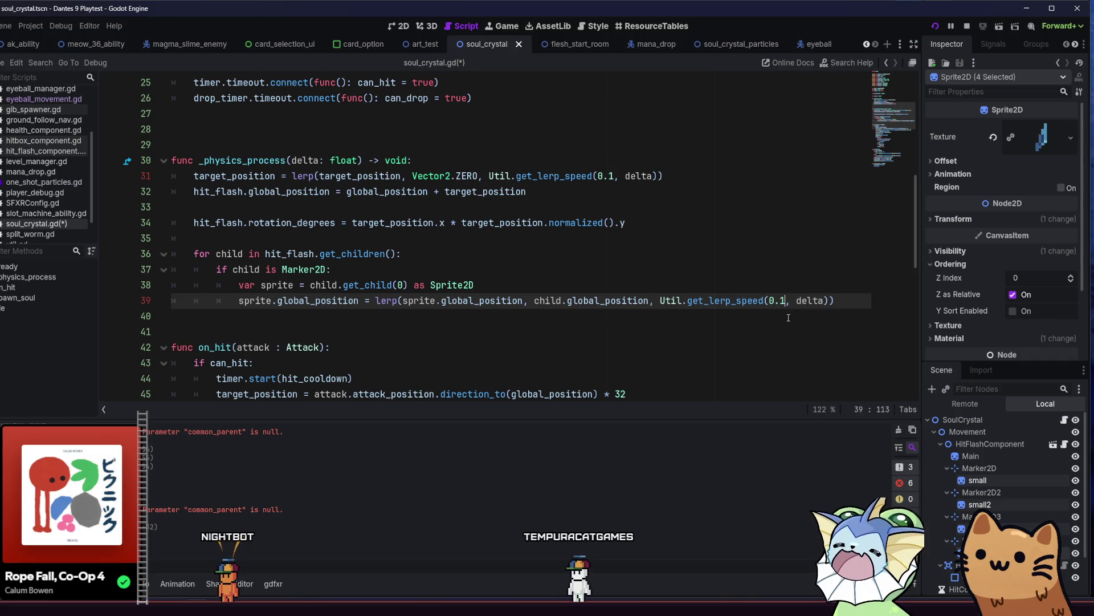
{"action": "left_click", "coordinate": [836, 289]}
{"action": "key", "text": "ctrl+s"}
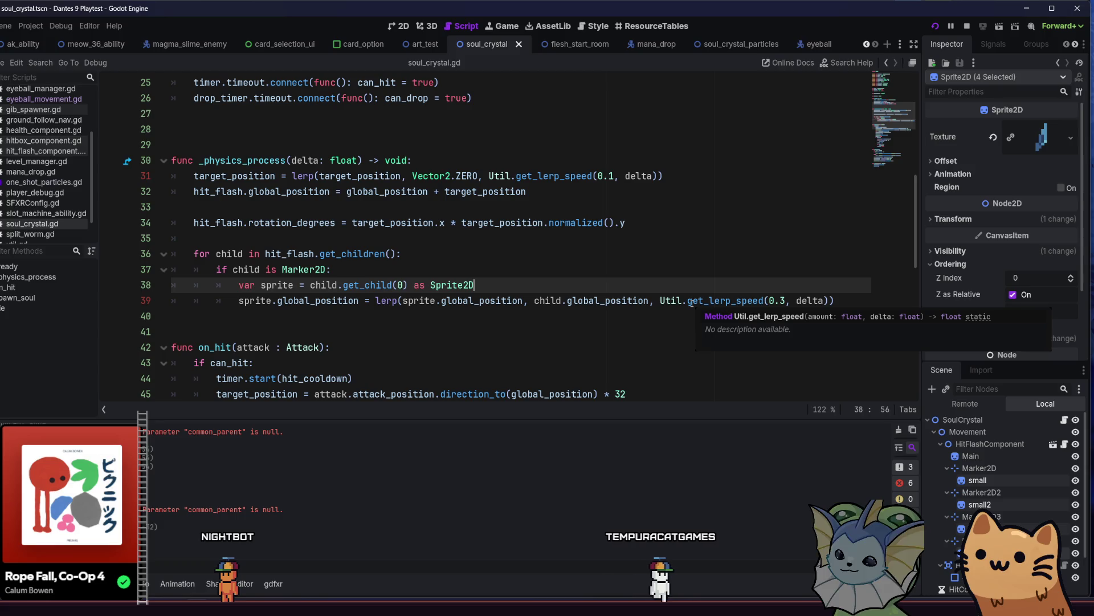
{"action": "left_click", "coordinate": [670, 240]}
{"action": "left_click_drag", "start_coordinate": [626, 223], "coordinate": [197, 224]}
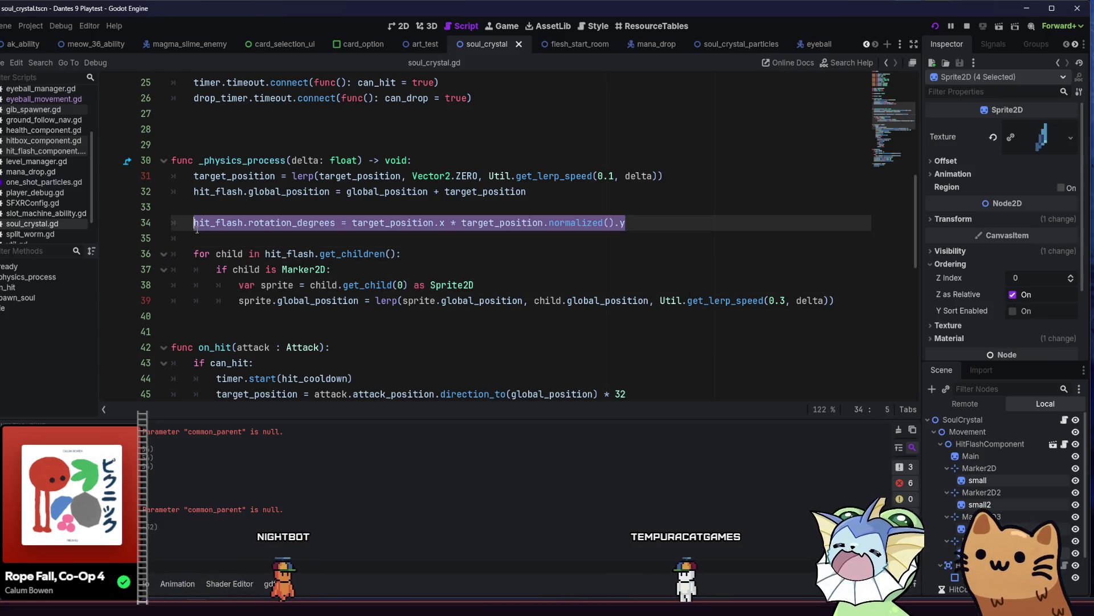
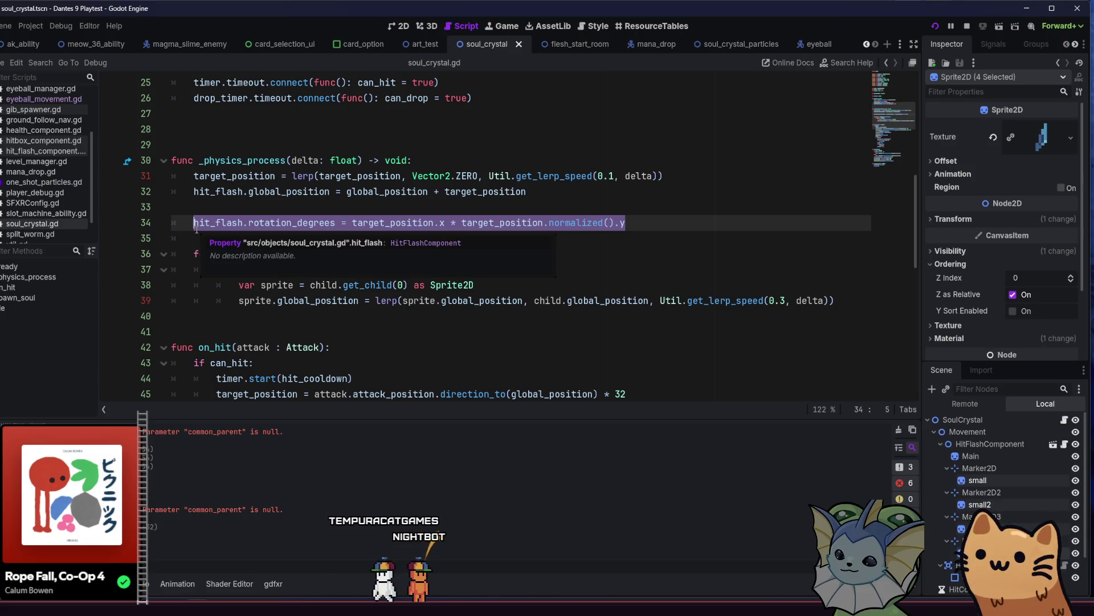
Put the caret at the end of line 26 in soul_crystal.gd, then switch to the 2D view.
{"action": "left_click", "coordinate": [196, 226]}
{"action": "scroll", "coordinate": [285, 228], "scroll_direction": "up", "scroll_amount": 3}
{"action": "left_click", "coordinate": [375, 192]}
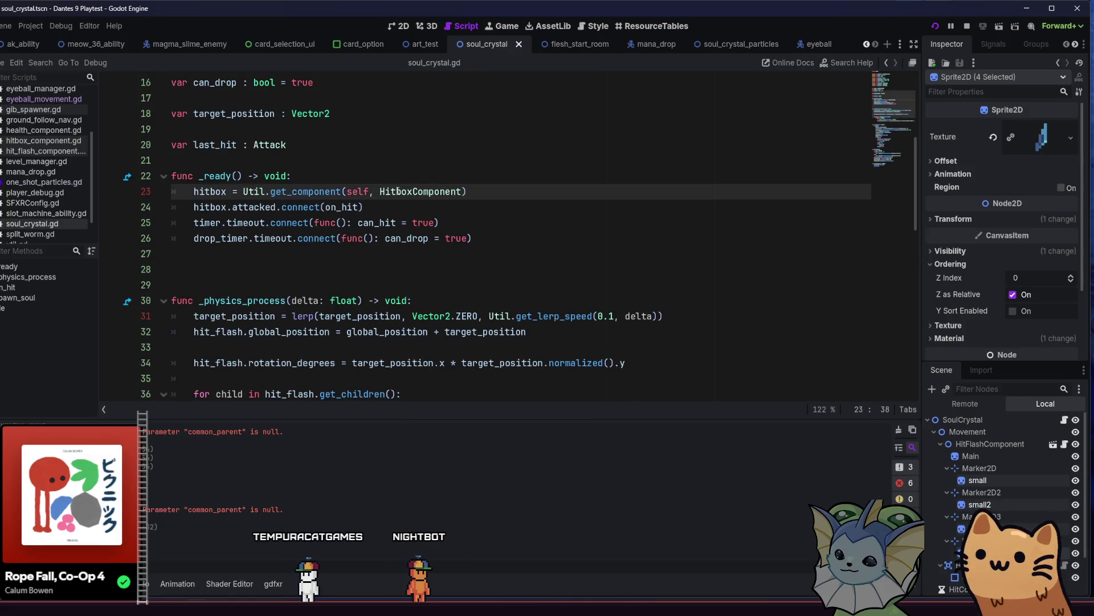
{"action": "key", "text": "Down"}
{"action": "key", "text": "Down"}
{"action": "key", "text": "End"}
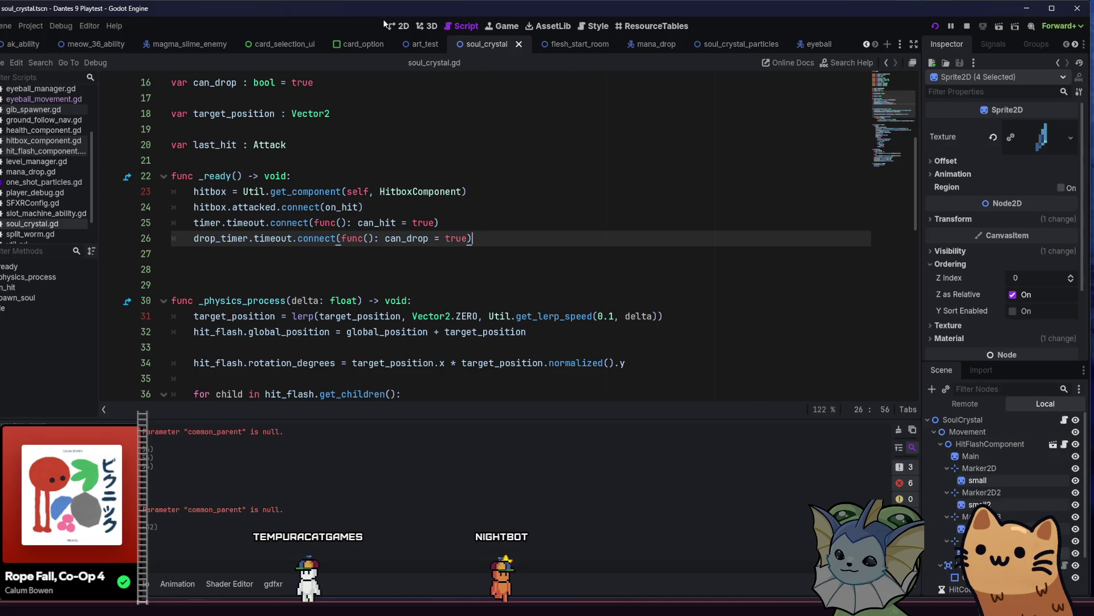
{"action": "left_click", "coordinate": [401, 26]}
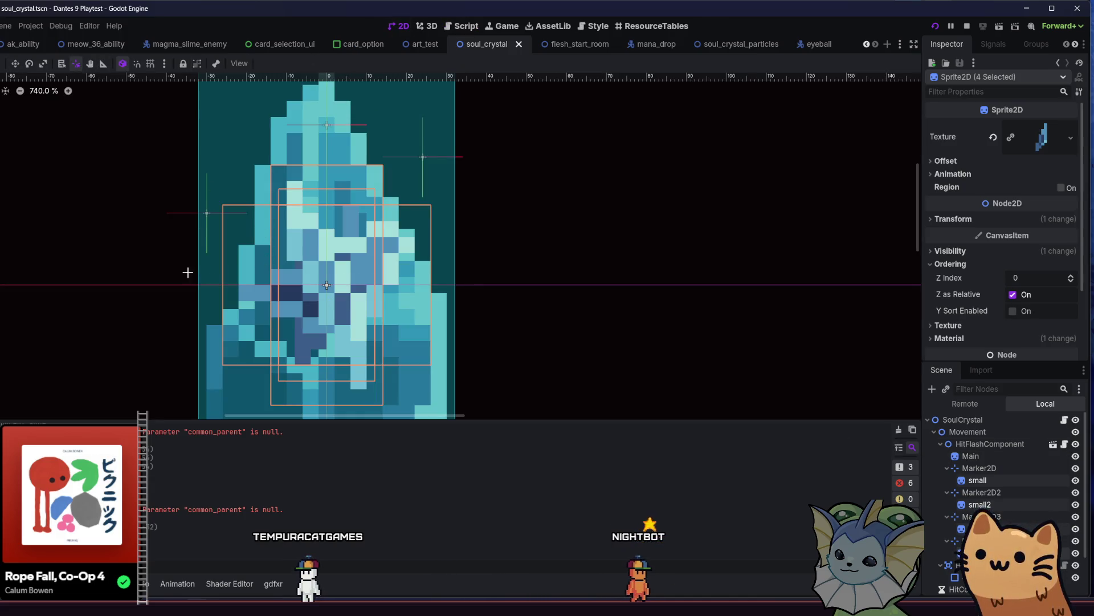
Centre the crystal on the 2D canvas and save the soul crystal scene.
{"action": "scroll", "coordinate": [194, 243], "scroll_direction": "down", "scroll_amount": 5}
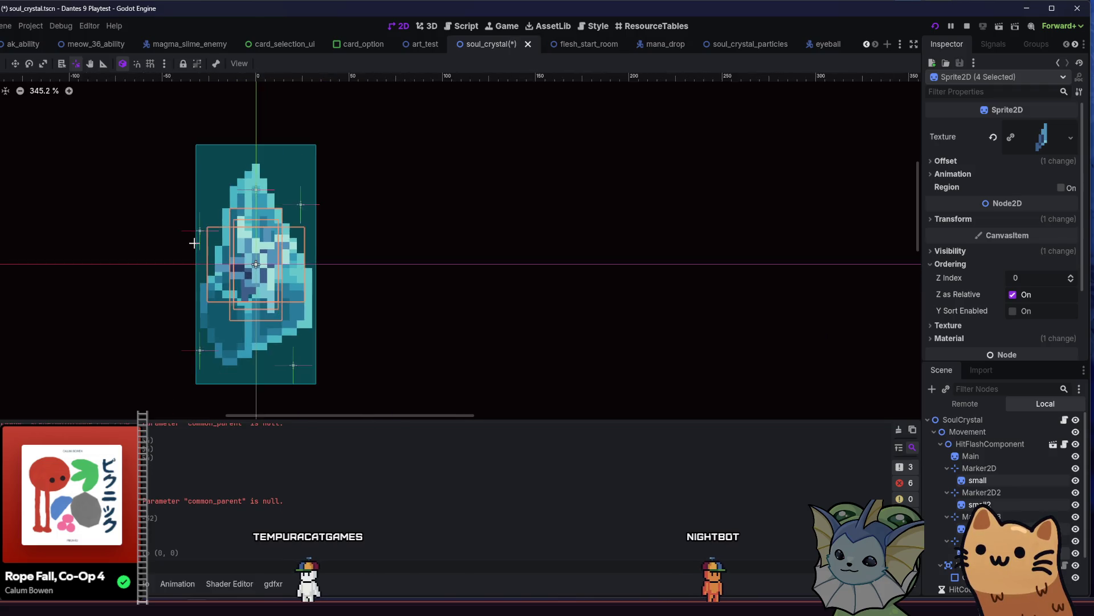
{"action": "scroll", "coordinate": [194, 243], "scroll_direction": "down", "scroll_amount": 3}
{"action": "left_click_drag", "start_coordinate": [195, 245], "coordinate": [268, 242]}
{"action": "key", "text": "ctrl+s"}
{"action": "scroll", "coordinate": [268, 244], "scroll_direction": "down", "scroll_amount": 2}
{"action": "scroll", "coordinate": [265, 255], "scroll_direction": "up", "scroll_amount": 3}
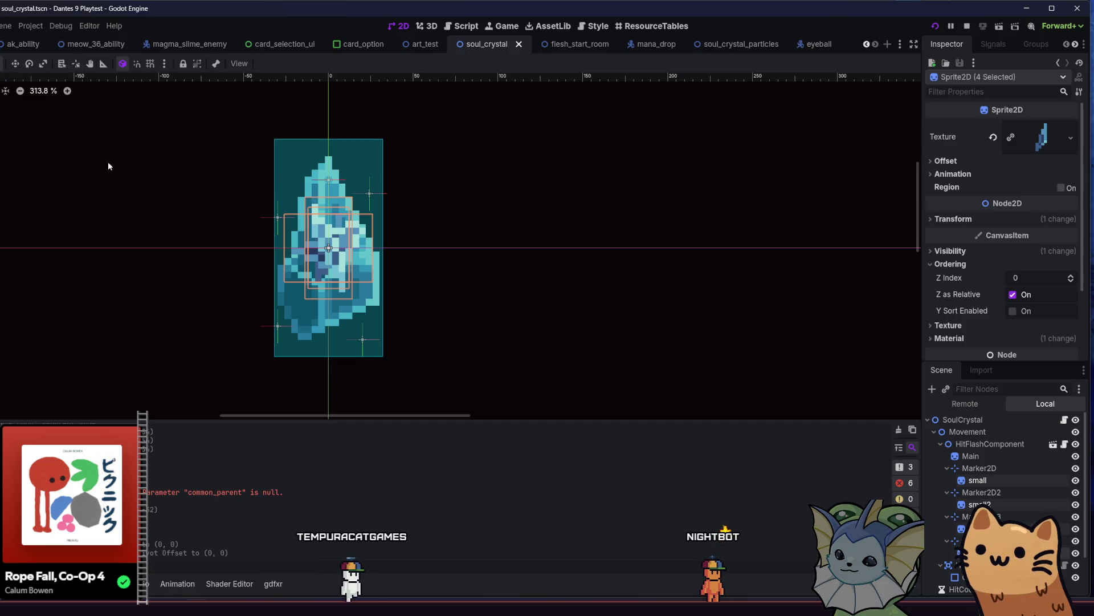
Select the Main and three small crystal sprites and check their Transform position and Offset.
{"action": "left_click", "coordinate": [249, 239]}
{"action": "left_click", "coordinate": [976, 481]}
{"action": "left_click", "coordinate": [979, 505], "text": "ctrl"}
{"action": "left_click", "coordinate": [976, 529], "text": "ctrl"}
{"action": "left_click", "coordinate": [970, 456], "text": "ctrl"}
{"action": "left_click", "coordinate": [946, 220]}
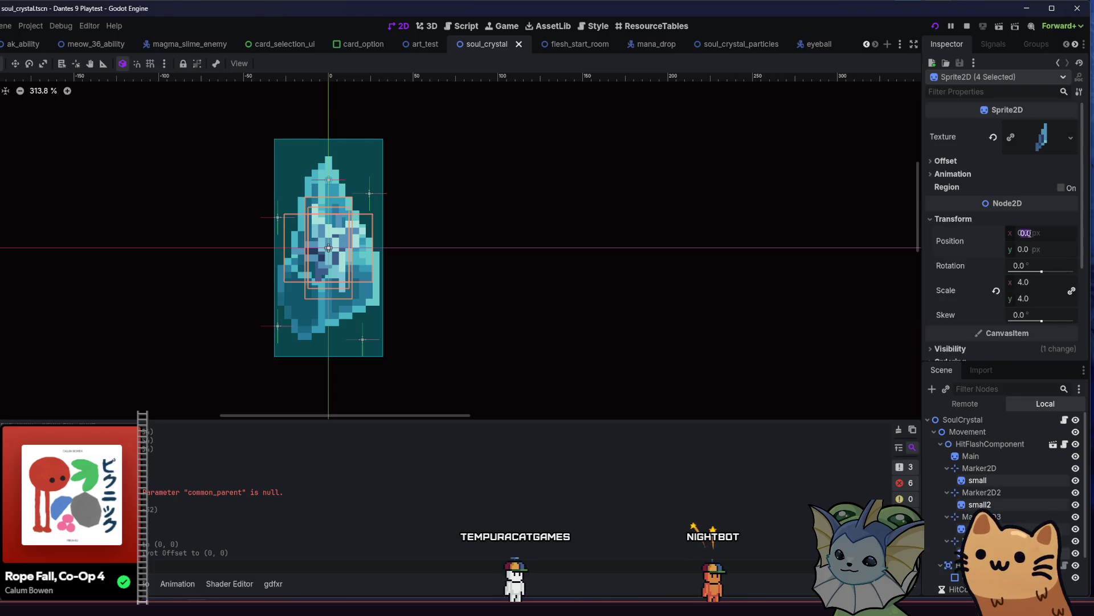
{"action": "left_click", "coordinate": [1041, 248]}
{"action": "key", "text": "Return"}
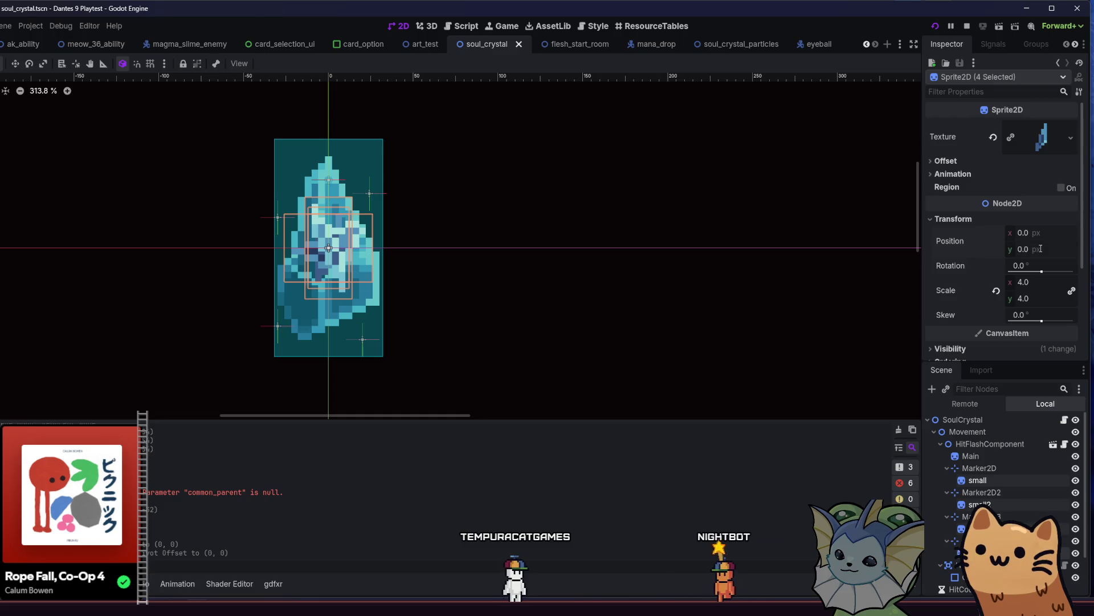
{"action": "left_click", "coordinate": [953, 174]}
{"action": "left_click", "coordinate": [953, 174]}
{"action": "left_click", "coordinate": [976, 159]}
{"action": "left_click", "coordinate": [976, 160]}
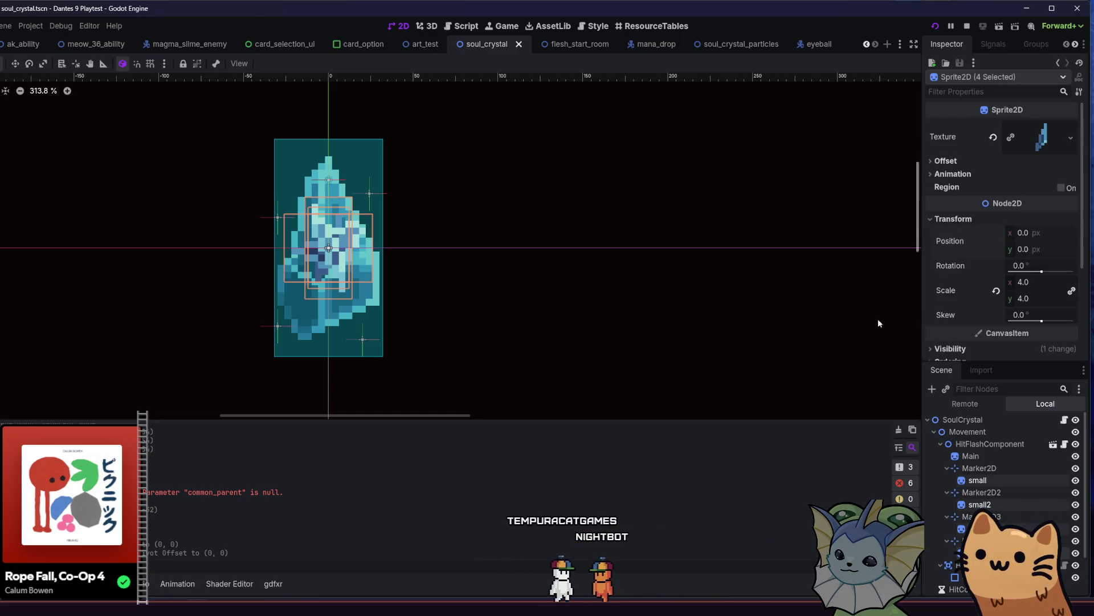
Keep the small sprite's Top Level on, save the scene, and reopen the SoulCrystal script.
{"action": "left_click", "coordinate": [975, 481]}
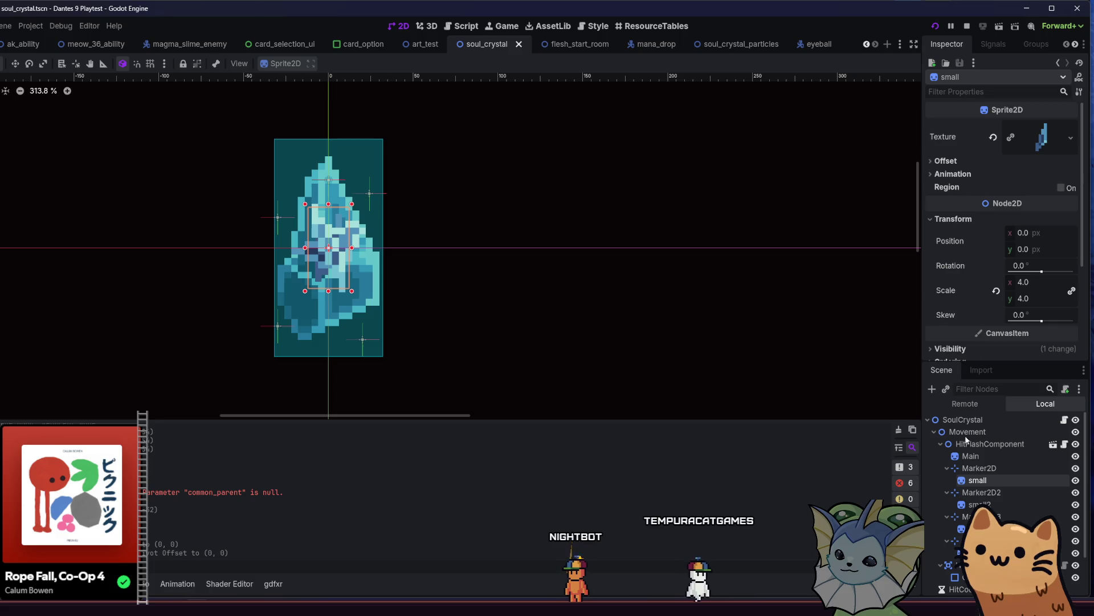
{"action": "left_click", "coordinate": [975, 468]}
{"action": "left_click", "coordinate": [975, 480]}
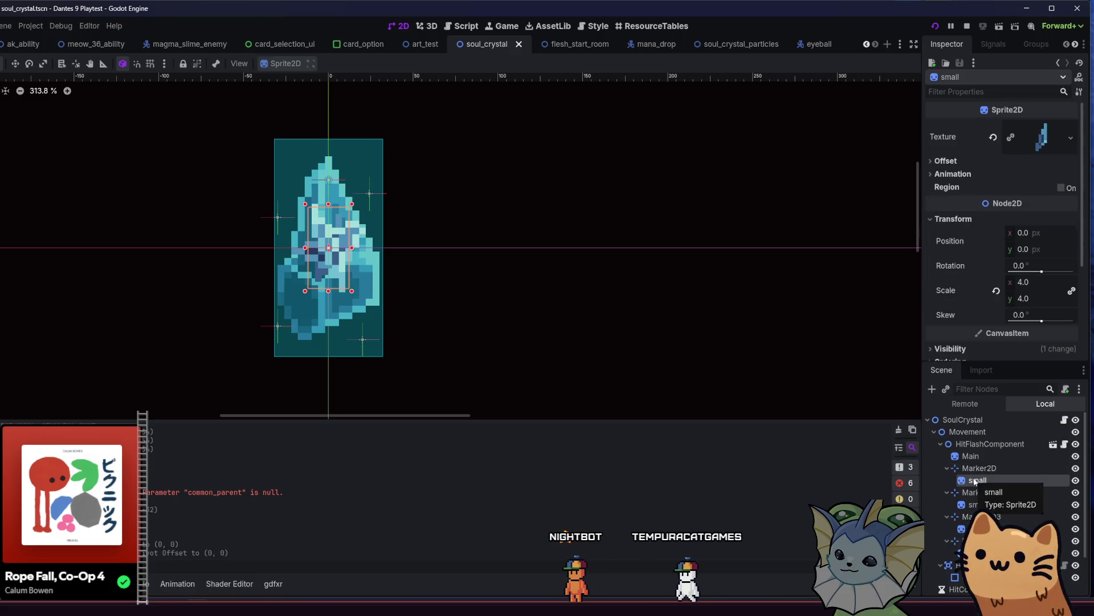
{"action": "scroll", "coordinate": [982, 225], "scroll_direction": "down", "scroll_amount": 4}
{"action": "left_click", "coordinate": [969, 222]}
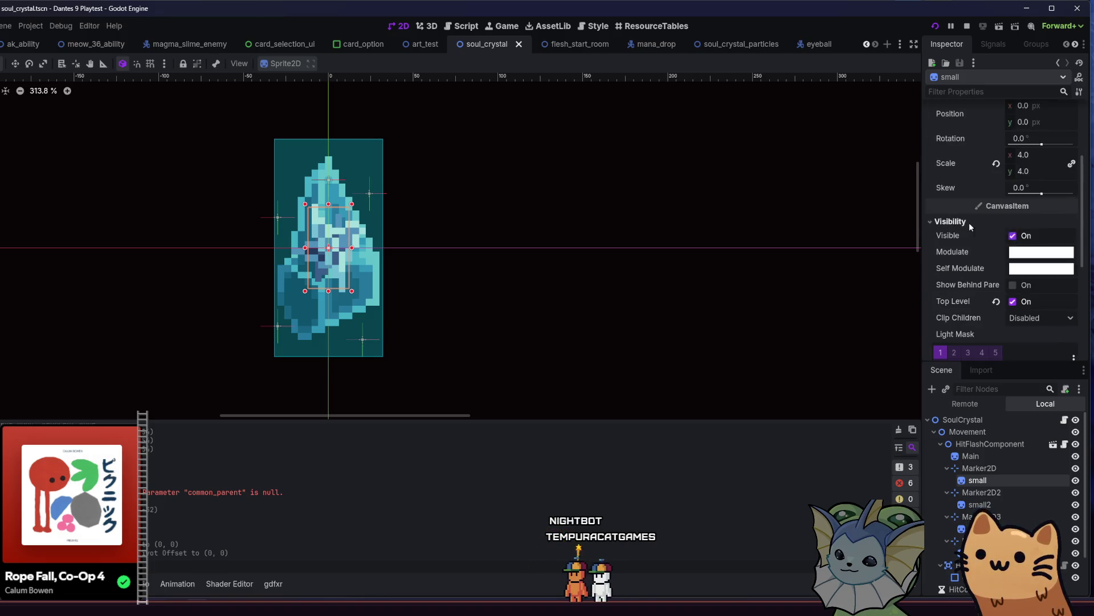
{"action": "left_click", "coordinate": [1012, 301]}
{"action": "left_click", "coordinate": [1012, 302]}
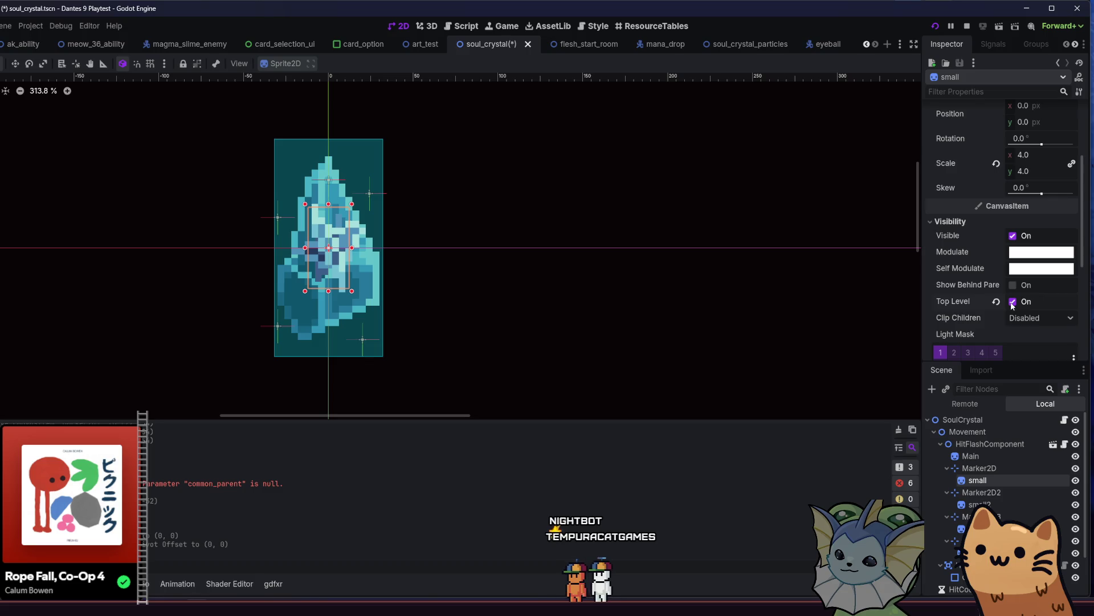
{"action": "key", "text": "ctrl+s"}
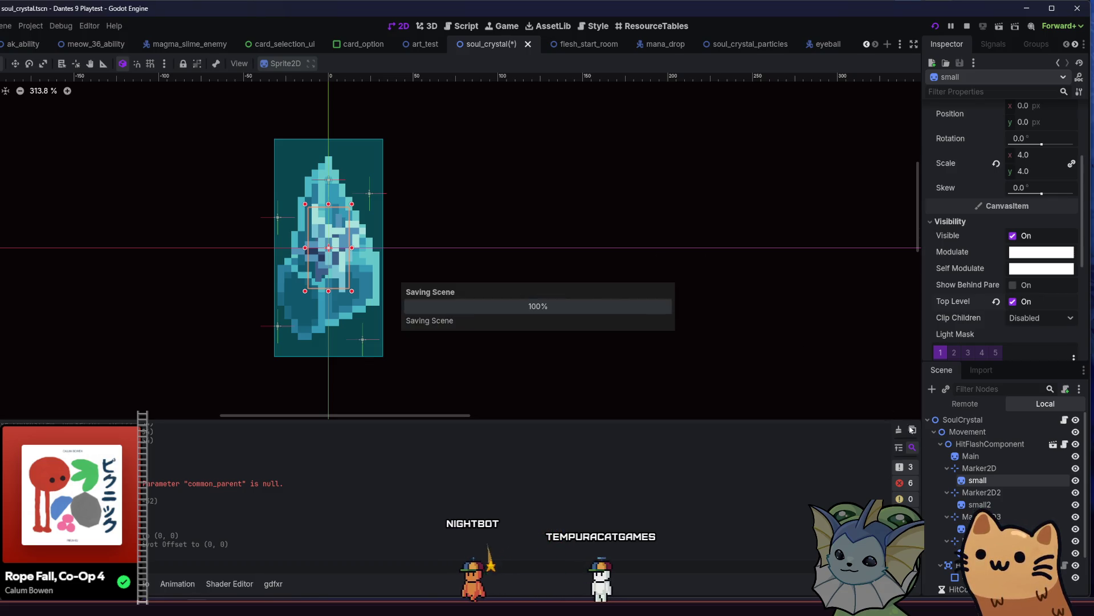
{"action": "left_click", "coordinate": [570, 272]}
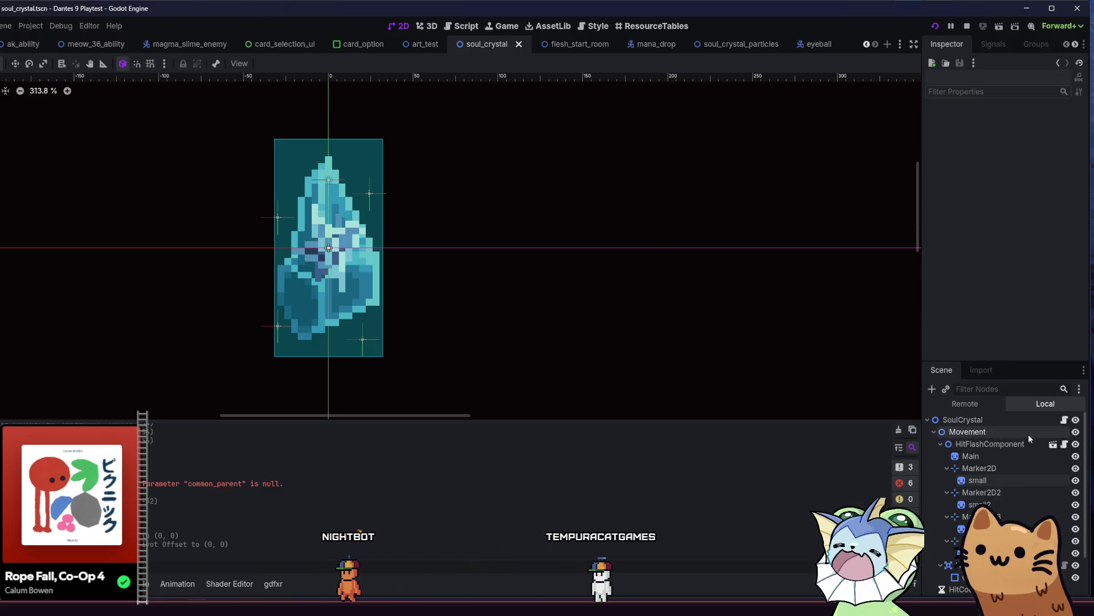
{"action": "left_click", "coordinate": [1062, 422]}
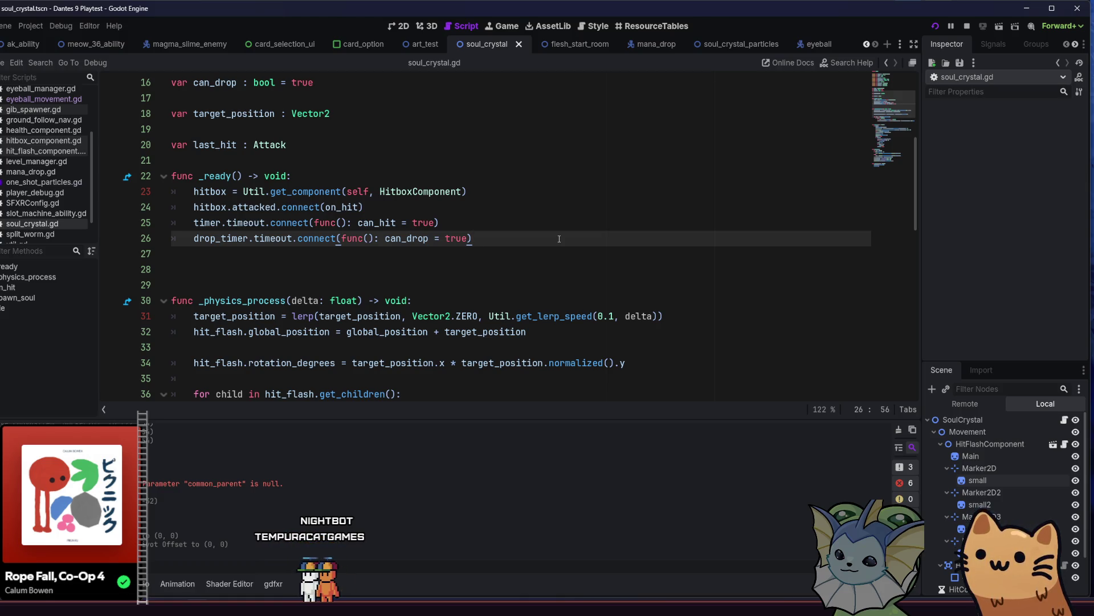
{"action": "scroll", "coordinate": [559, 239], "scroll_direction": "down", "scroll_amount": 4}
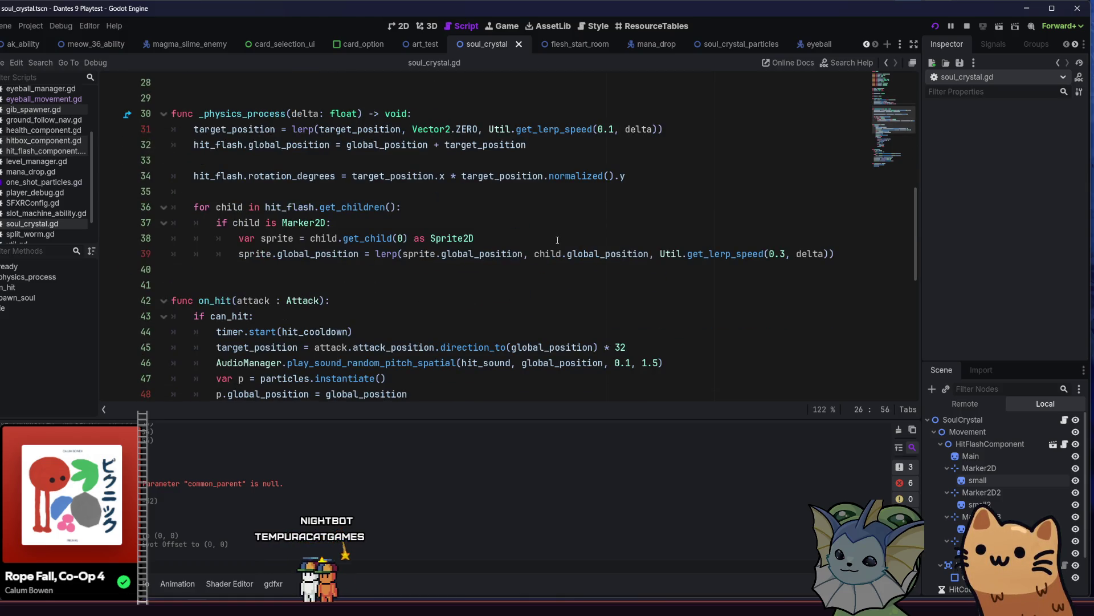
{"action": "left_click", "coordinate": [407, 205]}
{"action": "left_click_drag", "start_coordinate": [375, 223], "coordinate": [183, 206]}
{"action": "key", "text": "ctrl+c"}
{"action": "left_click", "coordinate": [530, 177]}
{"action": "scroll", "coordinate": [529, 179], "scroll_direction": "up", "scroll_amount": 3}
{"action": "left_click", "coordinate": [529, 188]}
{"action": "key", "text": "Return"}
{"action": "key", "text": "Return"}
{"action": "key", "text": "ctrl+v"}
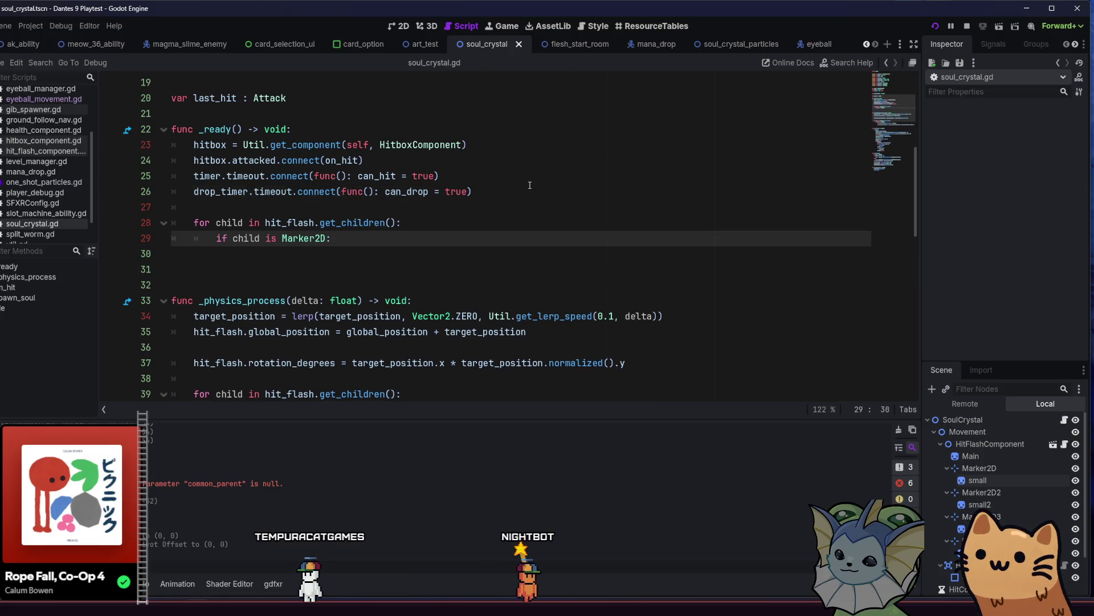
{"action": "key", "text": "Return"}
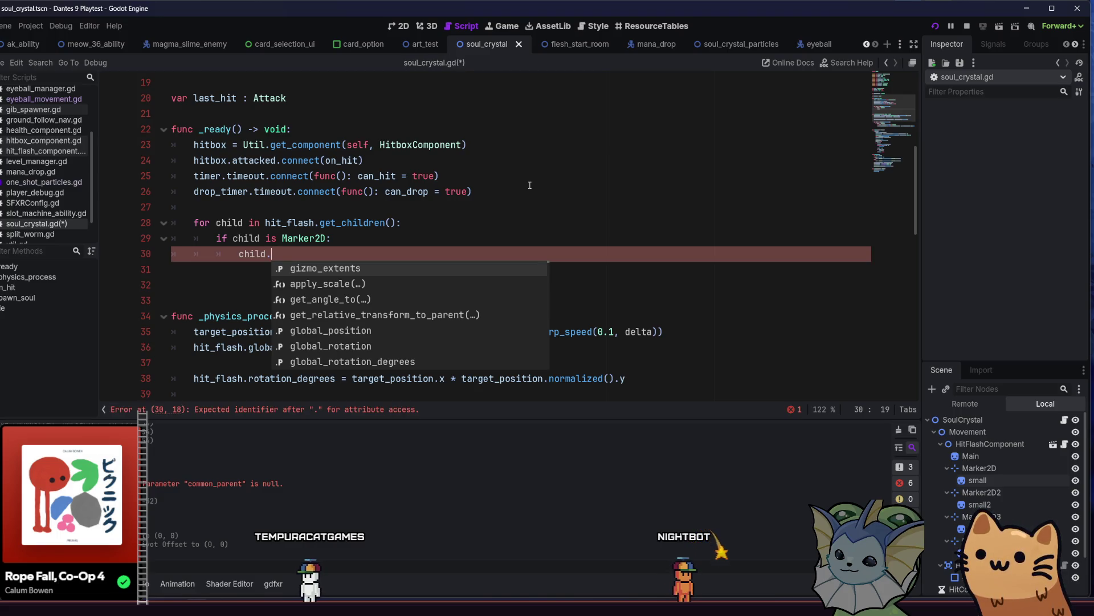
{"action": "key", "text": "BackSpace"}
{"action": "key", "text": "BackSpace"}
{"action": "key", "text": "BackSpace"}
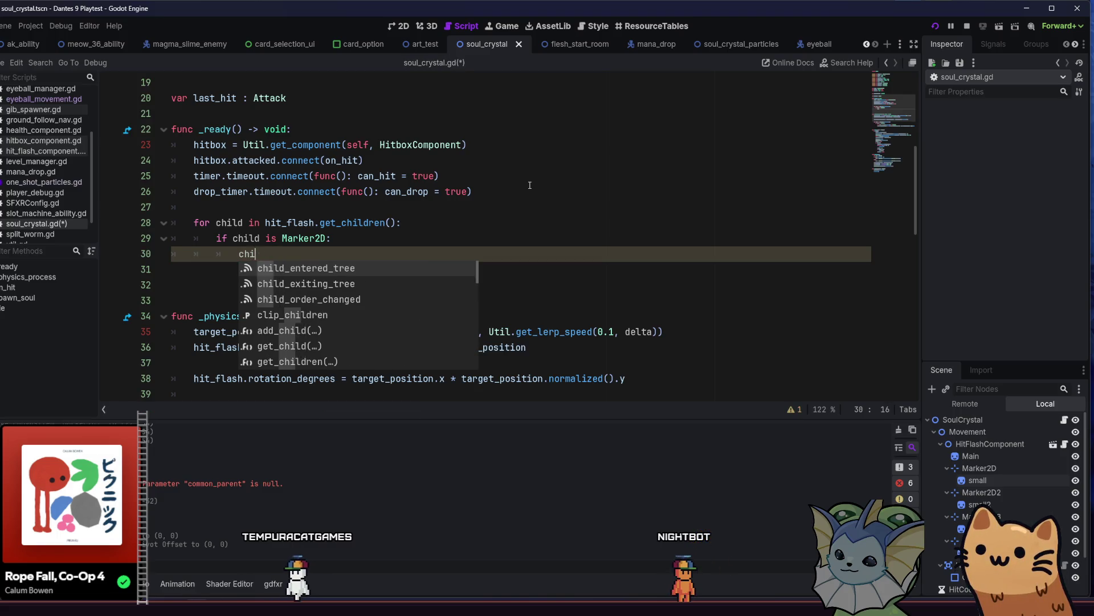
{"action": "scroll", "coordinate": [545, 187], "scroll_direction": "down", "scroll_amount": 1}
{"action": "scroll", "coordinate": [545, 187], "scroll_direction": "down", "scroll_amount": 3}
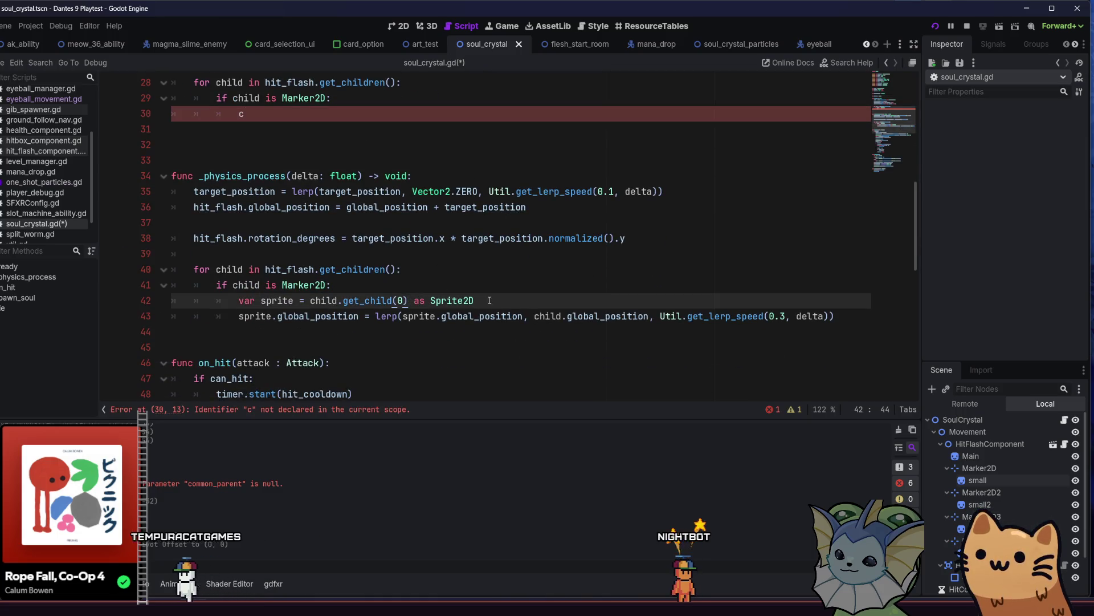
{"action": "left_click_drag", "start_coordinate": [476, 300], "coordinate": [238, 302]}
{"action": "scroll", "coordinate": [288, 258], "scroll_direction": "up", "scroll_amount": 2}
{"action": "left_click_drag", "start_coordinate": [243, 207], "coordinate": [238, 207]}
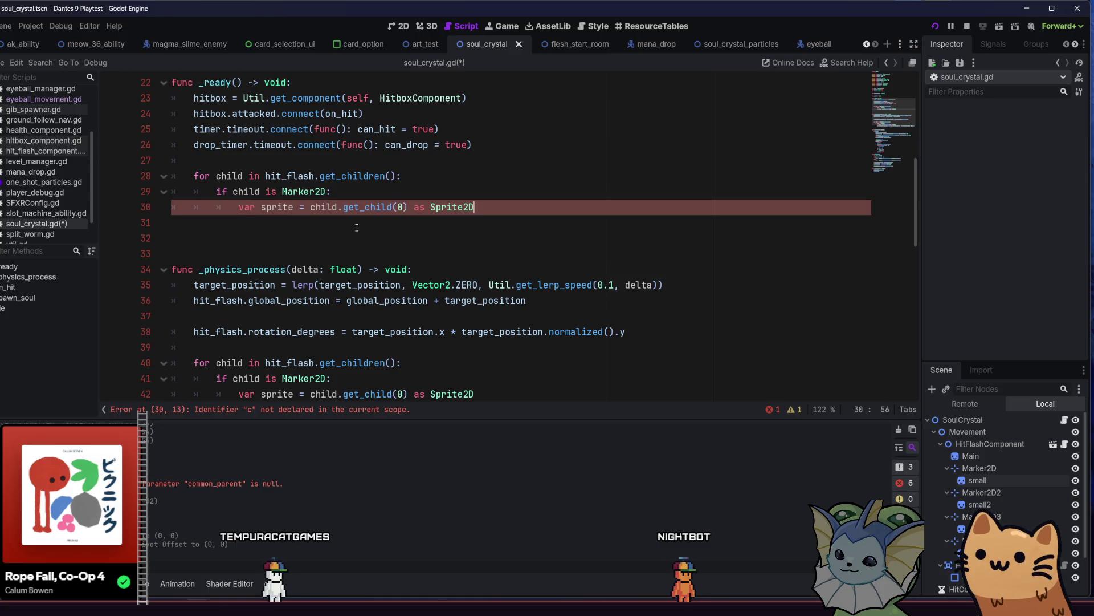
{"action": "key", "text": "Return"}
{"action": "type", "text": "sprite."}
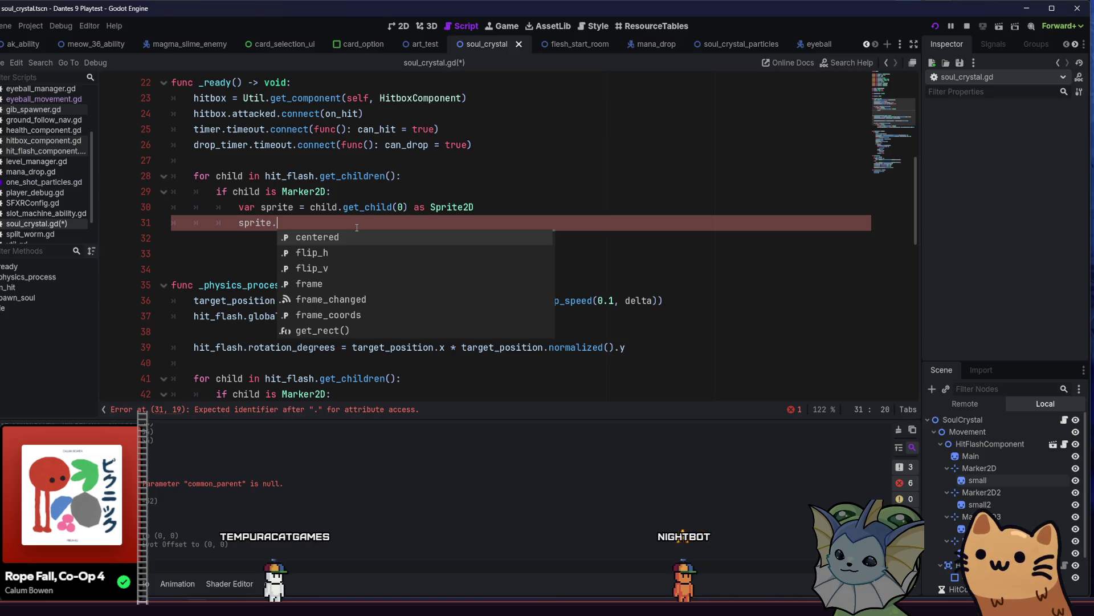
{"action": "key", "text": "Up"}
{"action": "key", "text": "Down"}
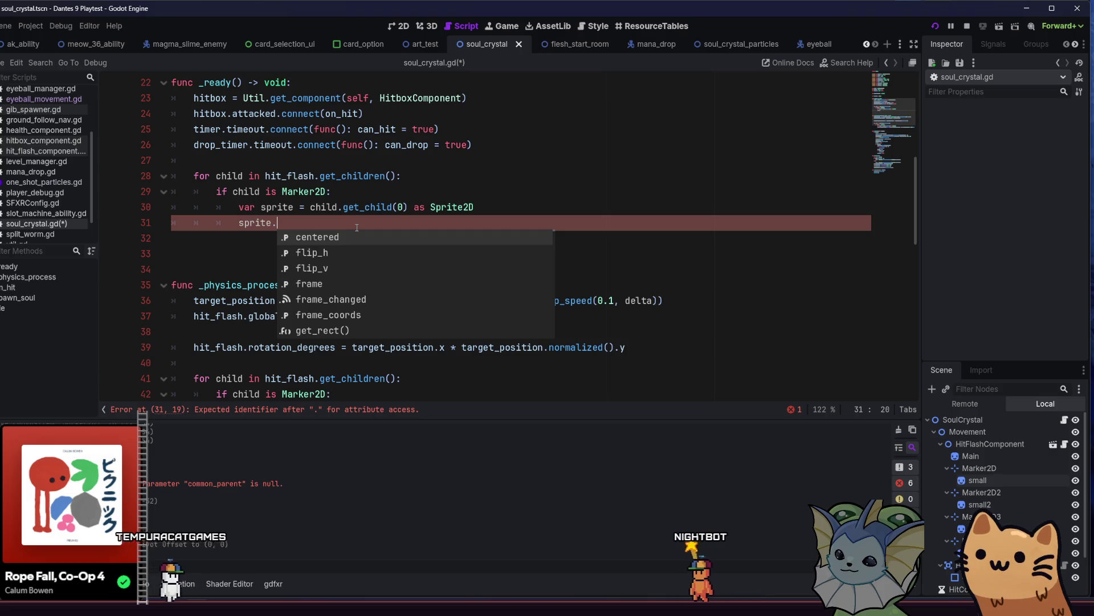
{"action": "type", "text": "of"}
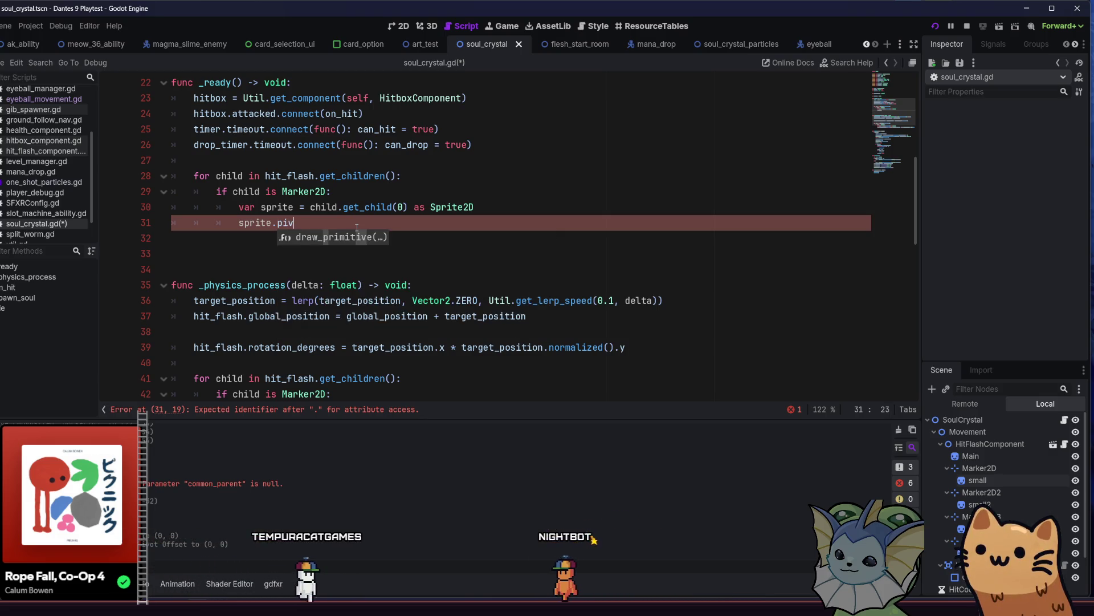
{"action": "key", "text": "Return"}
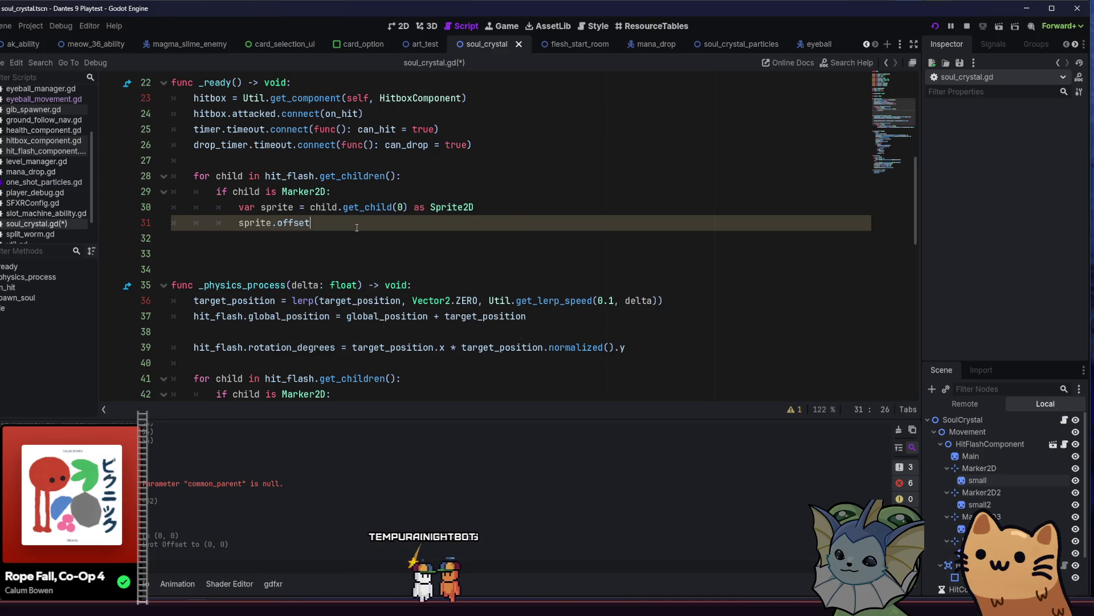
{"action": "key", "text": "shift+Up"}
{"action": "key", "text": "shift+Up"}
{"action": "key", "text": "shift+Up"}
{"action": "key", "text": "BackSpace"}
{"action": "key", "text": "BackSpace"}
{"action": "key", "text": "BackSpace"}
{"action": "scroll", "coordinate": [299, 234], "scroll_direction": "down", "scroll_amount": 3}
{"action": "left_click", "coordinate": [624, 201]}
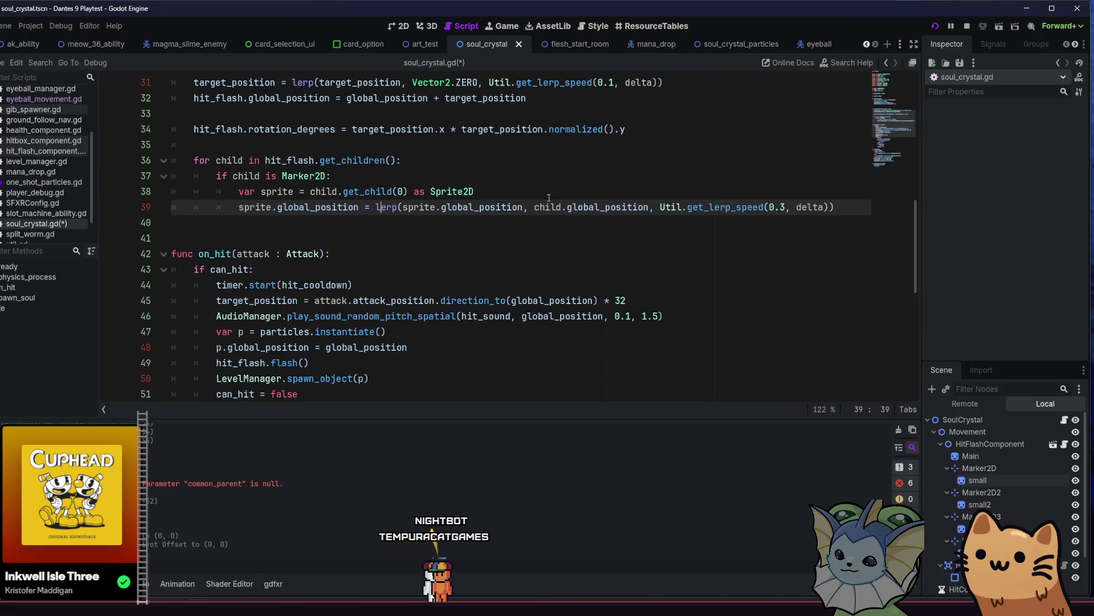
{"action": "key", "text": "Up"}
{"action": "key", "text": "ctrl+s"}
{"action": "key", "text": "Down"}
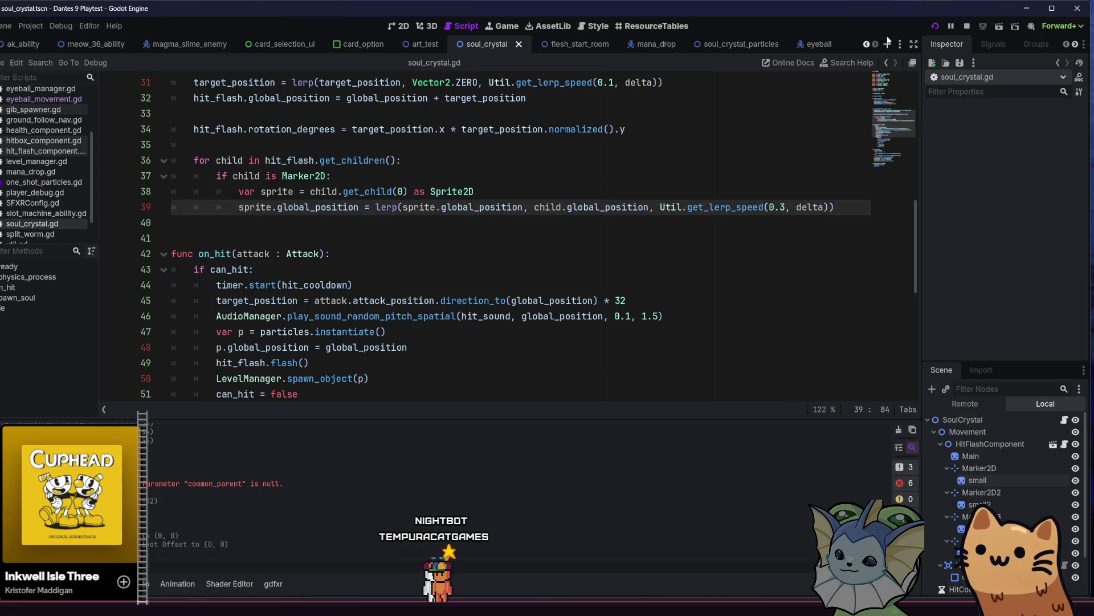
Run the game maximised and start a new game from the main menu.
{"action": "left_click", "coordinate": [935, 27]}
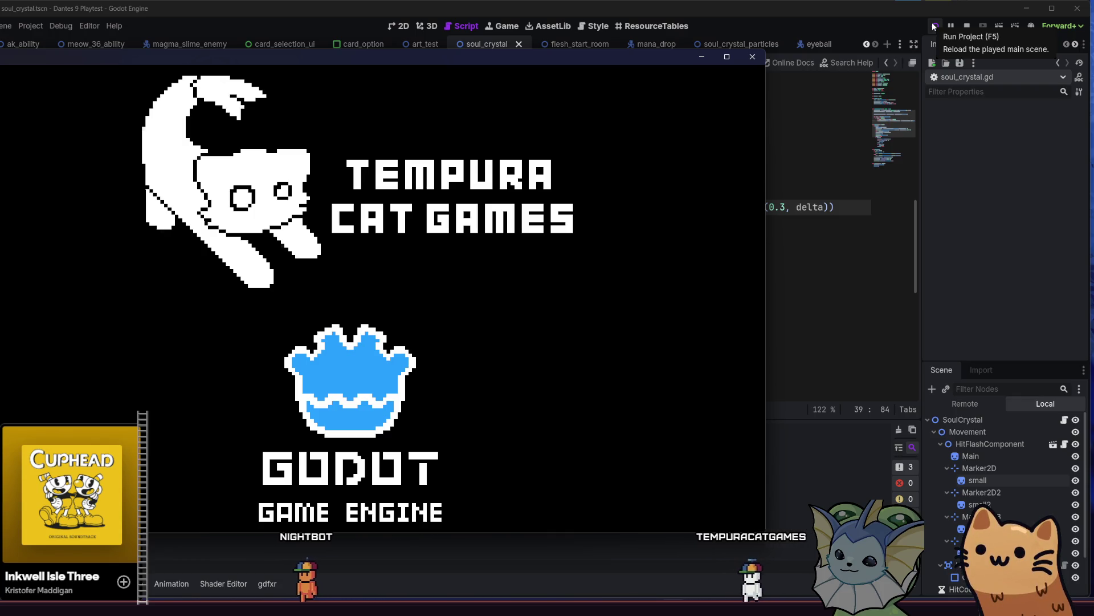
{"action": "key", "text": "super+Up"}
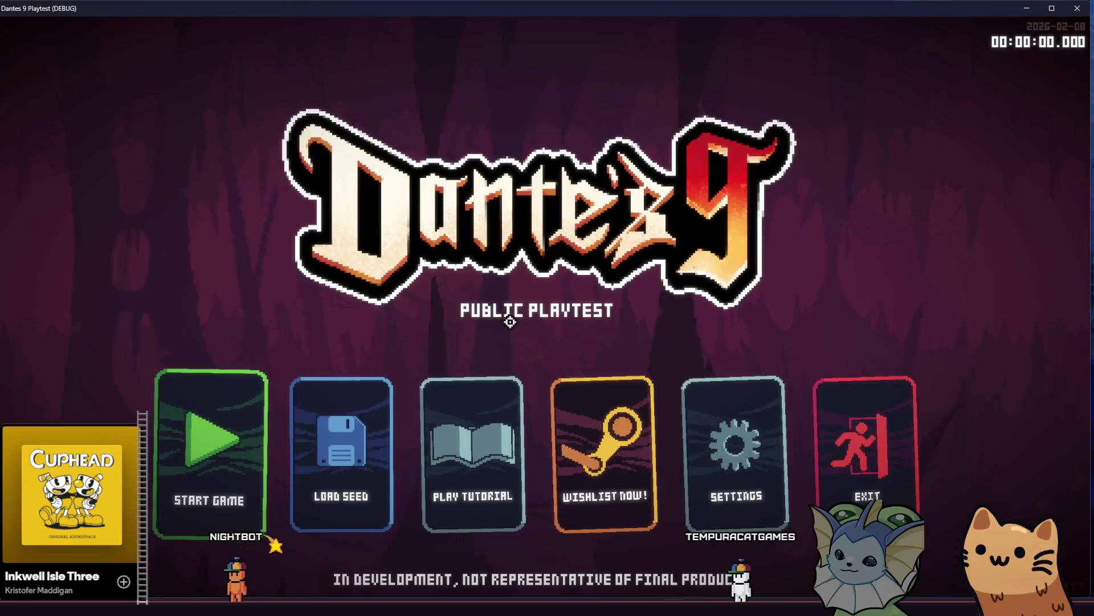
{"action": "key", "text": "Return"}
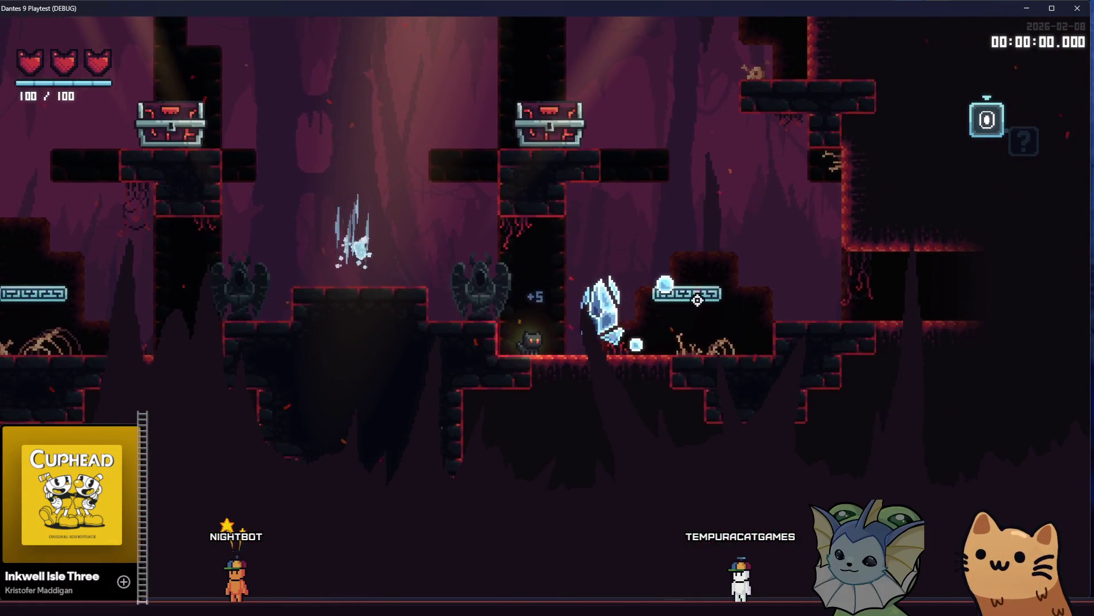
Shoot the soul crystal repeatedly while moving left and right to test the hit flash.
{"action": "left_click", "coordinate": [690, 300]}
{"action": "key", "text": "a"}
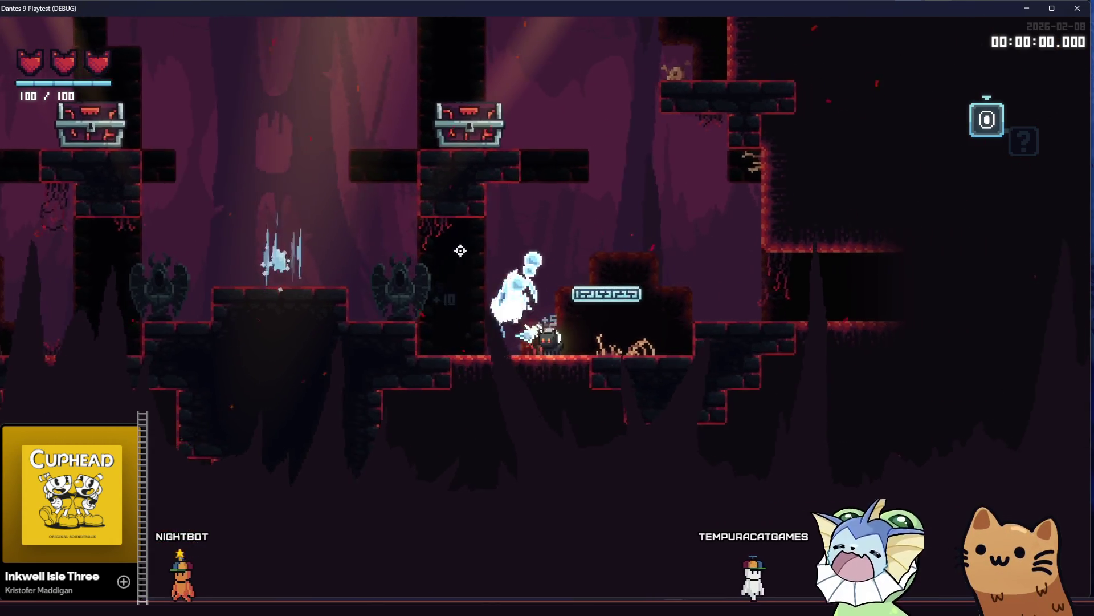
{"action": "left_click", "coordinate": [440, 286]}
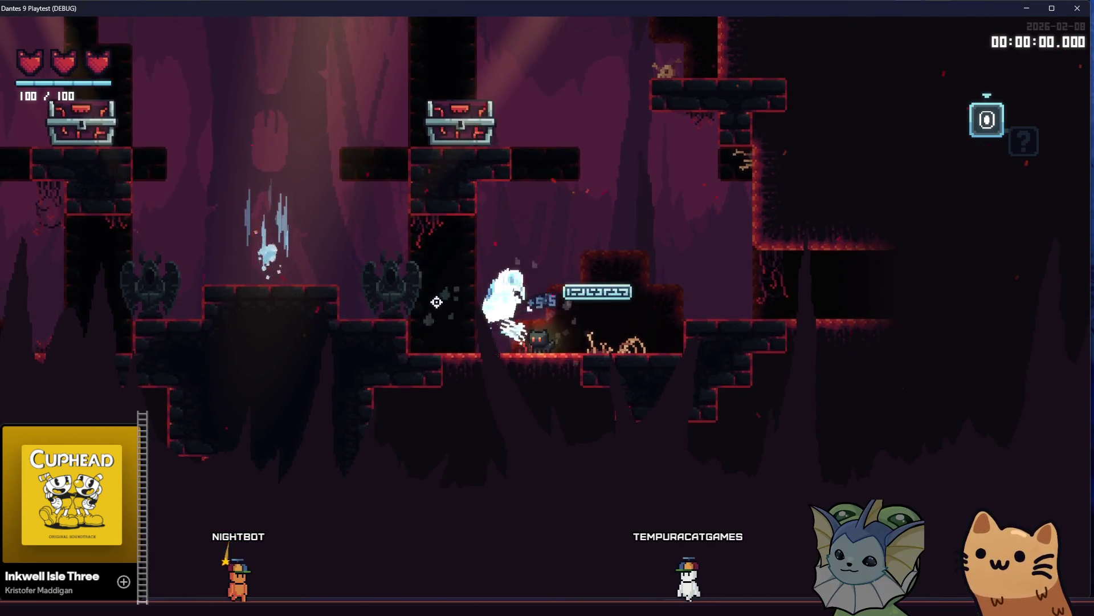
{"action": "left_click", "coordinate": [436, 302]}
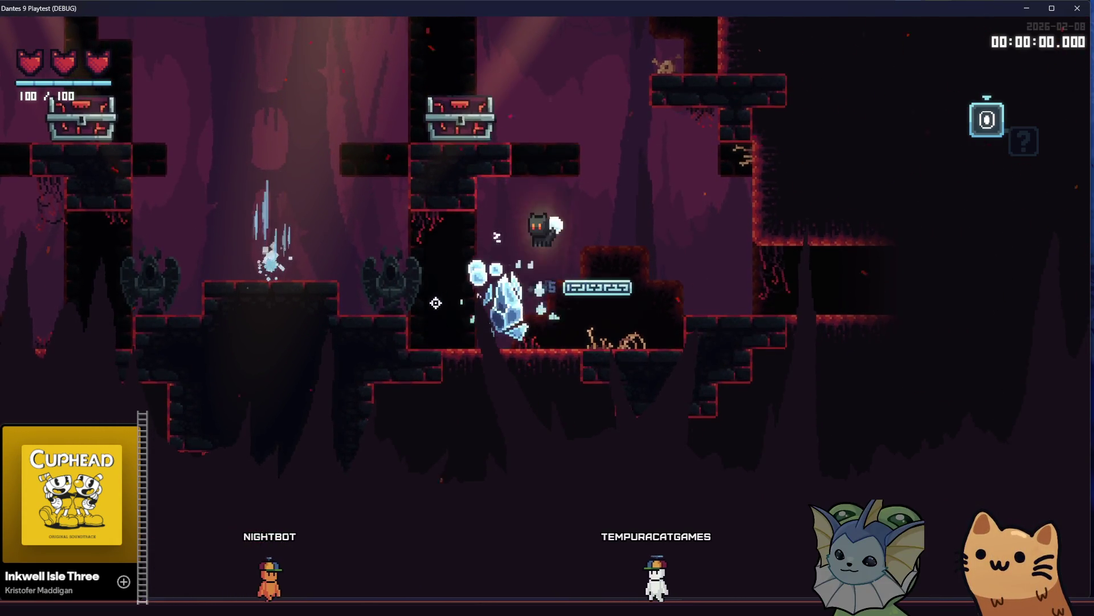
{"action": "key", "text": "a"}
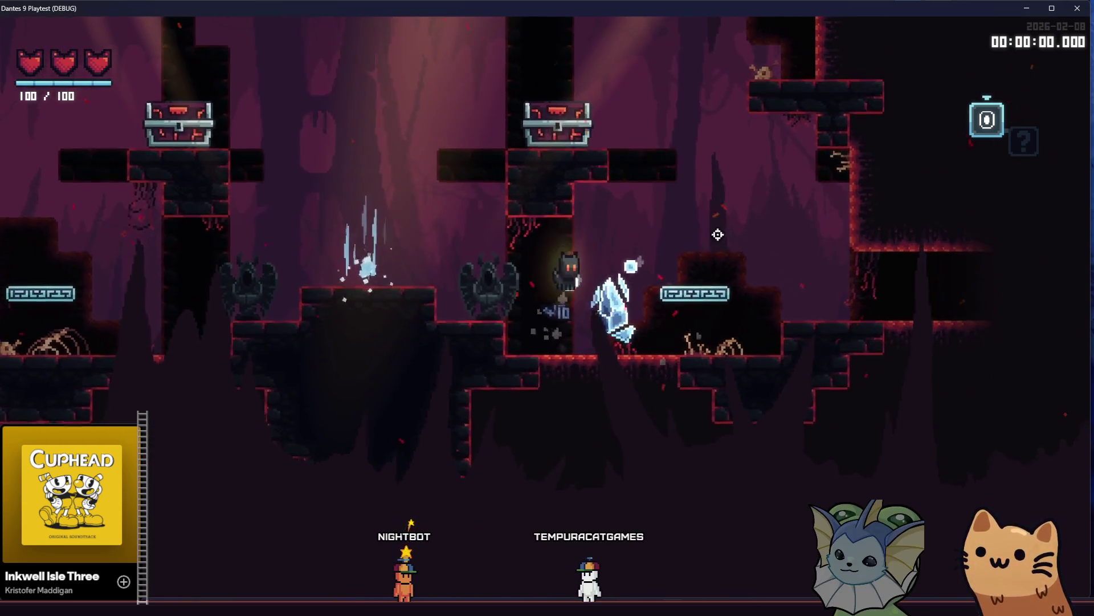
{"action": "left_click", "coordinate": [709, 283]}
{"action": "left_click", "coordinate": [672, 316]}
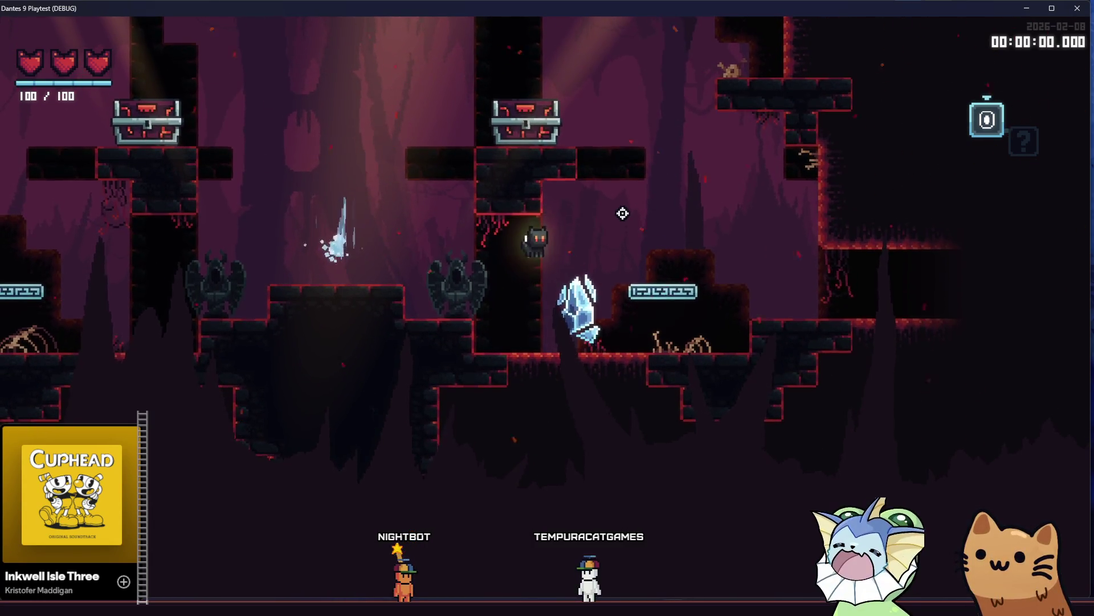
{"action": "left_click", "coordinate": [522, 268]}
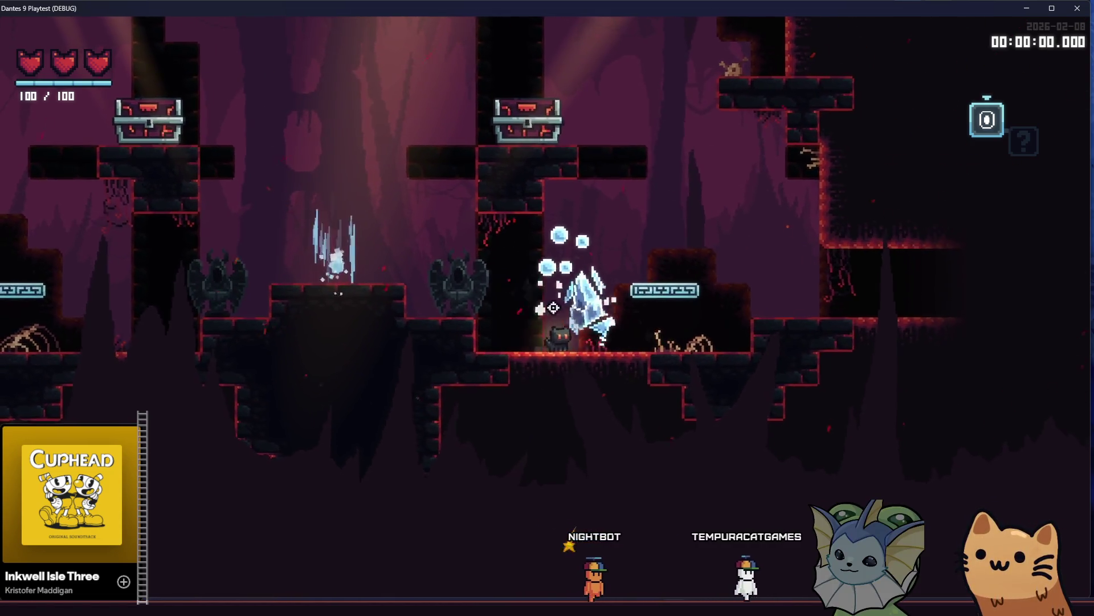
{"action": "key", "text": "d"}
{"action": "key", "text": "a"}
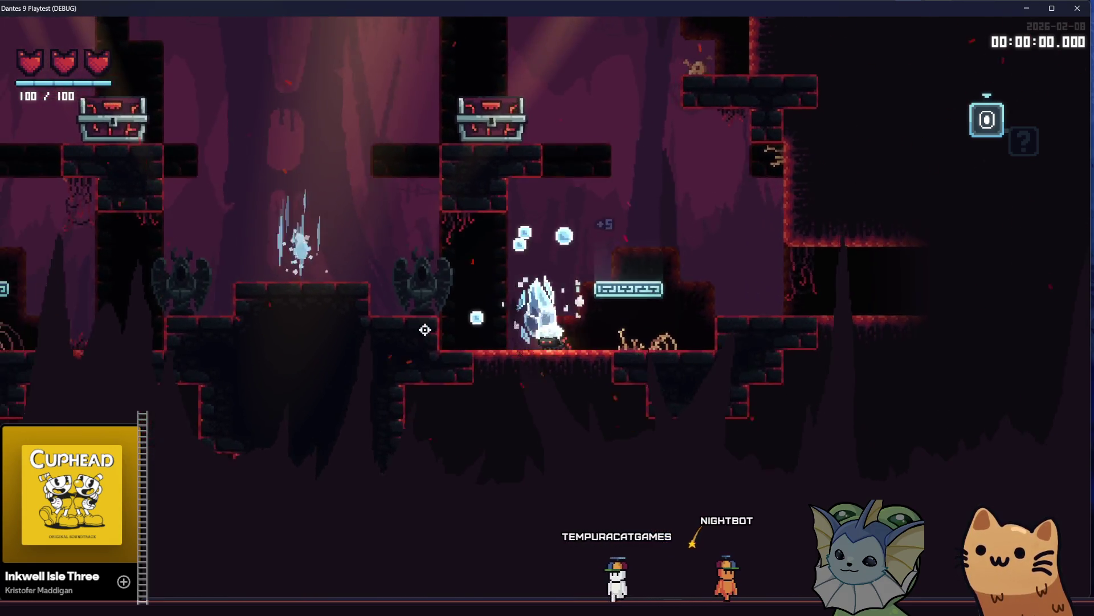
{"action": "key", "text": "d"}
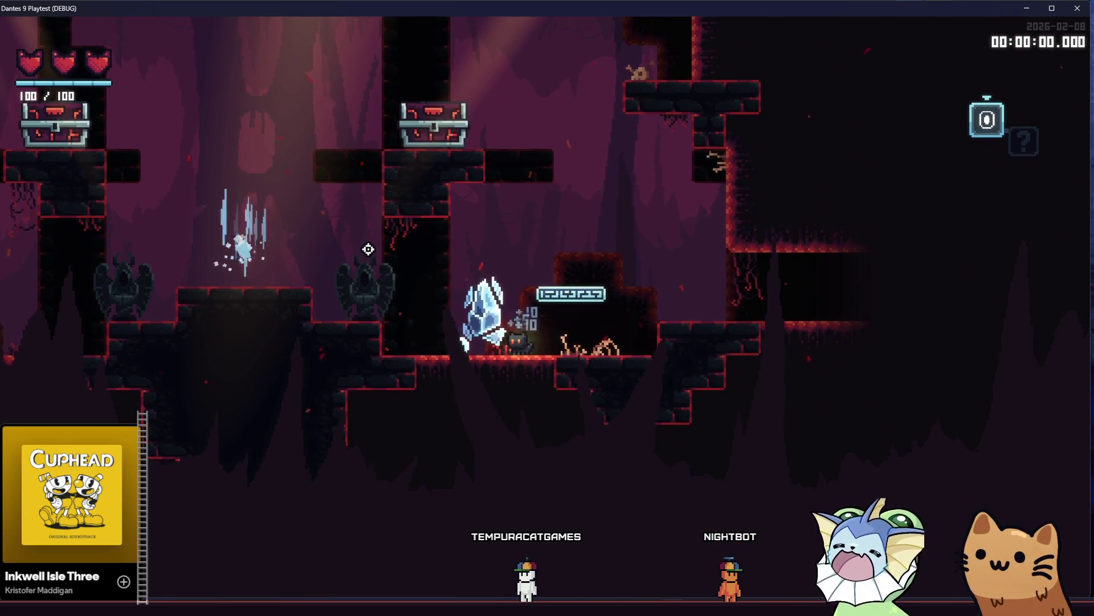
{"action": "key", "text": "a"}
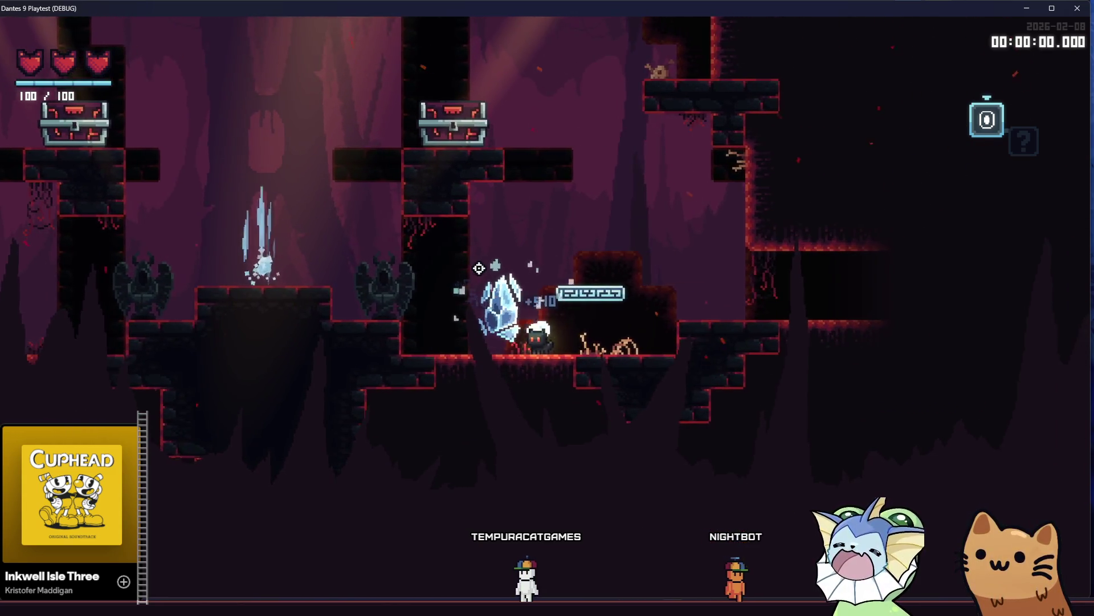
Add AK47 cards to the hand through the debug menu, then switch back to the script.
{"action": "left_click", "coordinate": [365, 103]}
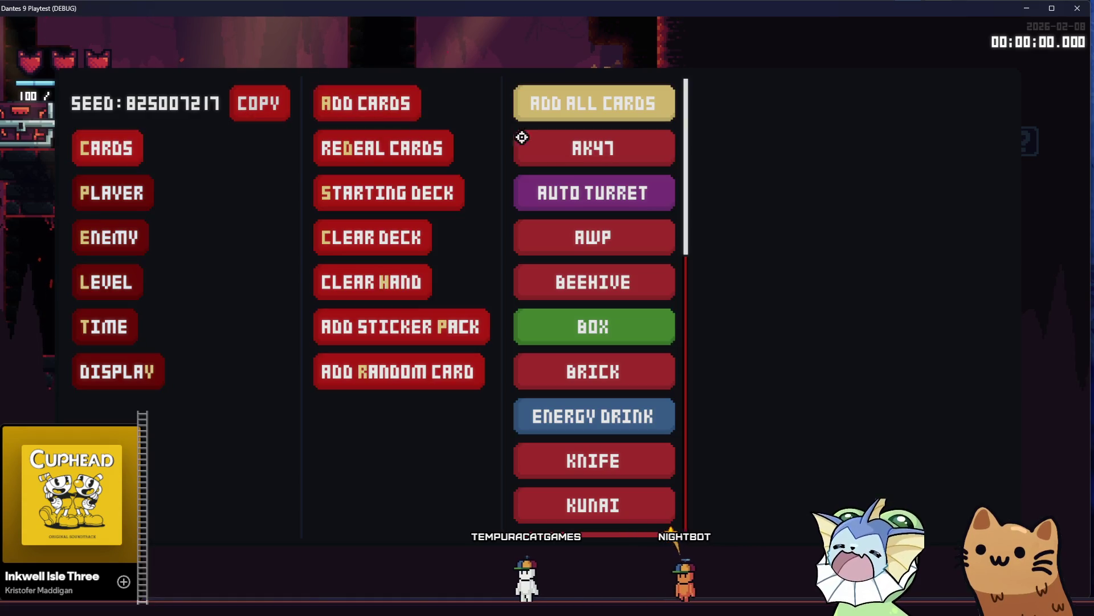
{"action": "left_click", "coordinate": [523, 145]}
{"action": "left_click", "coordinate": [144, 197]}
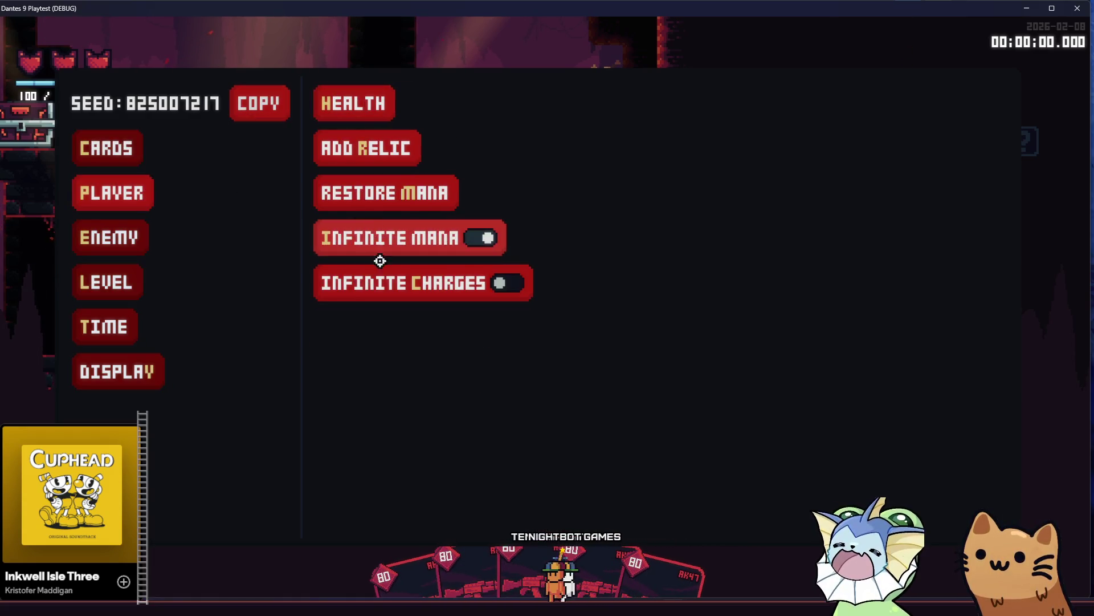
{"action": "key", "text": "Escape"}
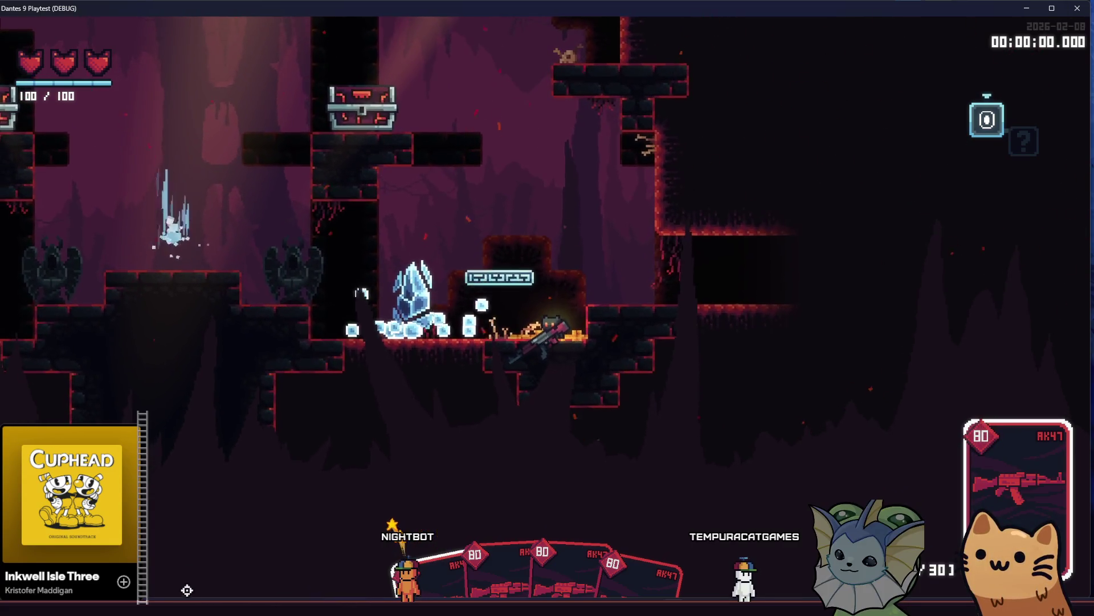
{"action": "key", "text": "alt+Tab"}
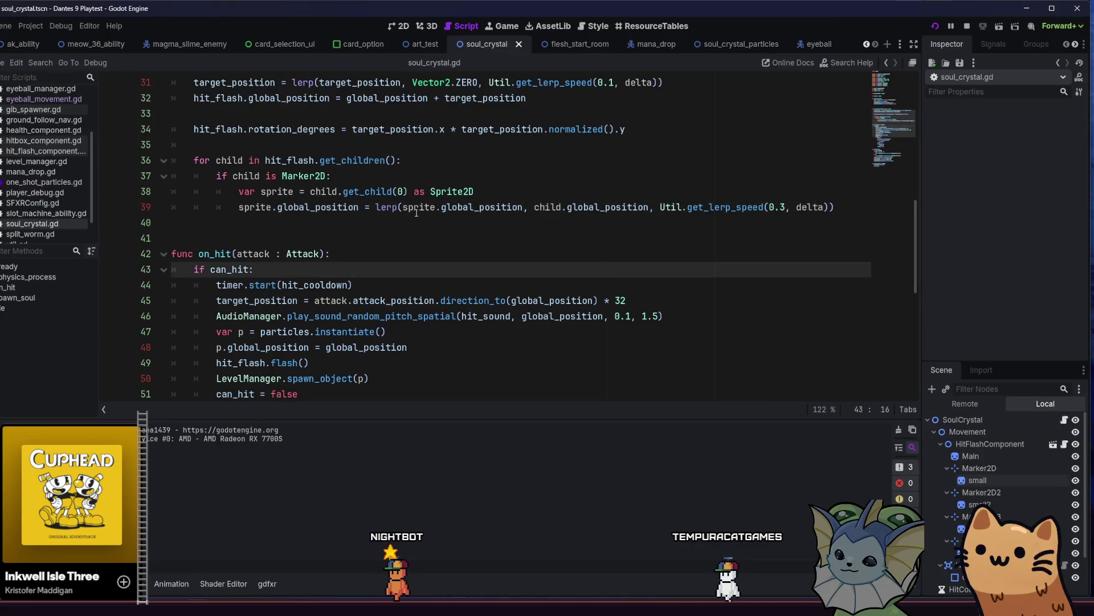
Make line 45 of on_hit accumulate with 'target_position +=', then return to the playtest.
{"action": "scroll", "coordinate": [417, 212], "scroll_direction": "up", "scroll_amount": 3}
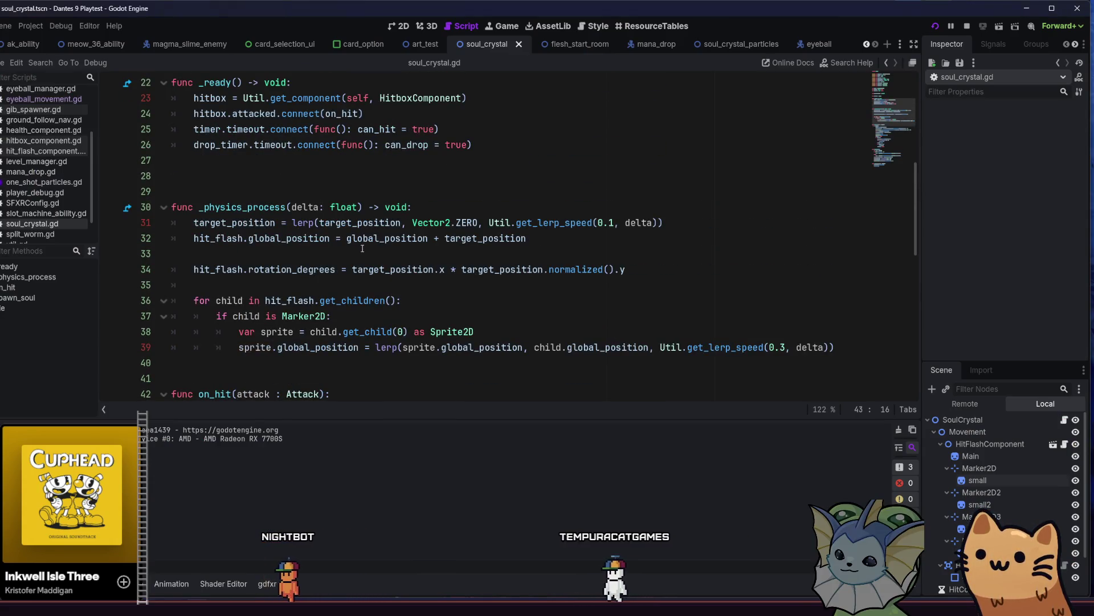
{"action": "scroll", "coordinate": [362, 249], "scroll_direction": "down", "scroll_amount": 4}
{"action": "left_click", "coordinate": [305, 254]}
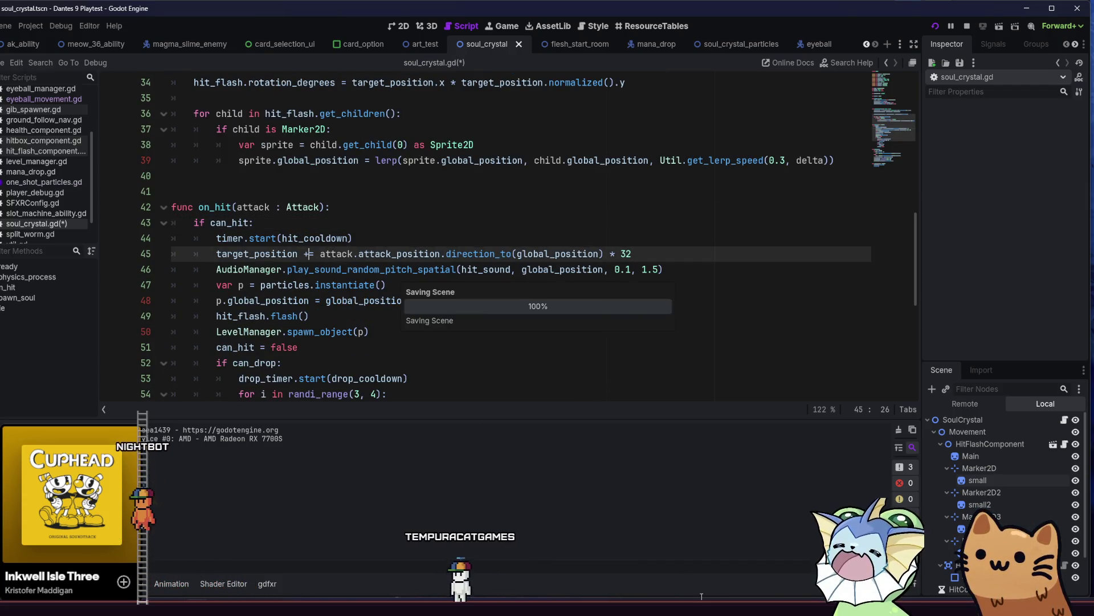
{"action": "key", "text": "alt+Tab"}
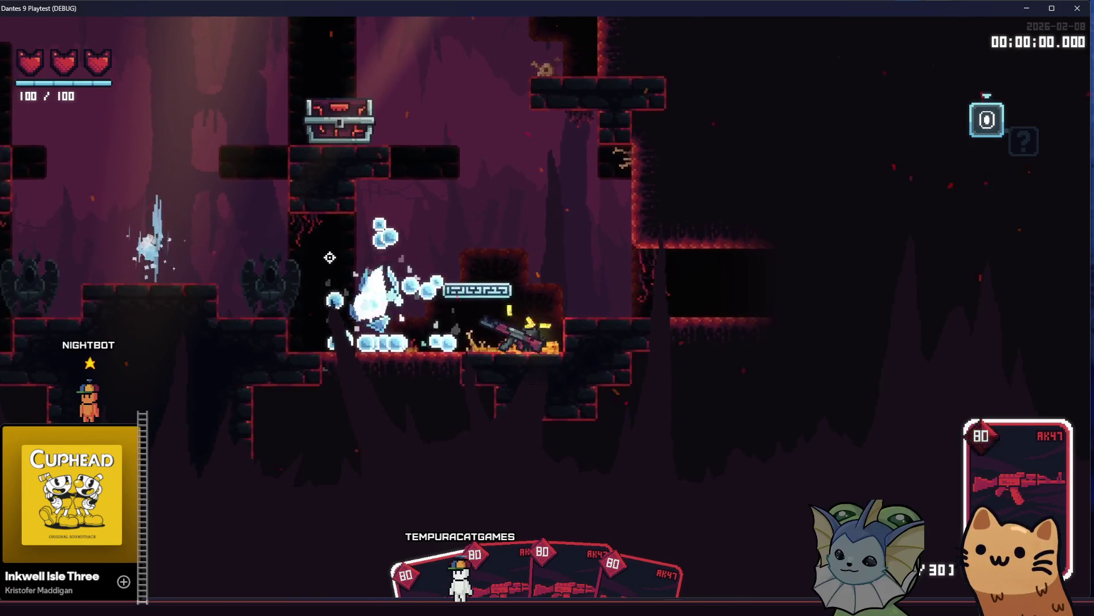
Add SMG cards to the hand via the debug menu's Cards > Add Cards list.
{"action": "key", "text": "d"}
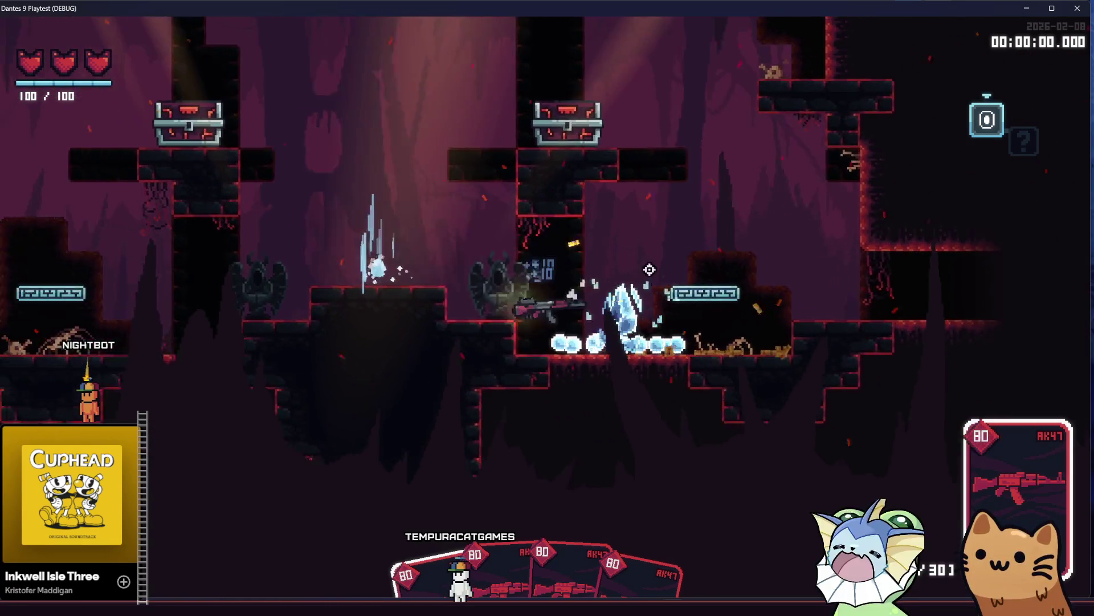
{"action": "key", "text": "d"}
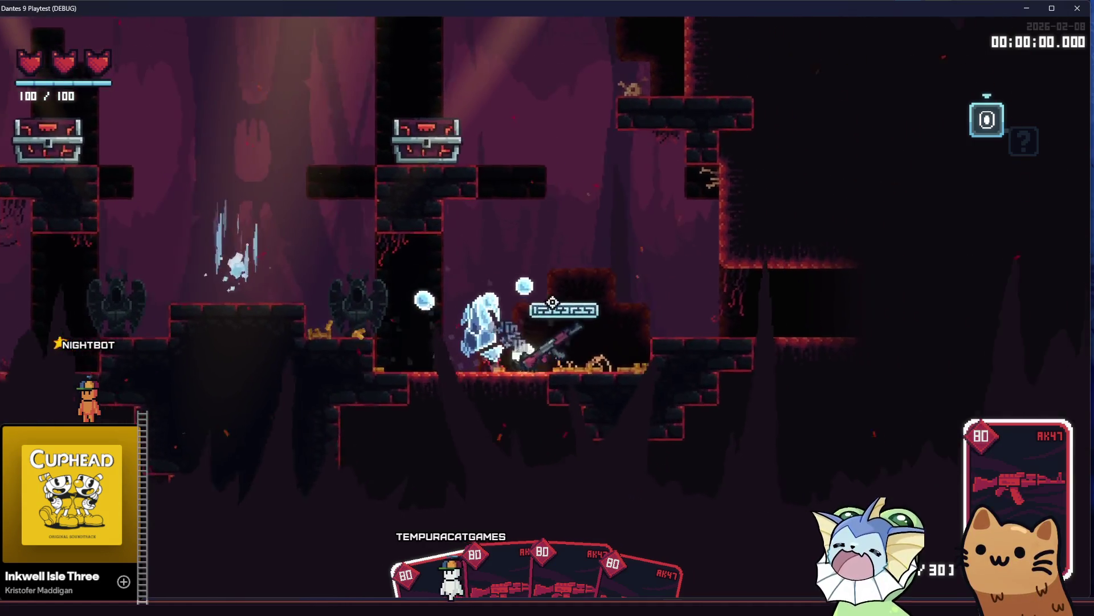
{"action": "key", "text": "grave"}
{"action": "left_click", "coordinate": [91, 143]}
{"action": "left_click", "coordinate": [382, 111]}
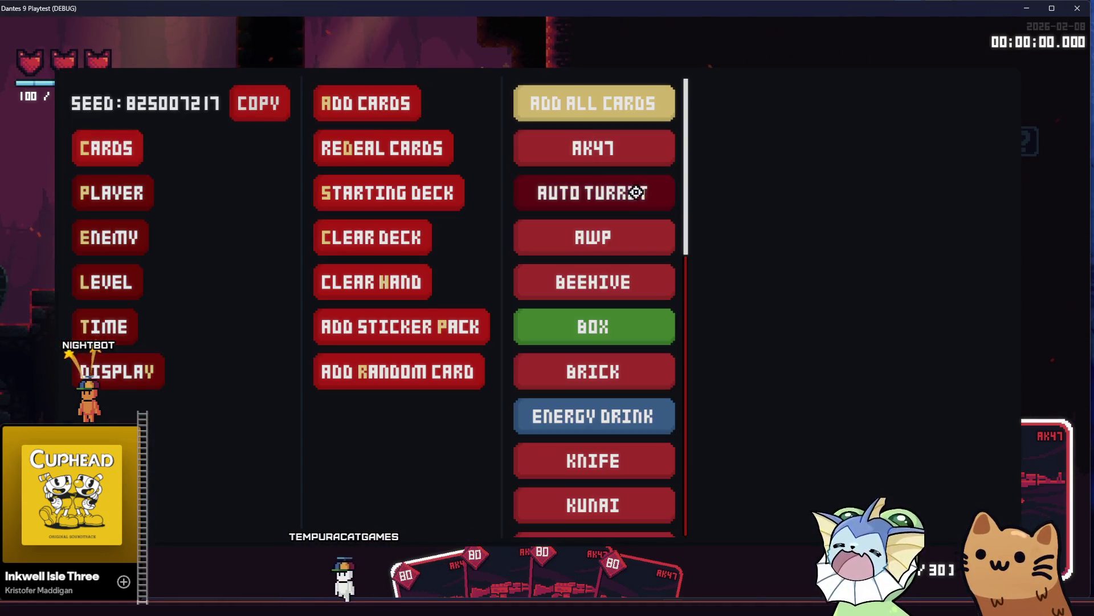
{"action": "scroll", "coordinate": [640, 228], "scroll_direction": "down", "scroll_amount": 1}
{"action": "scroll", "coordinate": [633, 245], "scroll_direction": "down", "scroll_amount": 10}
{"action": "scroll", "coordinate": [593, 408], "scroll_direction": "down", "scroll_amount": 1}
{"action": "left_click", "coordinate": [592, 419]}
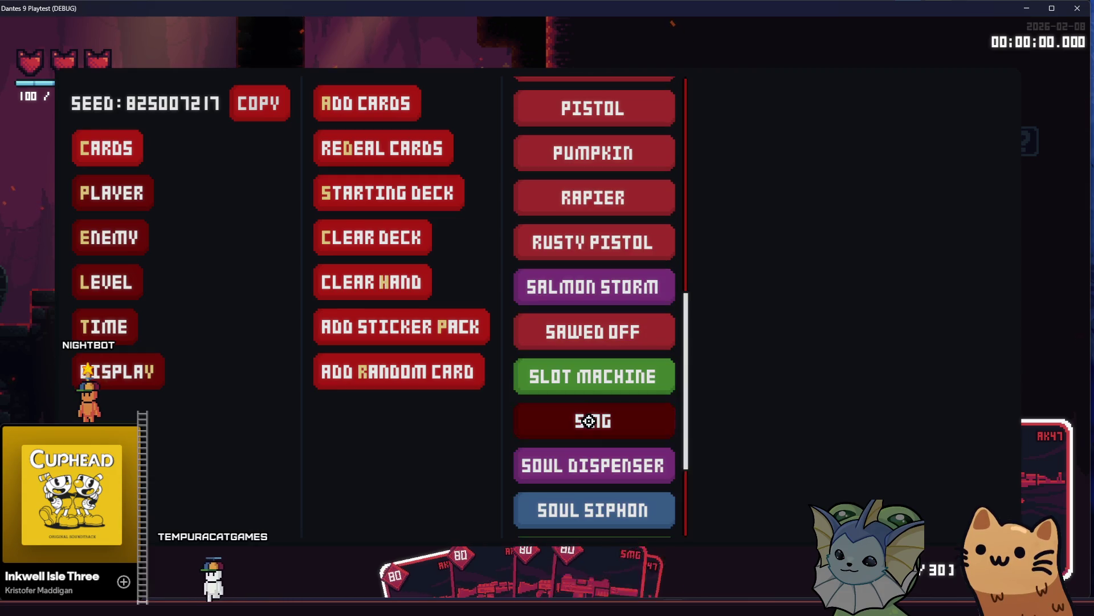
{"action": "key", "text": "grave"}
Fire at the ice crystal while jumping and moving left and right.
{"action": "mouse_move", "coordinate": [467, 337]}
{"action": "left_mouse_down"}
{"action": "mouse_move", "coordinate": [339, 307]}
{"action": "mouse_move", "coordinate": [319, 333]}
{"action": "mouse_move", "coordinate": [524, 302]}
{"action": "mouse_move", "coordinate": [701, 342]}
{"action": "mouse_move", "coordinate": [286, 324]}
{"action": "left_mouse_up"}
{"action": "key", "text": "space"}
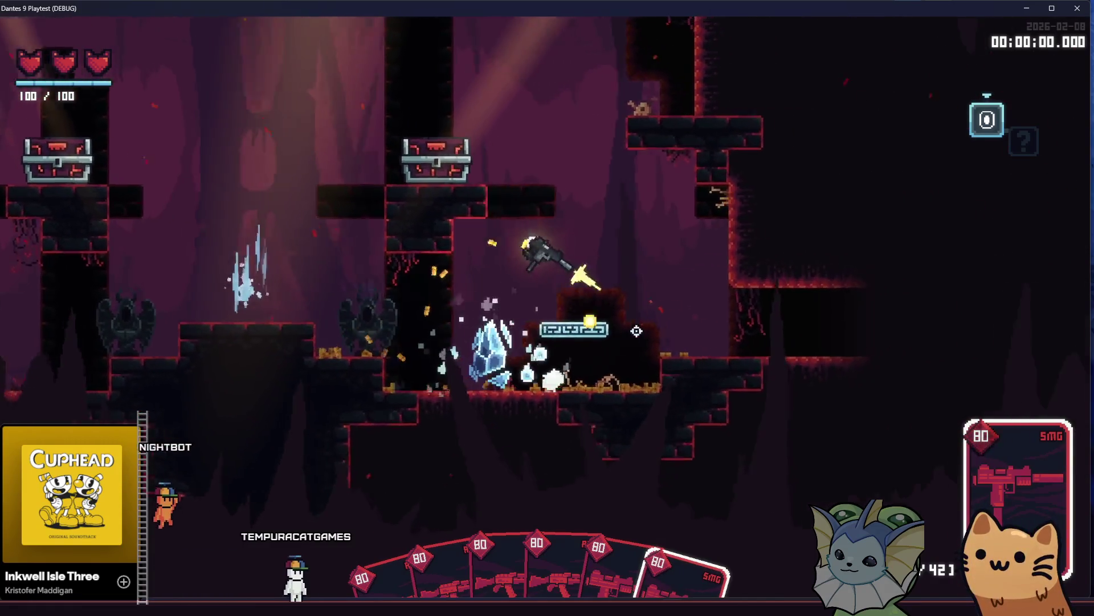
{"action": "key", "text": "d"}
{"action": "mouse_move", "coordinate": [258, 365]}
{"action": "left_mouse_down"}
{"action": "mouse_move", "coordinate": [267, 353]}
{"action": "mouse_move", "coordinate": [528, 325]}
{"action": "mouse_move", "coordinate": [313, 305]}
{"action": "mouse_move", "coordinate": [359, 313]}
{"action": "mouse_move", "coordinate": [328, 317]}
{"action": "left_mouse_up"}
{"action": "key", "text": "a"}
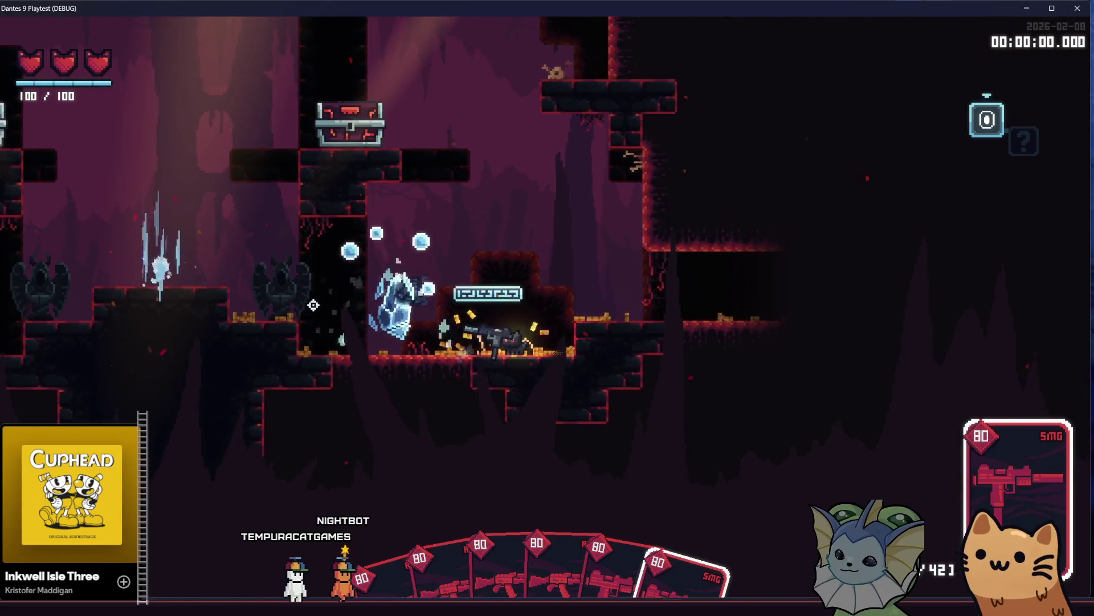
{"action": "key", "text": "d"}
{"action": "key", "text": "space"}
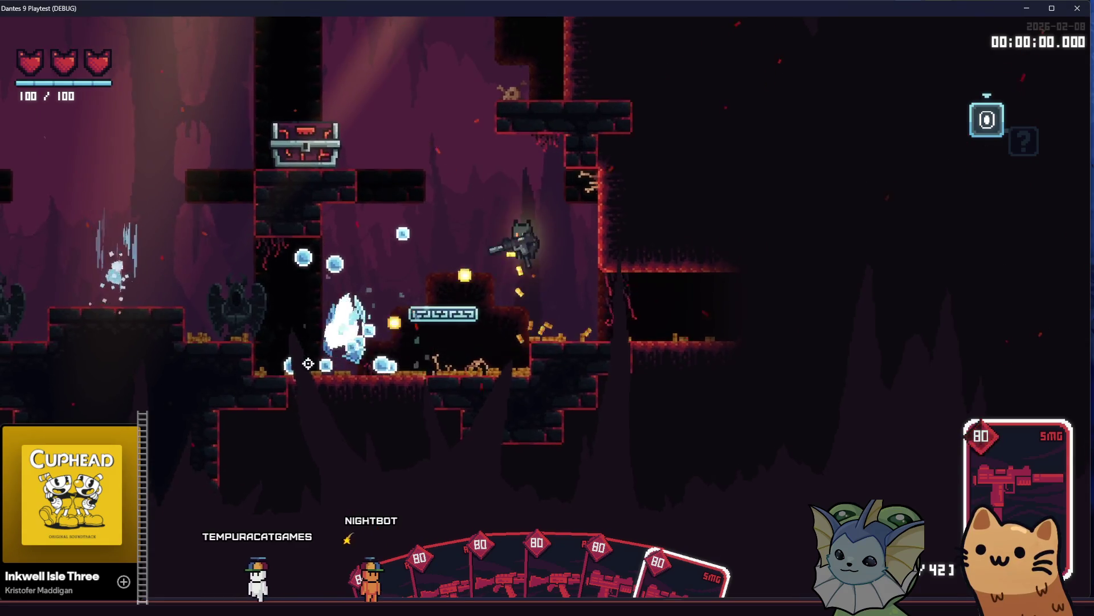
{"action": "mouse_move", "coordinate": [308, 364]}
{"action": "left_mouse_down"}
{"action": "mouse_move", "coordinate": [296, 340]}
{"action": "mouse_move", "coordinate": [310, 331]}
{"action": "left_mouse_up"}
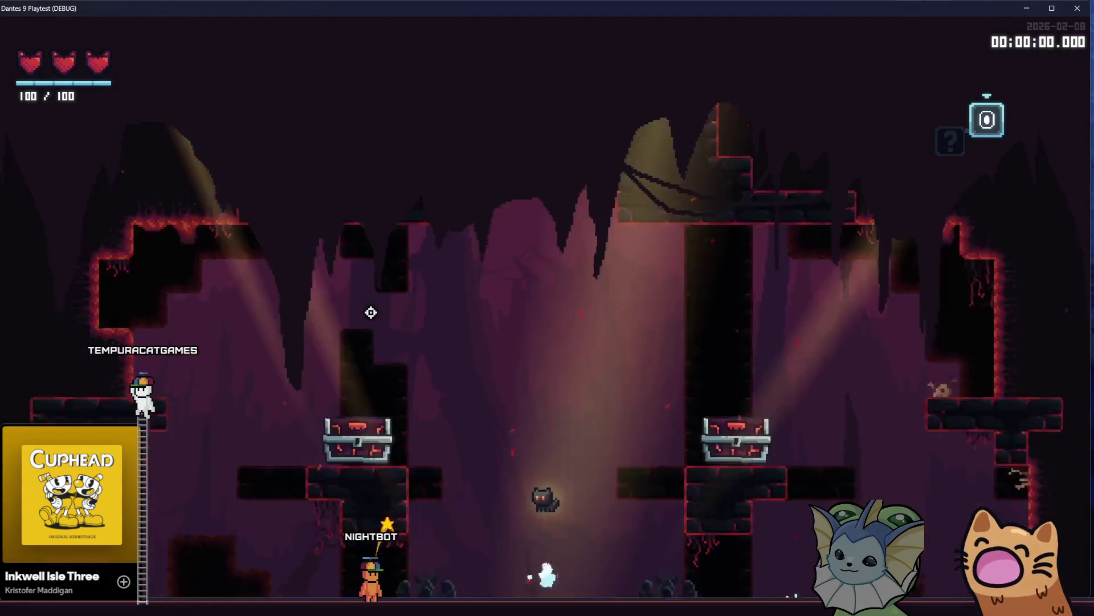
In the new room, add SMG cards again through the debug menu and fire to the right.
{"action": "key", "text": "F1"}
{"action": "left_click", "coordinate": [360, 120]}
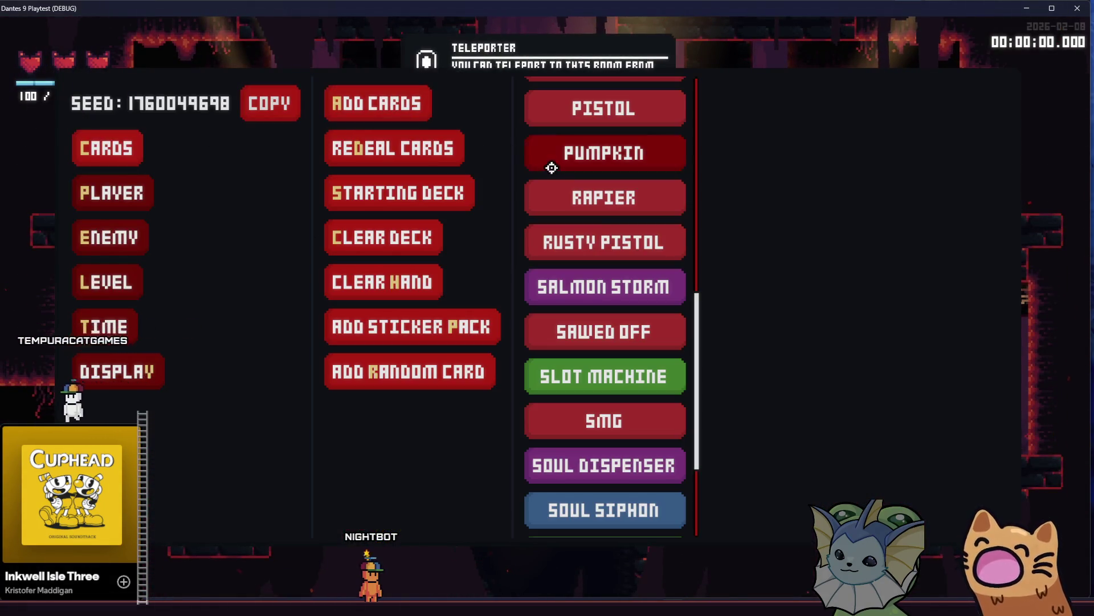
{"action": "scroll", "coordinate": [596, 243], "scroll_direction": "down", "scroll_amount": 4}
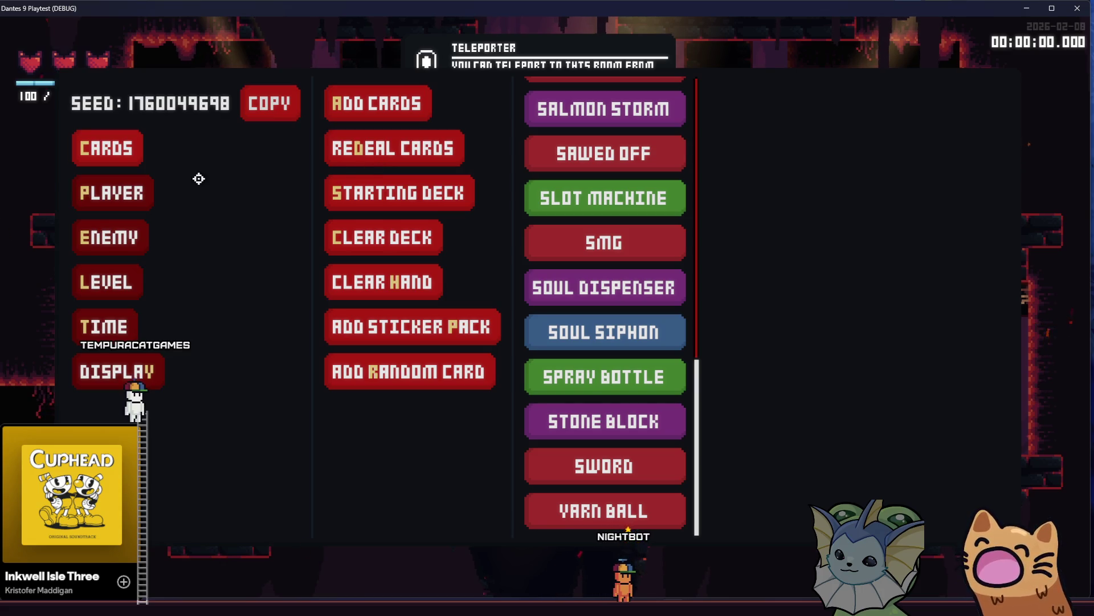
{"action": "left_click", "coordinate": [132, 192]}
{"action": "left_click", "coordinate": [115, 147]}
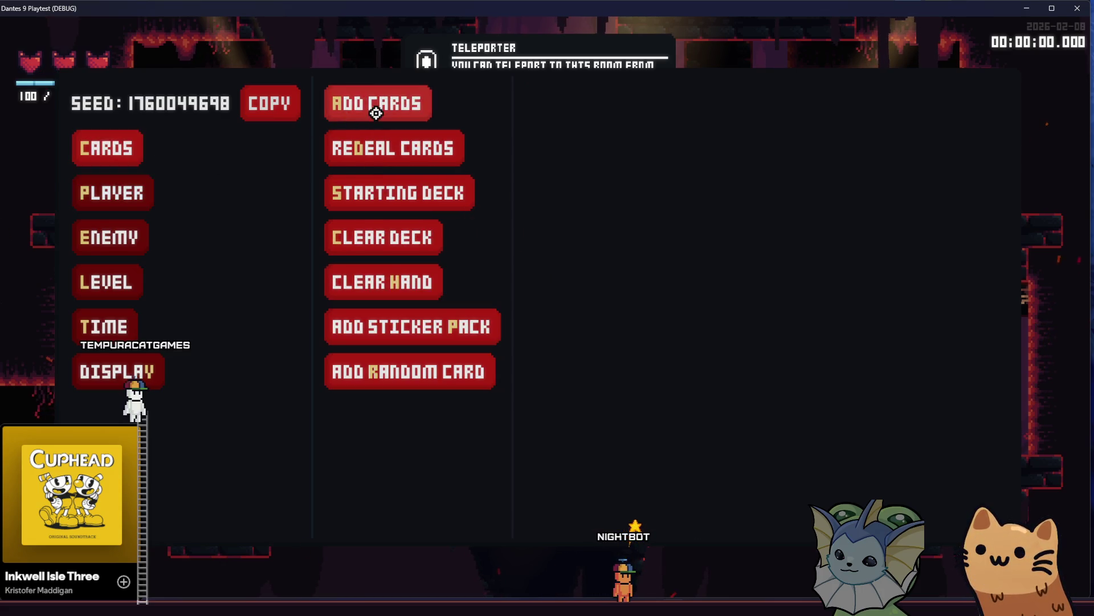
{"action": "left_click", "coordinate": [373, 104]}
{"action": "left_click", "coordinate": [604, 242]}
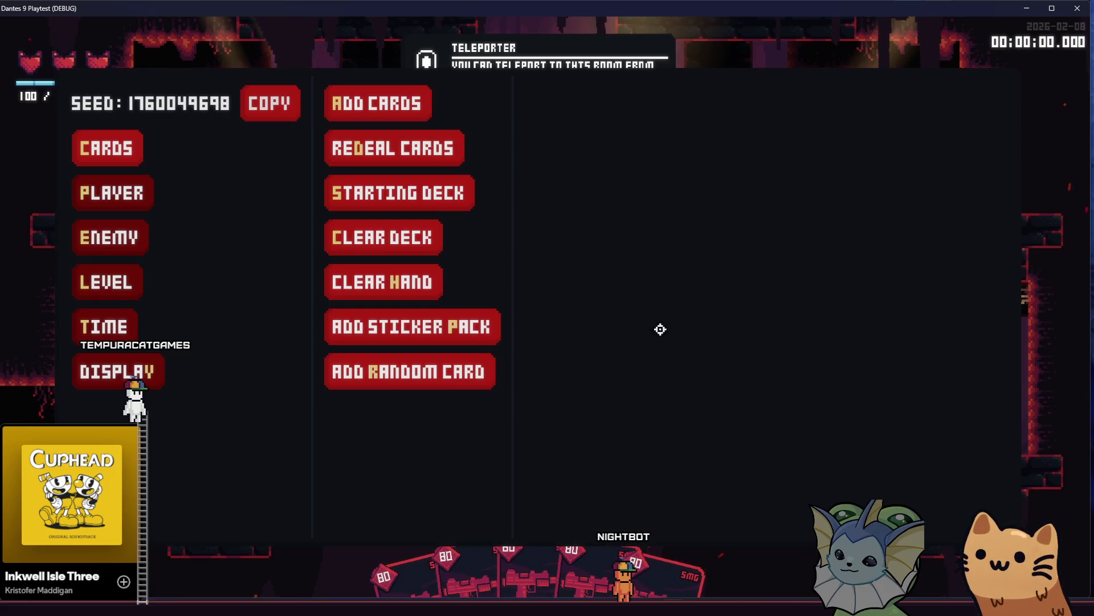
{"action": "key", "text": "Escape"}
{"action": "left_click", "coordinate": [767, 355]}
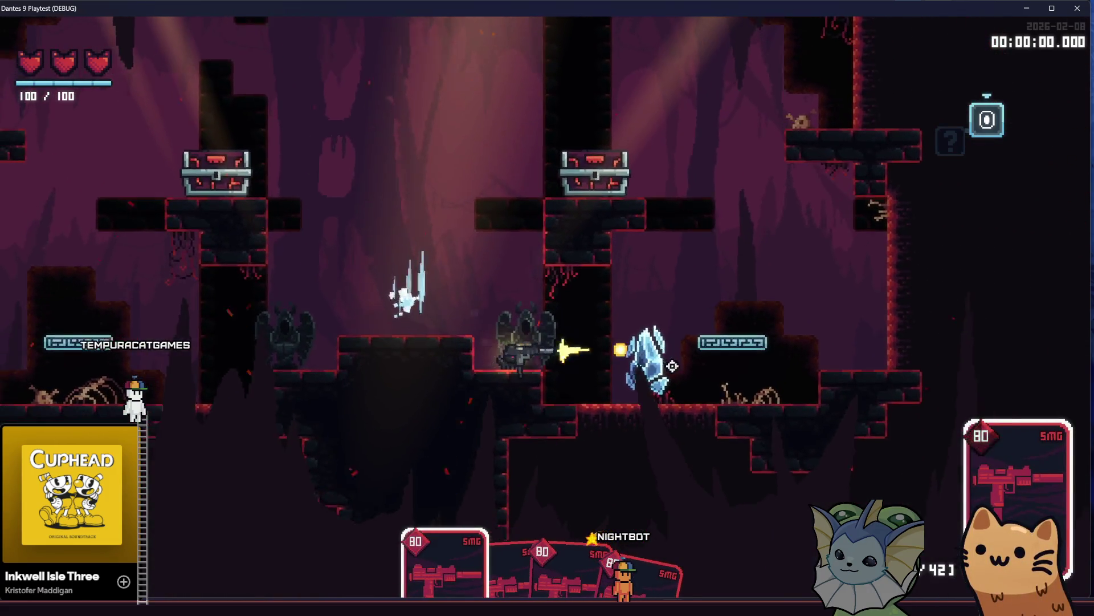
{"action": "mouse_move", "coordinate": [767, 356]}
{"action": "left_mouse_down"}
{"action": "mouse_move", "coordinate": [777, 301]}
{"action": "mouse_move", "coordinate": [785, 410]}
{"action": "mouse_move", "coordinate": [775, 281]}
{"action": "mouse_move", "coordinate": [755, 403]}
{"action": "mouse_move", "coordinate": [736, 325]}
{"action": "mouse_move", "coordinate": [726, 333]}
{"action": "mouse_move", "coordinate": [361, 236]}
{"action": "mouse_move", "coordinate": [342, 268]}
{"action": "mouse_move", "coordinate": [374, 282]}
{"action": "left_mouse_up"}
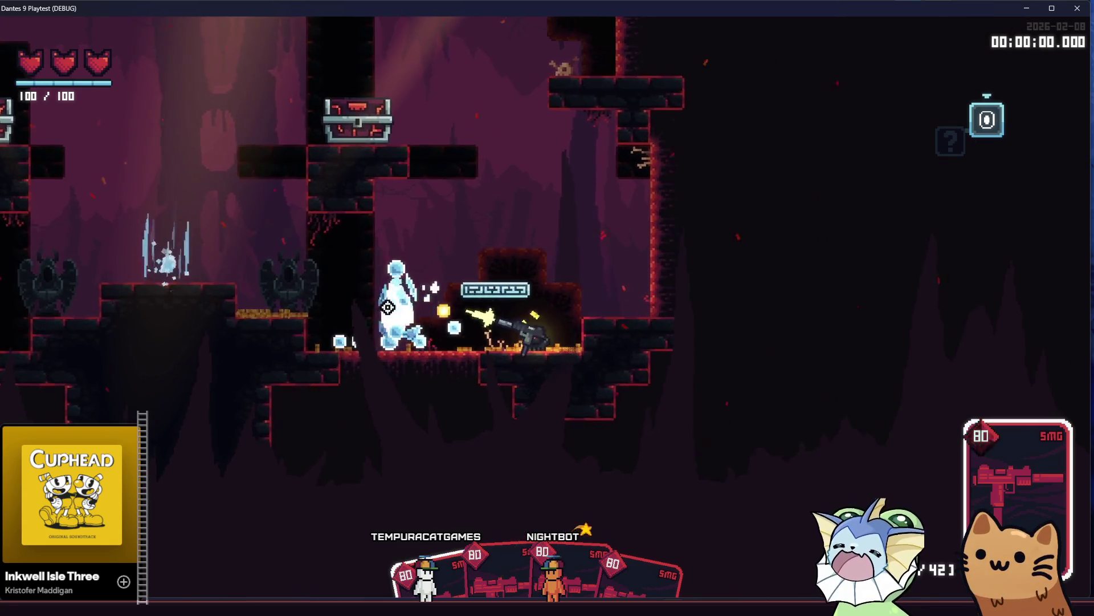
{"action": "mouse_move", "coordinate": [387, 307]}
{"action": "left_mouse_down"}
{"action": "mouse_move", "coordinate": [295, 315]}
{"action": "mouse_move", "coordinate": [381, 267]}
{"action": "left_mouse_up"}
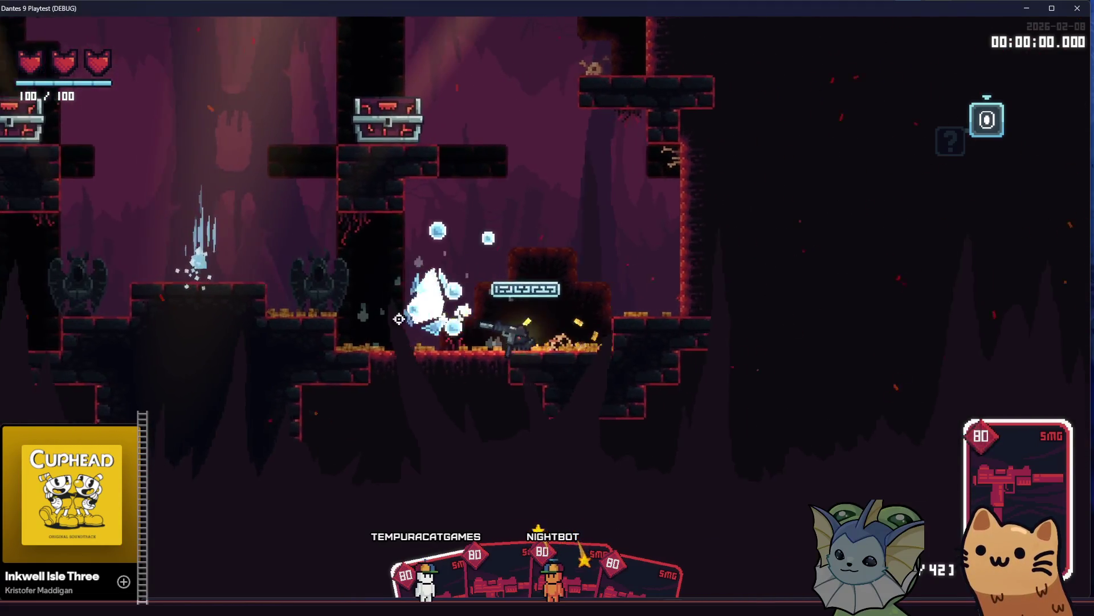
{"action": "mouse_move", "coordinate": [399, 319]}
{"action": "left_mouse_down"}
{"action": "mouse_move", "coordinate": [364, 244]}
{"action": "mouse_move", "coordinate": [239, 320]}
{"action": "mouse_move", "coordinate": [185, 325]}
{"action": "mouse_move", "coordinate": [223, 345]}
{"action": "mouse_move", "coordinate": [689, 237]}
{"action": "mouse_move", "coordinate": [730, 269]}
{"action": "mouse_move", "coordinate": [612, 308]}
{"action": "left_mouse_up"}
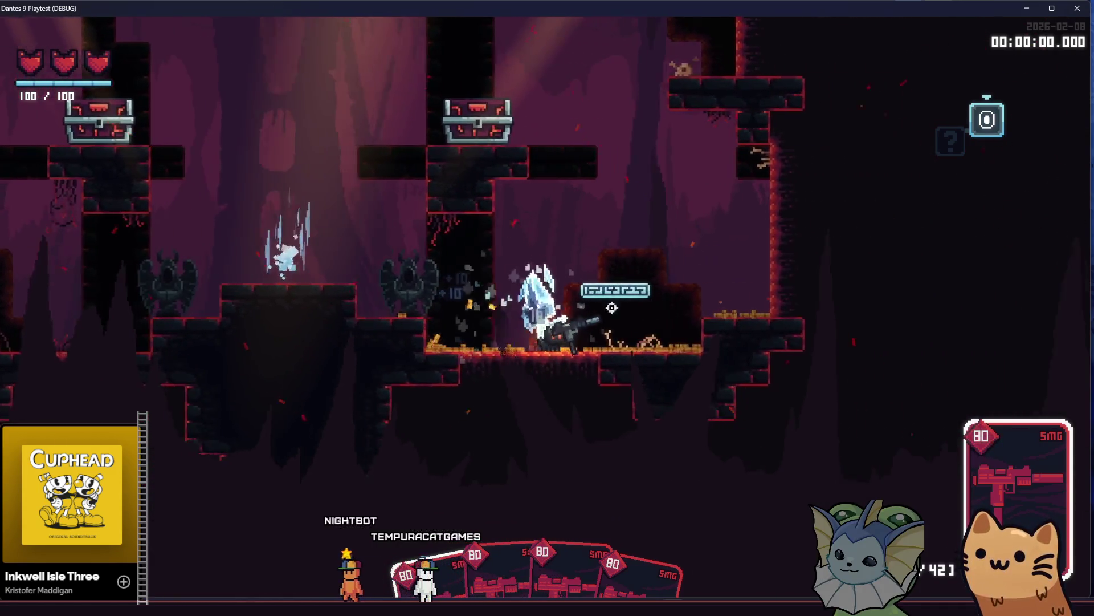
{"action": "key", "text": "d"}
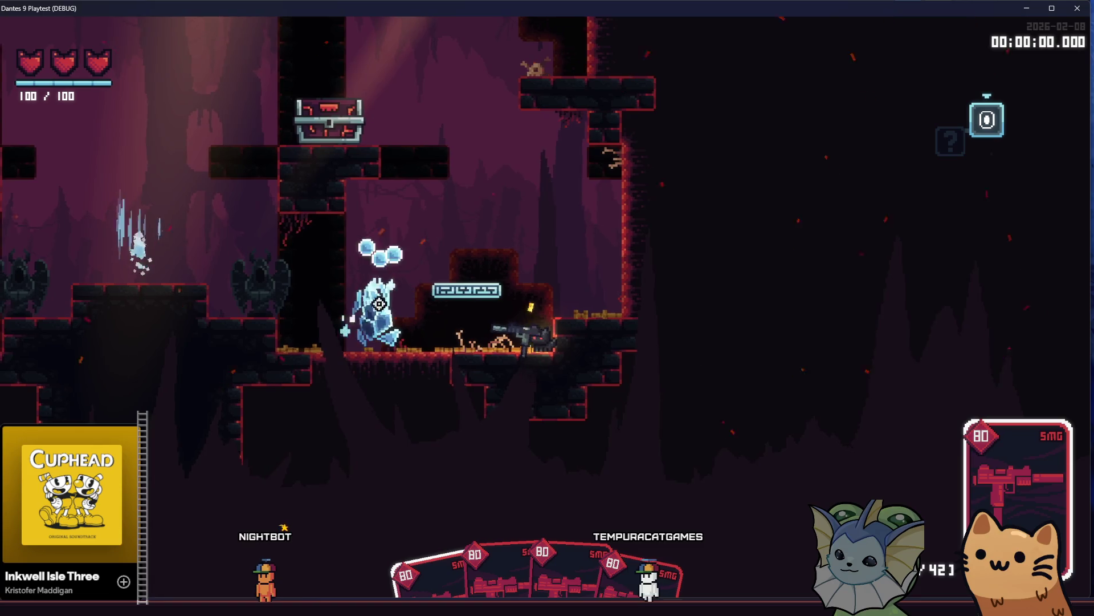
Close the playtest and inspect the crystal's Movement and AnimationPlayer nodes.
{"action": "left_click", "coordinate": [1070, 16]}
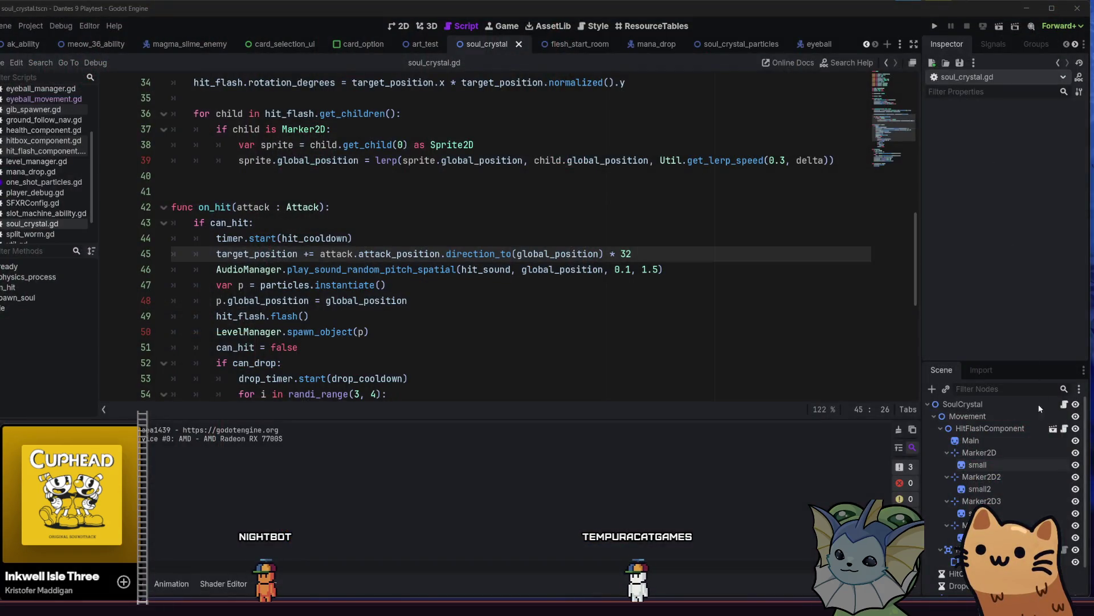
{"action": "left_click", "coordinate": [1021, 417]}
{"action": "scroll", "coordinate": [991, 489], "scroll_direction": "down", "scroll_amount": 1}
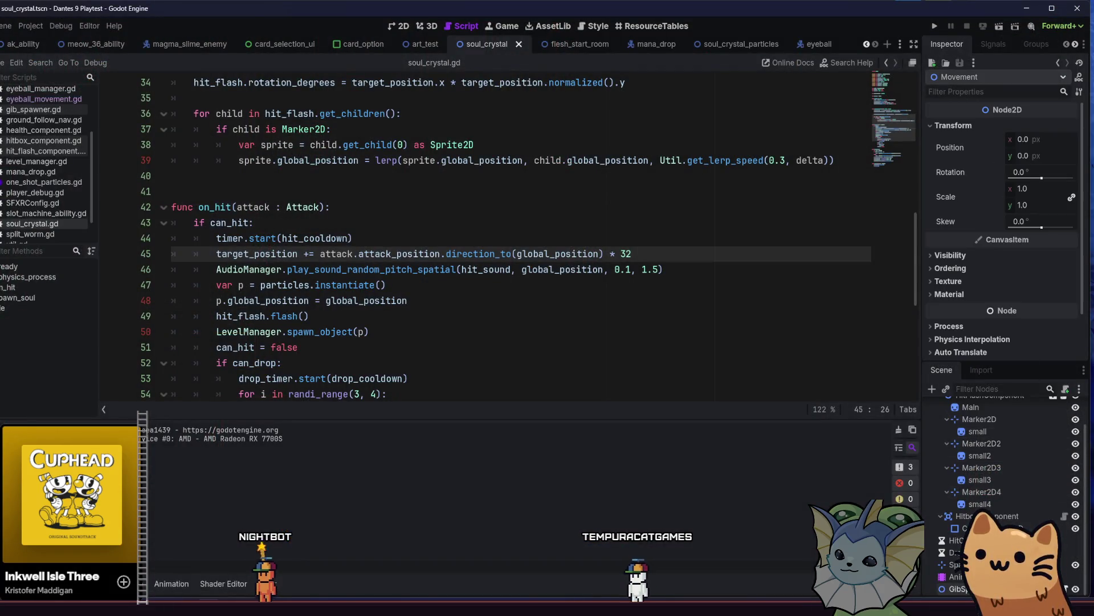
{"action": "left_click", "coordinate": [957, 576]}
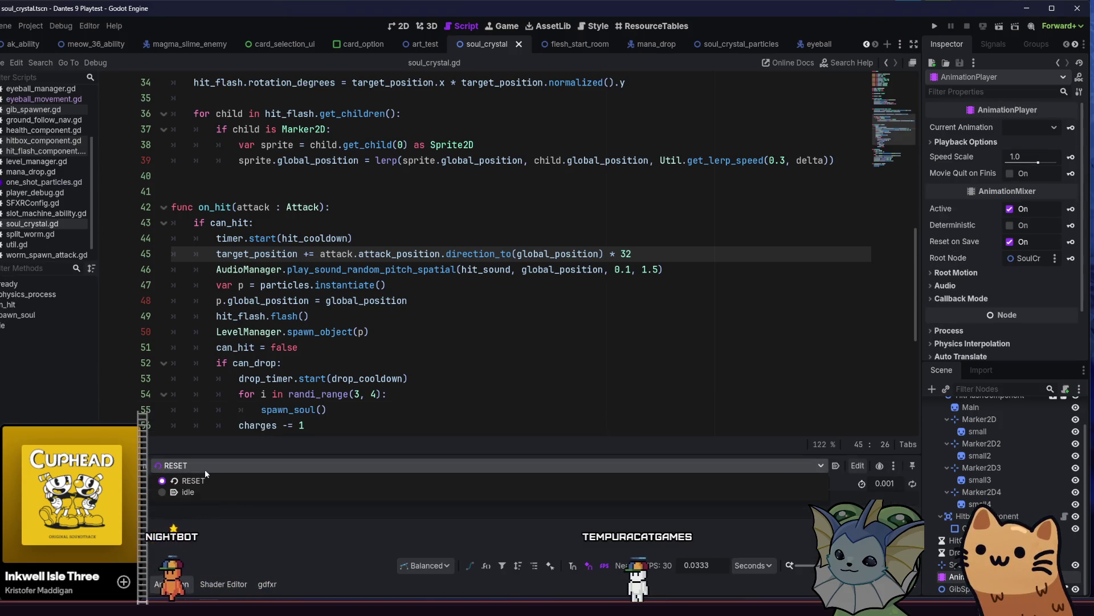
{"action": "scroll", "coordinate": [957, 468], "scroll_direction": "up", "scroll_amount": 1}
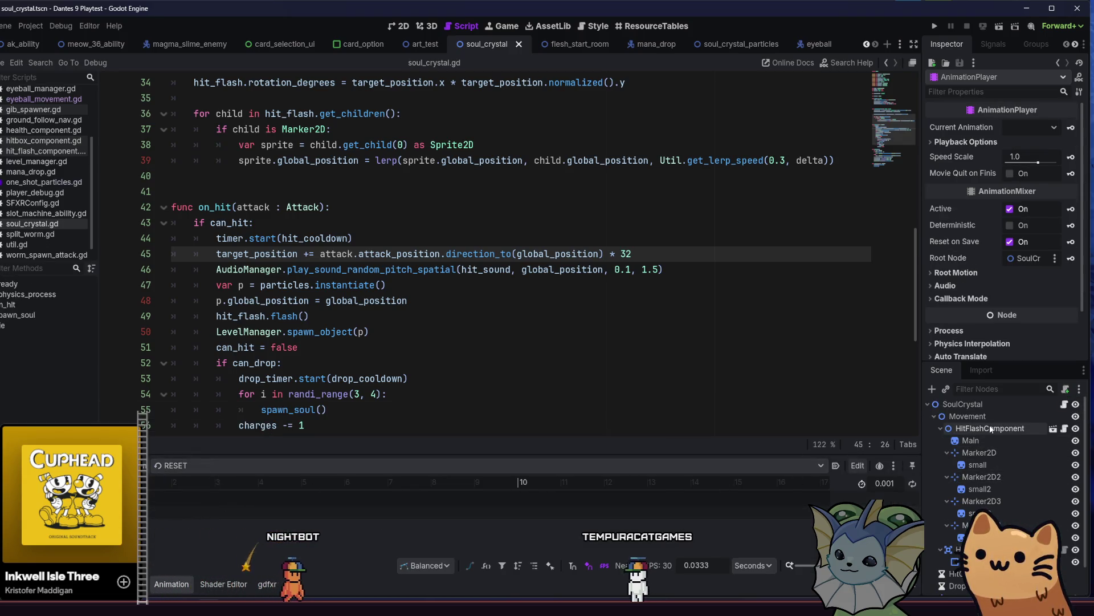
{"action": "left_click", "coordinate": [1004, 415]}
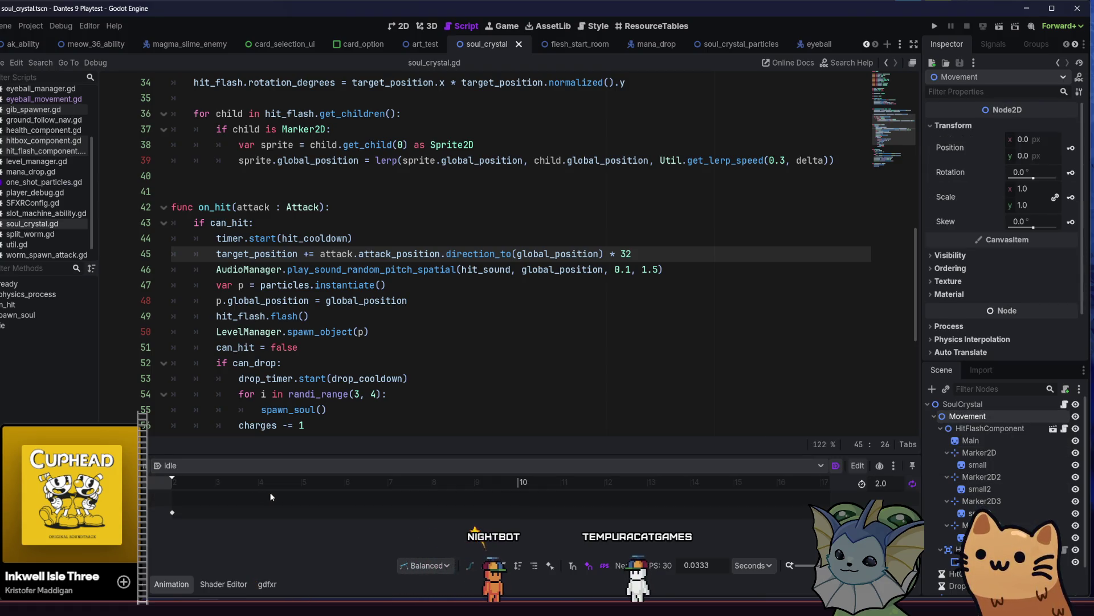
Preview the crystal's idle animation in the 2D view, then open soul_crystal.gd.
{"action": "key", "text": "ctrl+F1"}
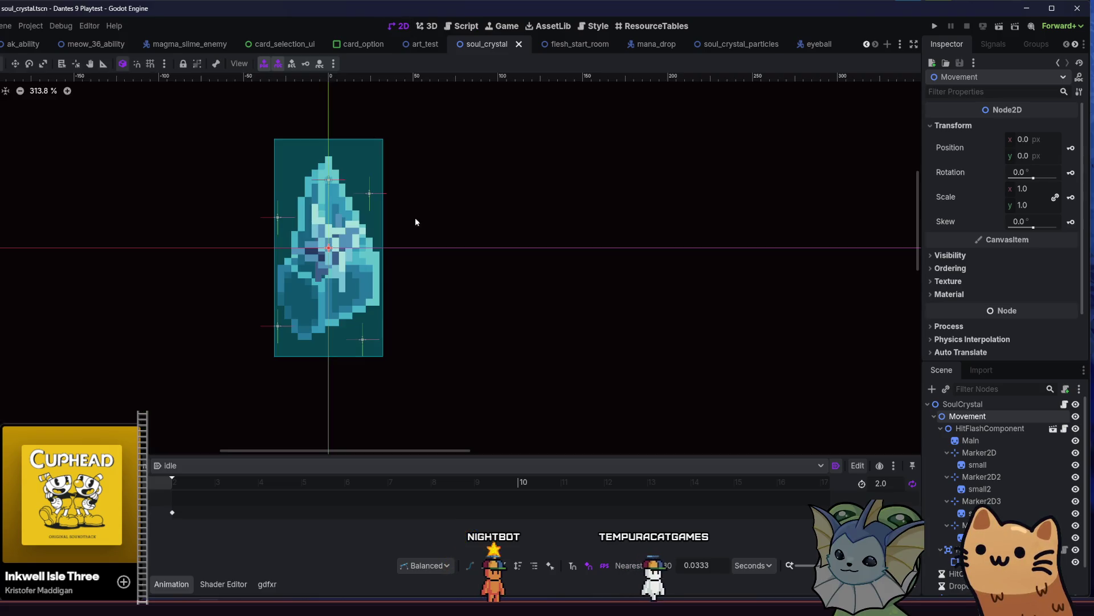
{"action": "left_click", "coordinate": [137, 465]}
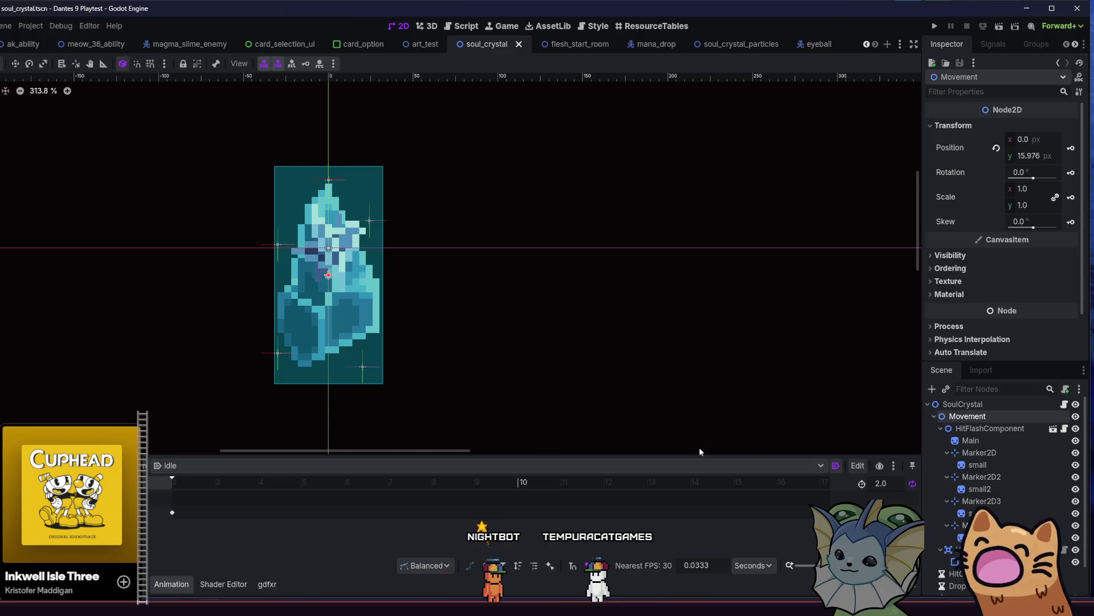
{"action": "left_click", "coordinate": [1065, 404]}
{"action": "scroll", "coordinate": [772, 300], "scroll_direction": "up", "scroll_amount": 10}
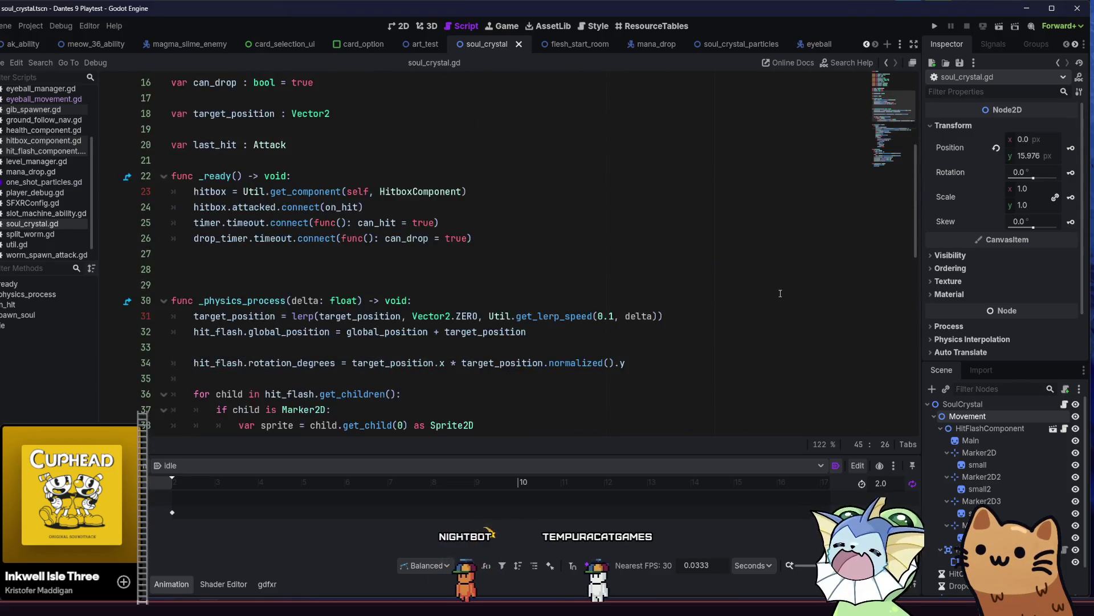
Review soul_crystal.gd and the Spawn and SoulCrystal nodes' properties, with Charges at 50.
{"action": "scroll", "coordinate": [772, 300], "scroll_direction": "up", "scroll_amount": 2}
{"action": "scroll", "coordinate": [634, 228], "scroll_direction": "down", "scroll_amount": 15}
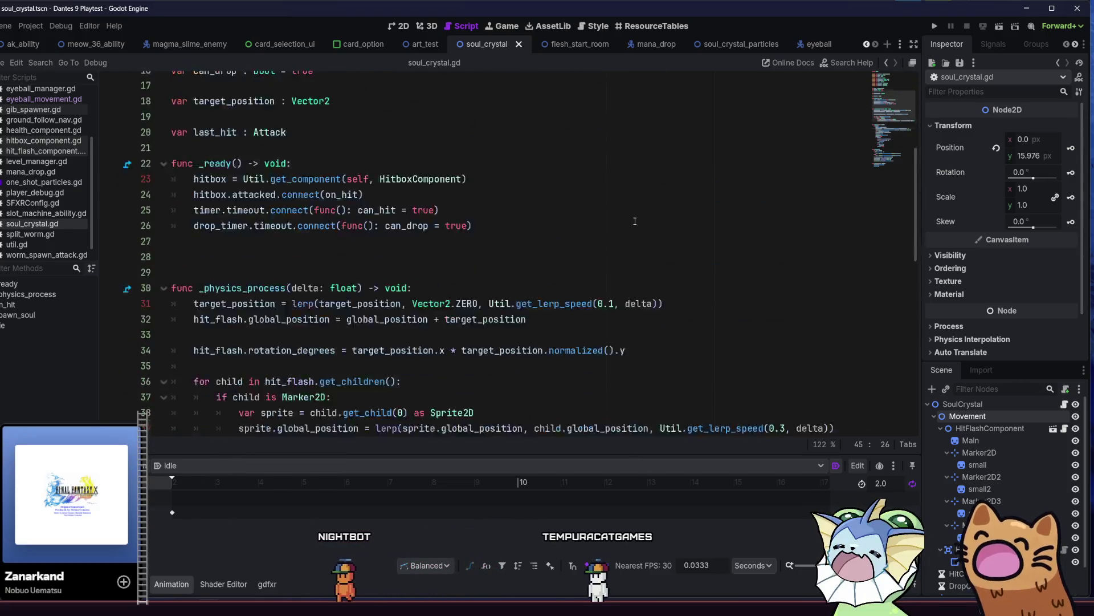
{"action": "scroll", "coordinate": [634, 228], "scroll_direction": "down", "scroll_amount": 2}
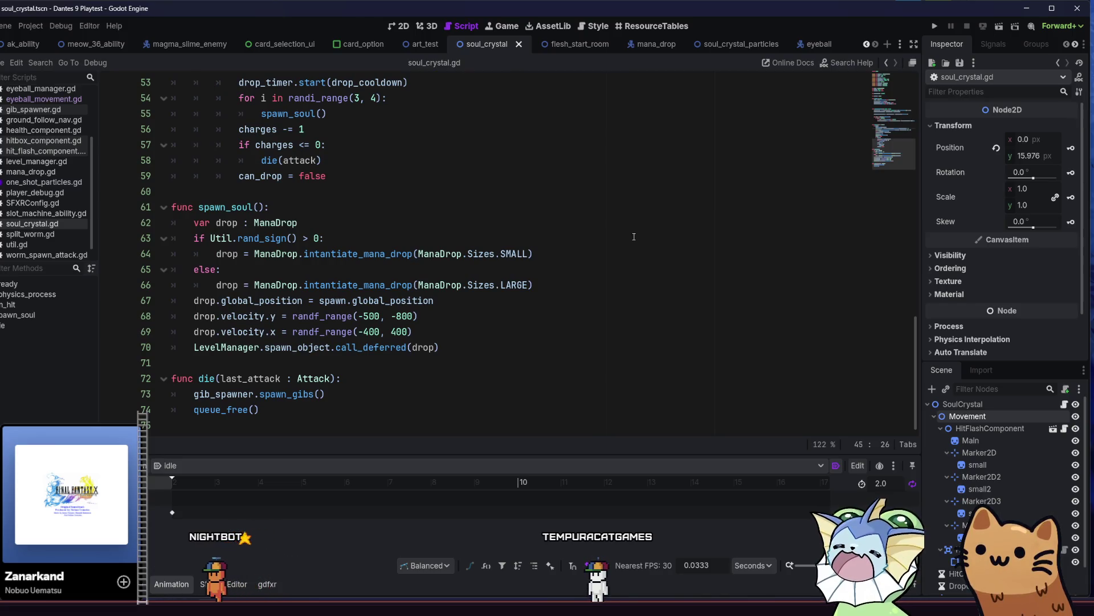
{"action": "scroll", "coordinate": [974, 477], "scroll_direction": "down", "scroll_amount": 1}
{"action": "scroll", "coordinate": [985, 472], "scroll_direction": "down", "scroll_amount": 1}
{"action": "left_click", "coordinate": [955, 564]}
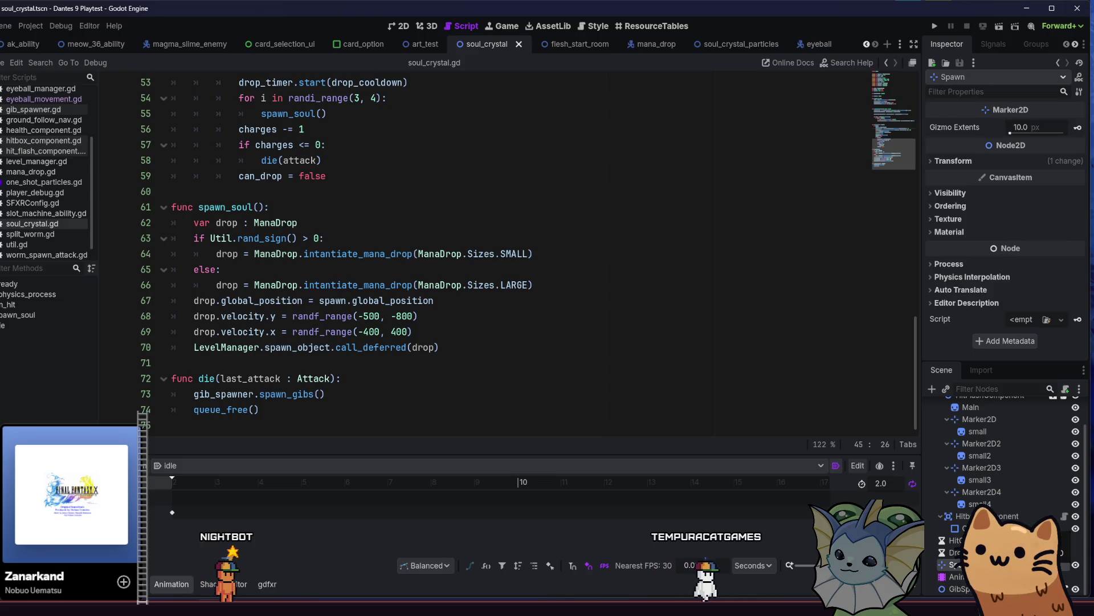
{"action": "scroll", "coordinate": [998, 438], "scroll_direction": "up", "scroll_amount": 2}
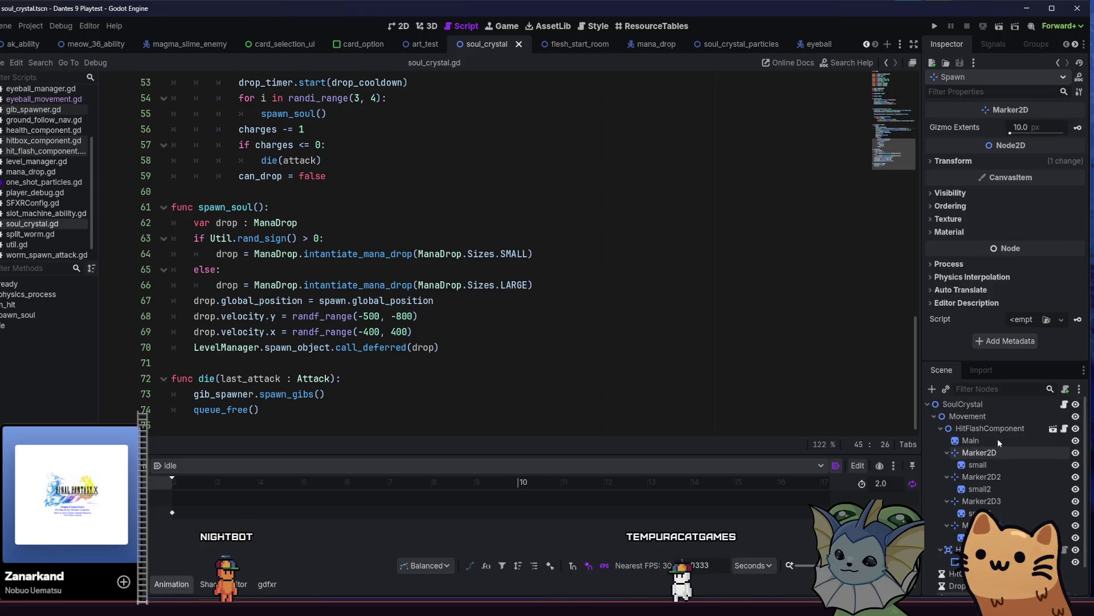
{"action": "left_click", "coordinate": [993, 405]}
{"action": "scroll", "coordinate": [988, 431], "scroll_direction": "down", "scroll_amount": 3}
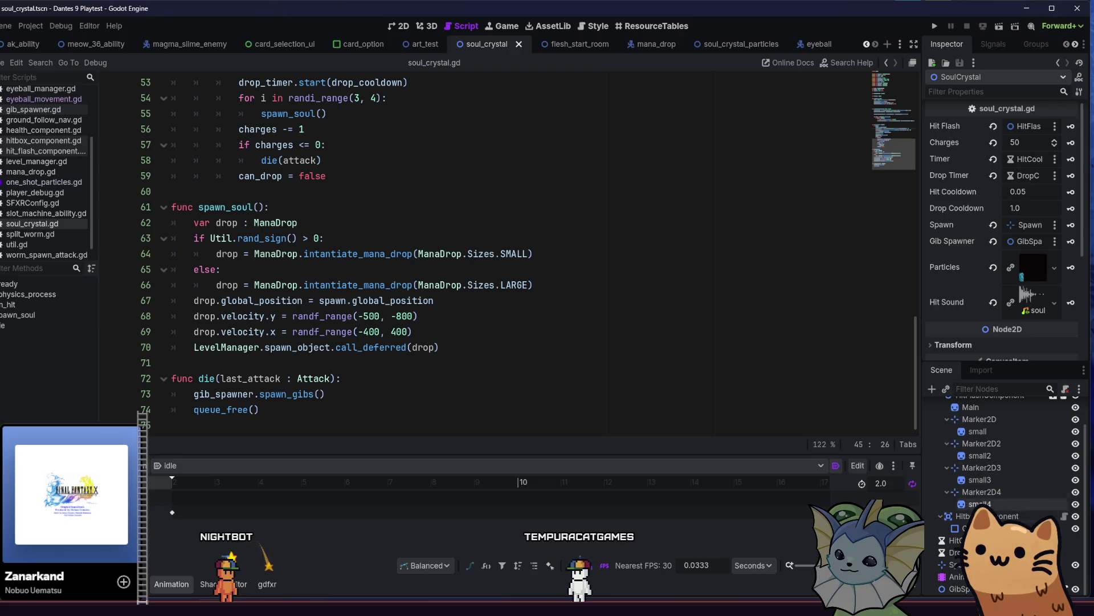
{"action": "scroll", "coordinate": [998, 444], "scroll_direction": "up", "scroll_amount": 3}
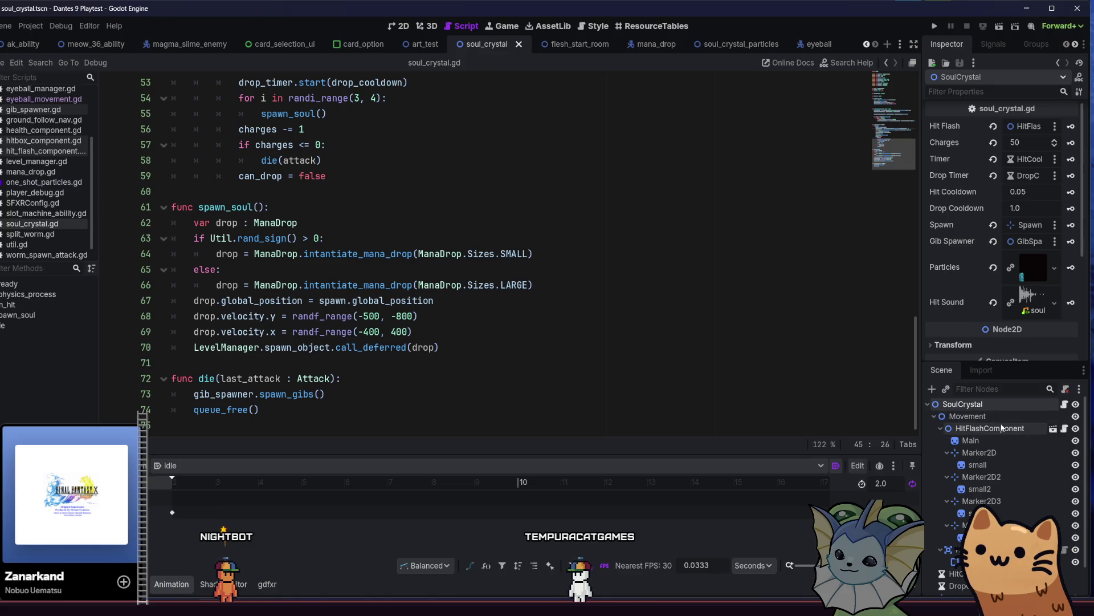
{"action": "scroll", "coordinate": [623, 275], "scroll_direction": "up", "scroll_amount": 13}
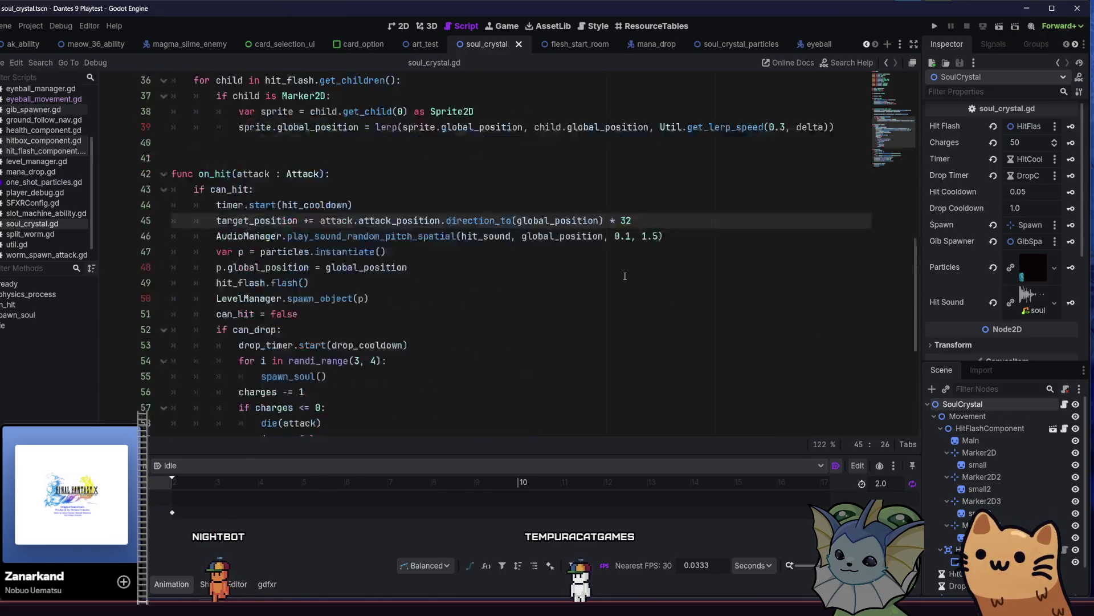
{"action": "scroll", "coordinate": [602, 284], "scroll_direction": "down", "scroll_amount": 4}
Select and copy the Marker2D child-sprite loop on lines 36–38.
{"action": "left_click", "coordinate": [496, 283]}
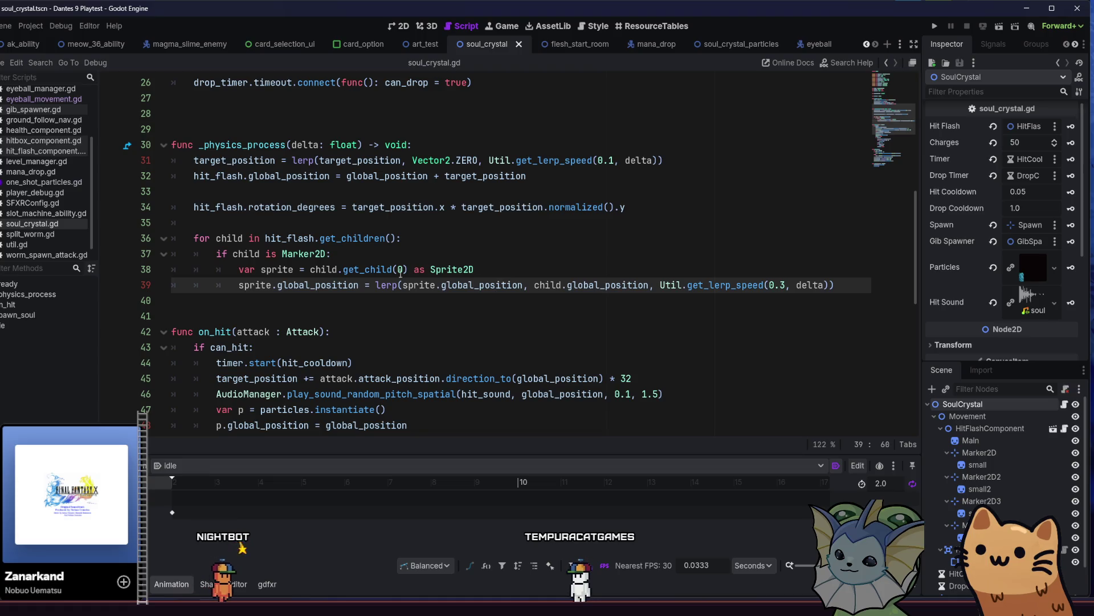
{"action": "mouse_move", "coordinate": [489, 273]}
{"action": "left_mouse_down"}
{"action": "mouse_move", "coordinate": [217, 254]}
{"action": "mouse_move", "coordinate": [196, 239]}
{"action": "left_mouse_up"}
{"action": "key", "text": "ctrl+c"}
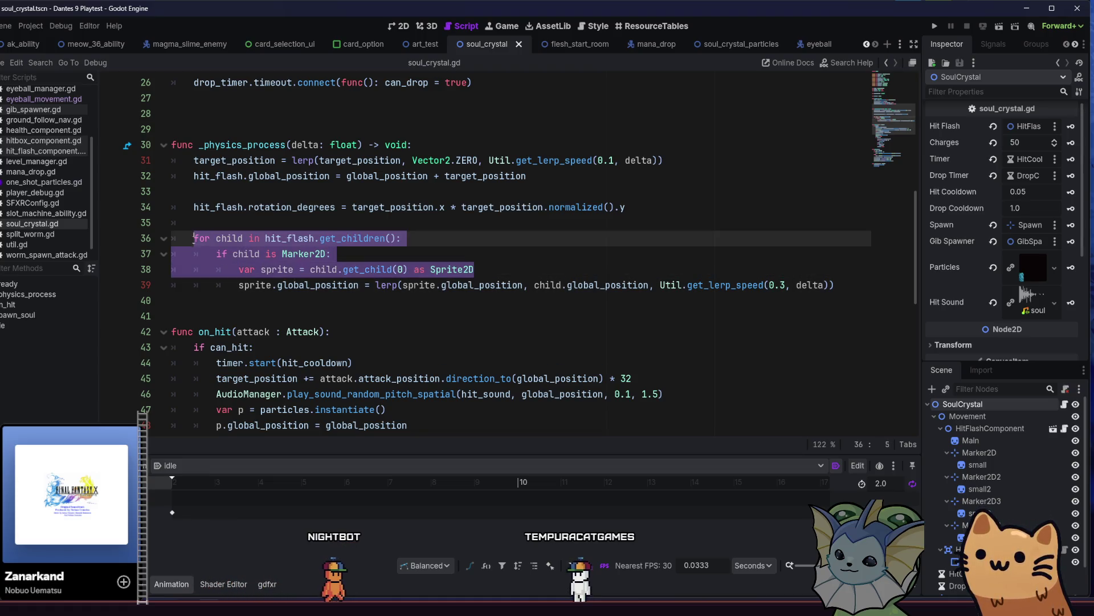
{"action": "left_click", "coordinate": [339, 220]}
{"action": "scroll", "coordinate": [339, 216], "scroll_direction": "up", "scroll_amount": 4}
Paste the copied Marker2D sprite loop into _ready after line 26.
{"action": "left_click", "coordinate": [511, 265]}
{"action": "key", "text": "Return"}
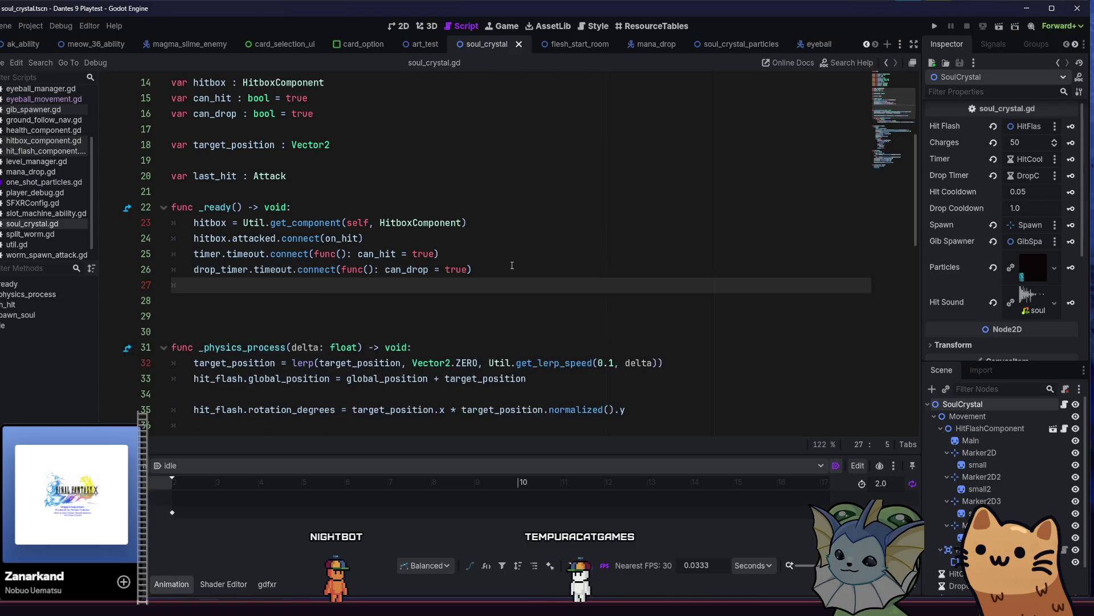
{"action": "key", "text": "ctrl+v"}
{"action": "key", "text": "Return"}
Add 'sprite.material = hit_flash.material' inside the loop and launch a debug run.
{"action": "type", "text": "sprite,"}
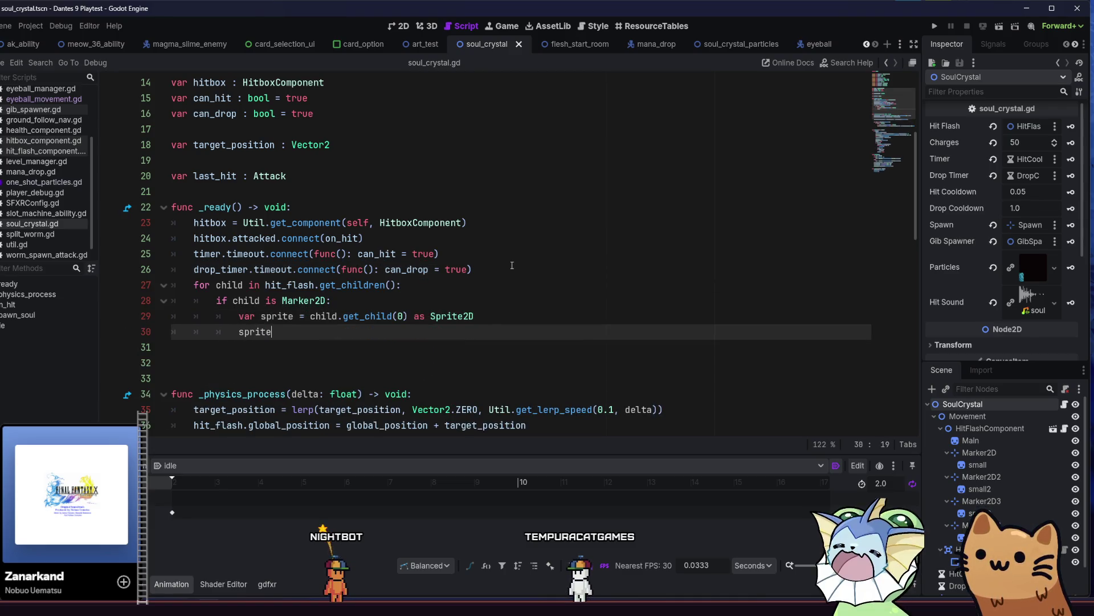
{"action": "key", "text": "BackSpace"}
{"action": "type", "text": ".mati"}
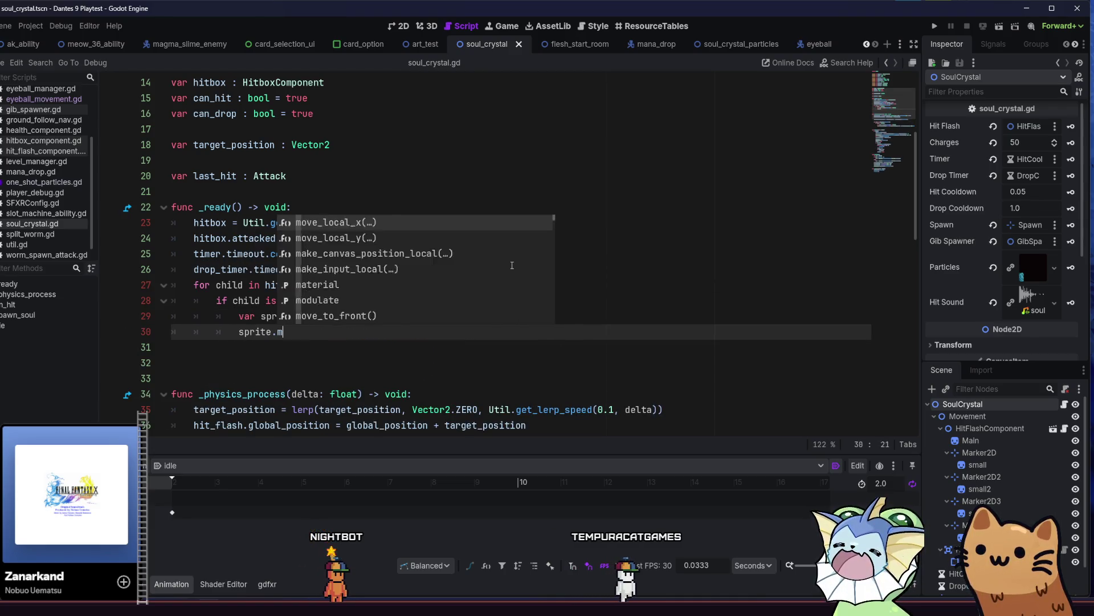
{"action": "type", "text": "erial="}
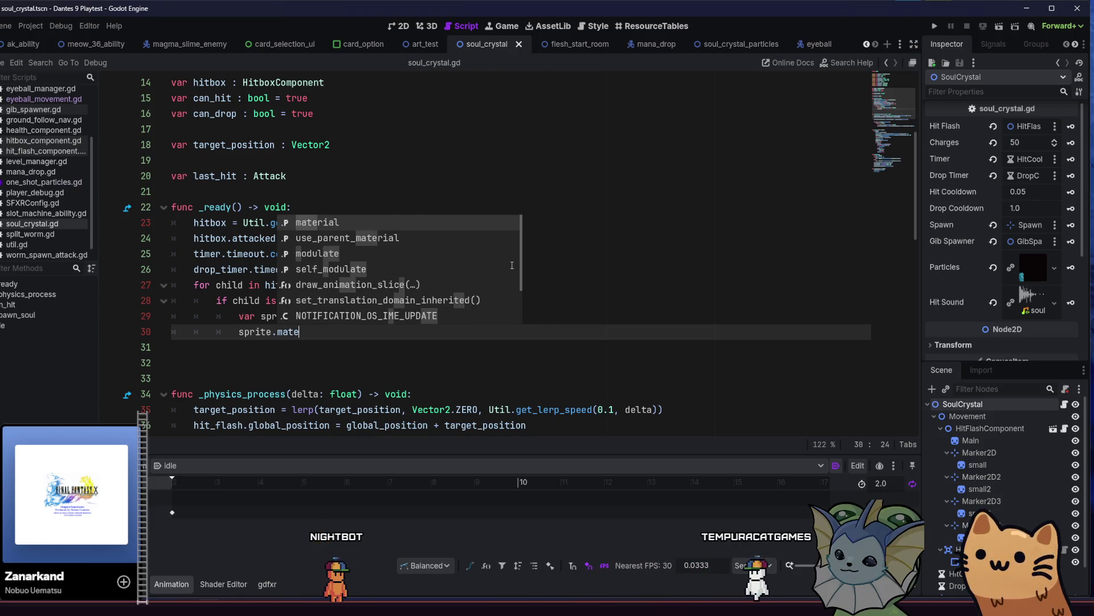
{"action": "key", "text": "Return"}
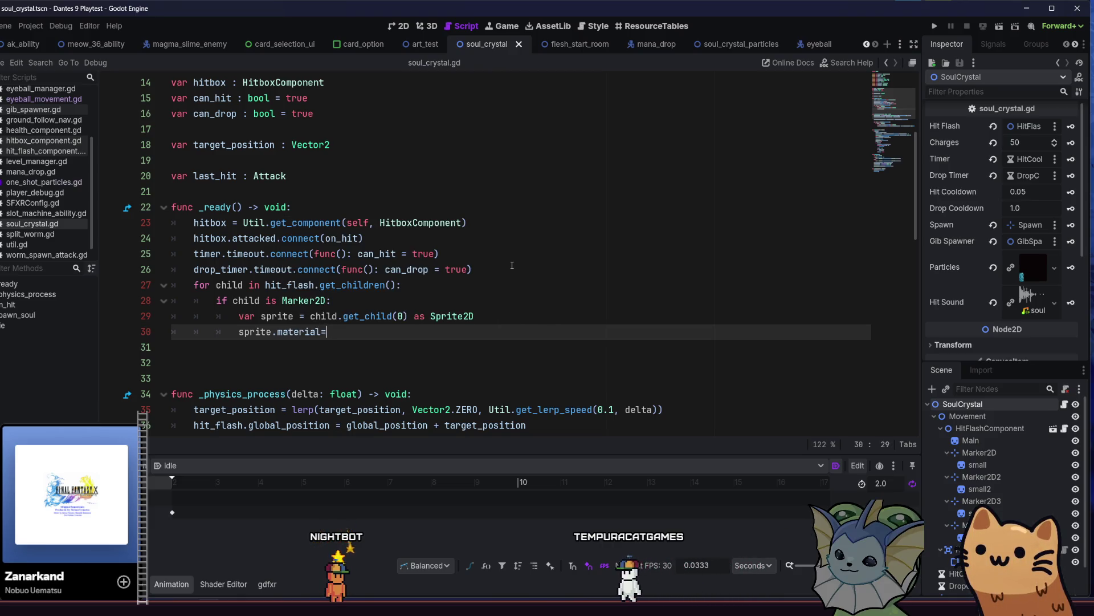
{"action": "key", "text": "BackSpace"}
{"action": "type", "text": "= hit"}
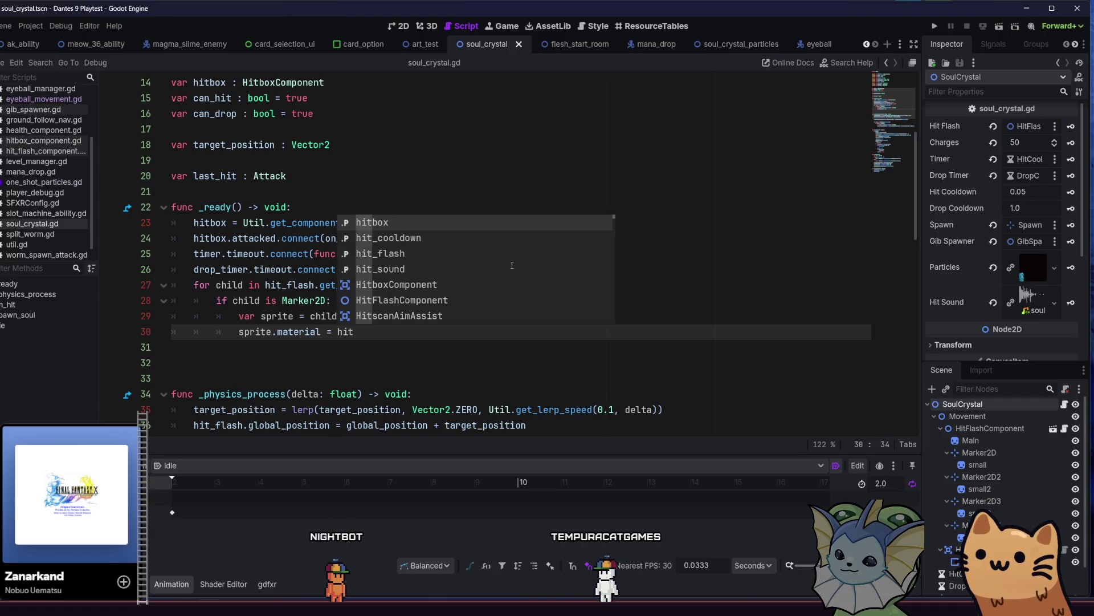
{"action": "key", "text": "Down"}
{"action": "key", "text": "Down"}
{"action": "key", "text": "Return"}
{"action": "type", "text": ".a"}
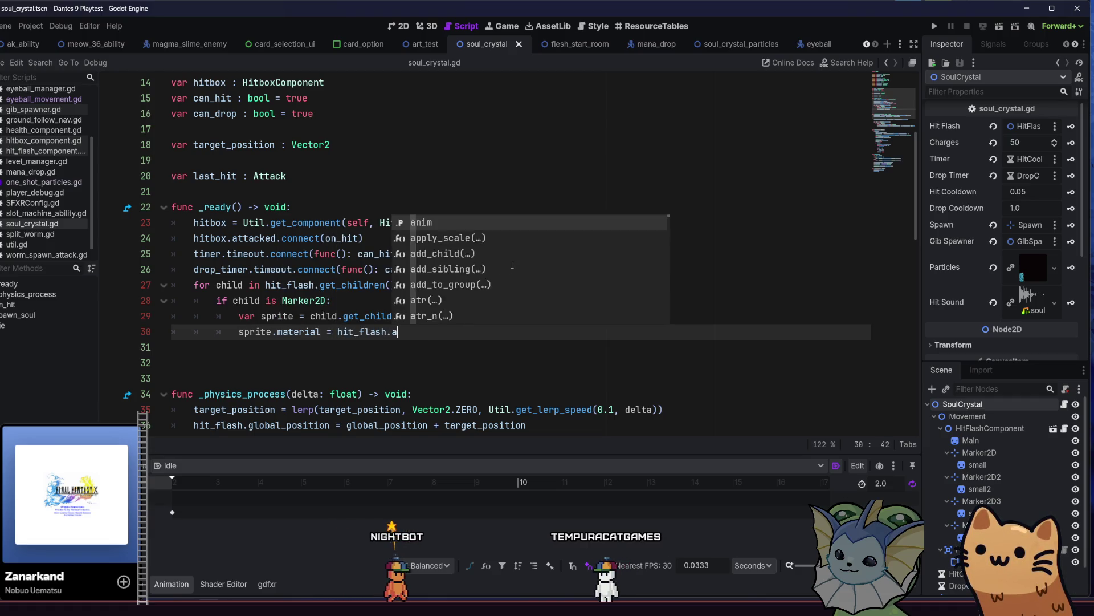
{"action": "key", "text": "BackSpace"}
{"action": "type", "text": "mat"}
{"action": "key", "text": "Return"}
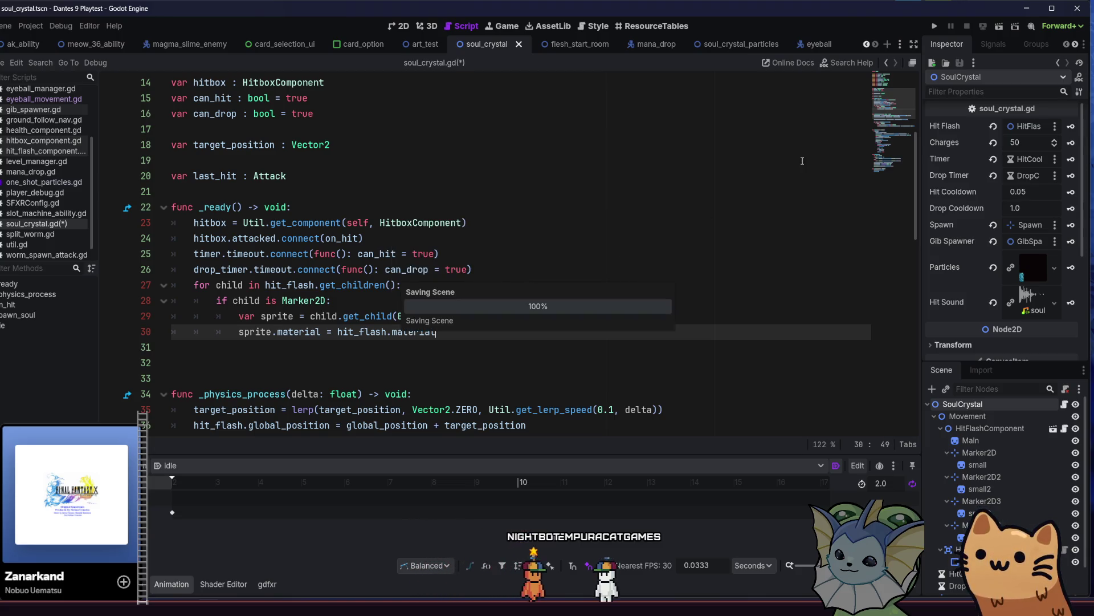
{"action": "left_click", "coordinate": [939, 27]}
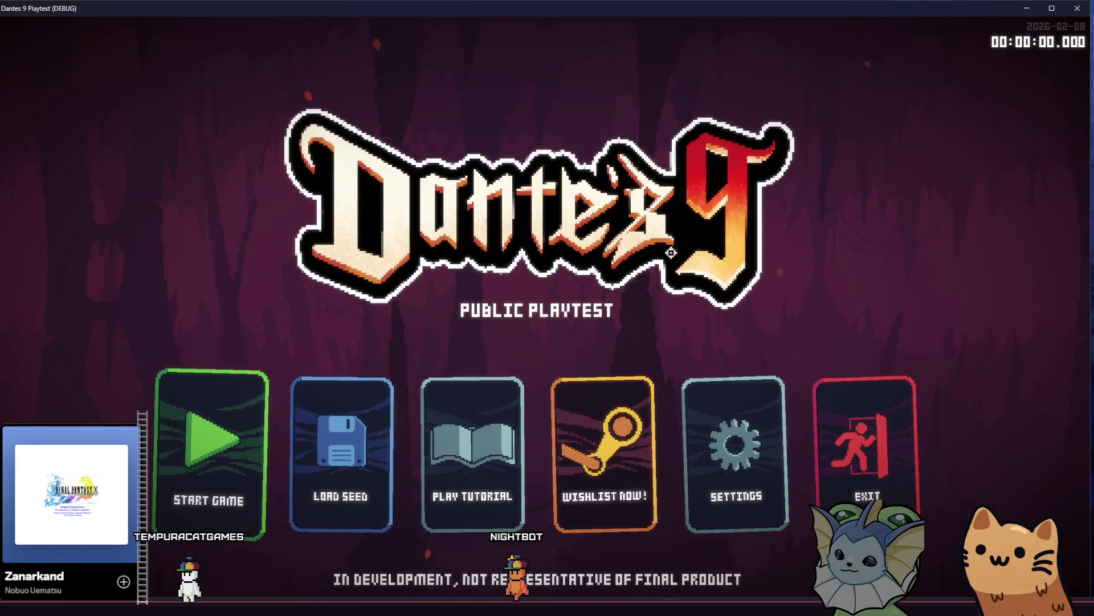
Start a new game from the playtest's main menu, reach the crystal room, and return to the editor.
{"action": "left_click", "coordinate": [234, 429]}
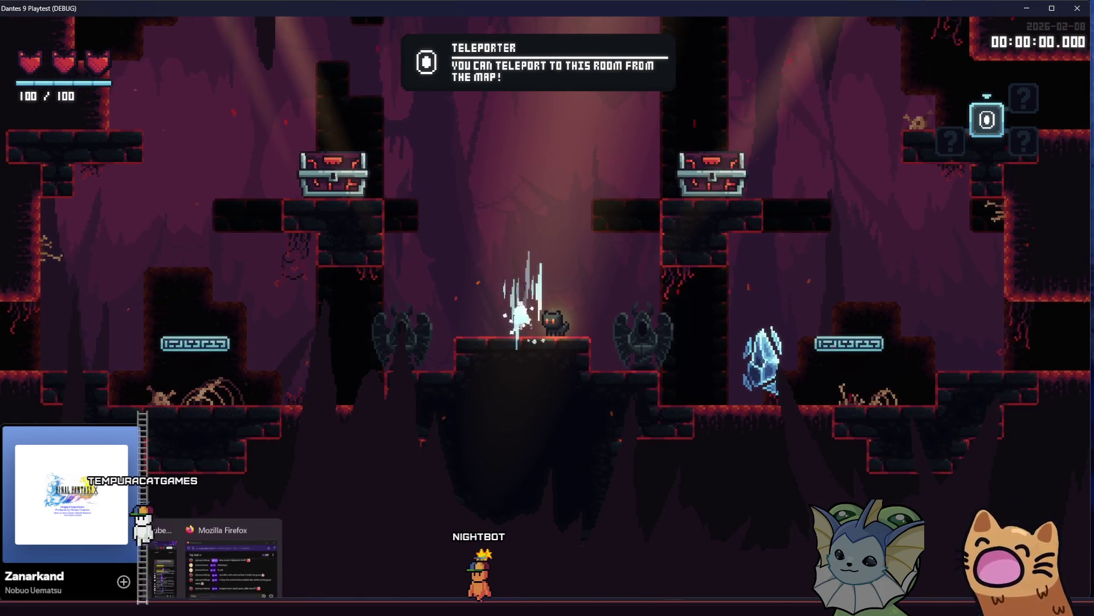
{"action": "left_click", "coordinate": [217, 610]}
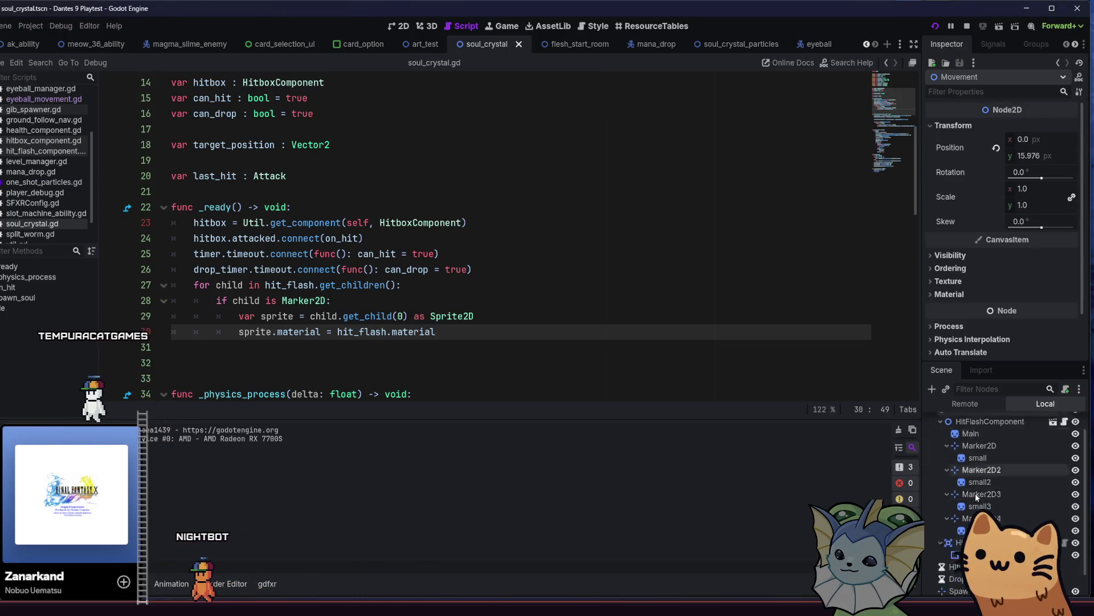
In the Remote tree, drill through Level and SubViewportContainer to SoulCrystal > Movement and watch its live position while the game runs.
{"action": "left_click", "coordinate": [965, 404]}
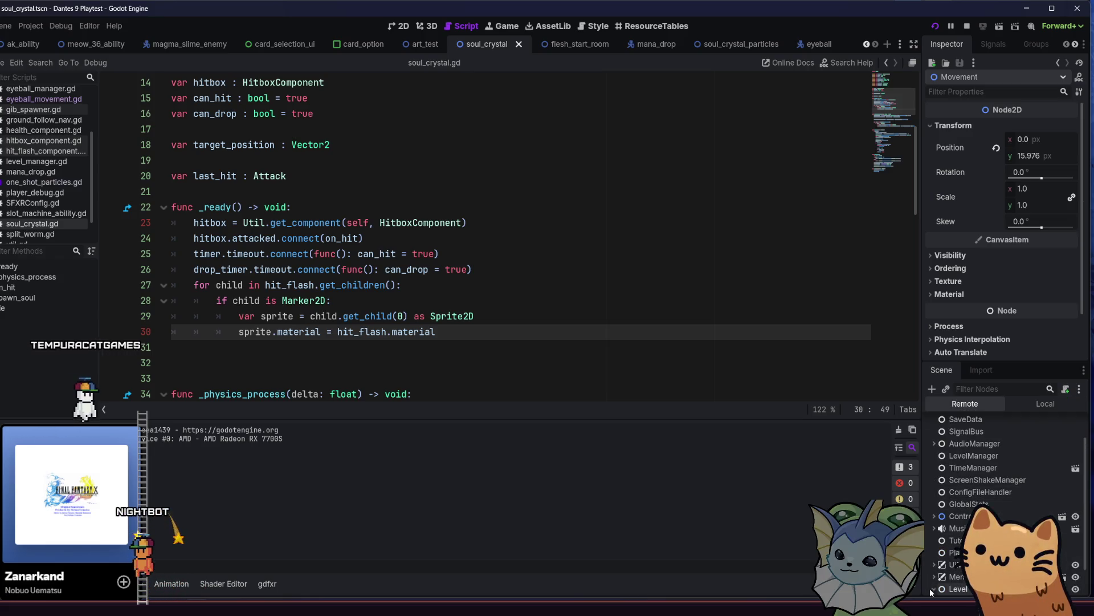
{"action": "left_click", "coordinate": [933, 588]}
{"action": "scroll", "coordinate": [939, 584], "scroll_direction": "down", "scroll_amount": 1}
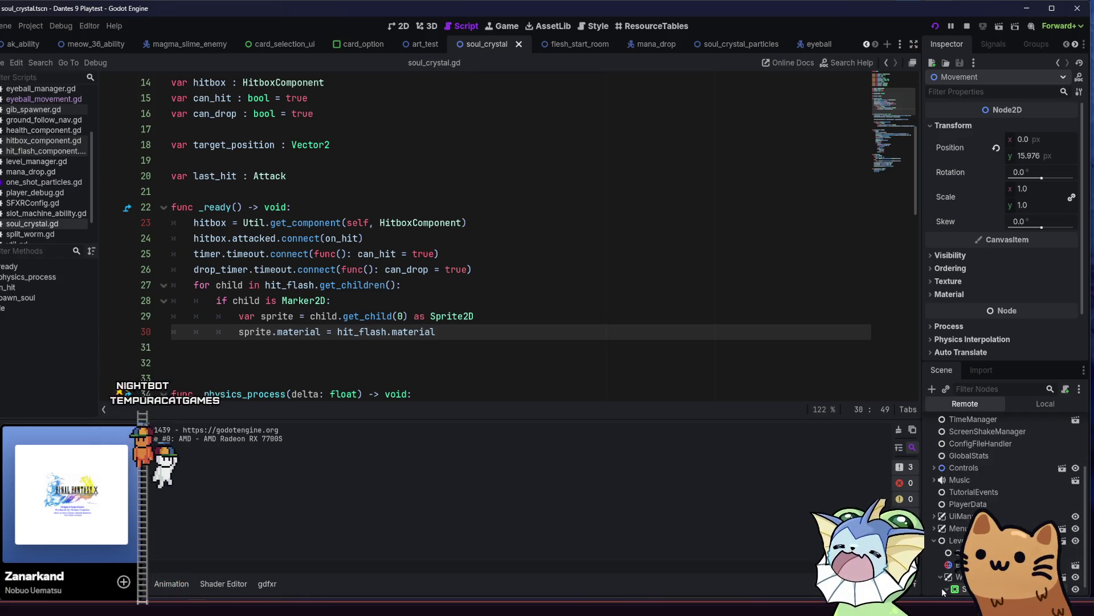
{"action": "left_click", "coordinate": [947, 590]}
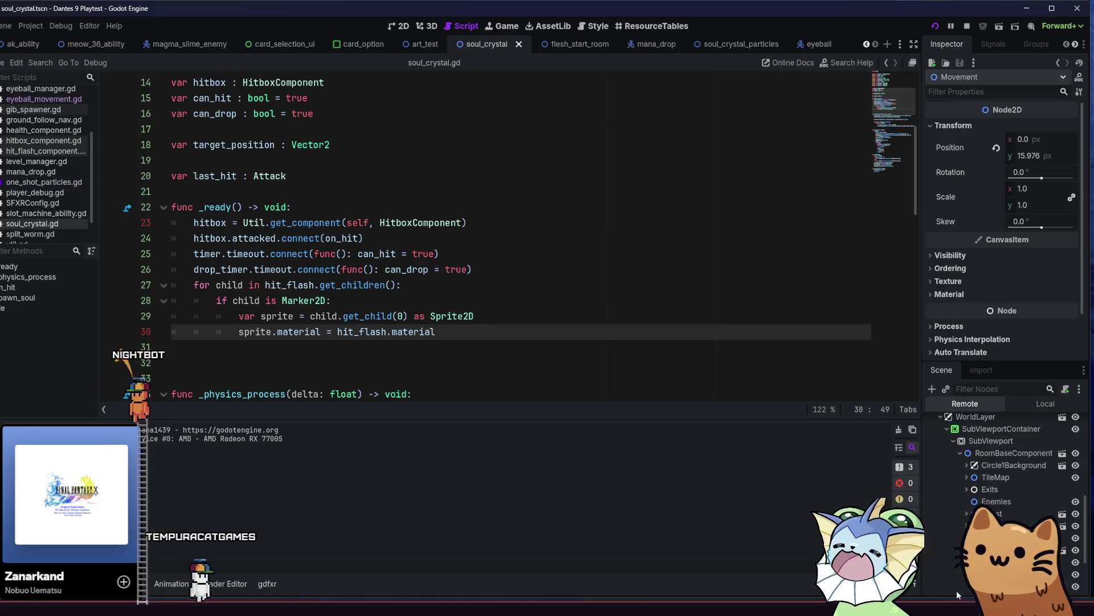
{"action": "scroll", "coordinate": [960, 578], "scroll_direction": "down", "scroll_amount": 5}
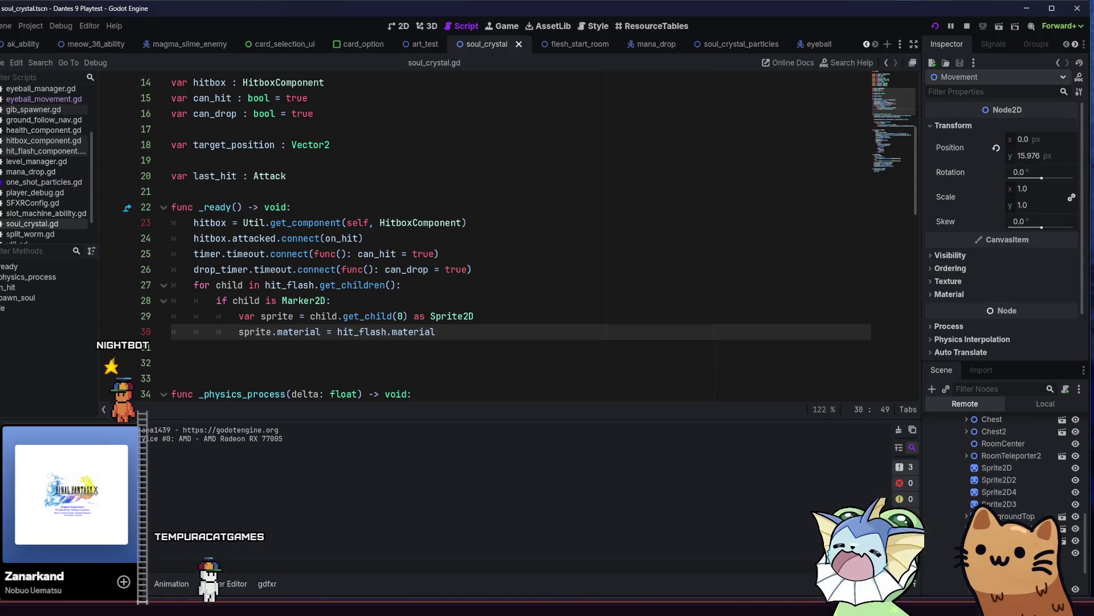
{"action": "scroll", "coordinate": [1003, 513], "scroll_direction": "down", "scroll_amount": 2}
{"action": "left_click", "coordinate": [1015, 556]}
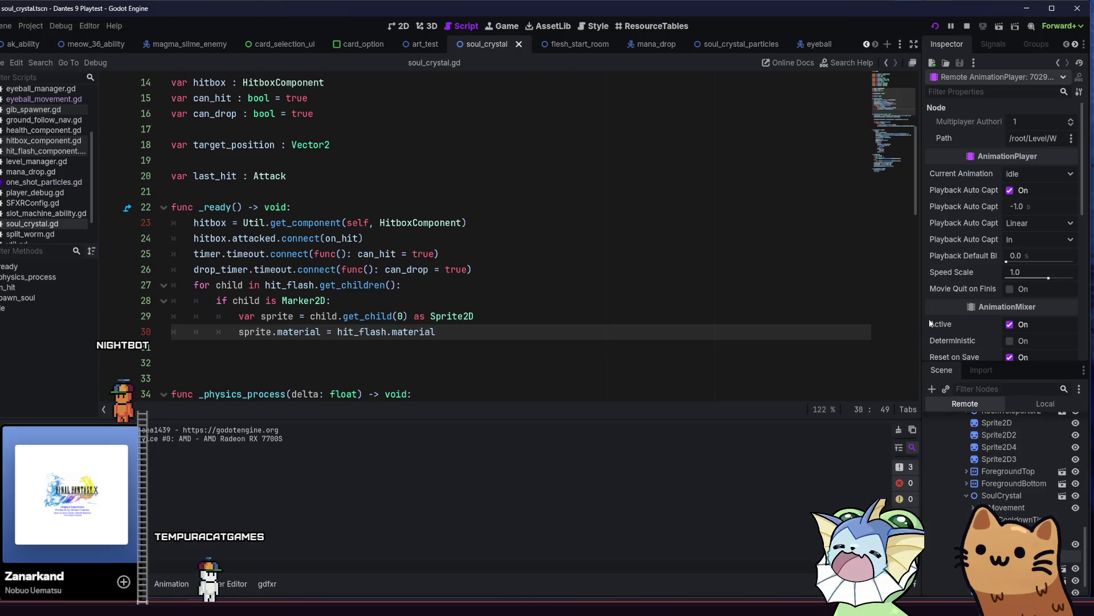
{"action": "scroll", "coordinate": [927, 260], "scroll_direction": "down", "scroll_amount": 3}
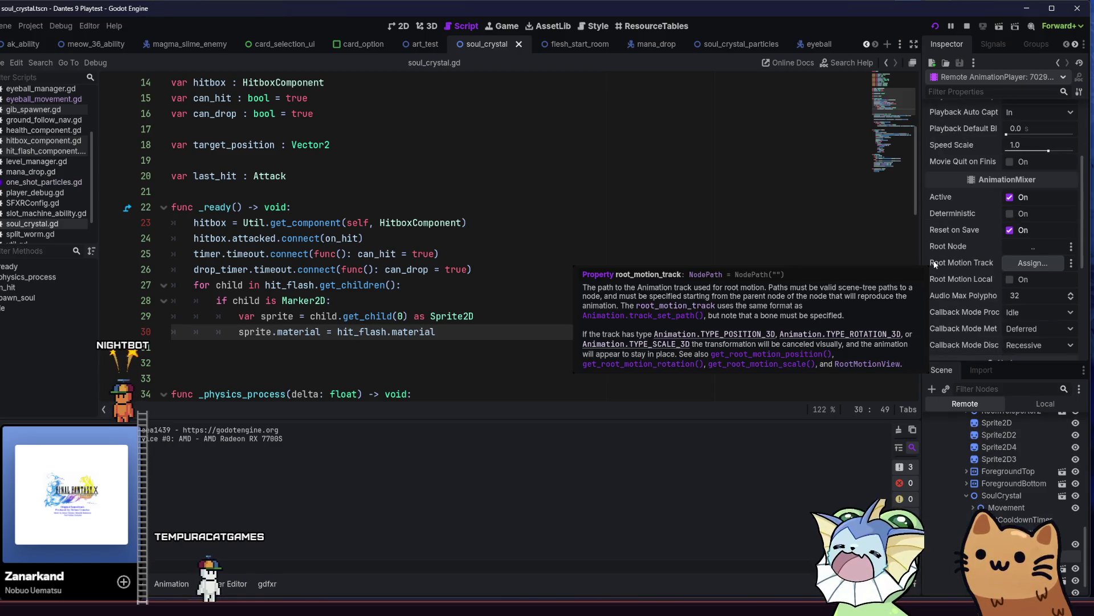
{"action": "left_click", "coordinate": [1017, 509]}
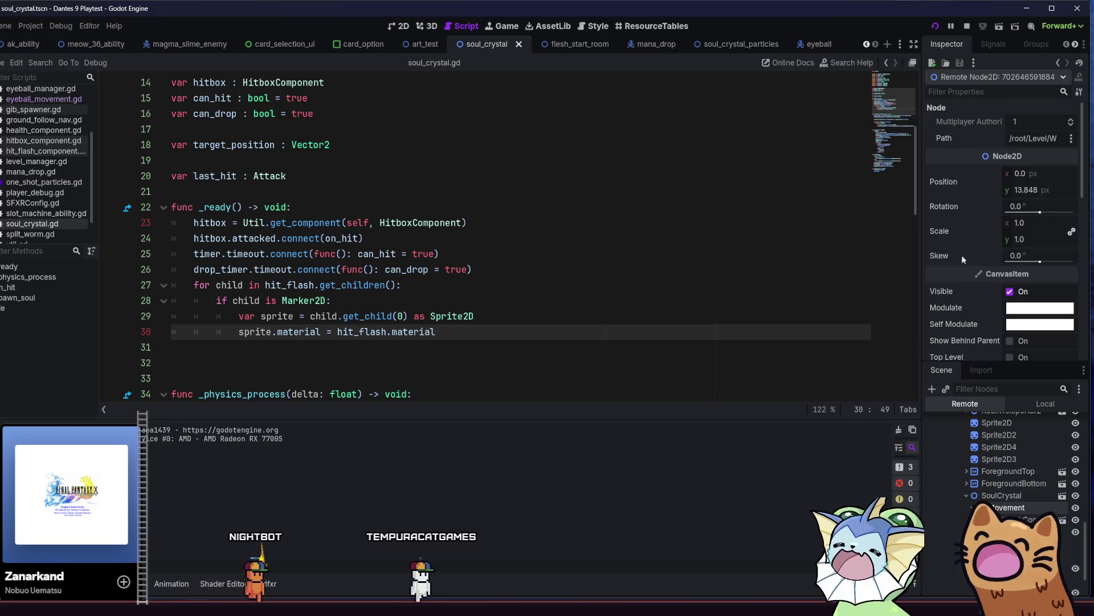
{"action": "key", "text": "alt+Tab"}
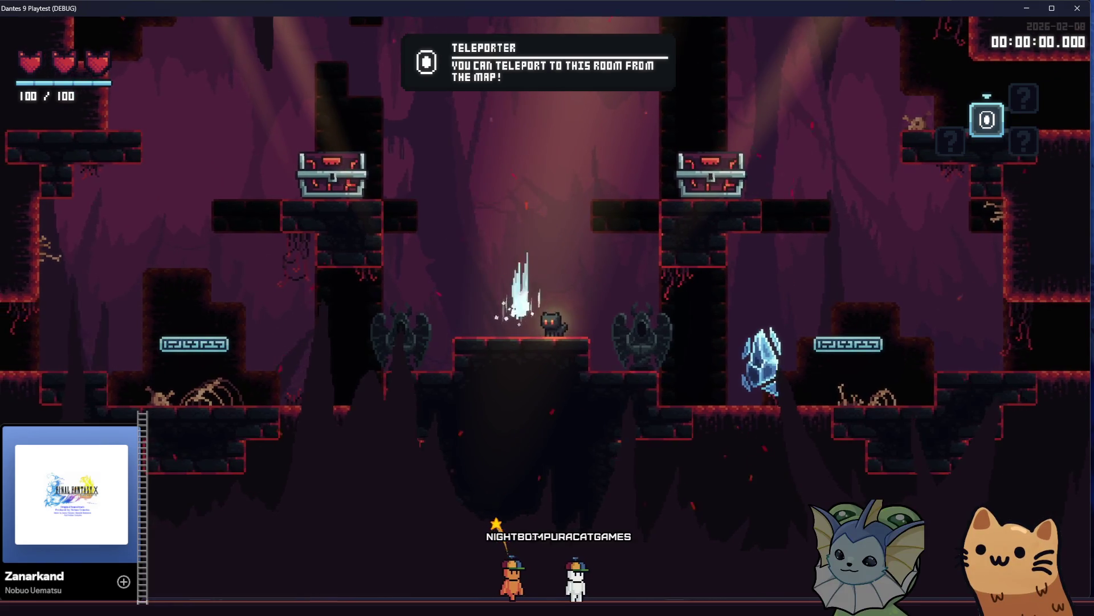
{"action": "key", "text": "alt+Tab"}
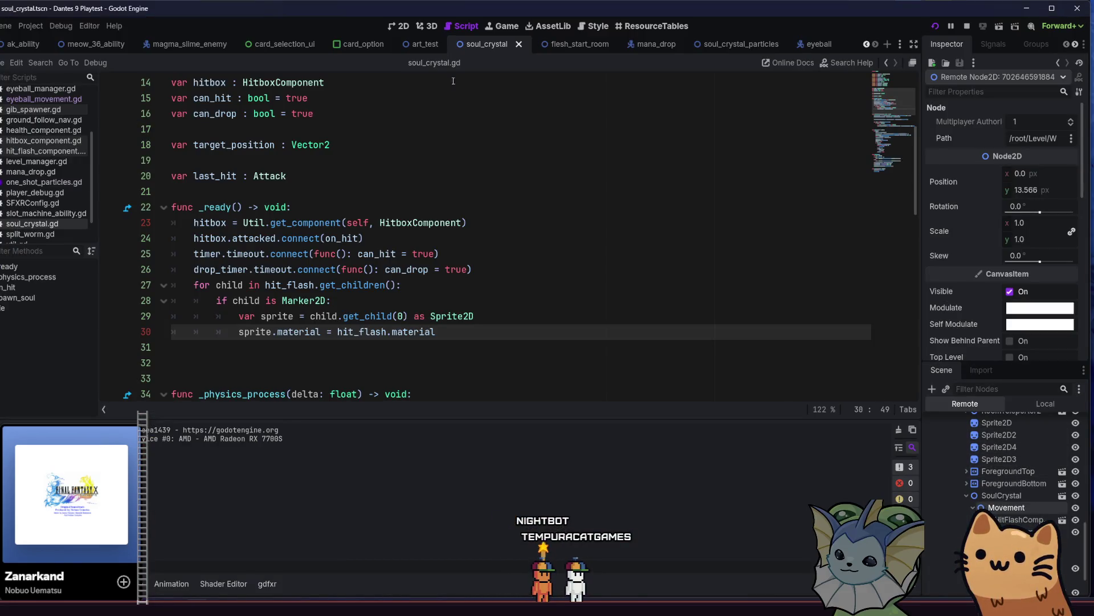
Back in the local 2D scene, inspect HitFlashComponent's transform, material and visibility properties.
{"action": "left_click", "coordinate": [392, 28]}
{"action": "scroll", "coordinate": [1025, 418], "scroll_direction": "up", "scroll_amount": 5}
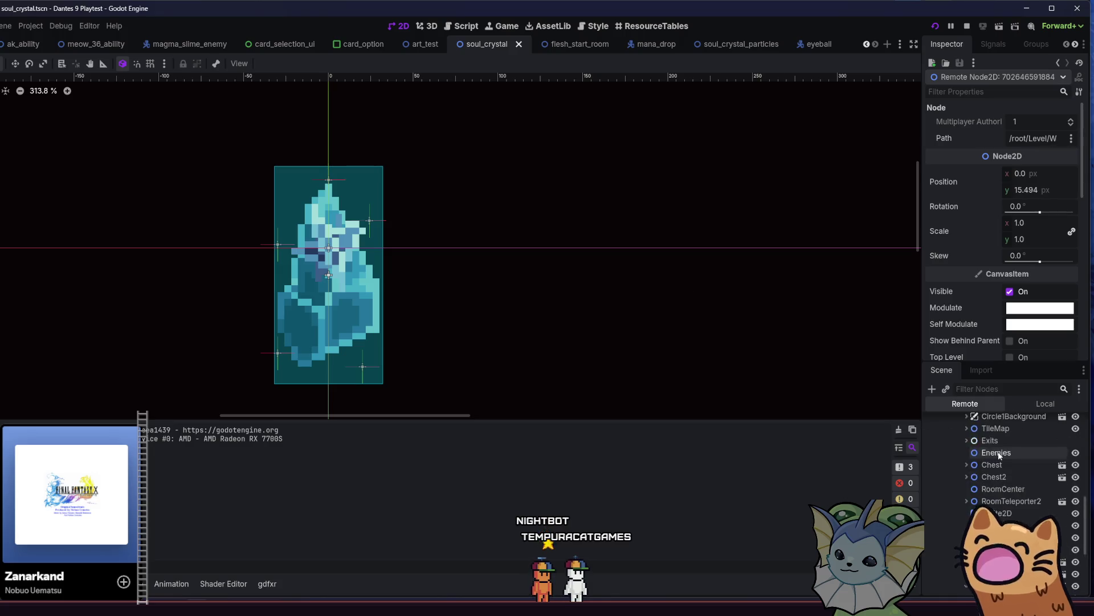
{"action": "left_click", "coordinate": [1030, 406]}
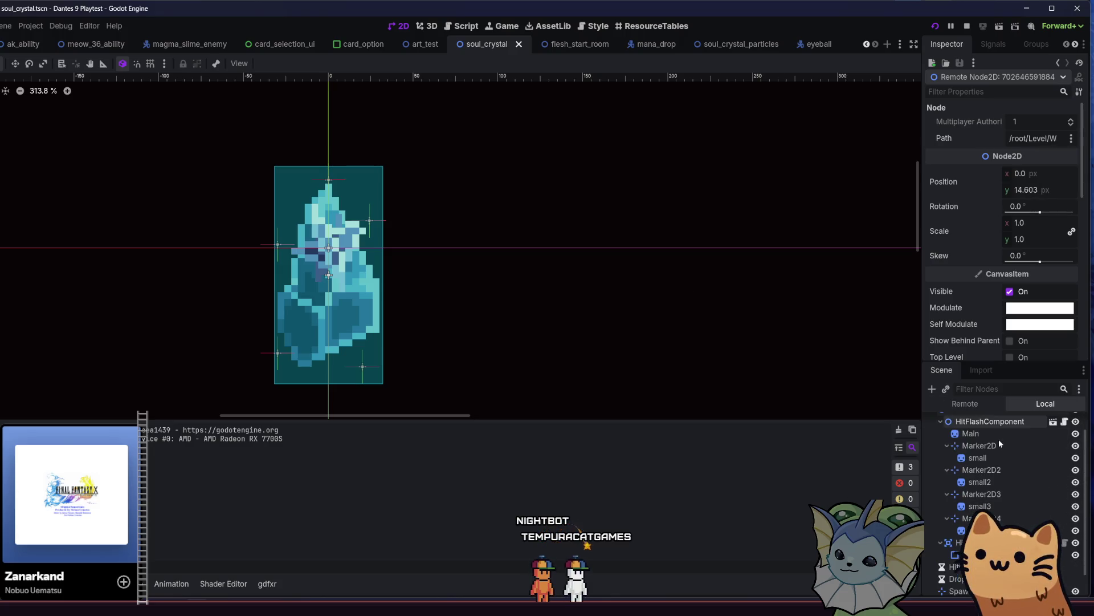
{"action": "left_click", "coordinate": [998, 443]}
{"action": "left_click", "coordinate": [949, 126]}
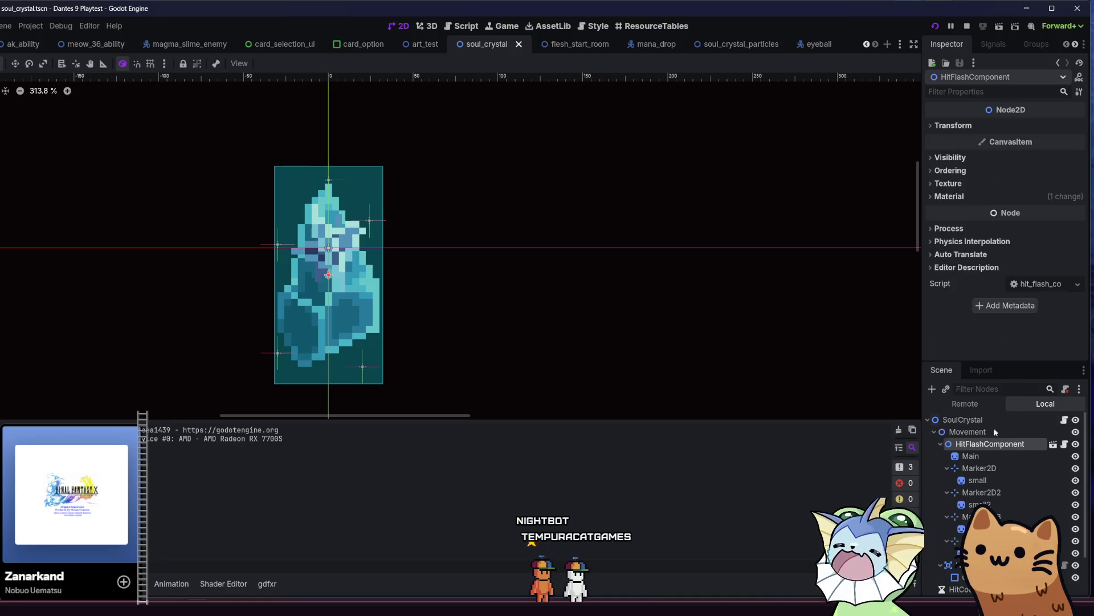
{"action": "left_click", "coordinate": [945, 127]}
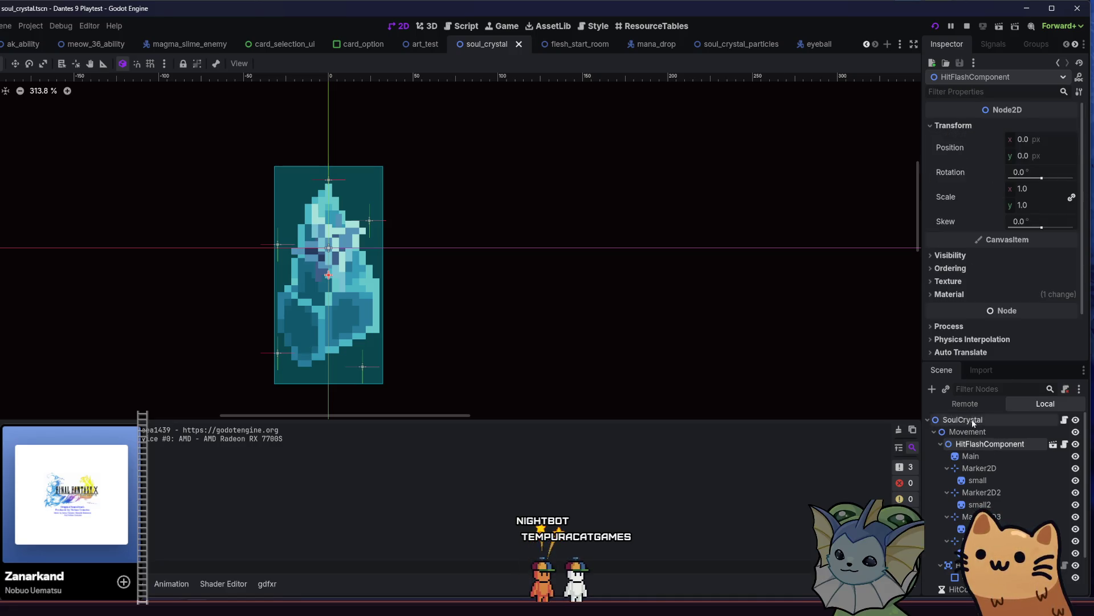
{"action": "left_click", "coordinate": [973, 296]}
{"action": "left_click", "coordinate": [972, 297]}
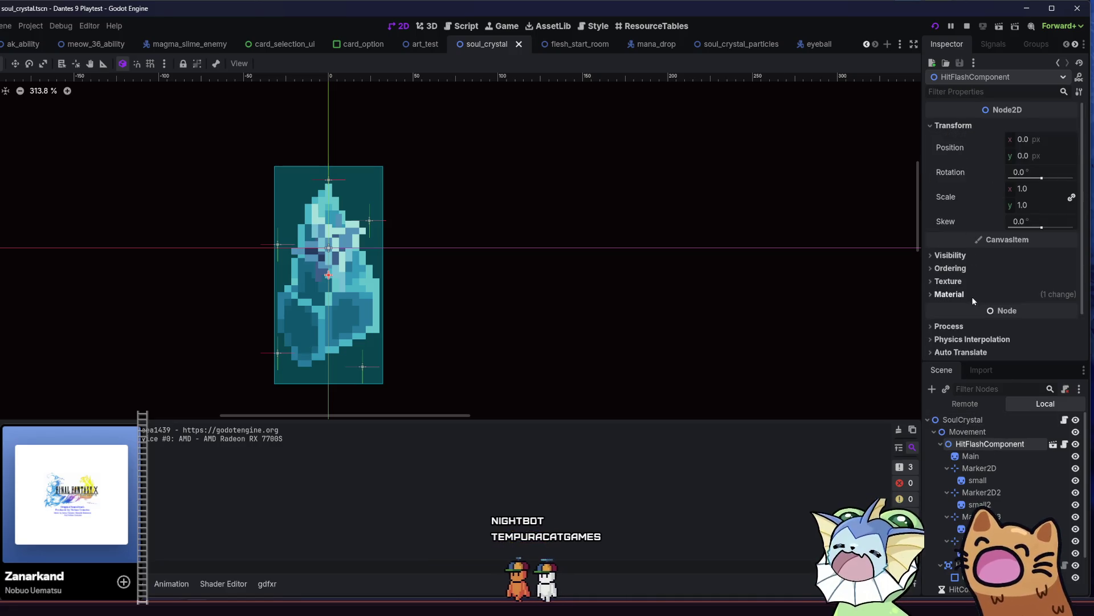
{"action": "left_click", "coordinate": [962, 256]}
{"action": "left_click", "coordinate": [963, 256]}
Recentre the crystal on the canvas and review the AnimationPlayer, Movement position and HitFlashComponent nodes.
{"action": "mouse_move", "coordinate": [380, 278]}
{"action": "left_mouse_down"}
{"action": "mouse_move", "coordinate": [437, 263]}
{"action": "mouse_move", "coordinate": [533, 266]}
{"action": "left_mouse_up"}
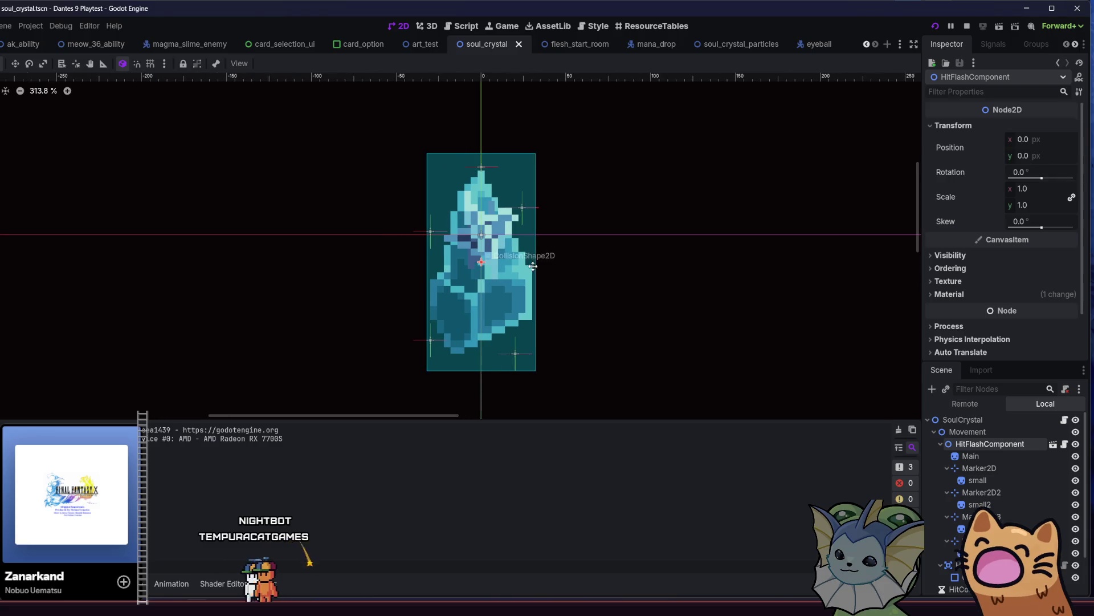
{"action": "scroll", "coordinate": [1004, 502], "scroll_direction": "down", "scroll_amount": 2}
{"action": "left_click", "coordinate": [956, 577]}
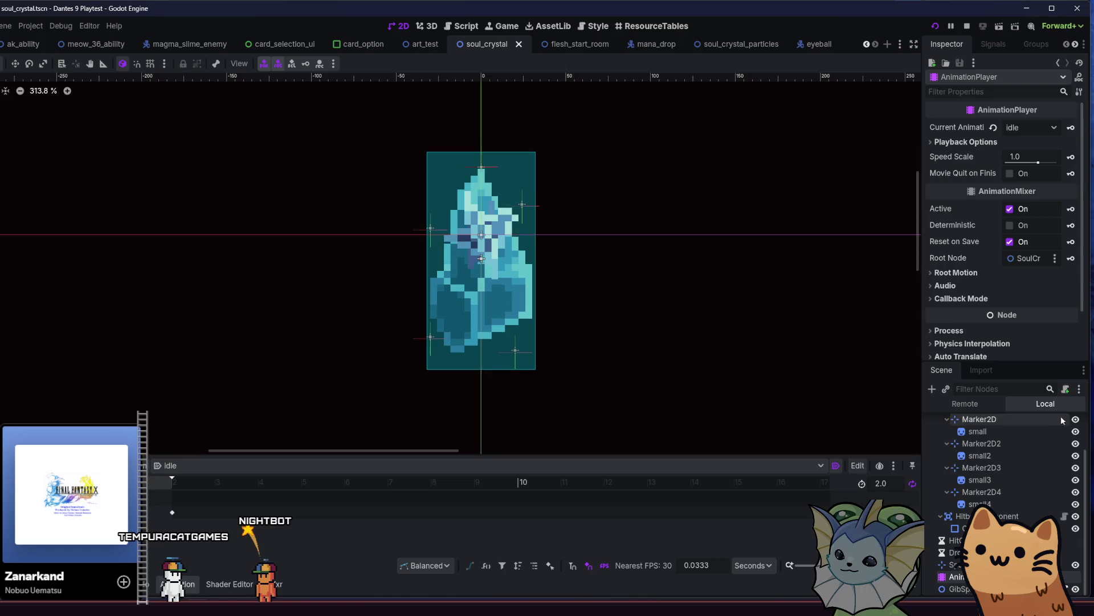
{"action": "scroll", "coordinate": [1037, 468], "scroll_direction": "up", "scroll_amount": 2}
{"action": "left_click", "coordinate": [990, 443]}
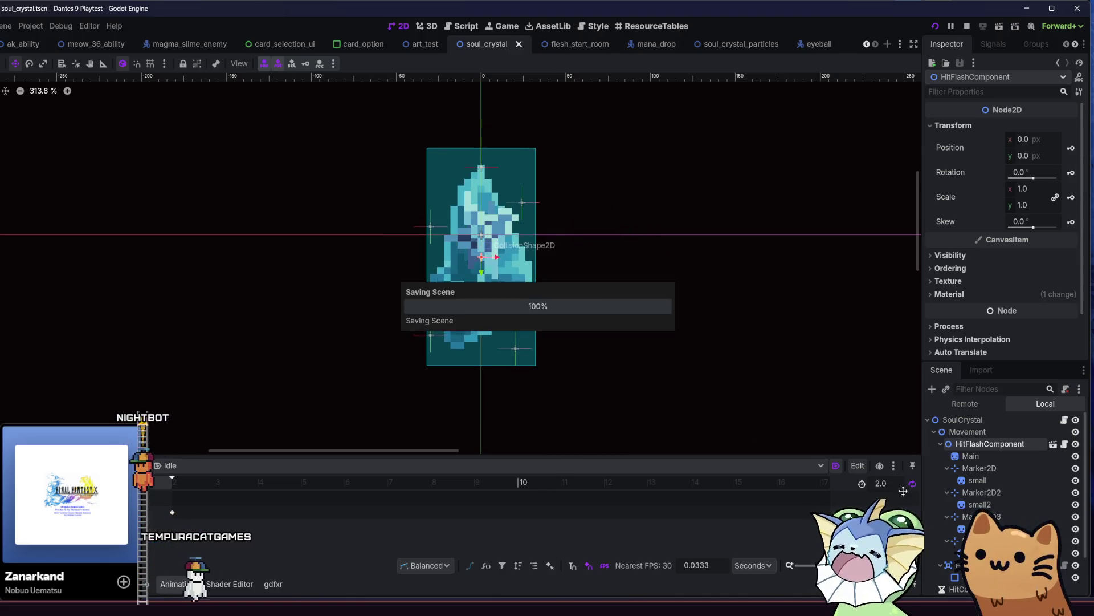
{"action": "left_click", "coordinate": [997, 433]}
{"action": "left_click", "coordinate": [1009, 445]}
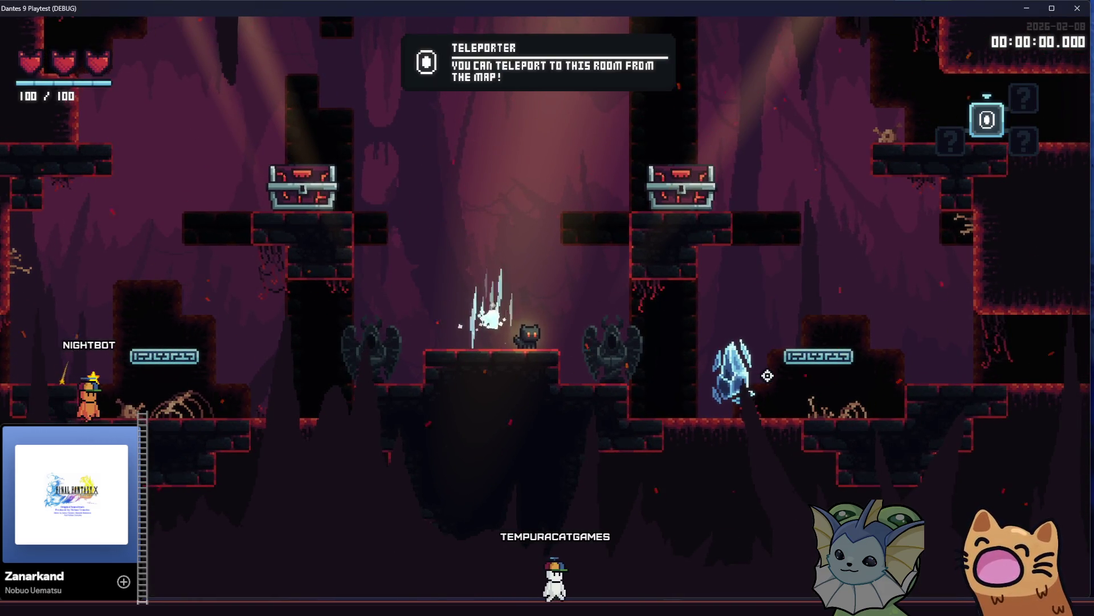
Move to the soul crystal and hit it repeatedly to watch its flash.
{"action": "key", "text": "d"}
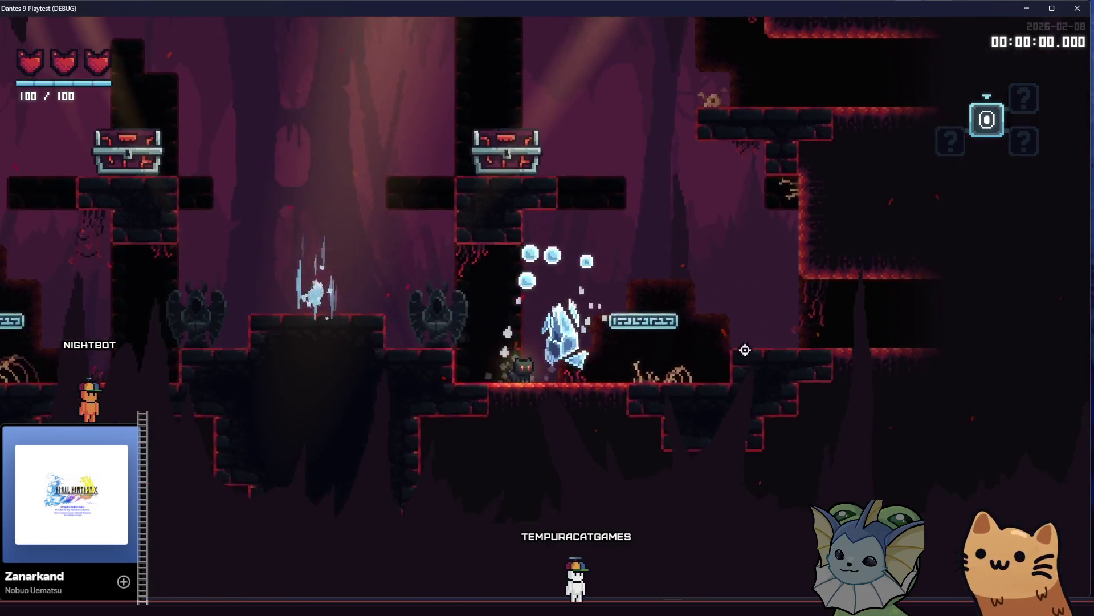
{"action": "key", "text": "d"}
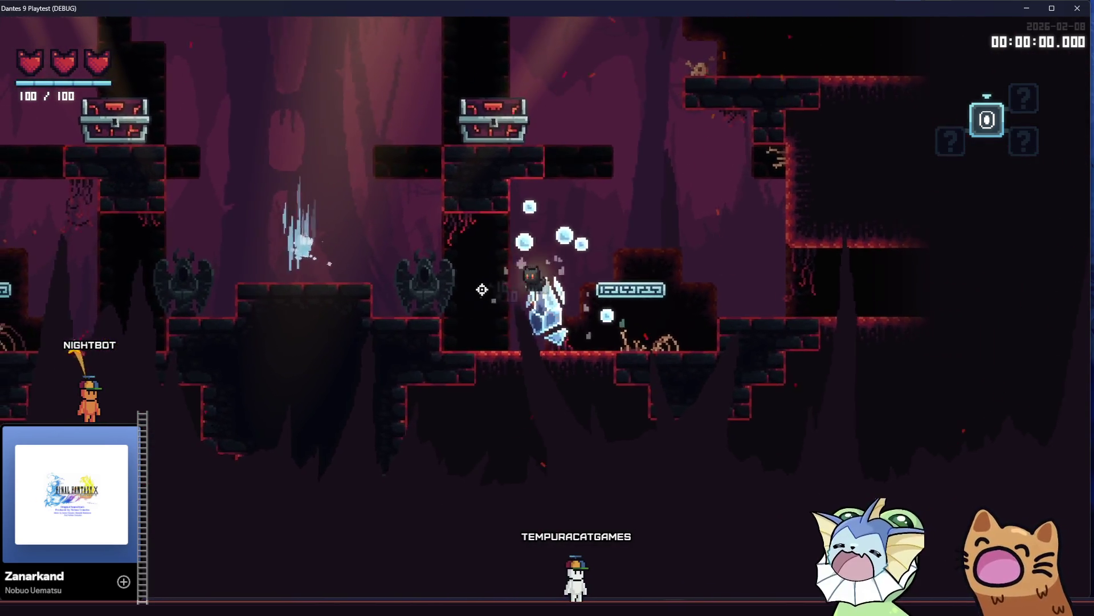
{"action": "key", "text": "d"}
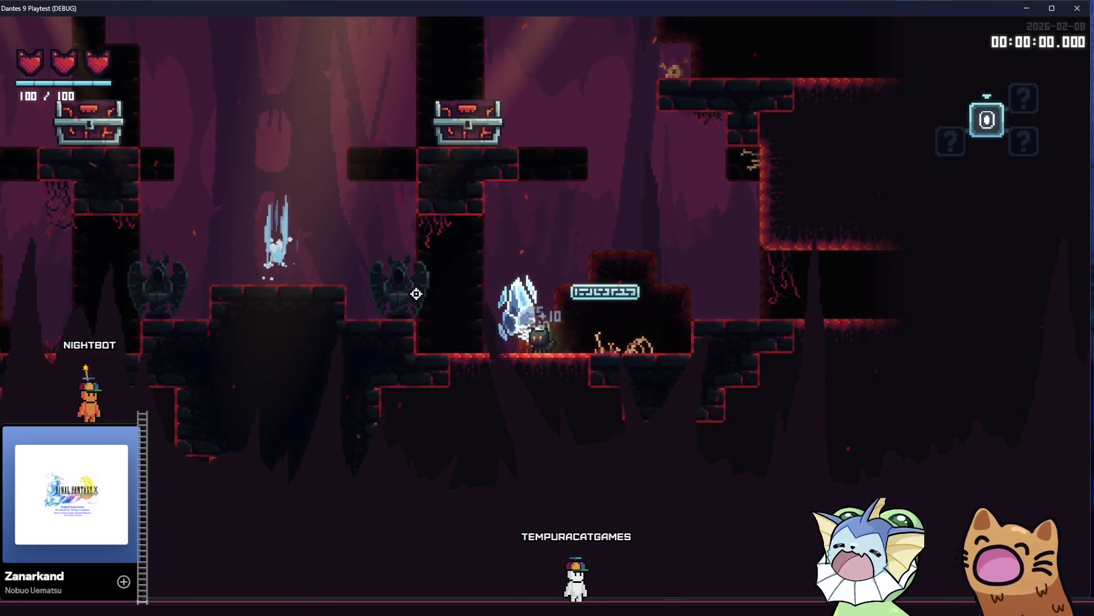
{"action": "key", "text": "F1"}
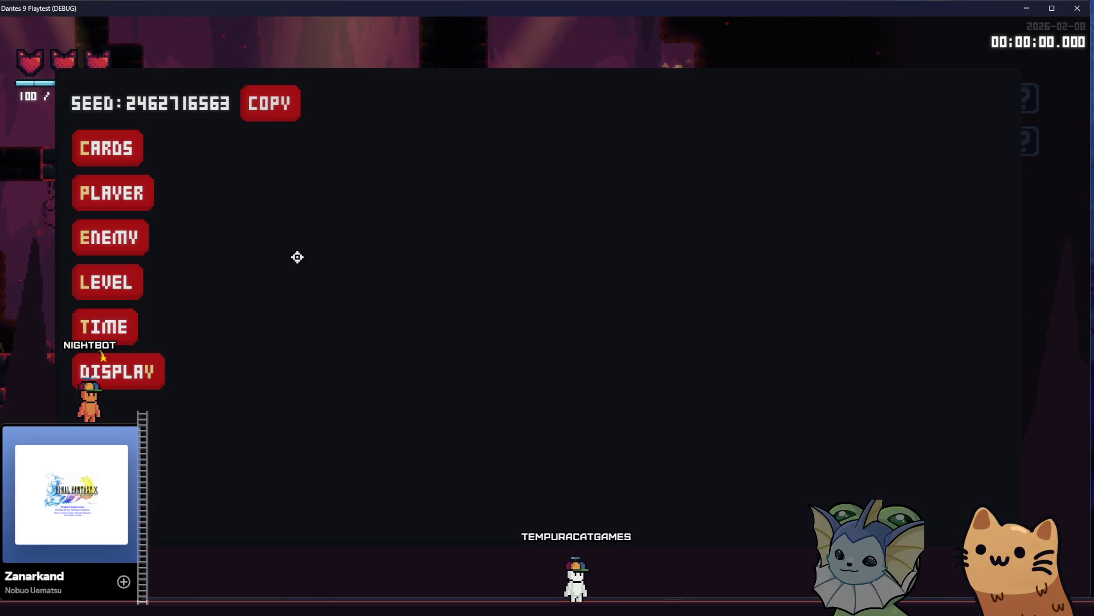
Check the System > Video settings, leaving quality and render scale at HIGH, and resume play.
{"action": "key", "text": "Escape"}
{"action": "left_click", "coordinate": [616, 55]}
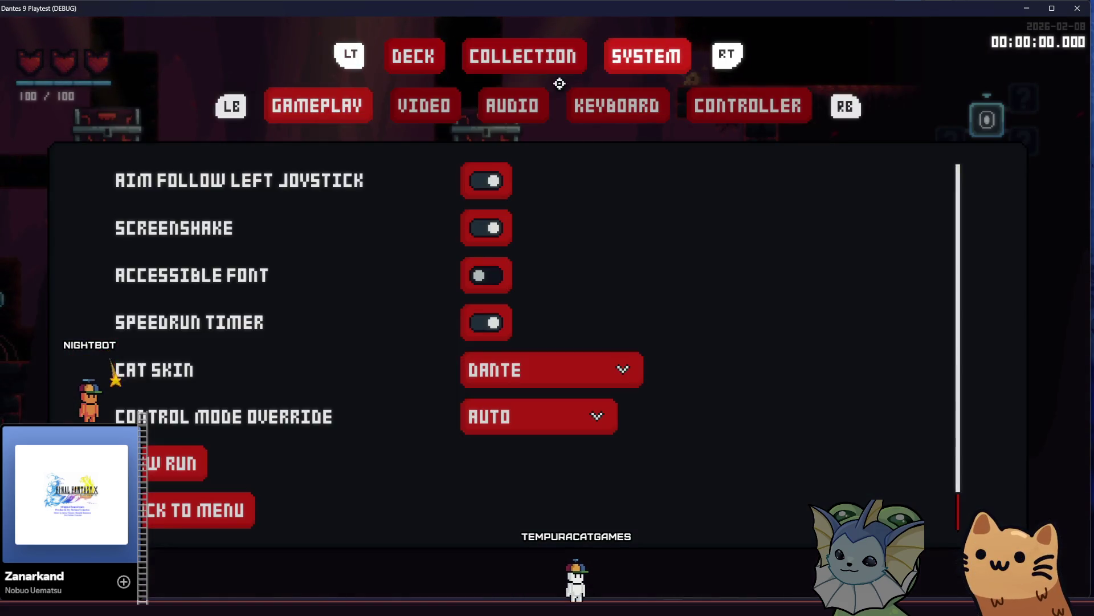
{"action": "left_click", "coordinate": [399, 111]}
{"action": "left_click", "coordinate": [442, 194]}
{"action": "left_click", "coordinate": [439, 220]}
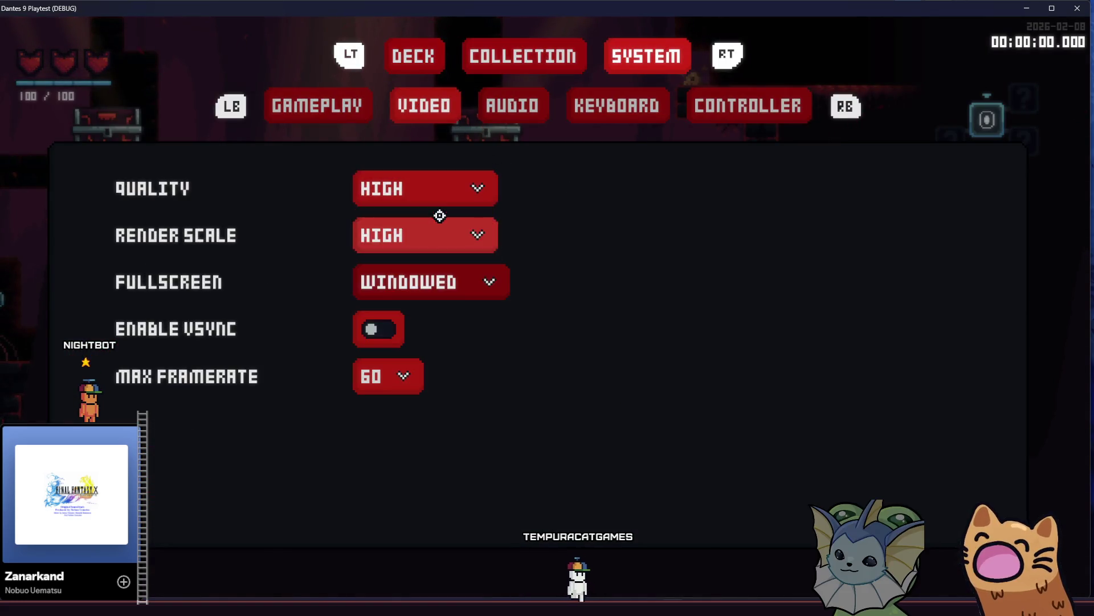
{"action": "left_click", "coordinate": [424, 239]}
{"action": "left_click", "coordinate": [415, 273]}
{"action": "left_click", "coordinate": [420, 242]}
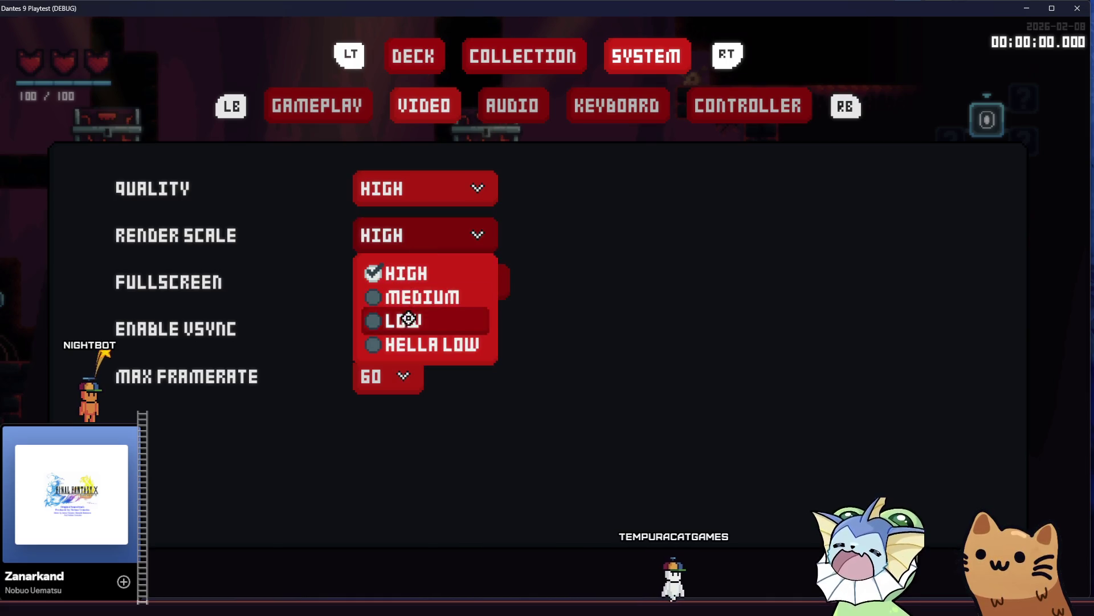
{"action": "left_click", "coordinate": [415, 318]}
{"action": "key", "text": "Escape"}
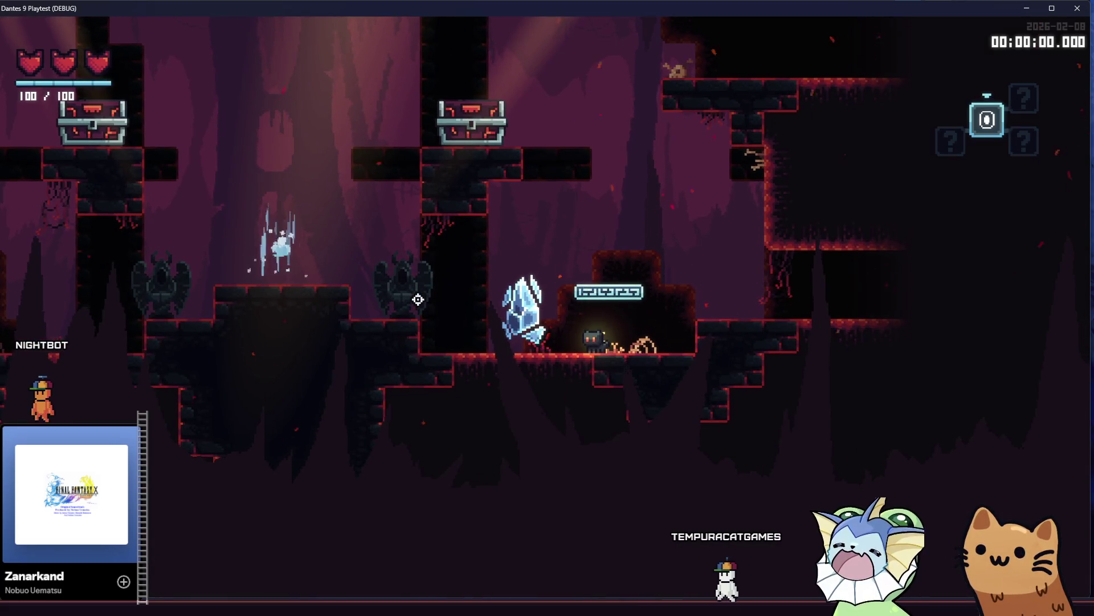
Revisit the video settings, confirming quality and render scale stay at HIGH, then close the pause menu.
{"action": "key", "text": "Escape"}
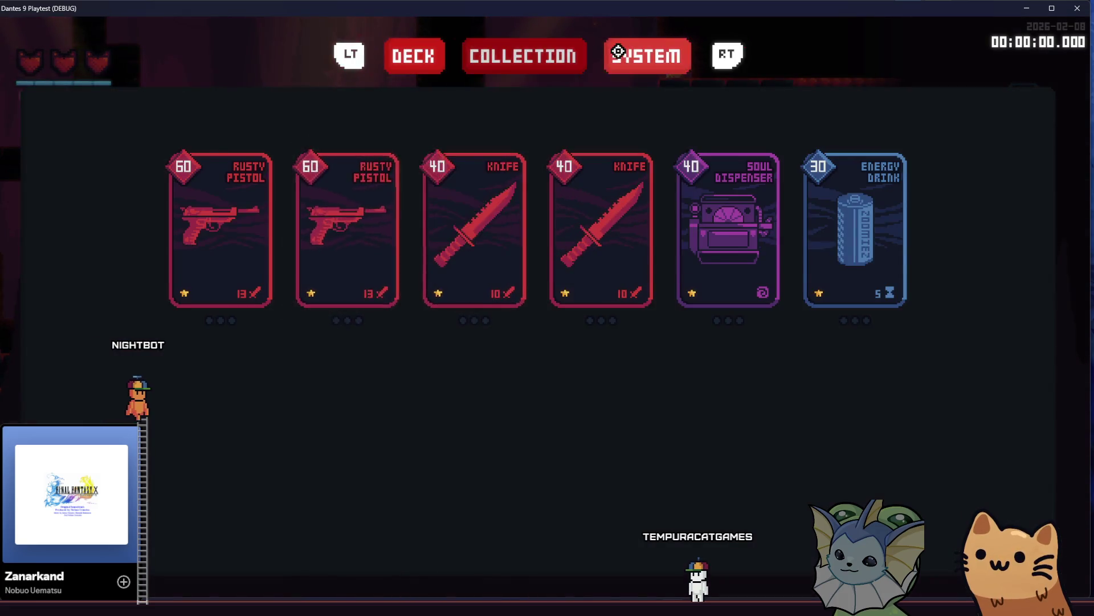
{"action": "left_click", "coordinate": [647, 56]}
{"action": "left_click", "coordinate": [423, 105]}
{"action": "left_click", "coordinate": [433, 188]}
{"action": "left_click", "coordinate": [416, 231]}
{"action": "left_click", "coordinate": [419, 237]}
{"action": "left_click", "coordinate": [418, 267]}
{"action": "key", "text": "Escape"}
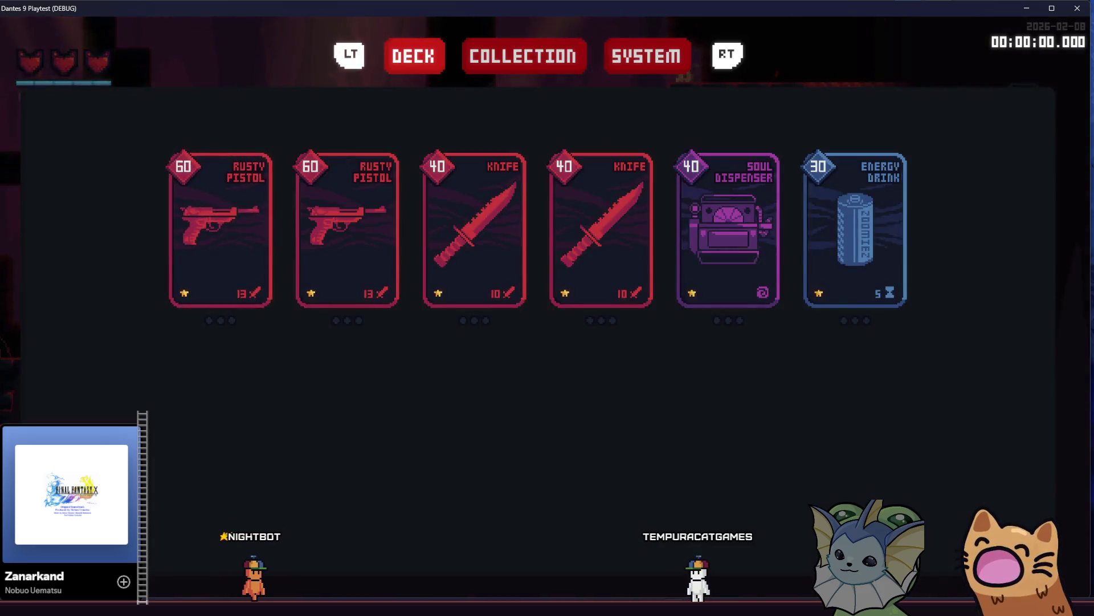
Open the in-game debug overlay and switch to its DISPLAY options.
{"action": "key", "text": "F1"}
{"action": "left_click", "coordinate": [91, 318]}
{"action": "left_click", "coordinate": [108, 357]}
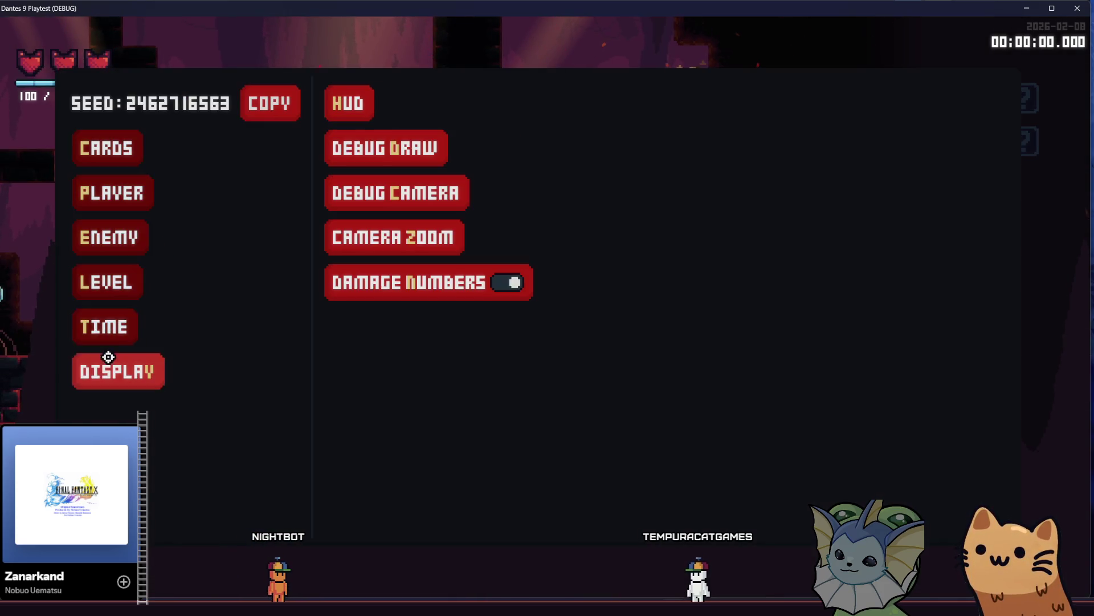
Set the debug menu's camera zoom to 3X, then back out to the game.
{"action": "left_click", "coordinate": [365, 238]}
{"action": "left_click", "coordinate": [374, 239]}
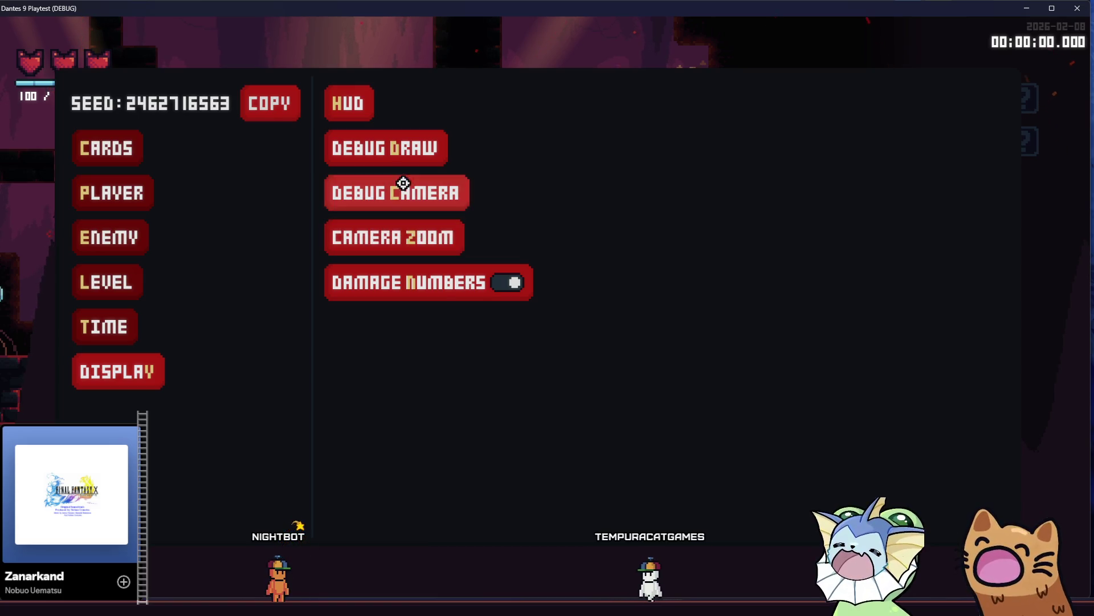
{"action": "left_click", "coordinate": [411, 237]}
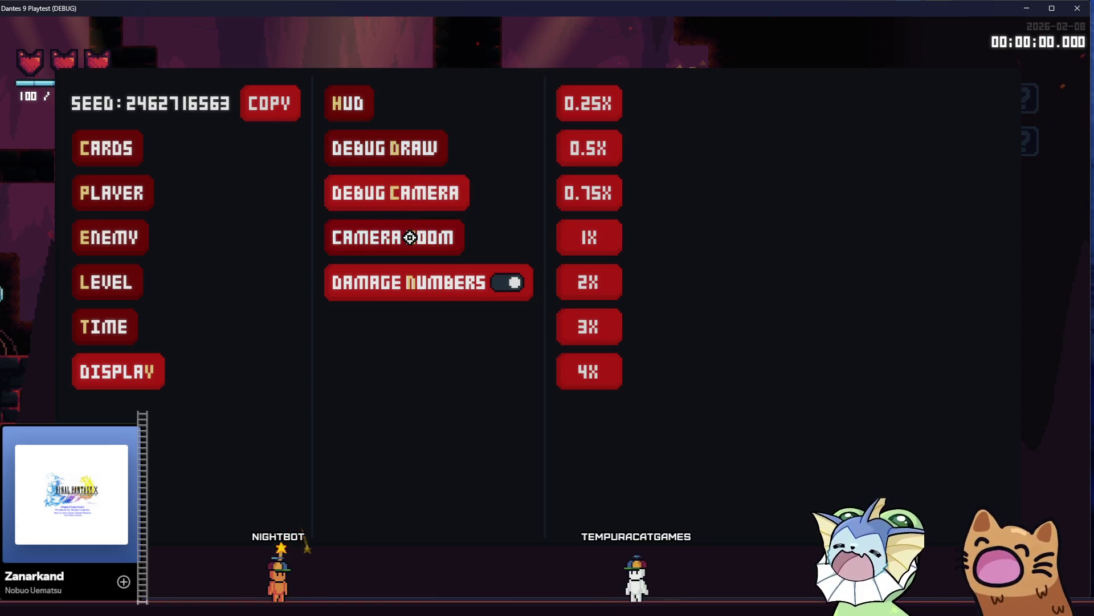
{"action": "left_click", "coordinate": [586, 325]}
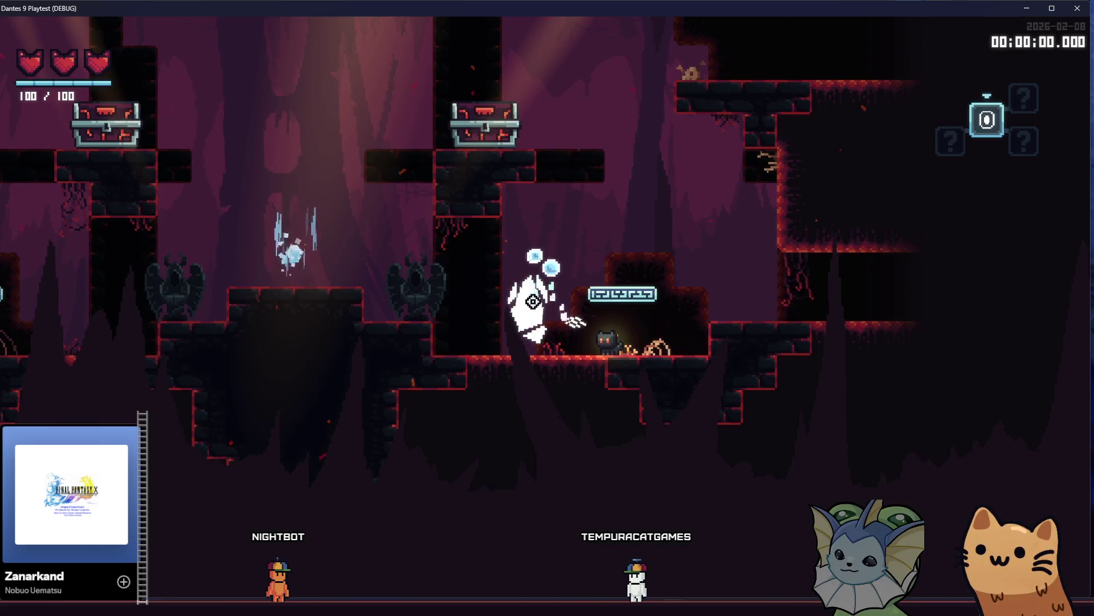
{"action": "key", "text": "grave"}
{"action": "left_click", "coordinate": [102, 327]}
{"action": "left_click", "coordinate": [117, 371]}
{"action": "left_click", "coordinate": [371, 238]}
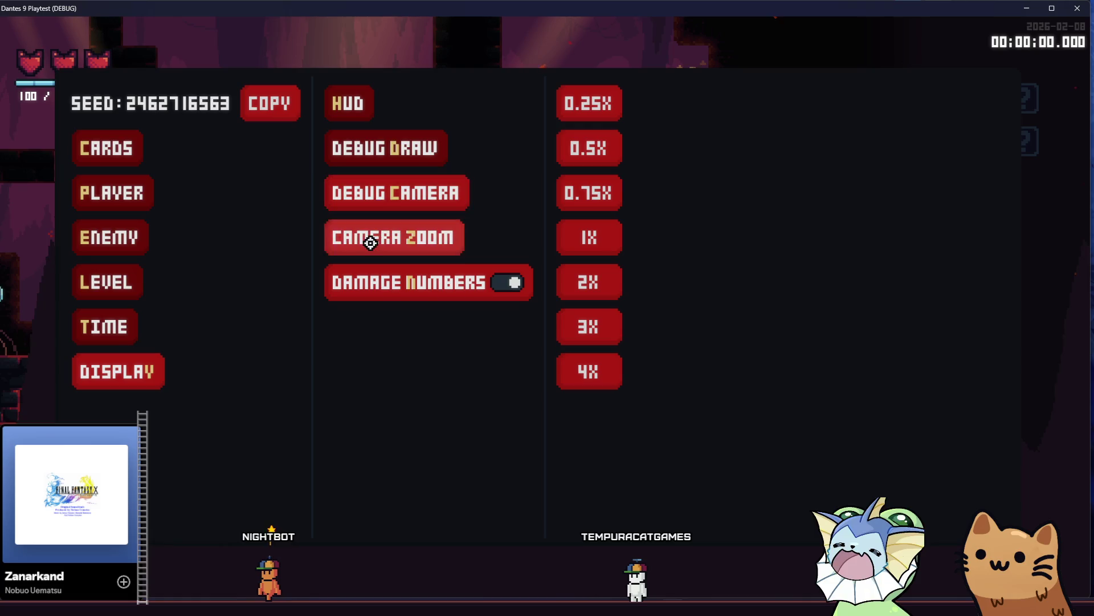
{"action": "left_click", "coordinate": [590, 276]}
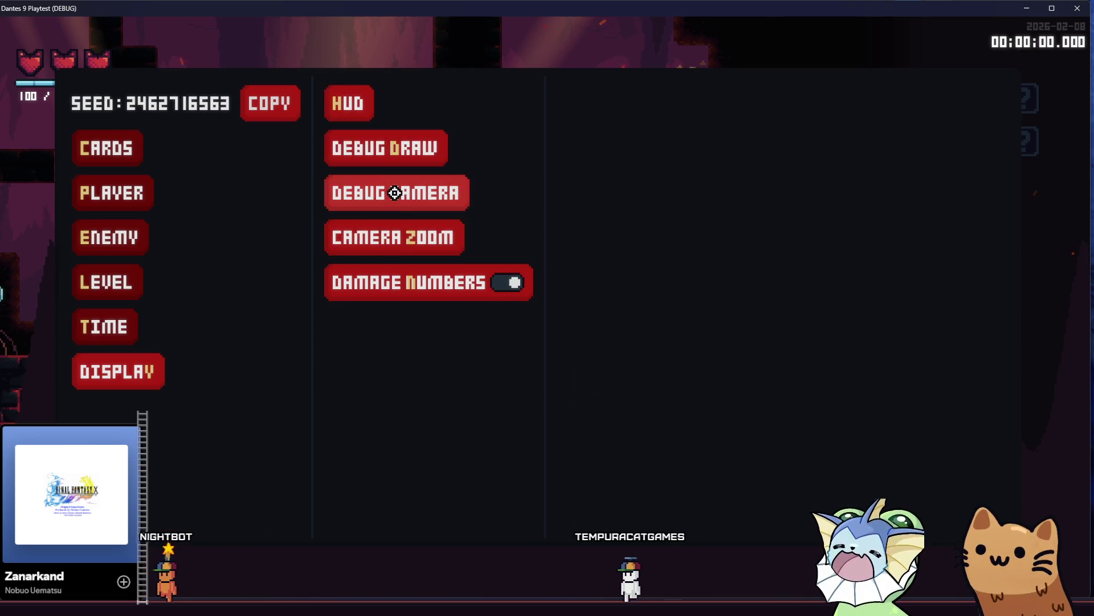
{"action": "left_click", "coordinate": [422, 233]}
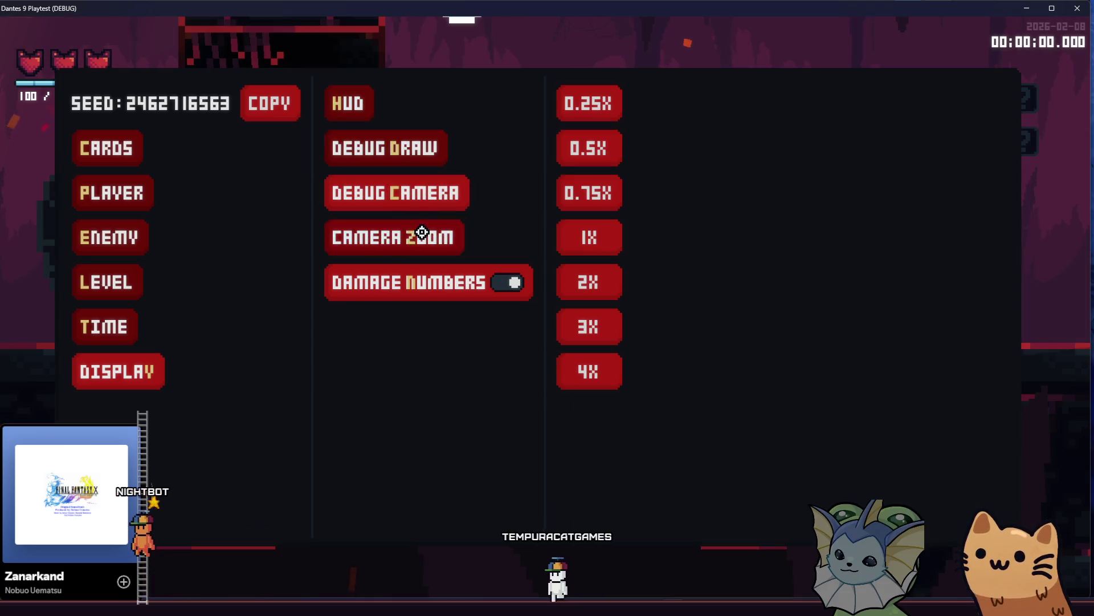
{"action": "key", "text": "Escape"}
{"action": "key", "text": "Escape"}
{"action": "key", "text": "Escape"}
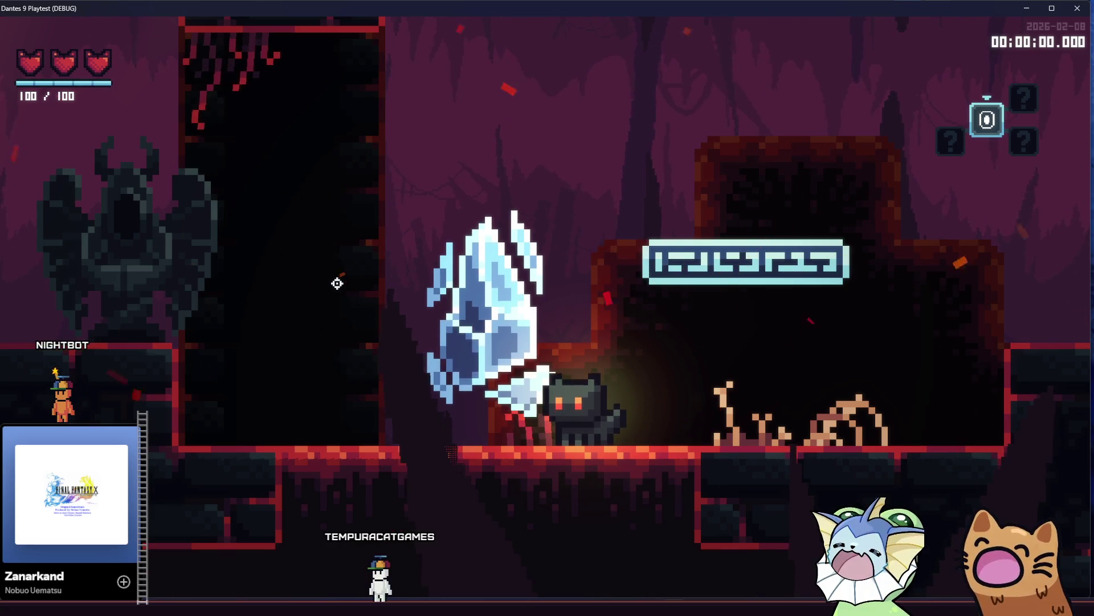
Walk the cat up to the crystal and back, then close the playtest with F8.
{"action": "key", "text": "d"}
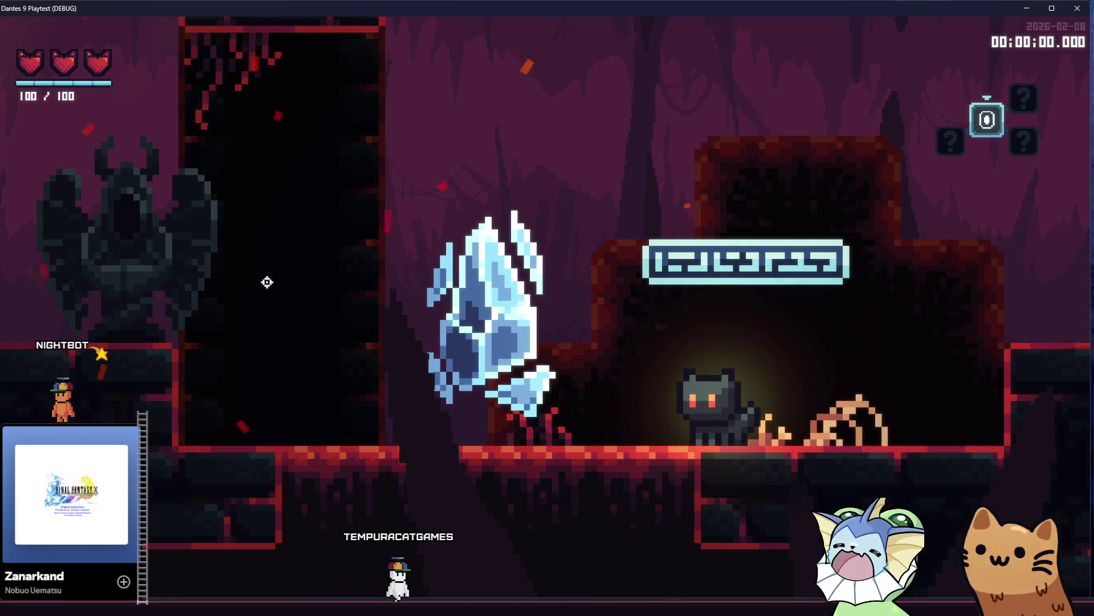
{"action": "key", "text": "a"}
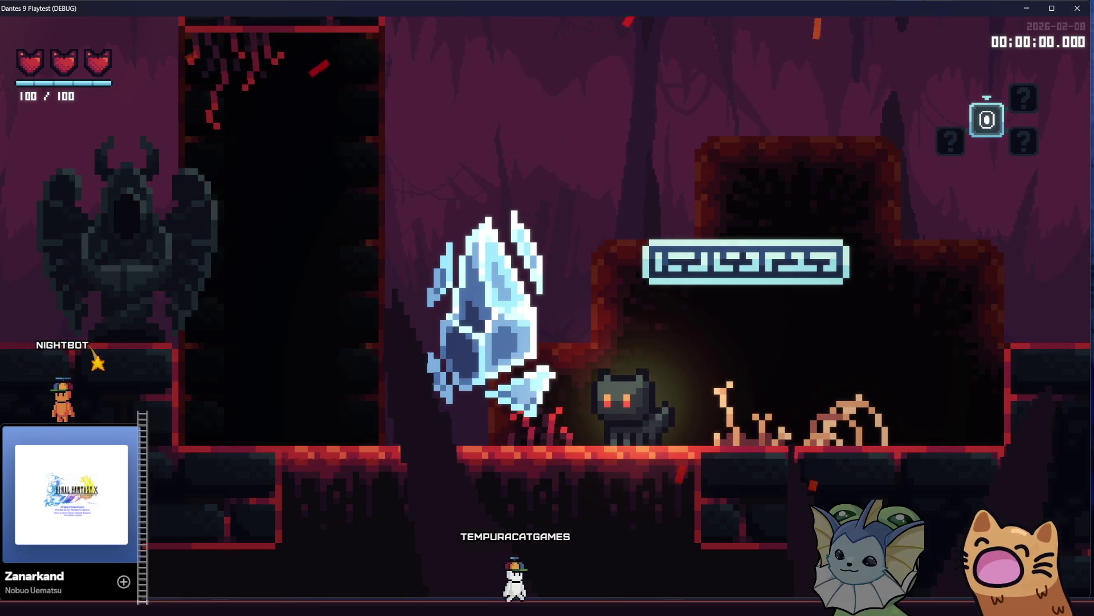
{"action": "key", "text": "F8"}
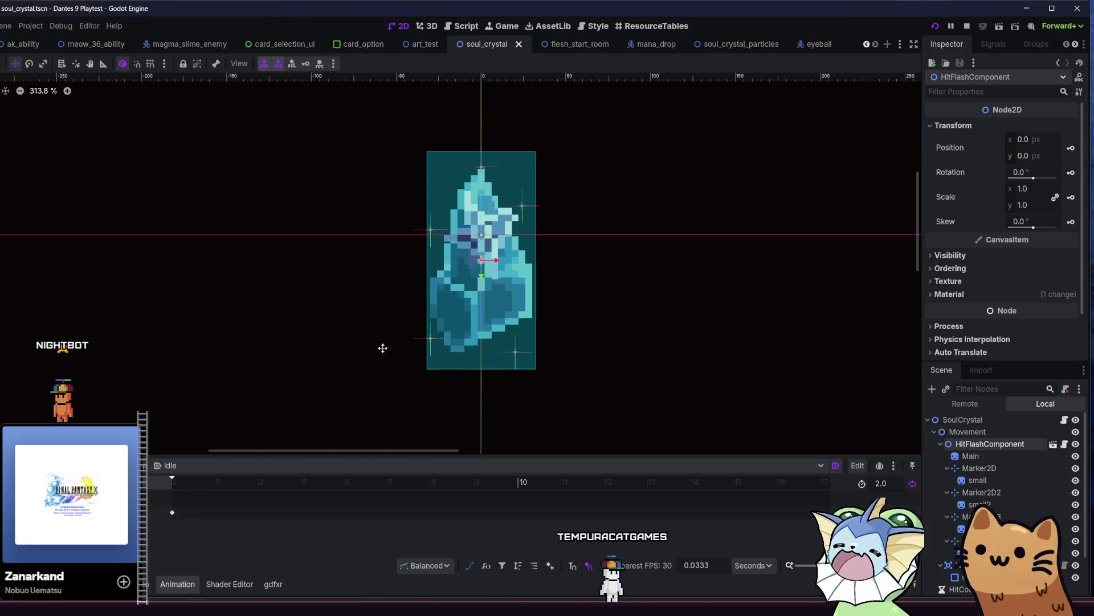
Reframe the 2D view on the crystal and open soul_crystal.gd from SoulCrystal's script icon.
{"action": "scroll", "coordinate": [359, 315], "scroll_direction": "down", "scroll_amount": 2}
{"action": "scroll", "coordinate": [361, 318], "scroll_direction": "up", "scroll_amount": 5}
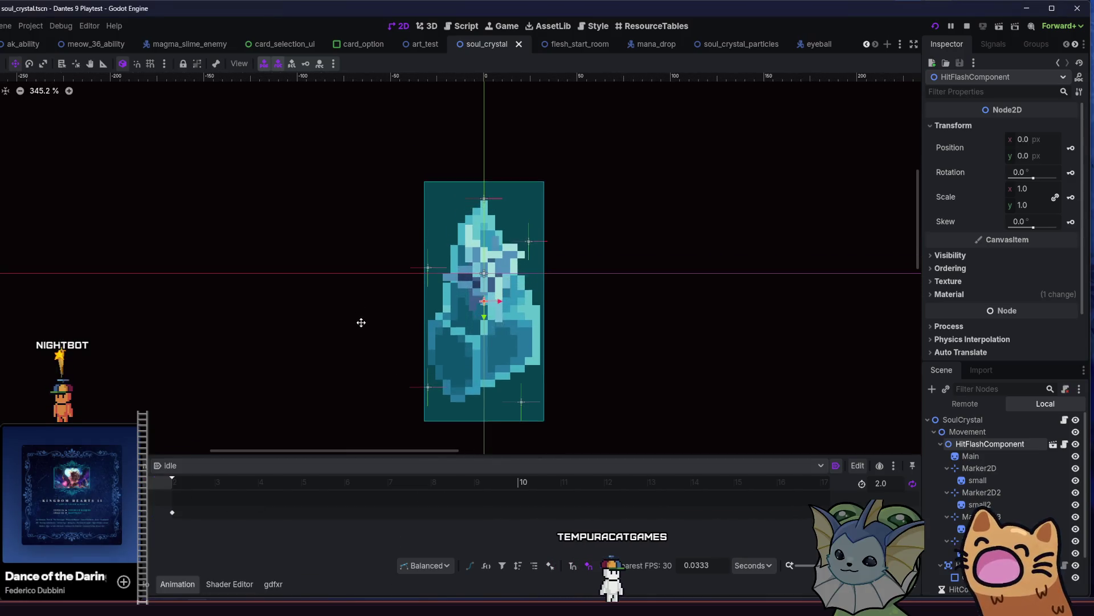
{"action": "left_click_drag", "start_coordinate": [344, 284], "coordinate": [303, 273]}
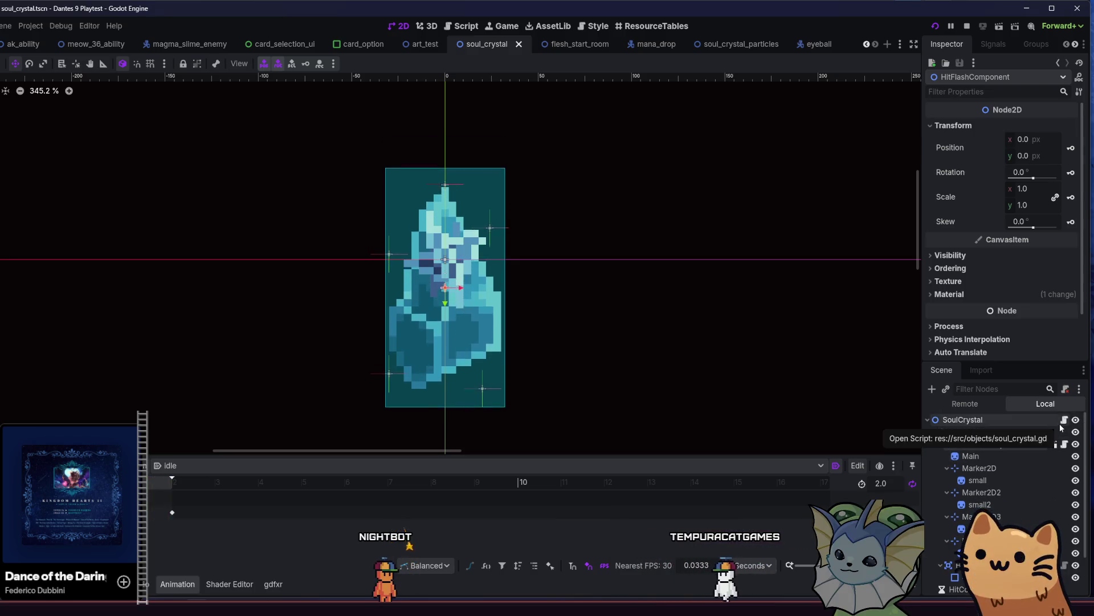
{"action": "left_click", "coordinate": [1052, 444]}
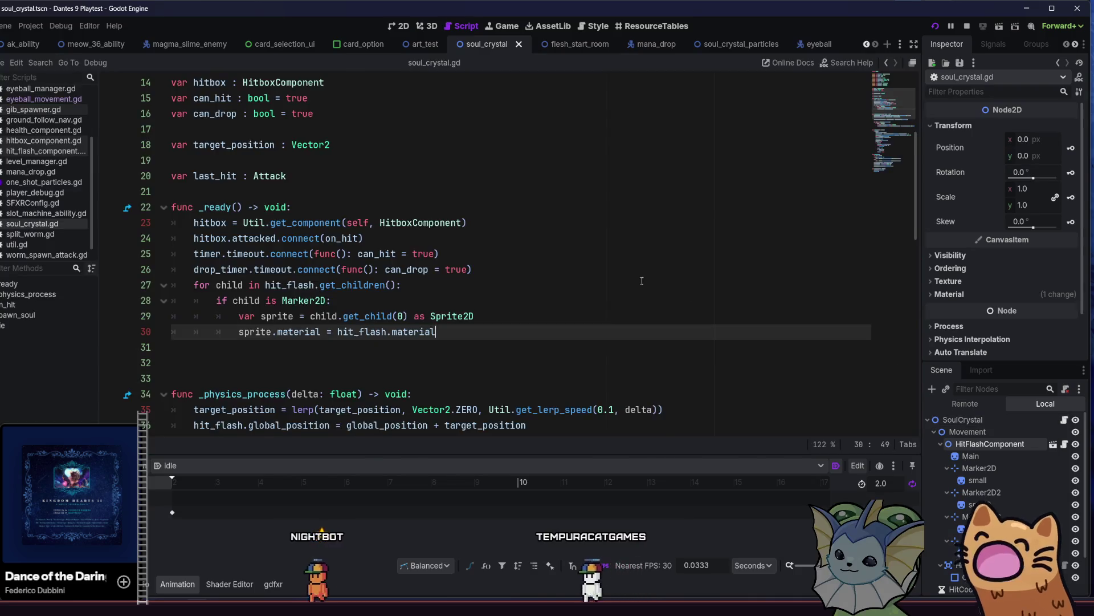
{"action": "left_click", "coordinate": [314, 130]}
{"action": "left_click", "coordinate": [384, 251]}
{"action": "type", "text": "@e"}
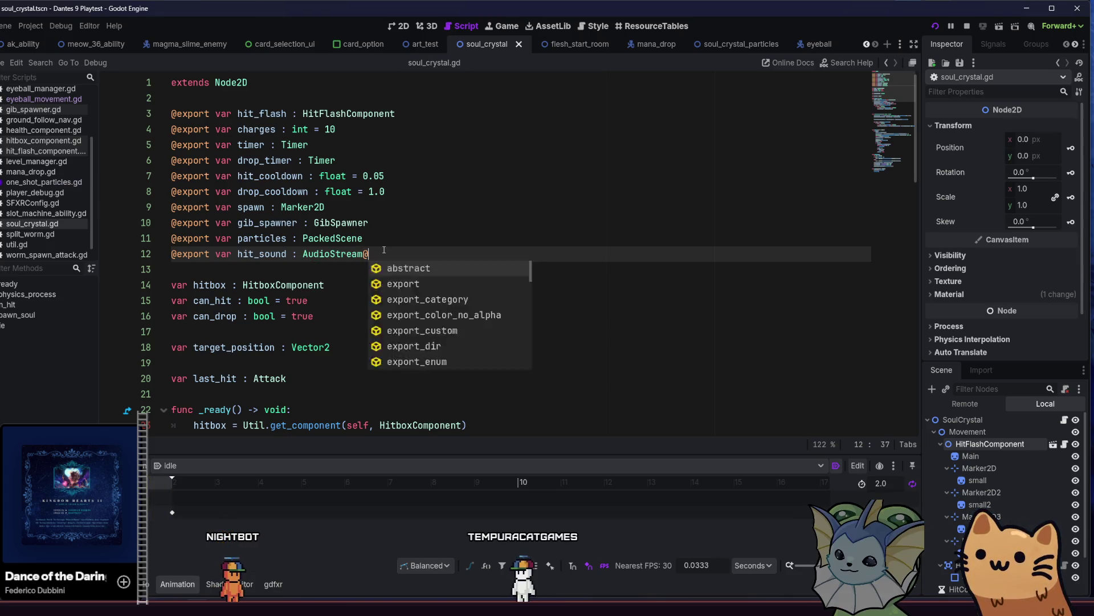
{"action": "key", "text": "Return"}
{"action": "type", "text": "export var movement :"}
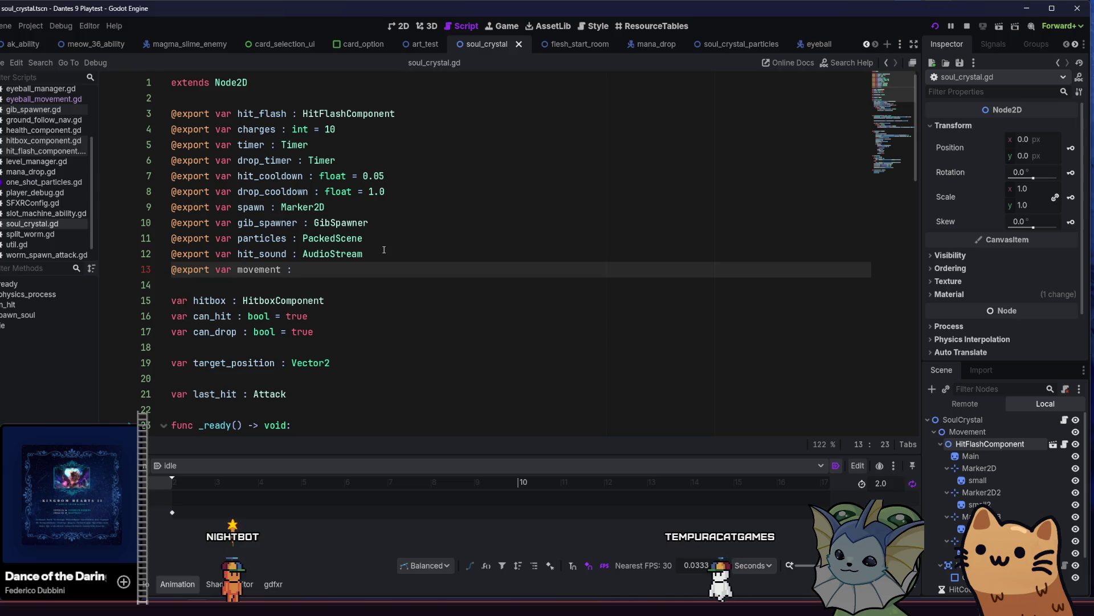
{"action": "type", "text": "e2D"}
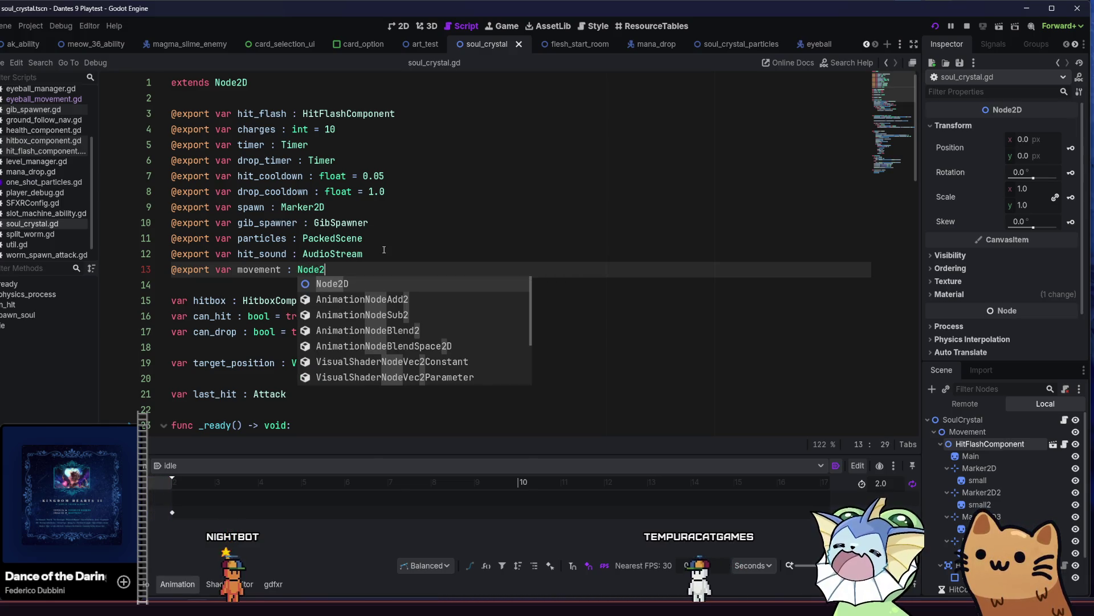
{"action": "left_click", "coordinate": [384, 250]}
{"action": "scroll", "coordinate": [376, 256], "scroll_direction": "down", "scroll_amount": 4}
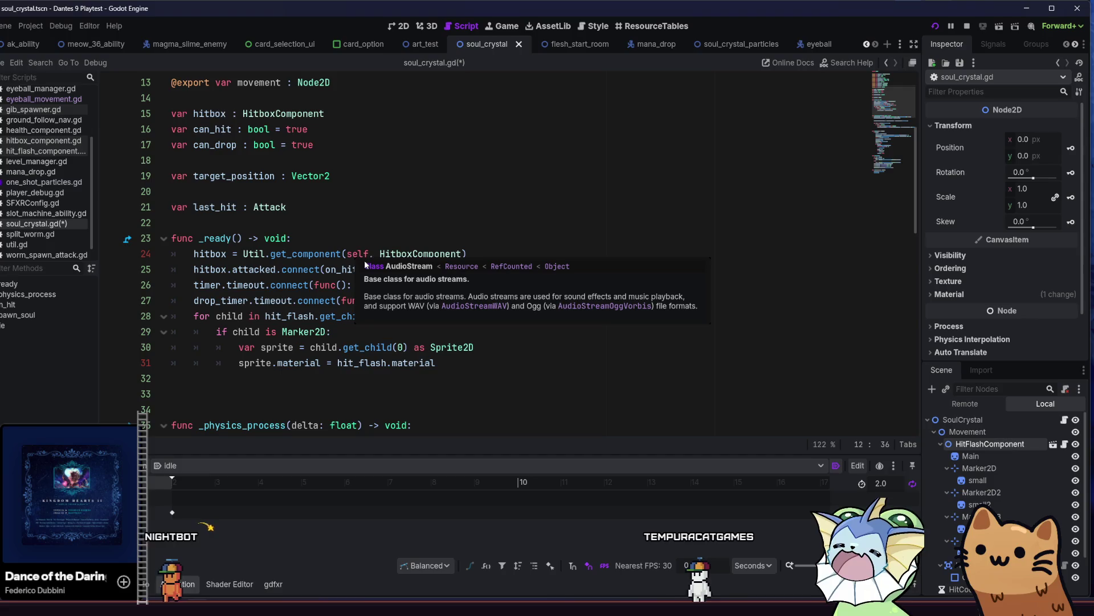
{"action": "left_click", "coordinate": [961, 419]}
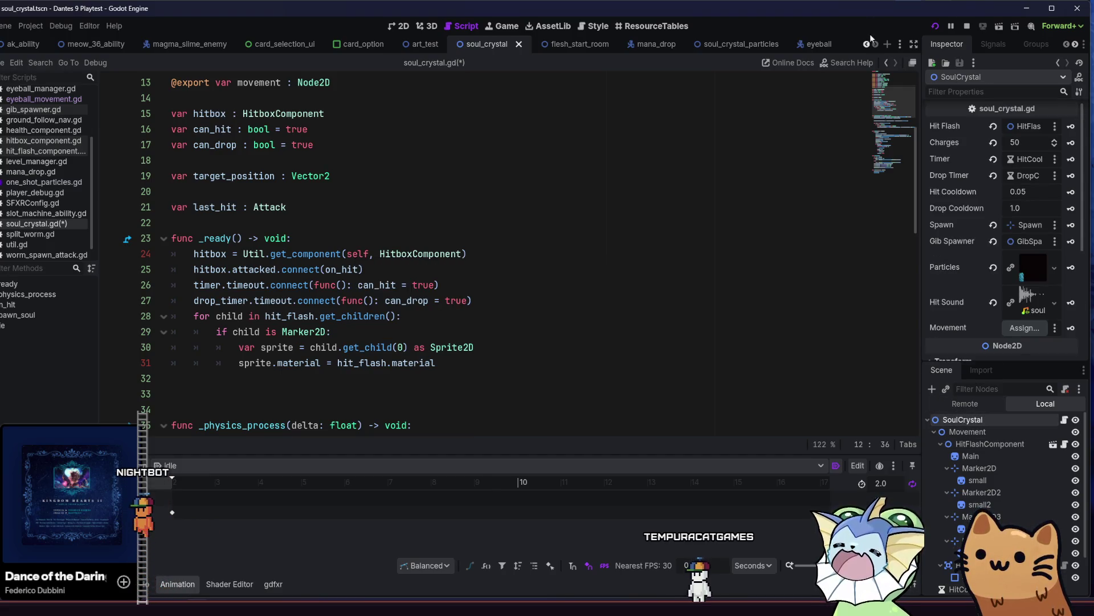
Stop the game, assign the Movement node to SoulCrystal's movement property via Select a Node, and save with Ctrl+S.
{"action": "left_click", "coordinate": [967, 26]}
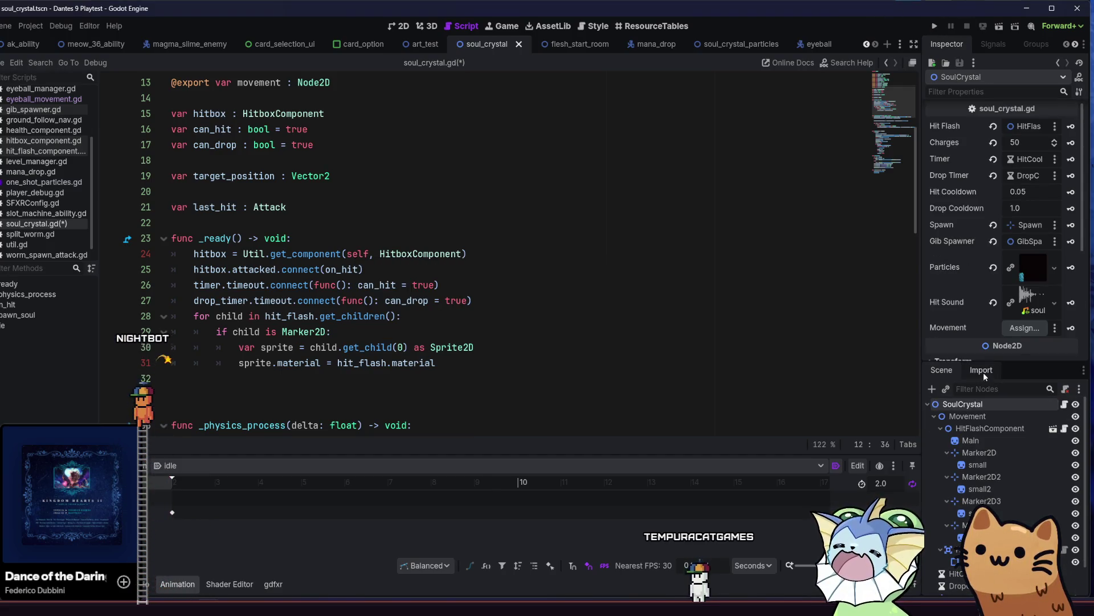
{"action": "left_click", "coordinate": [1021, 330]}
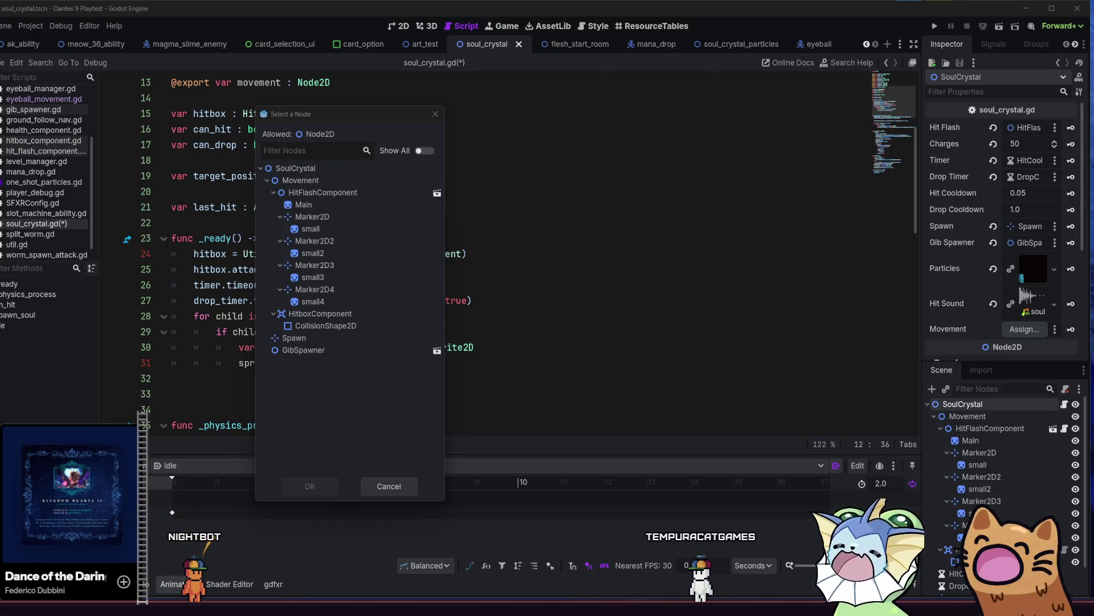
{"action": "double_click", "coordinate": [355, 179]}
{"action": "scroll", "coordinate": [377, 199], "scroll_direction": "down", "scroll_amount": 2}
{"action": "key", "text": "ctrl+s"}
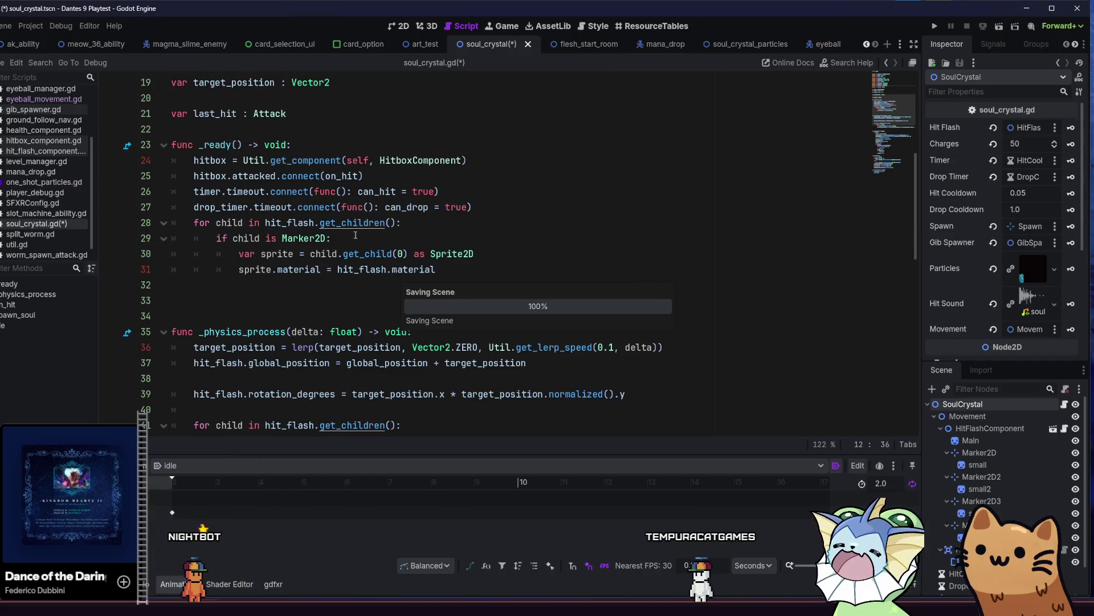
{"action": "scroll", "coordinate": [278, 206], "scroll_direction": "down", "scroll_amount": 2}
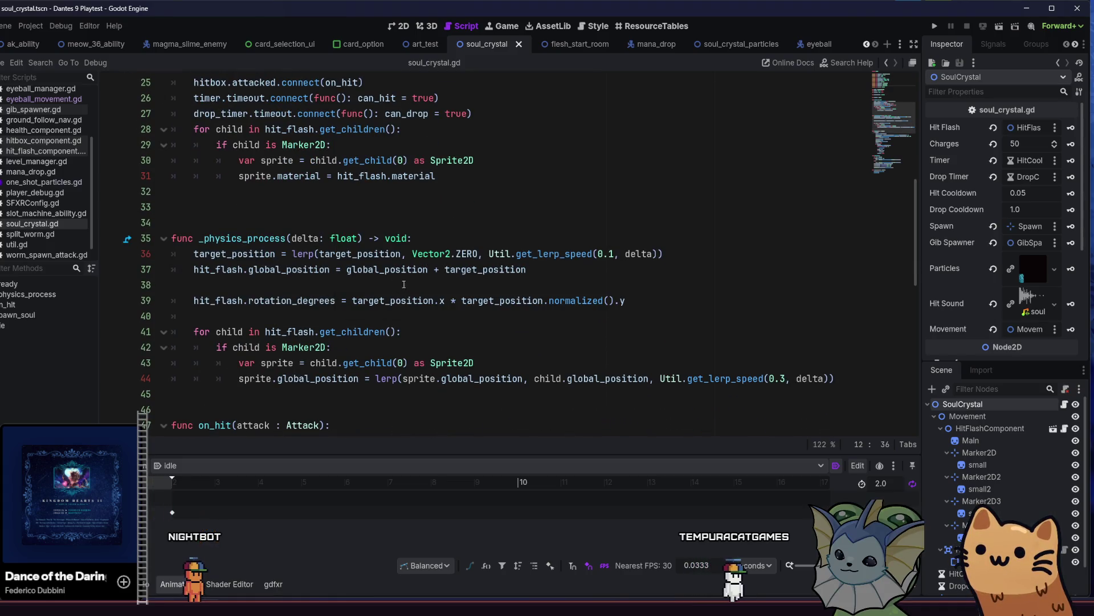
Change line 37 to movement.global_position + target_position, save the script, and run the game with F5.
{"action": "double_click", "coordinate": [393, 269]}
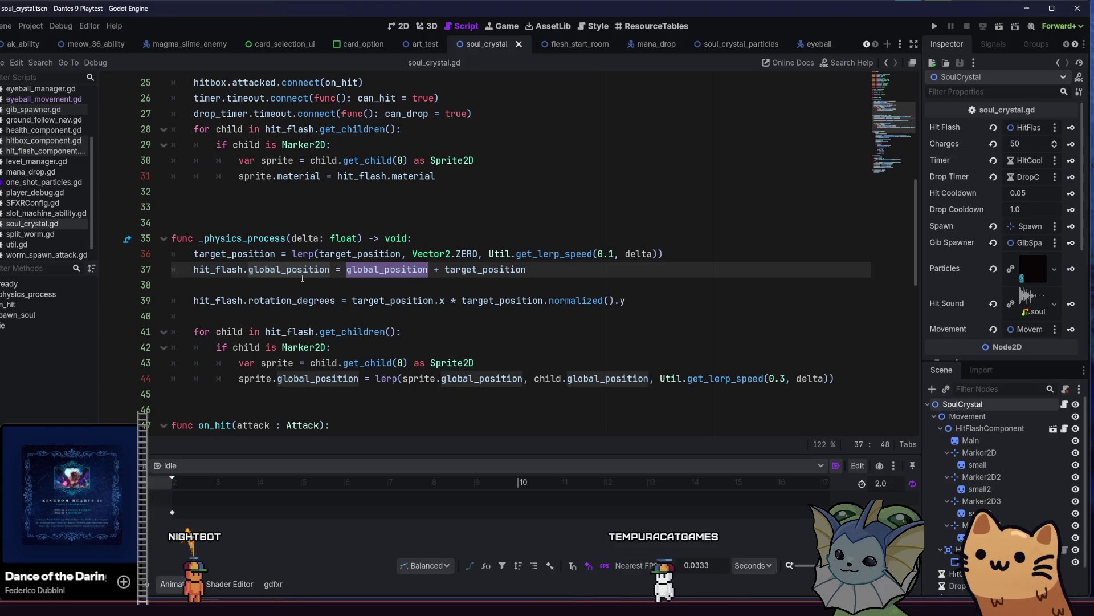
{"action": "mouse_move", "coordinate": [302, 276]}
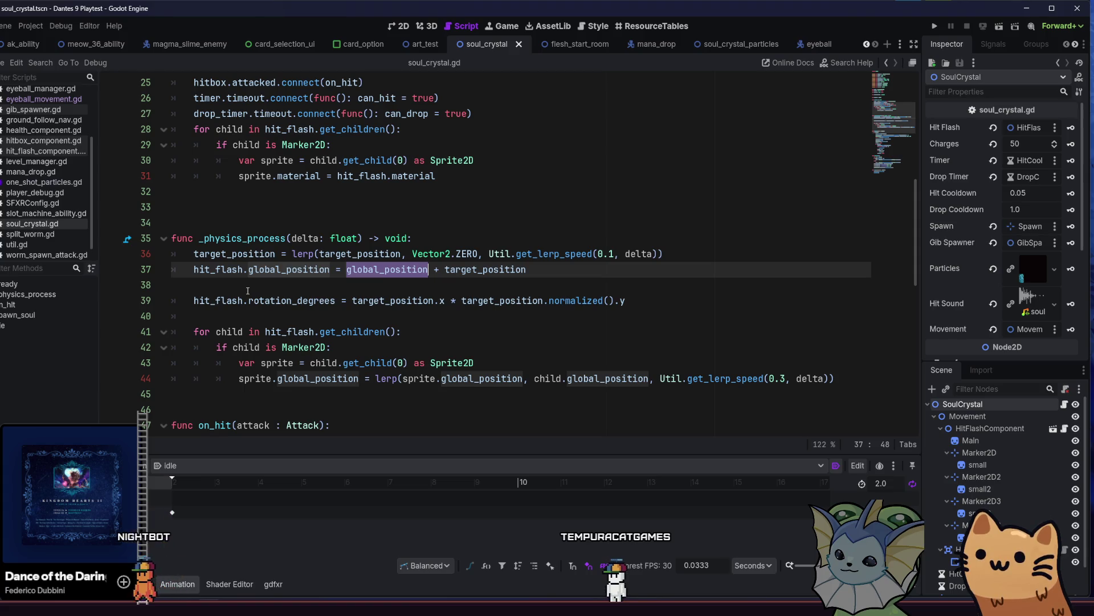
{"action": "type", "text": "movem"}
{"action": "key", "text": "Return"}
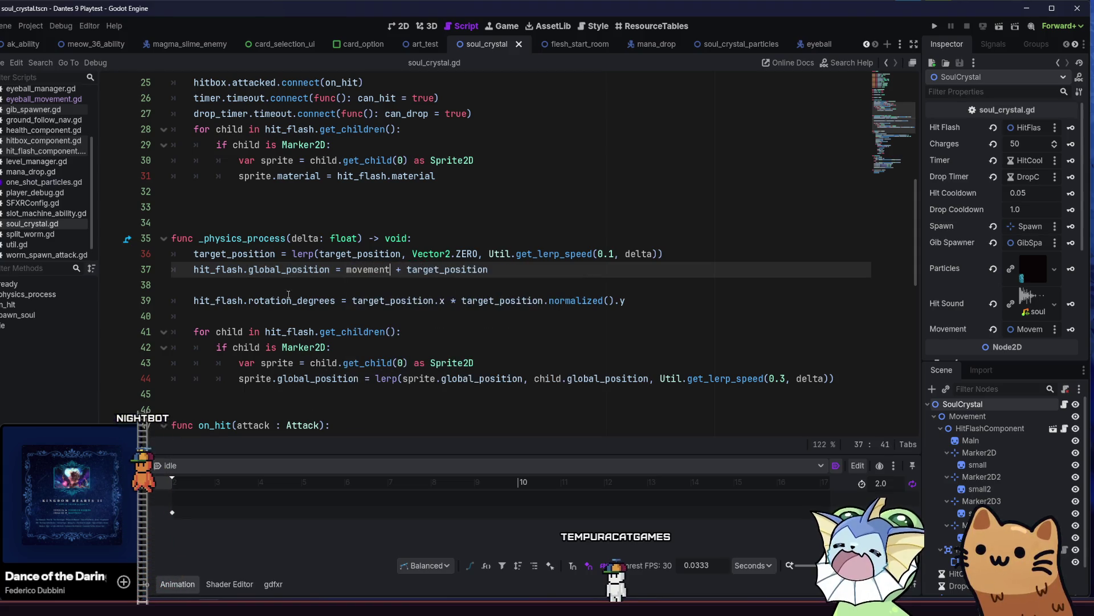
{"action": "left_click", "coordinate": [491, 298]}
{"action": "left_click", "coordinate": [390, 269]}
{"action": "type", "text": ".global_position"}
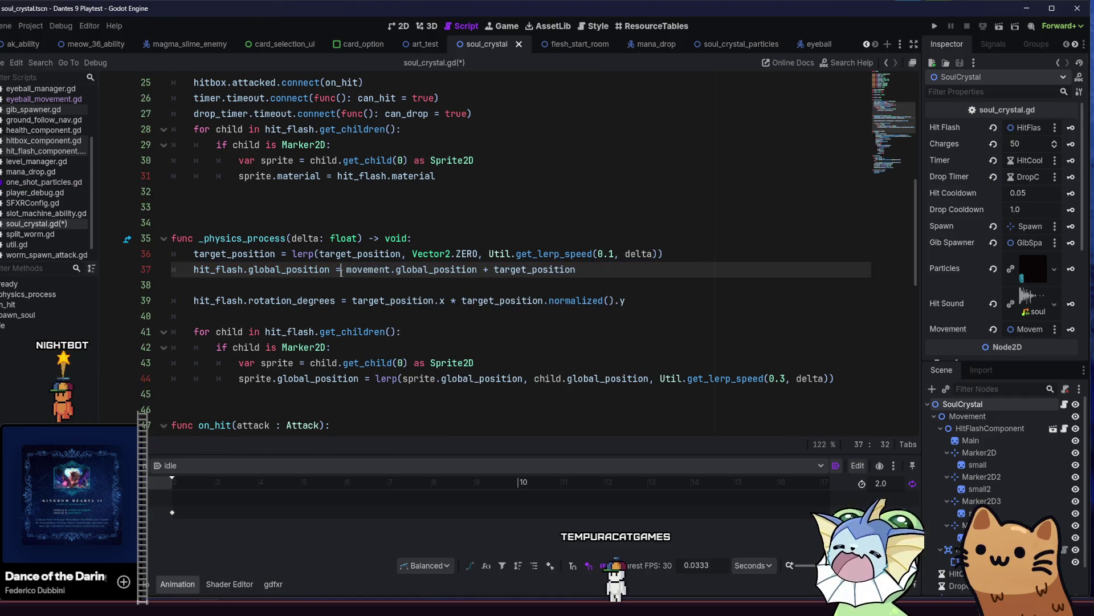
{"action": "key", "text": "ctrl+z"}
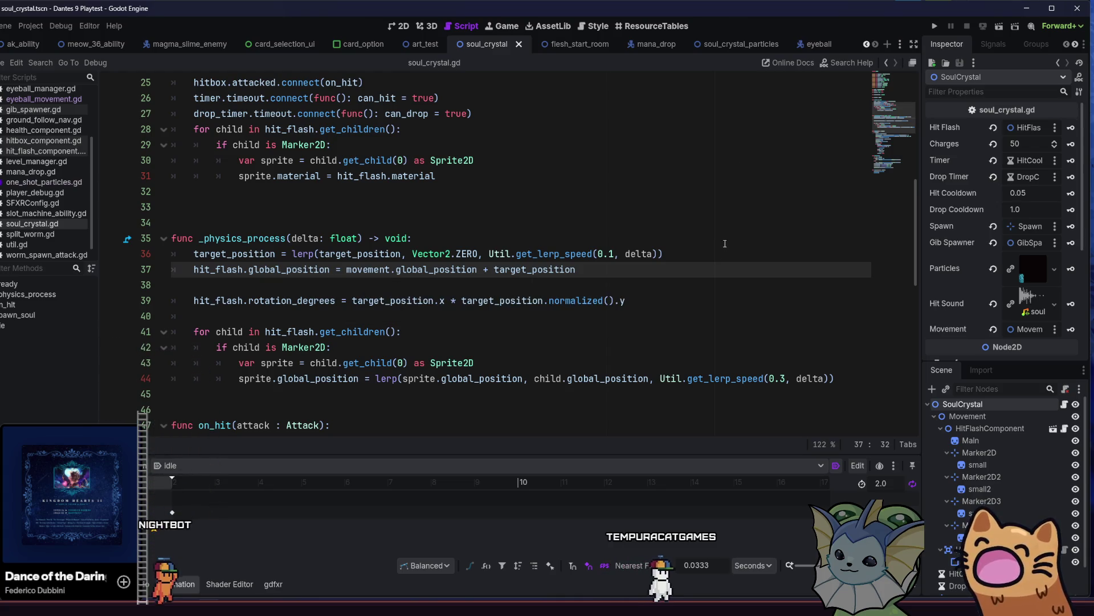
{"action": "key", "text": "F5"}
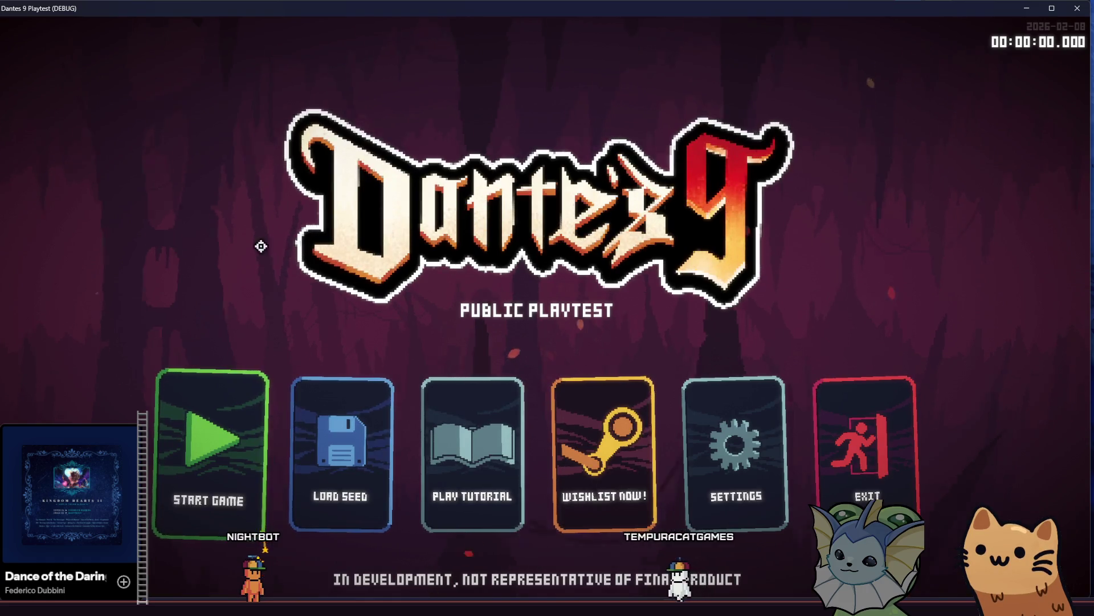
Start a new game, walk past the soul crystal striking it twice, then stop the run with F8.
{"action": "left_click", "coordinate": [211, 480]}
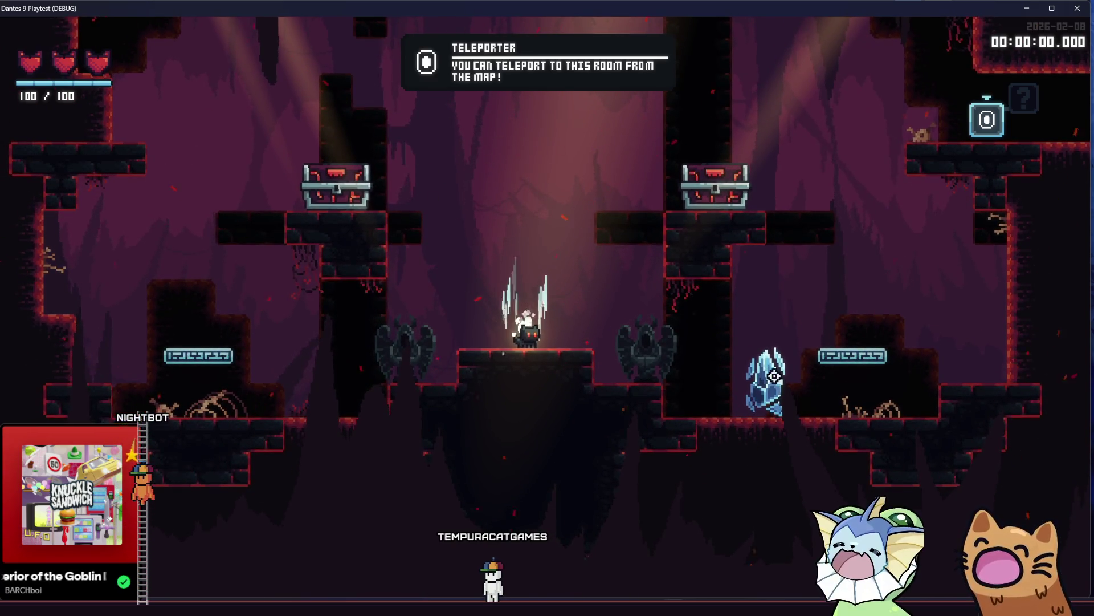
{"action": "key", "text": "d"}
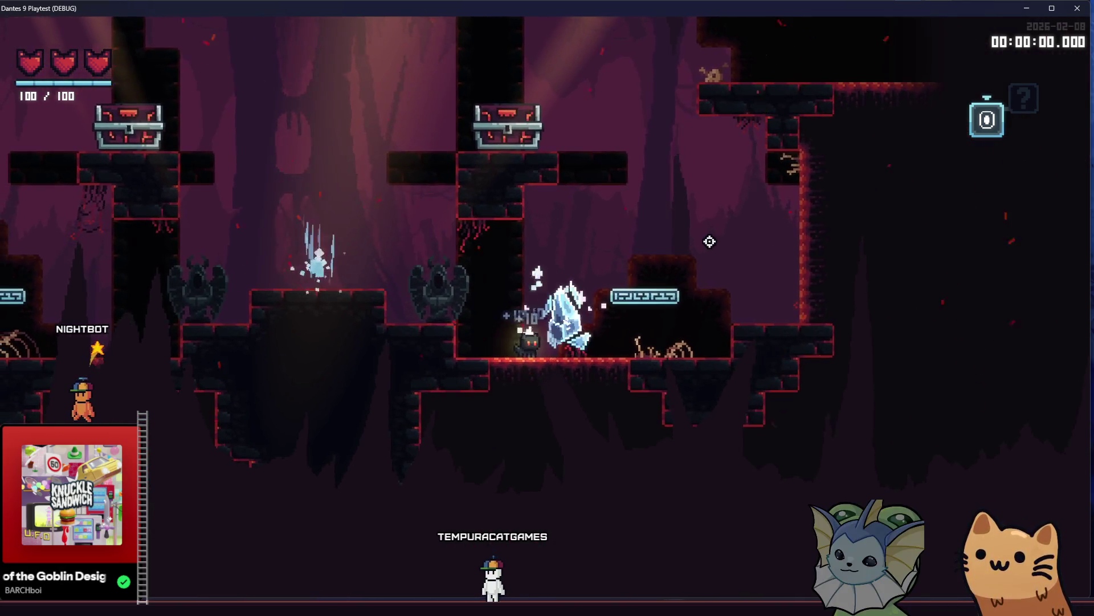
{"action": "key", "text": "d"}
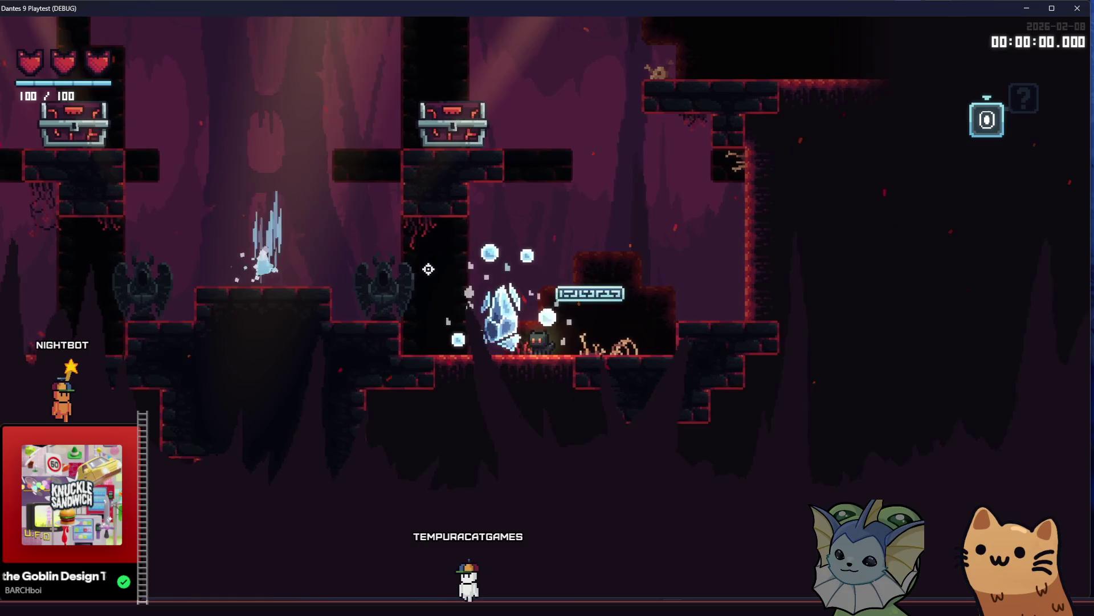
{"action": "key", "text": "a"}
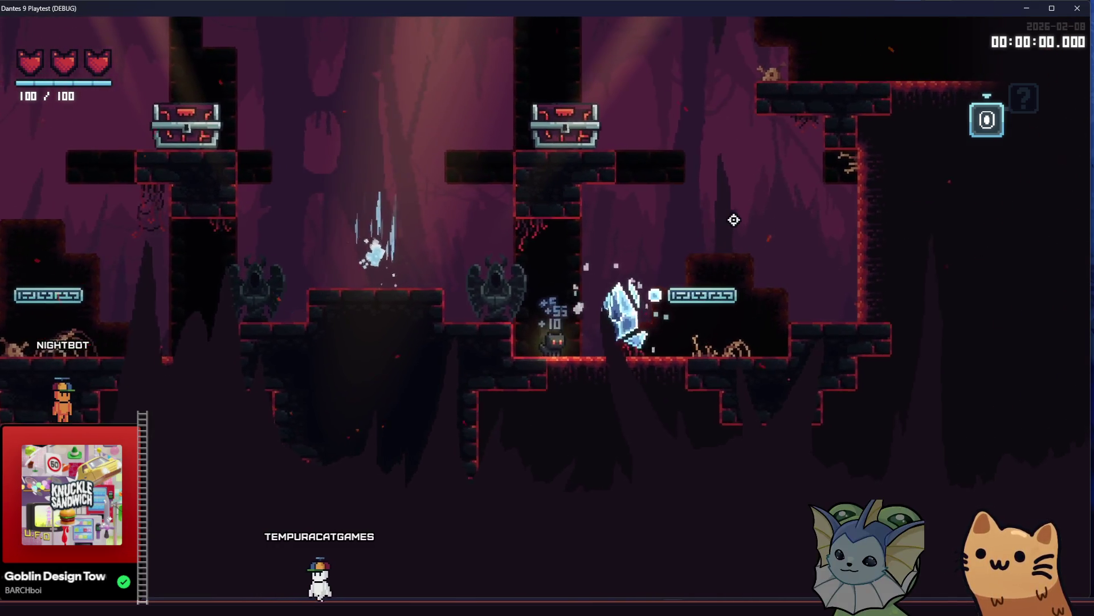
{"action": "key", "text": "d"}
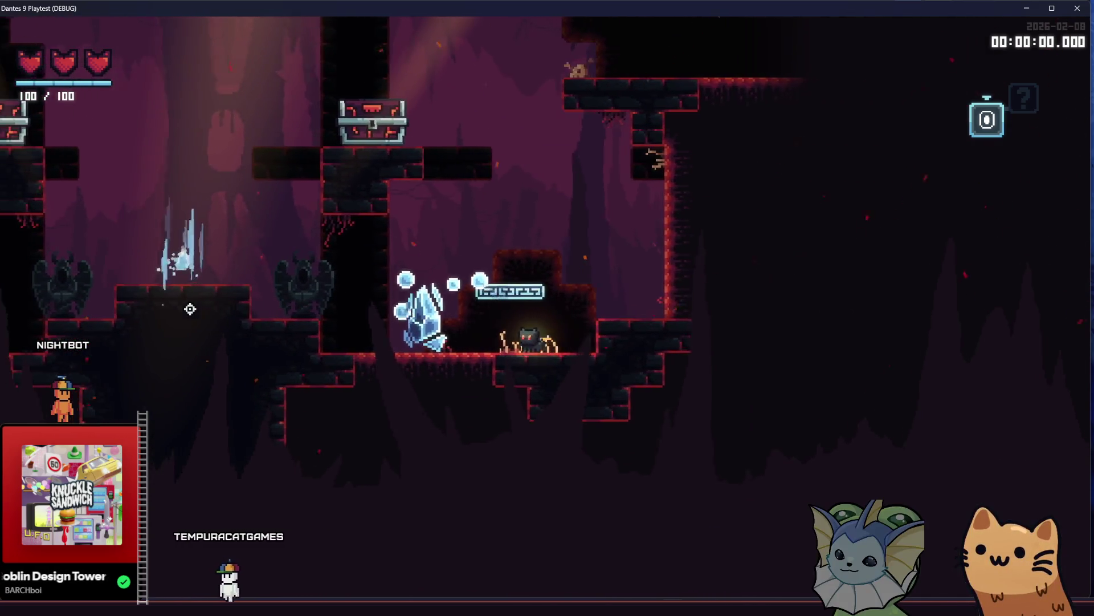
{"action": "key", "text": "d"}
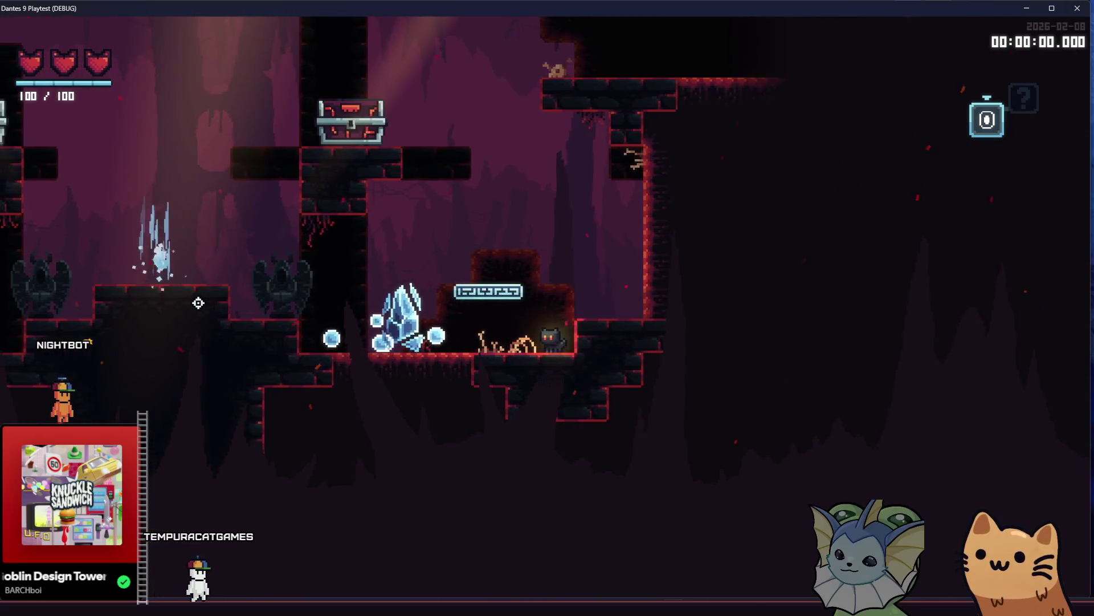
{"action": "key", "text": "a"}
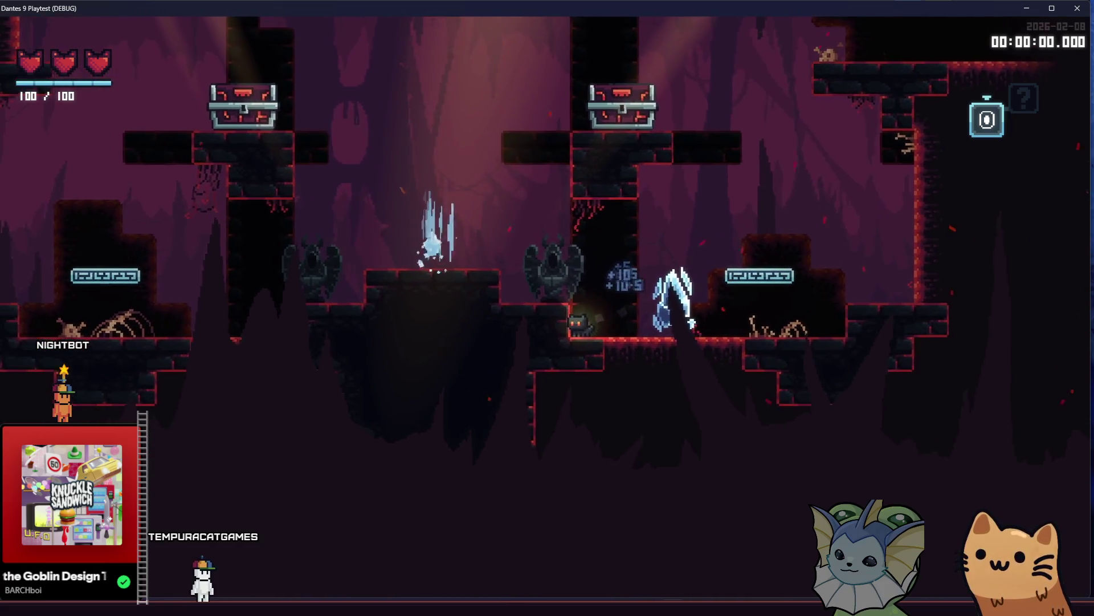
{"action": "key", "text": "F8"}
{"action": "left_click", "coordinate": [755, 285]}
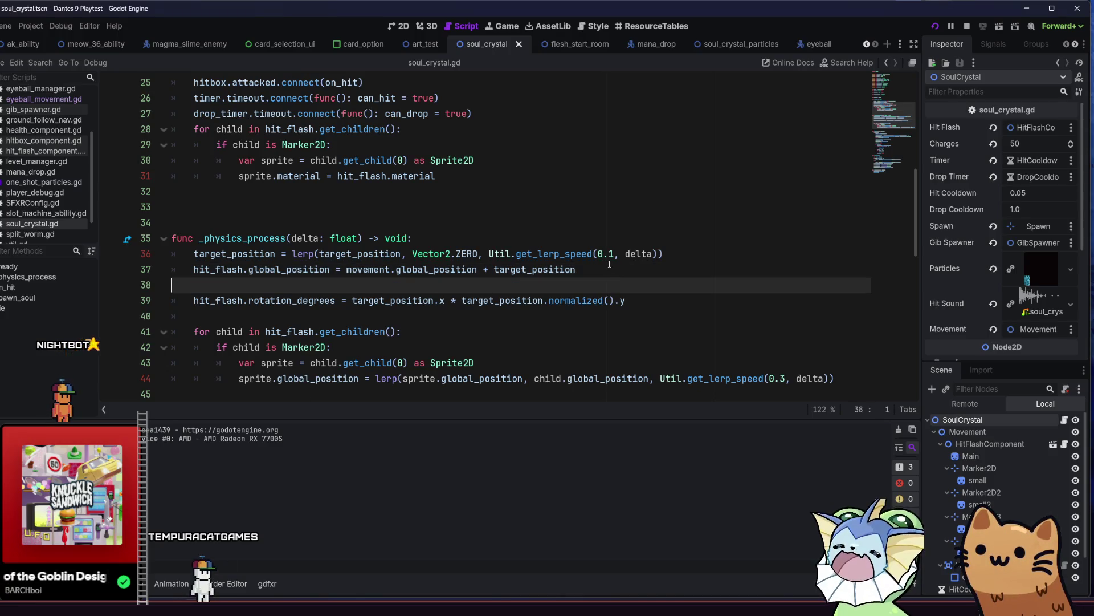
Relaunch the game, strike the soul crystal twice and walk past it, then open the System settings page.
{"action": "scroll", "coordinate": [756, 311], "scroll_direction": "down", "scroll_amount": 1}
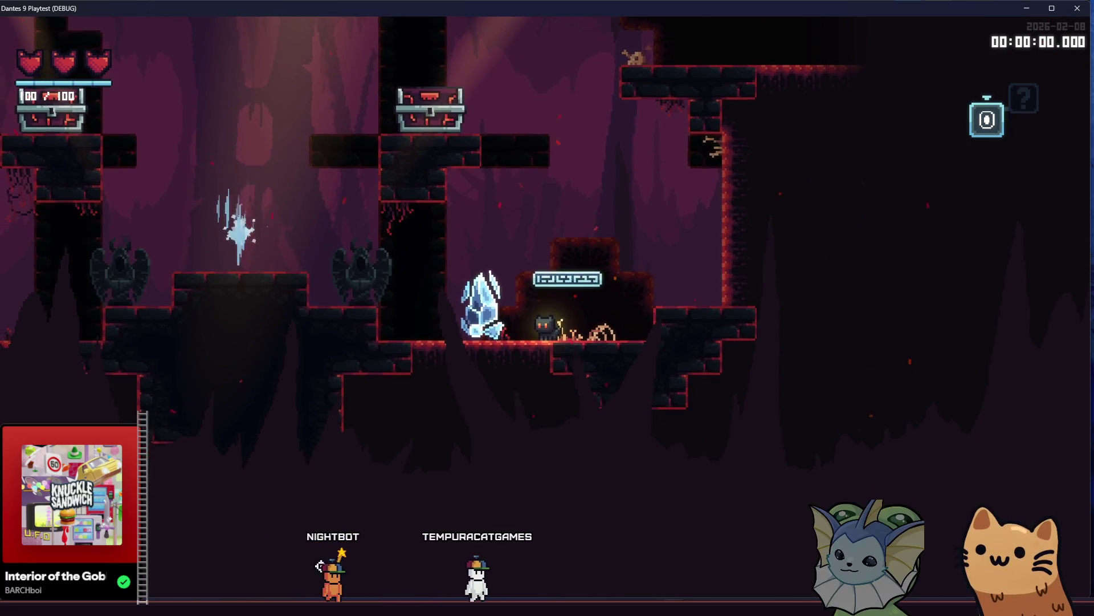
{"action": "key", "text": "F8"}
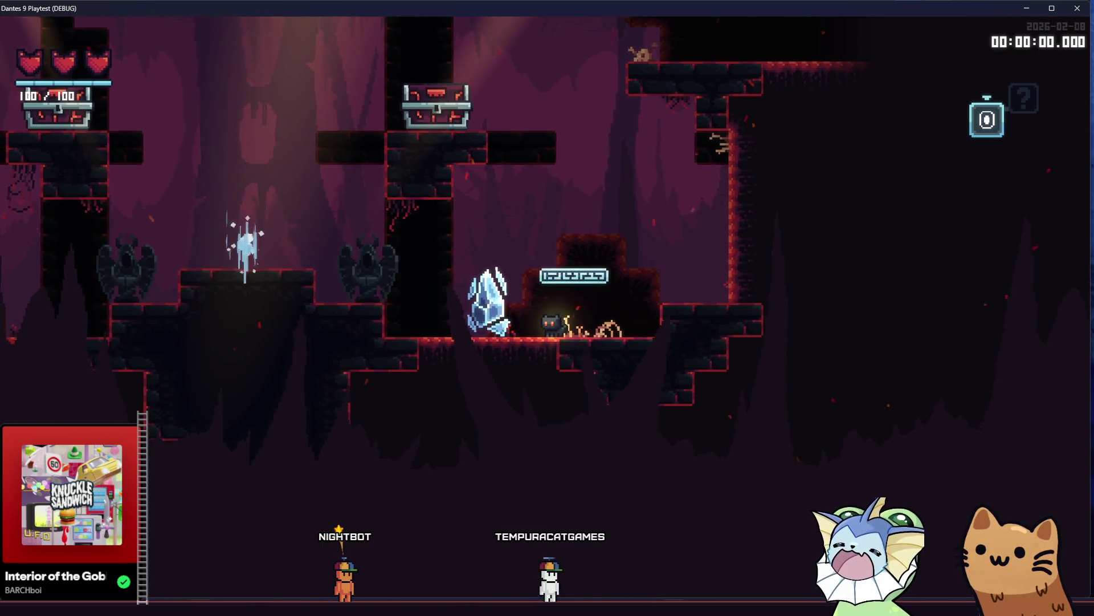
{"action": "key", "text": "F8"}
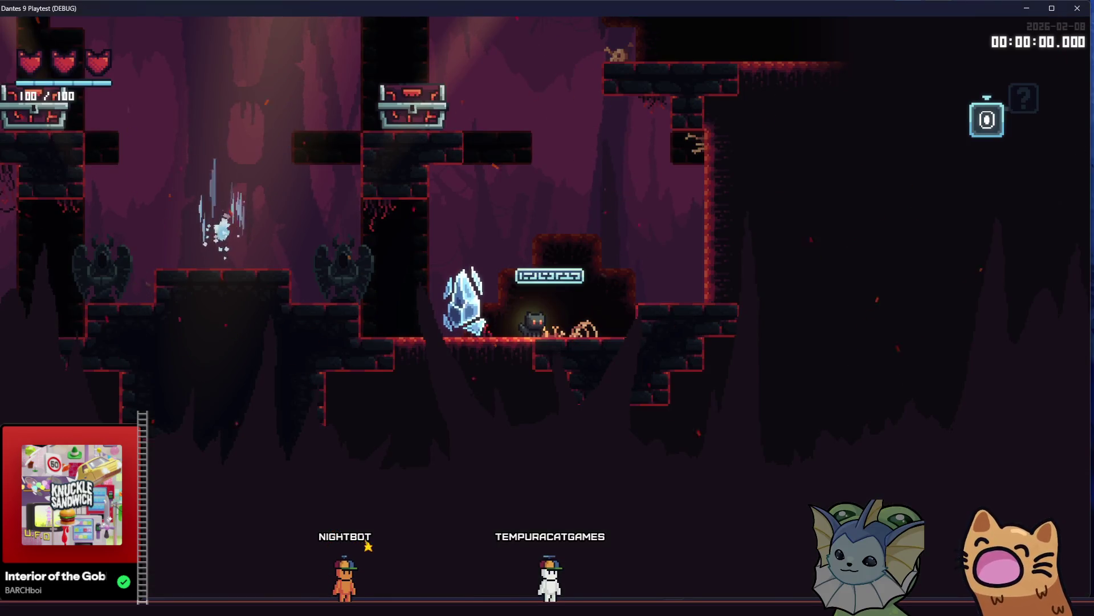
{"action": "key", "text": "a"}
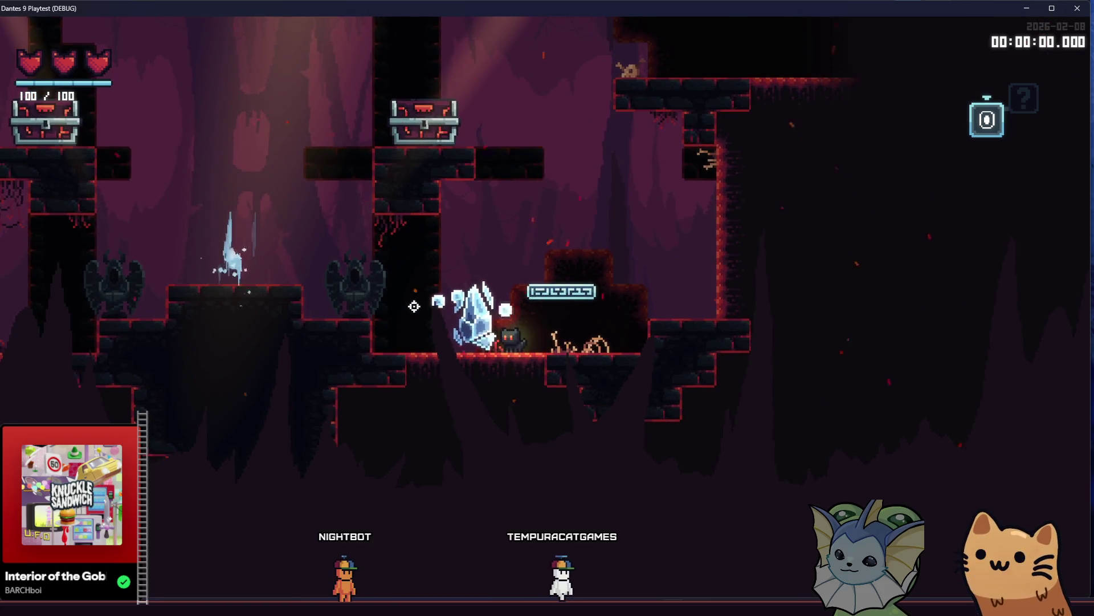
{"action": "left_click", "coordinate": [414, 306]}
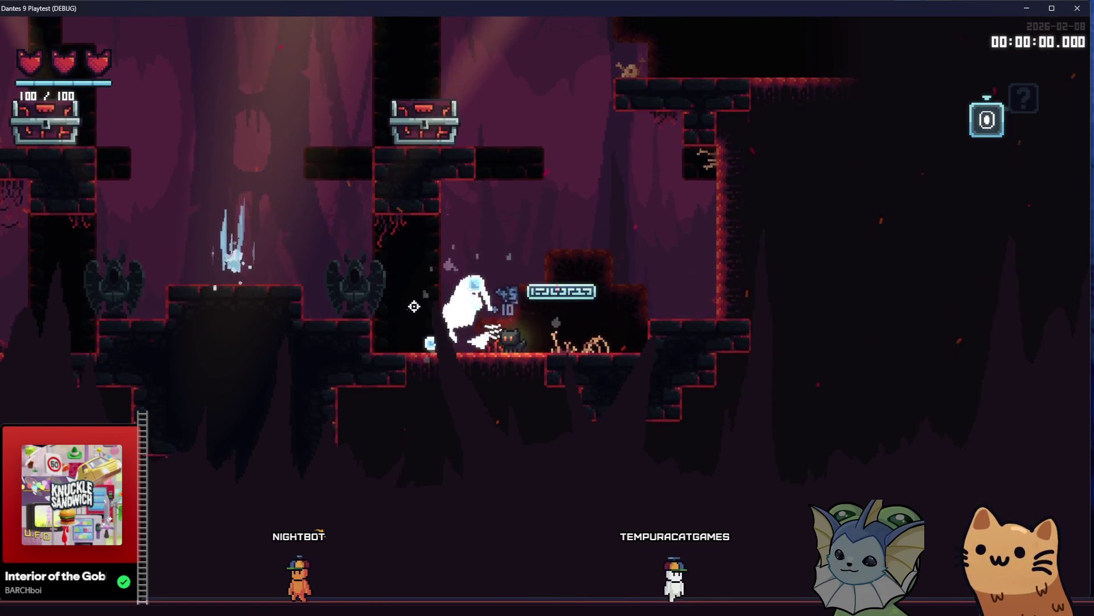
{"action": "key", "text": "d"}
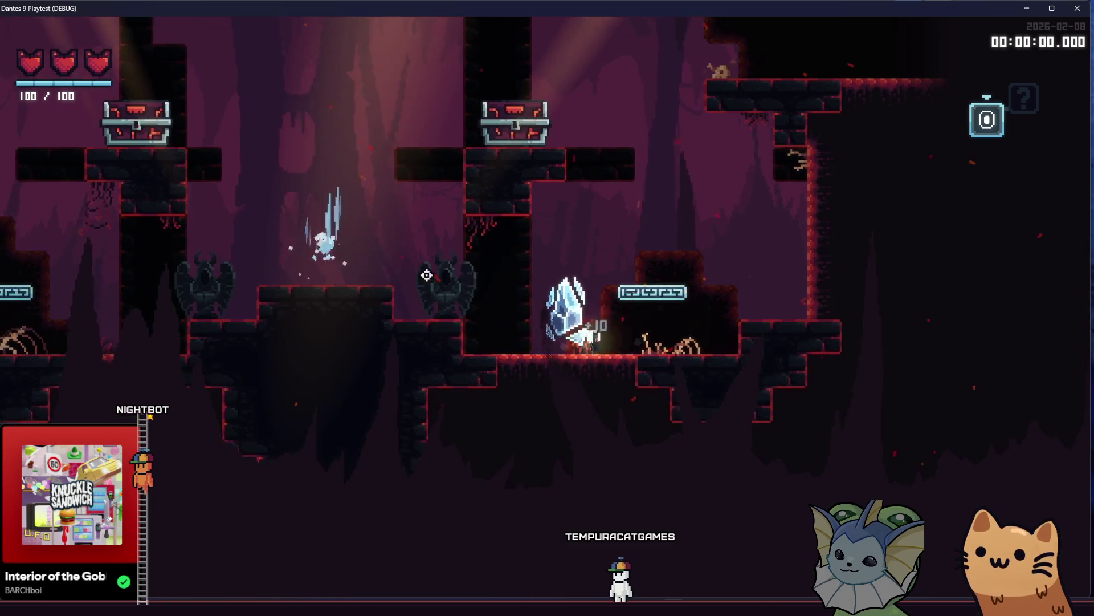
{"action": "key", "text": "Tab"}
{"action": "left_click", "coordinate": [637, 55]}
Look through the pause menu's system and video settings, then return to the level.
{"action": "left_click", "coordinate": [512, 106]}
{"action": "left_click", "coordinate": [424, 106]}
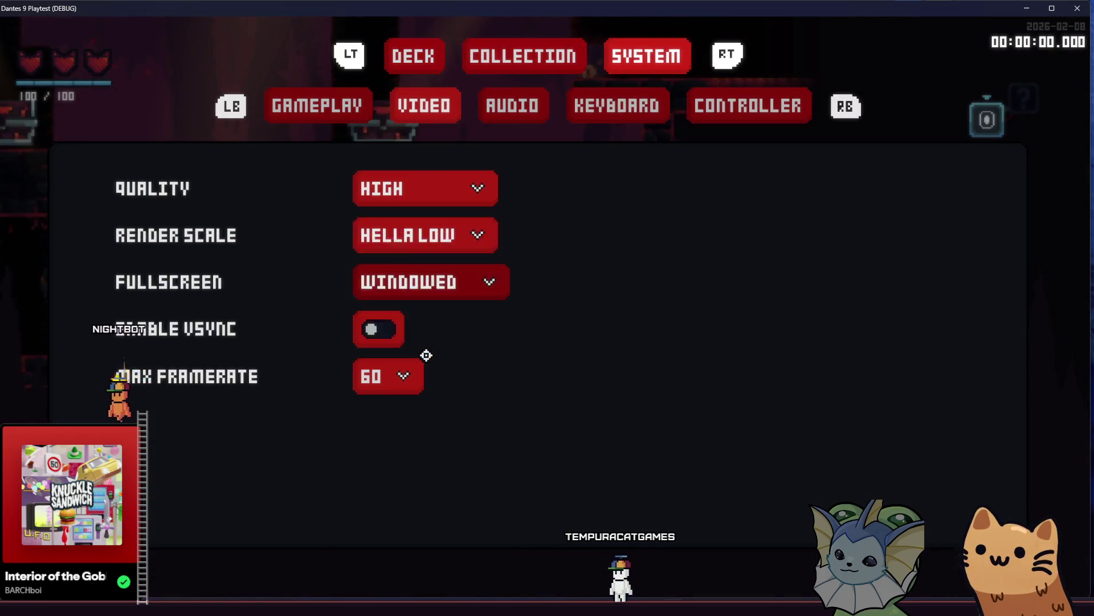
{"action": "key", "text": "Escape"}
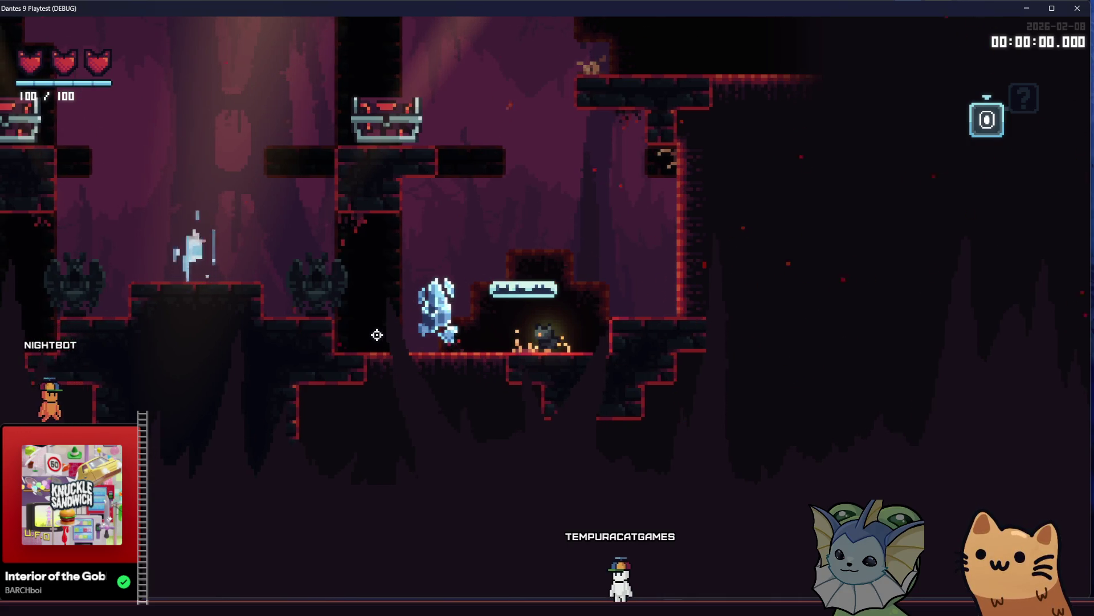
{"action": "key", "text": "Tab"}
{"action": "left_click", "coordinate": [647, 55]}
{"action": "left_click", "coordinate": [429, 121]}
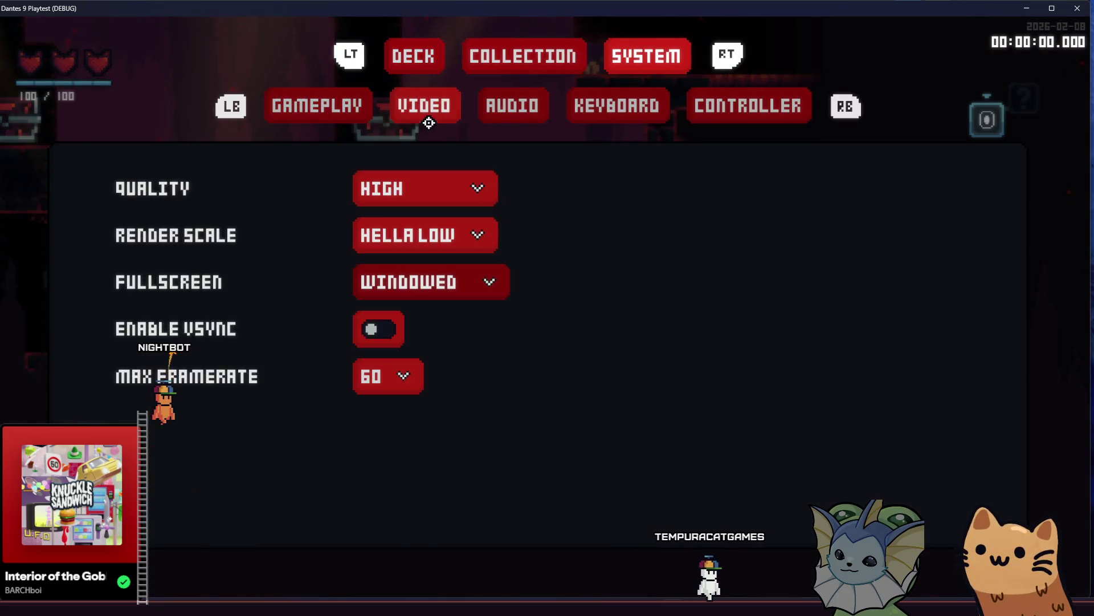
{"action": "key", "text": "Escape"}
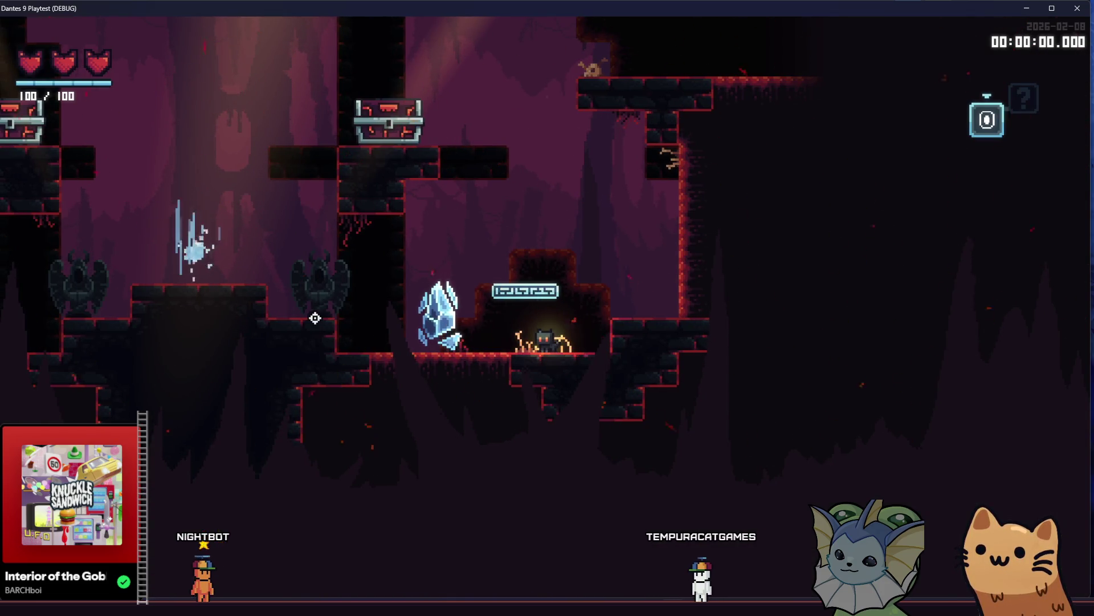
Jump beside the soul crystal and strike it five times to check its hit flash.
{"action": "key", "text": "space"}
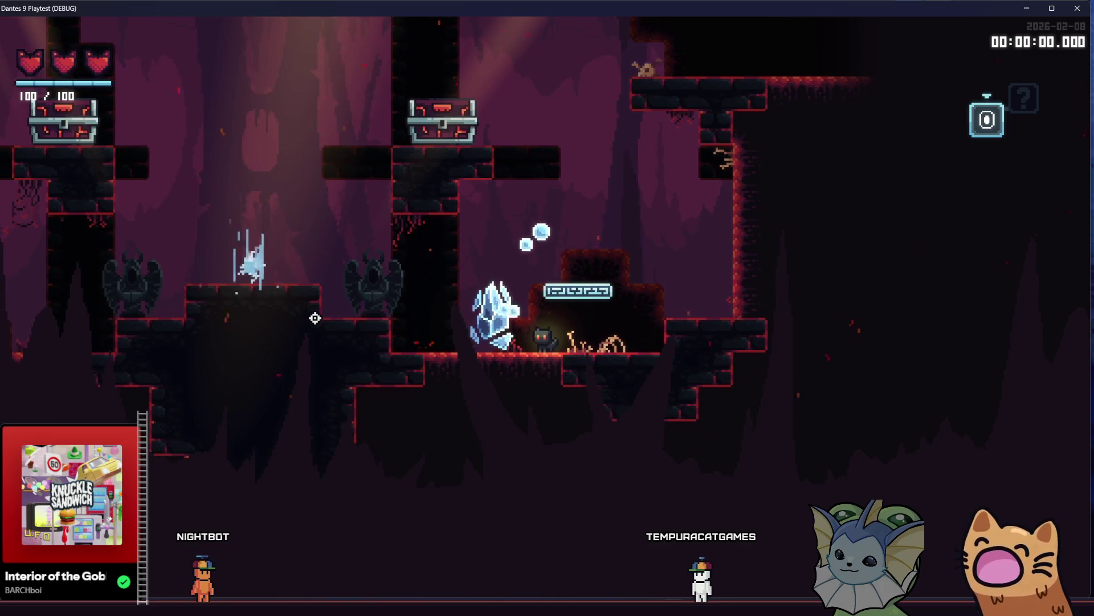
{"action": "key", "text": "space"}
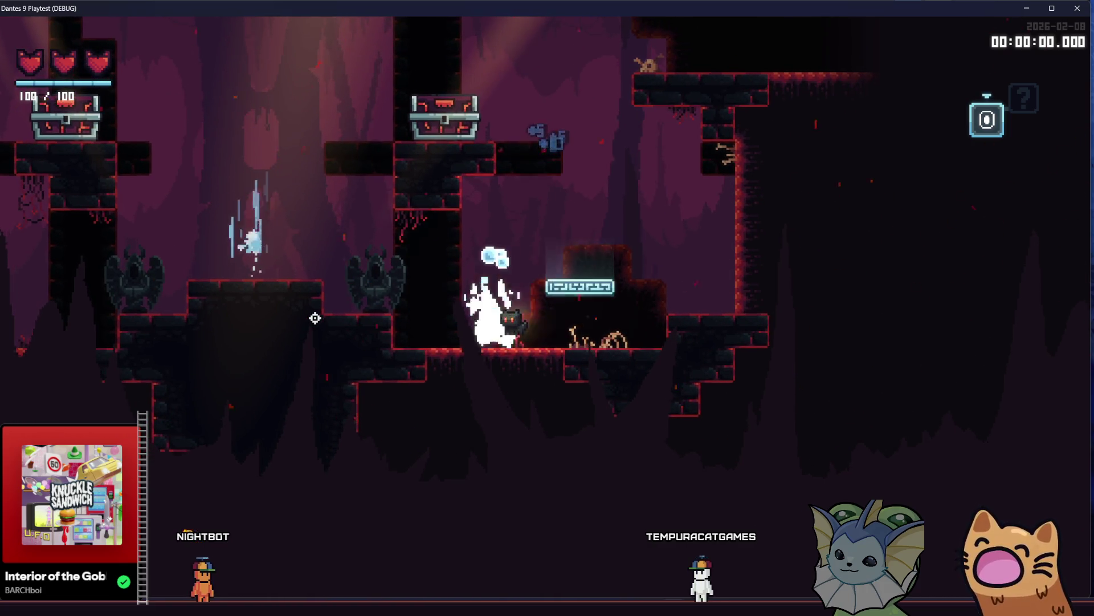
{"action": "left_click", "coordinate": [315, 317]}
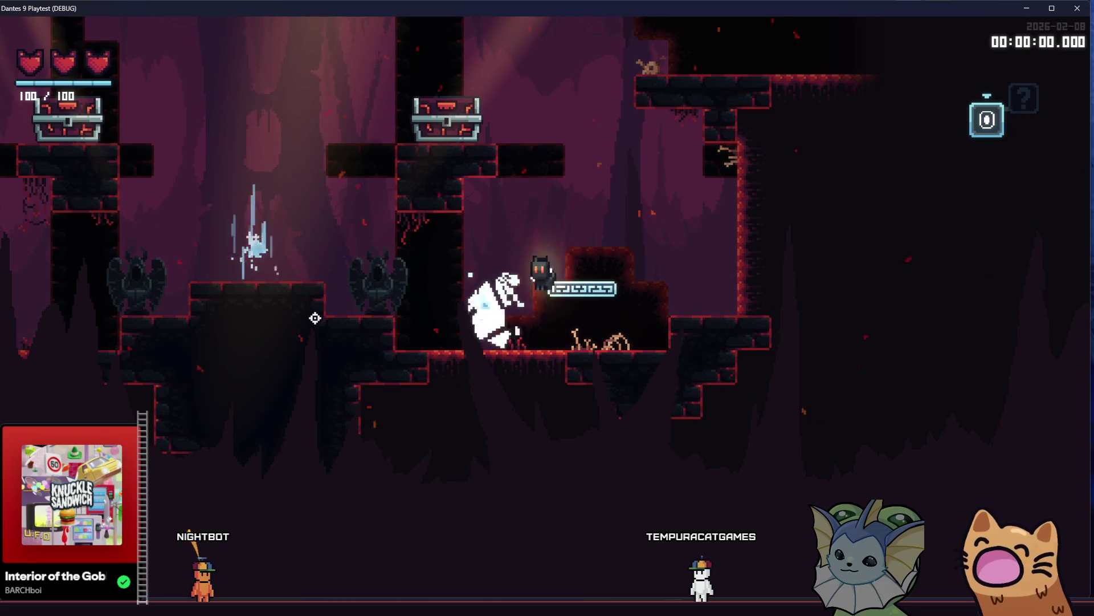
{"action": "left_click", "coordinate": [312, 315]}
{"action": "left_click", "coordinate": [307, 313]}
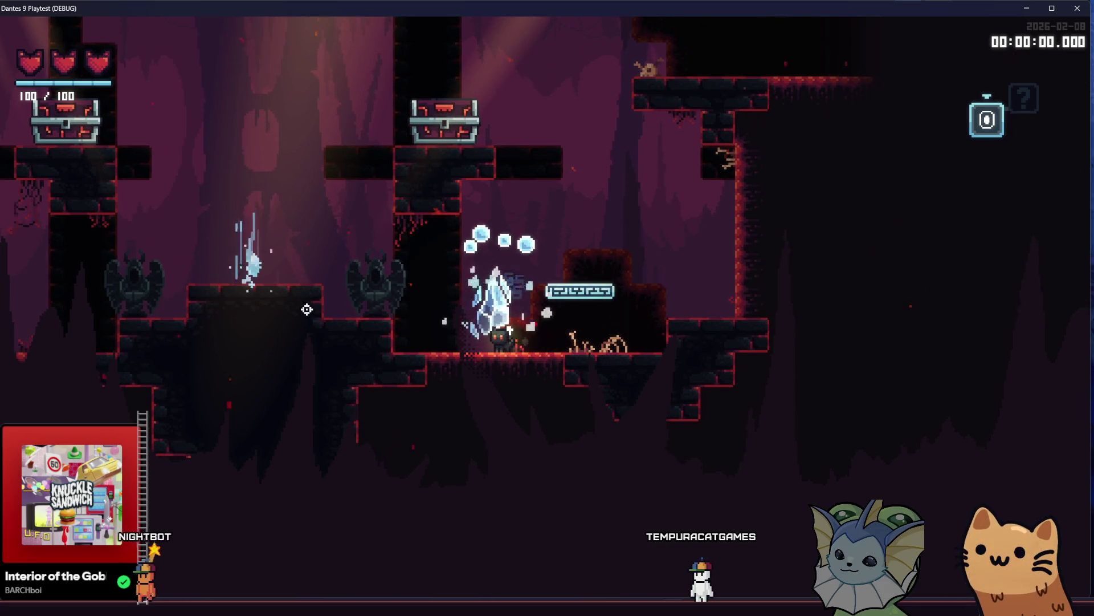
{"action": "left_click", "coordinate": [305, 301]}
{"action": "left_click", "coordinate": [305, 300]}
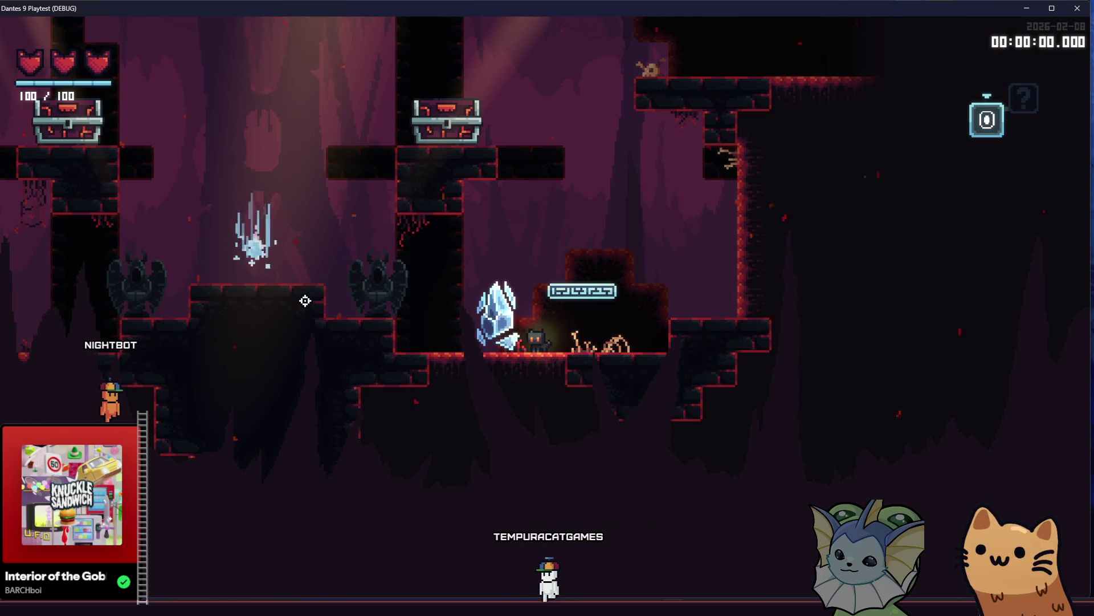
Add SMG cards through the debug menu's Cards > Add Cards, then fire the SMG at the crystal.
{"action": "key", "text": "Tab"}
{"action": "key", "text": "Tab"}
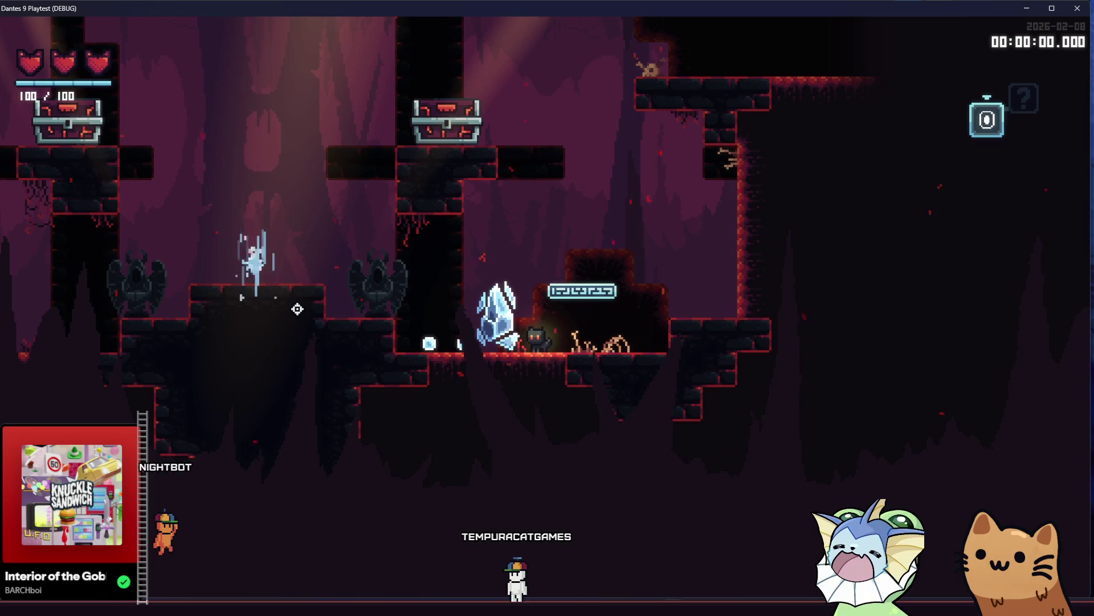
{"action": "key", "text": "F1"}
{"action": "left_click", "coordinate": [137, 148]}
{"action": "left_click", "coordinate": [375, 103]}
{"action": "scroll", "coordinate": [593, 285], "scroll_direction": "down", "scroll_amount": 10}
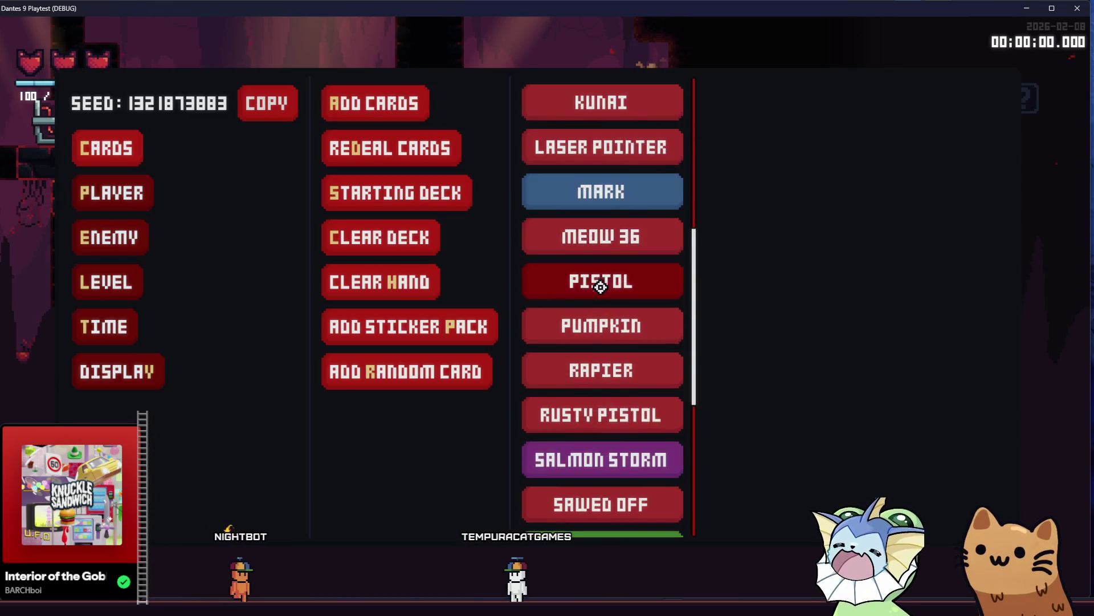
{"action": "left_click", "coordinate": [599, 244]}
{"action": "key", "text": "F1"}
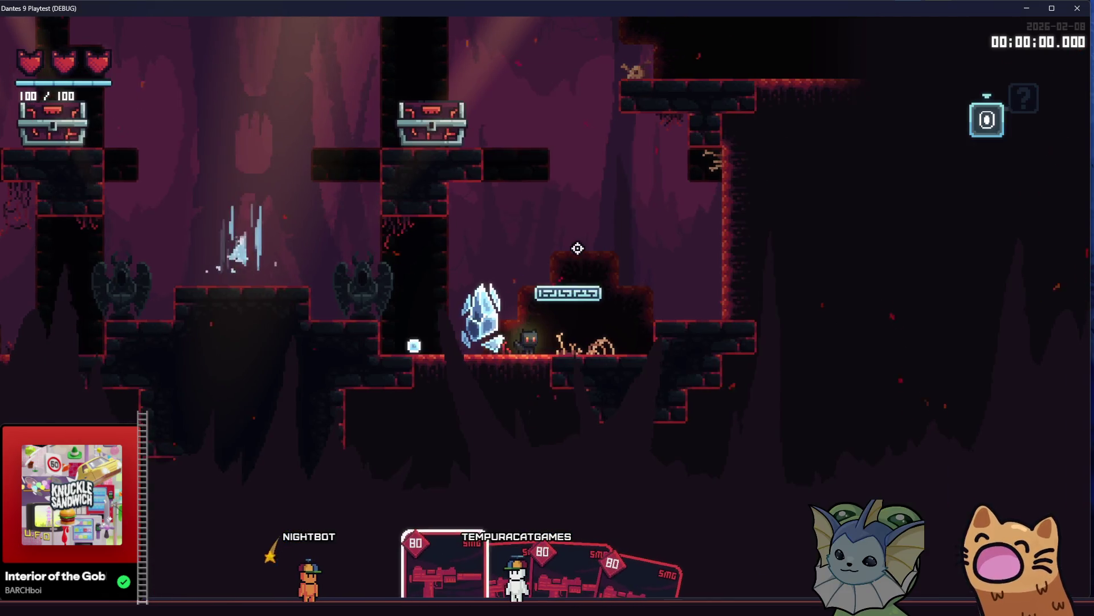
{"action": "mouse_move", "coordinate": [420, 293]}
{"action": "left_mouse_down"}
{"action": "mouse_move", "coordinate": [393, 292]}
{"action": "mouse_move", "coordinate": [386, 259]}
{"action": "mouse_move", "coordinate": [371, 278]}
{"action": "mouse_move", "coordinate": [367, 262]}
{"action": "mouse_move", "coordinate": [354, 357]}
{"action": "mouse_move", "coordinate": [361, 301]}
{"action": "left_mouse_up"}
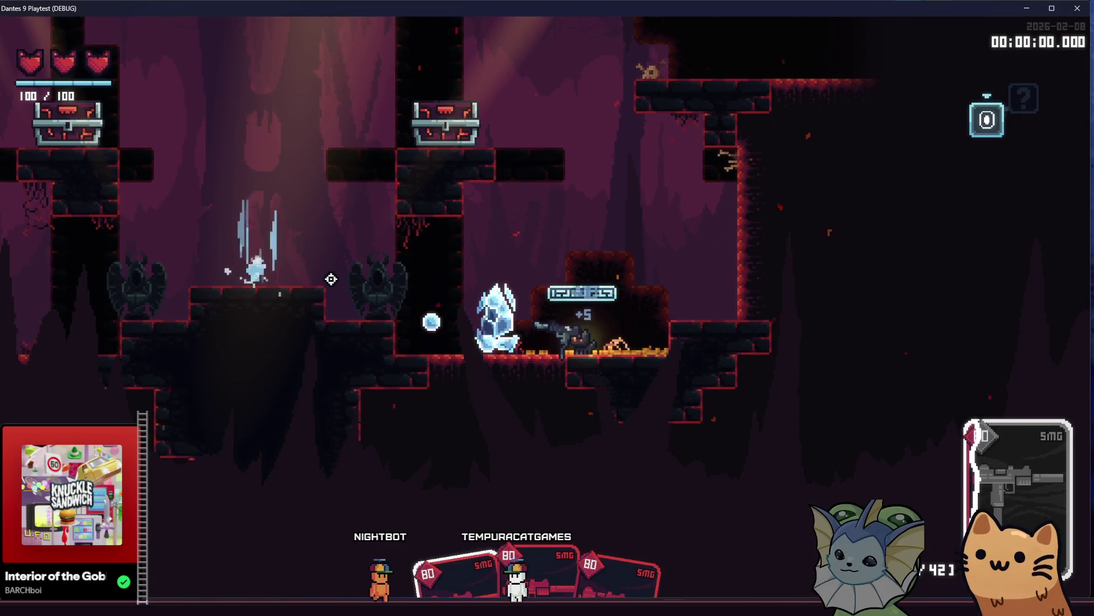
Scratch the soul crystal from both sides while walking and jumping around it.
{"action": "left_click", "coordinate": [329, 278]}
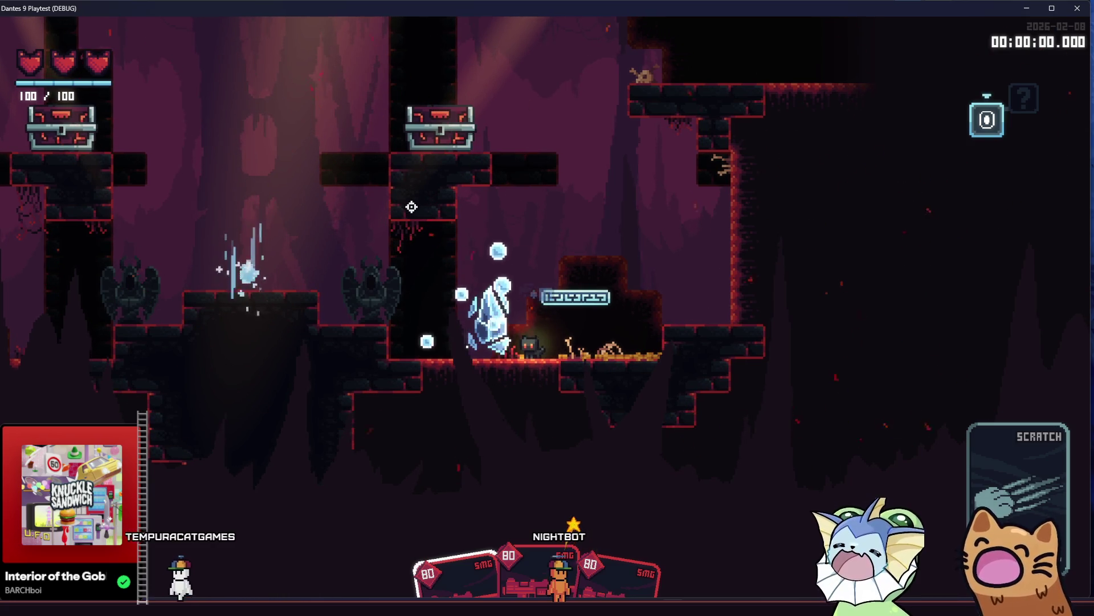
{"action": "key", "text": "a"}
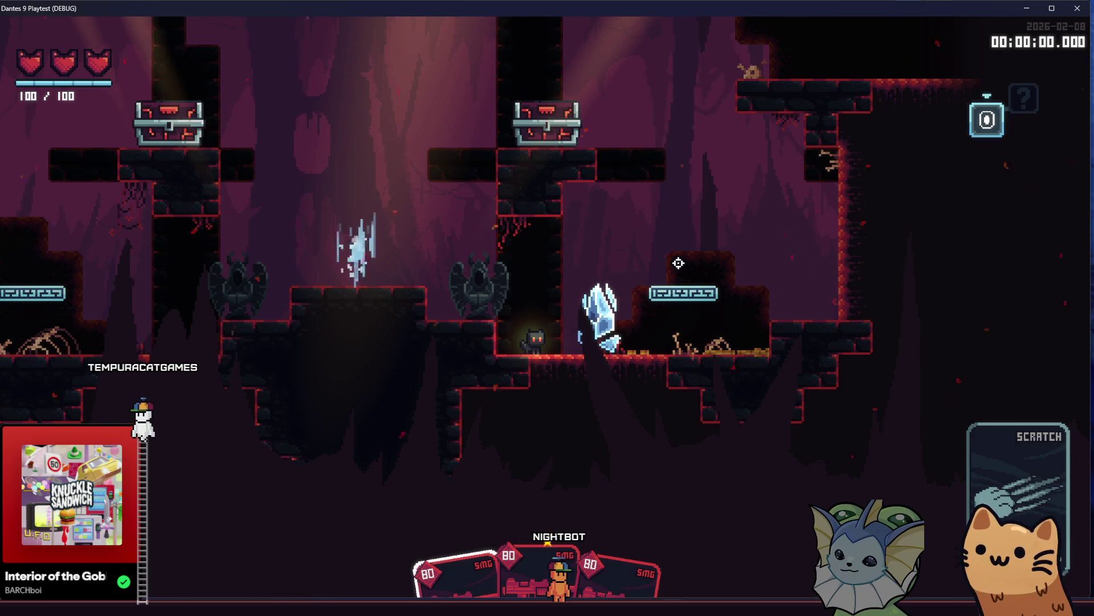
{"action": "key", "text": "d"}
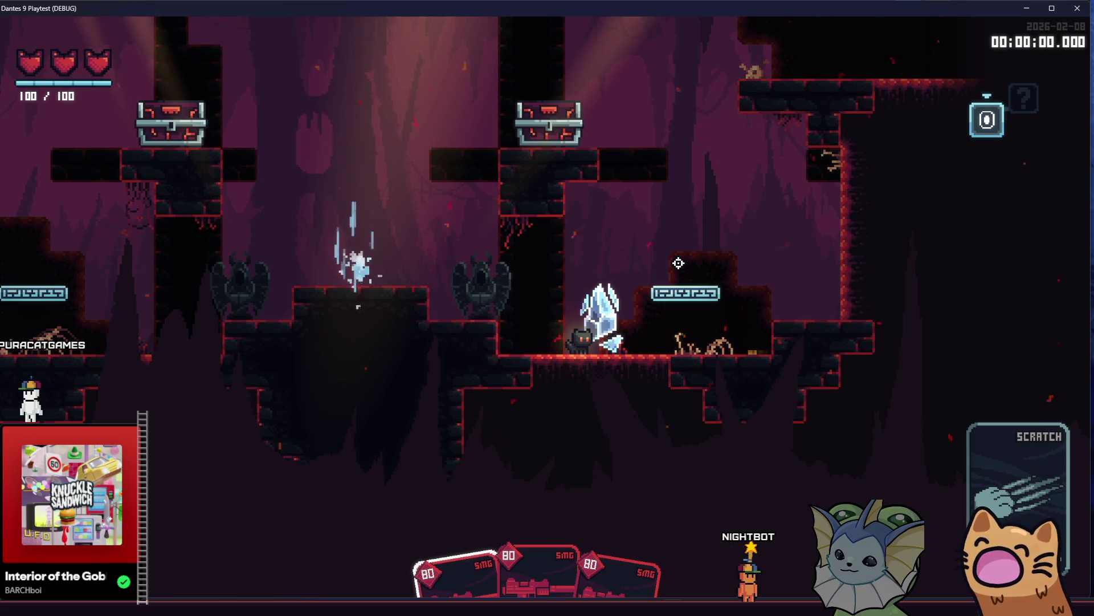
{"action": "left_click", "coordinate": [679, 262]}
{"action": "key", "text": "d"}
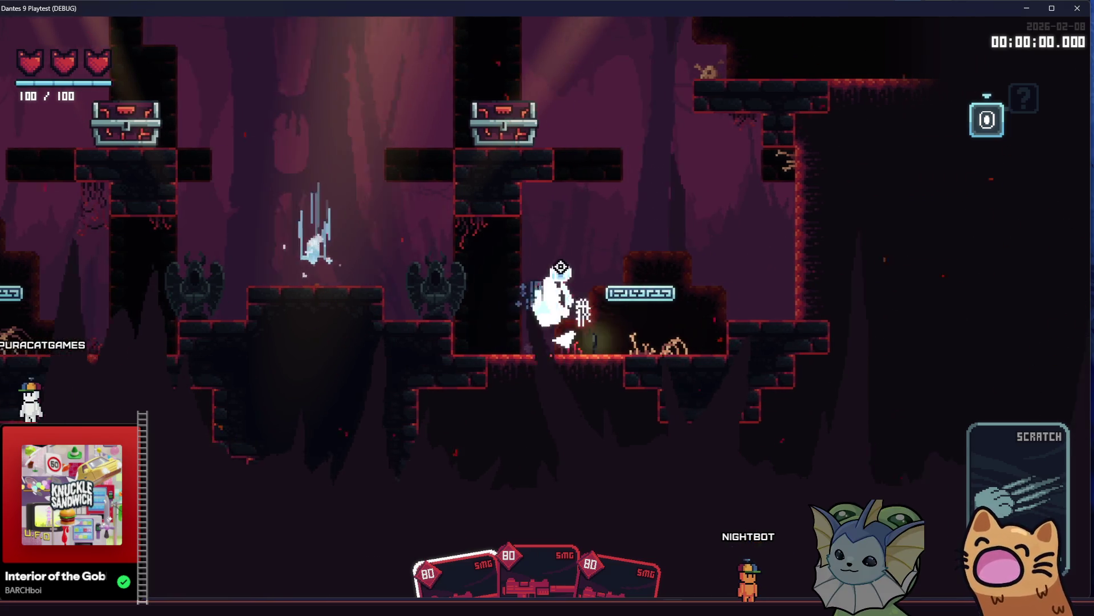
{"action": "key", "text": "a"}
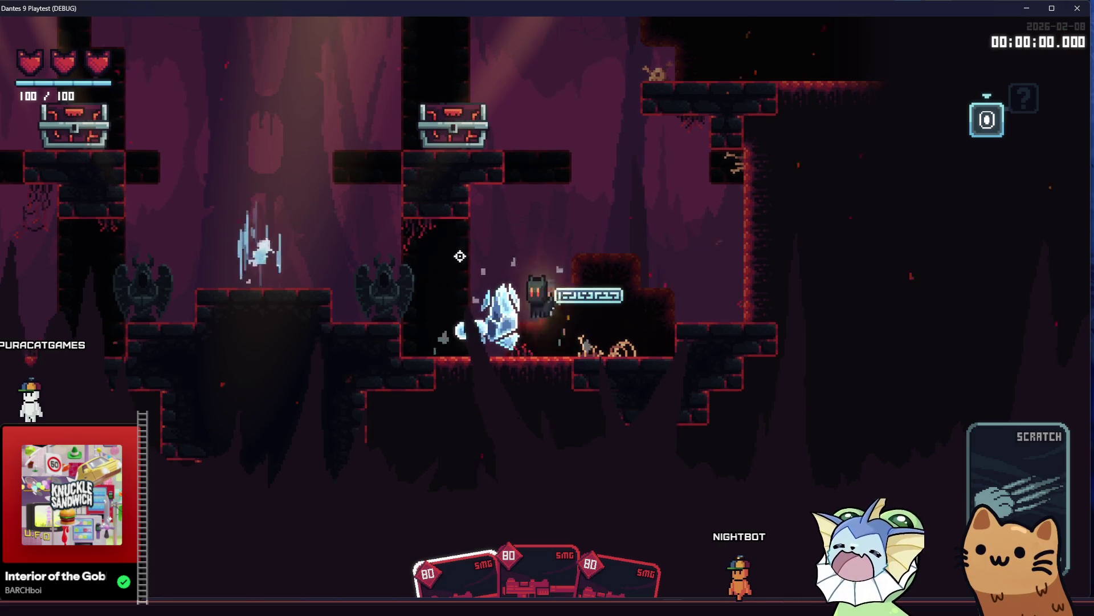
{"action": "key", "text": "space"}
{"action": "key", "text": "space"}
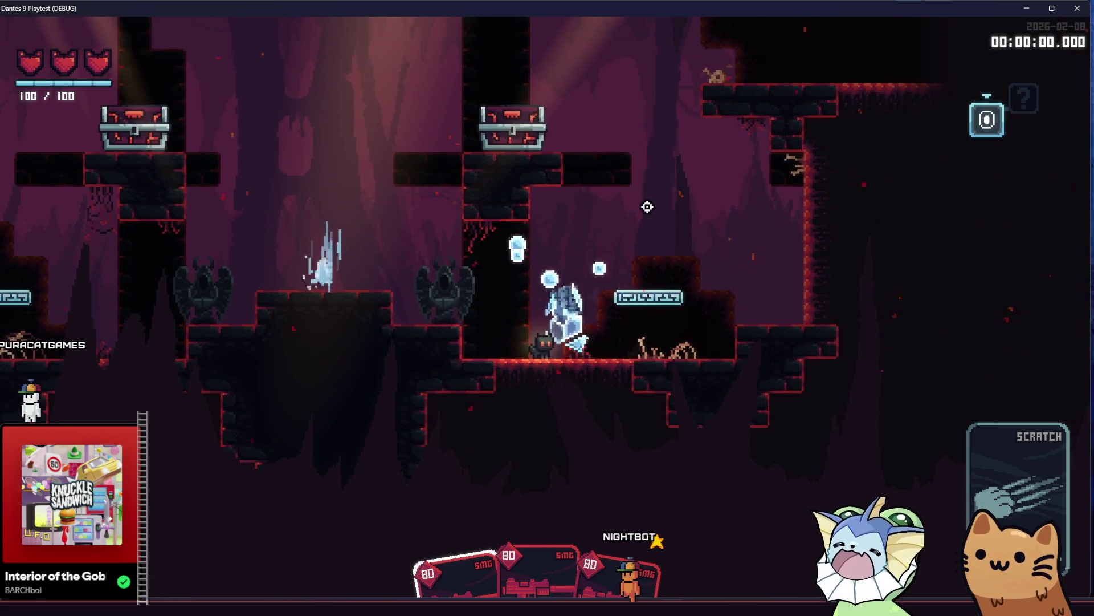
{"action": "left_click", "coordinate": [684, 245]}
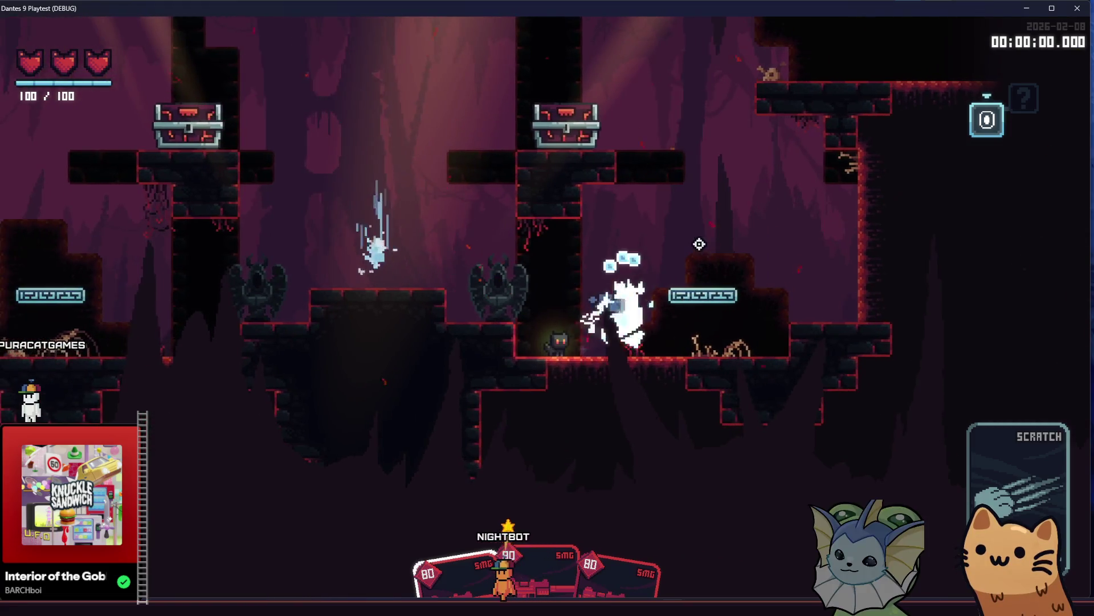
Switch to the SMG card and fire bursts at the crystal until the SMG runs empty.
{"action": "key", "text": "d"}
{"action": "left_click", "coordinate": [267, 317]}
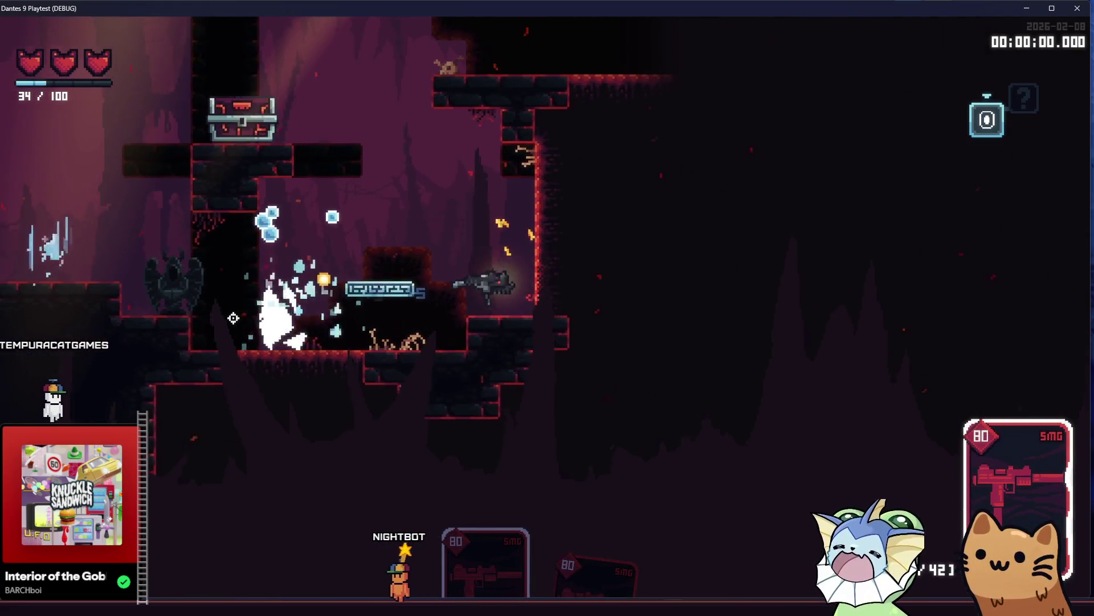
{"action": "left_click", "coordinate": [248, 329]}
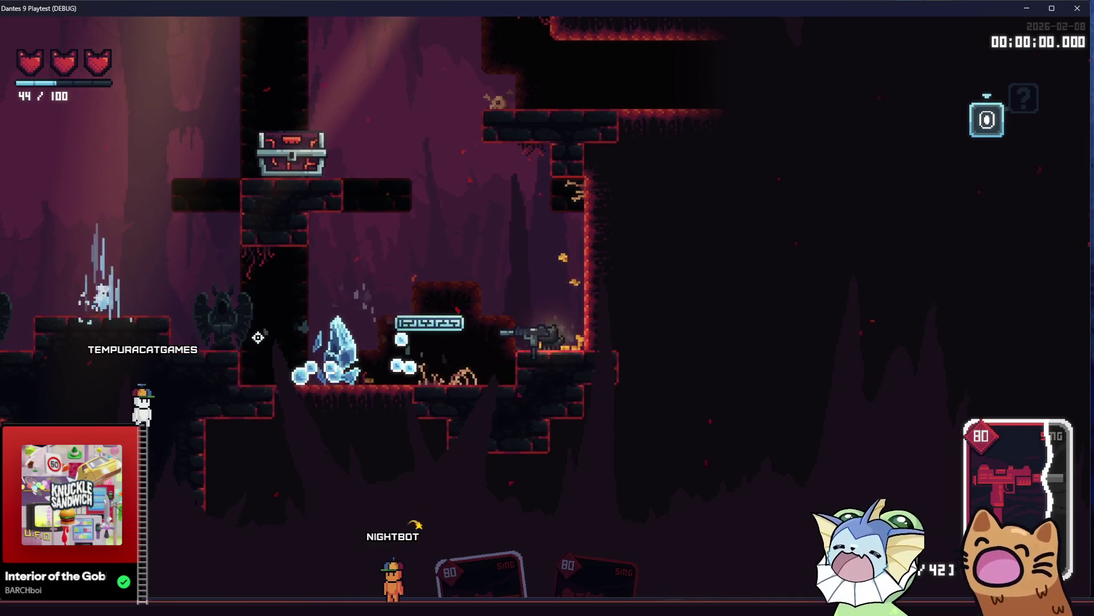
{"action": "key", "text": "space"}
{"action": "left_click", "coordinate": [269, 365]}
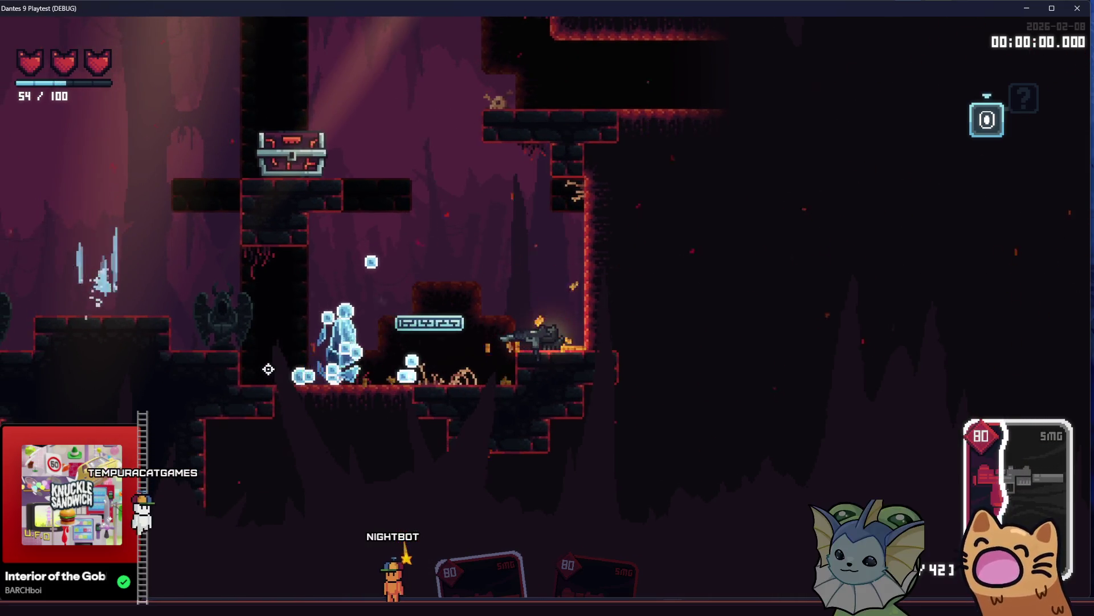
{"action": "left_click", "coordinate": [256, 366]}
{"action": "left_click", "coordinate": [262, 344]}
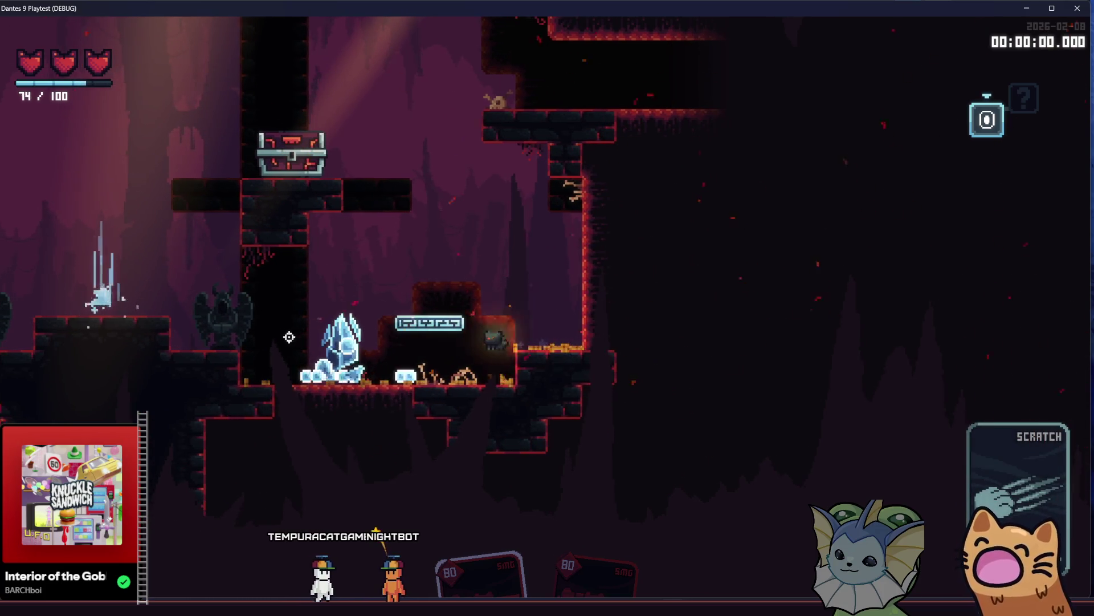
Play another SMG card, empty its ammo into the crystal, then bring up the debug menu.
{"action": "right_click", "coordinate": [279, 342]}
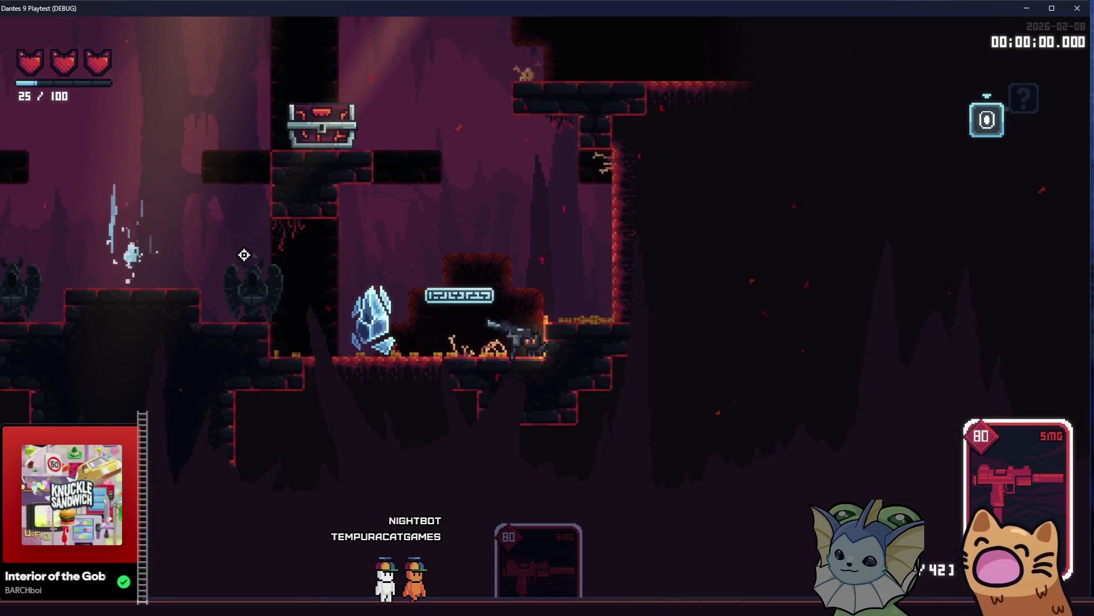
{"action": "left_click", "coordinate": [258, 286]}
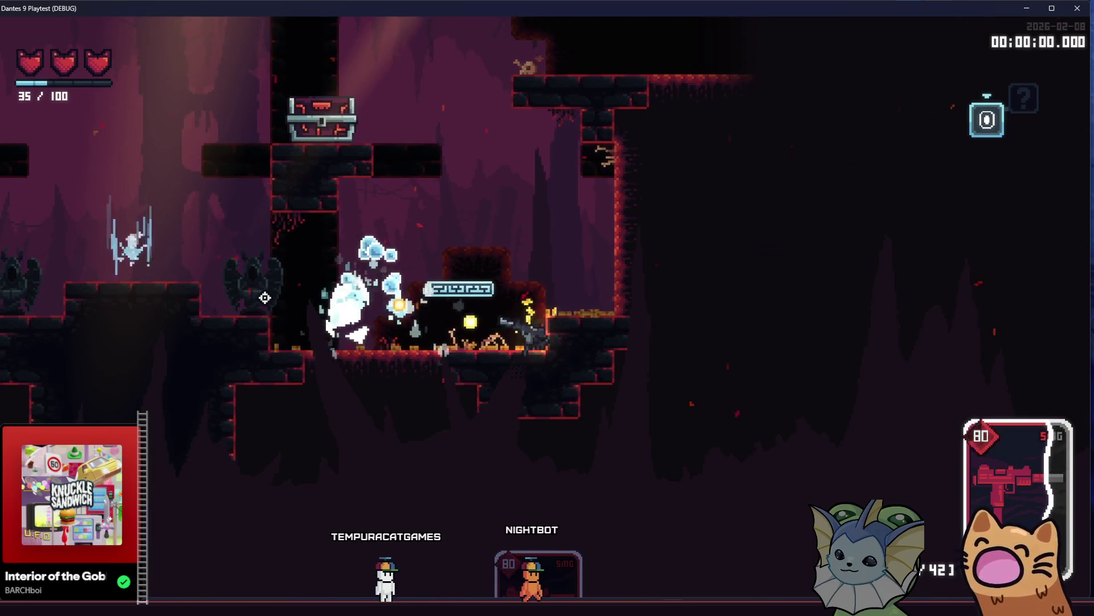
{"action": "left_click", "coordinate": [258, 318]}
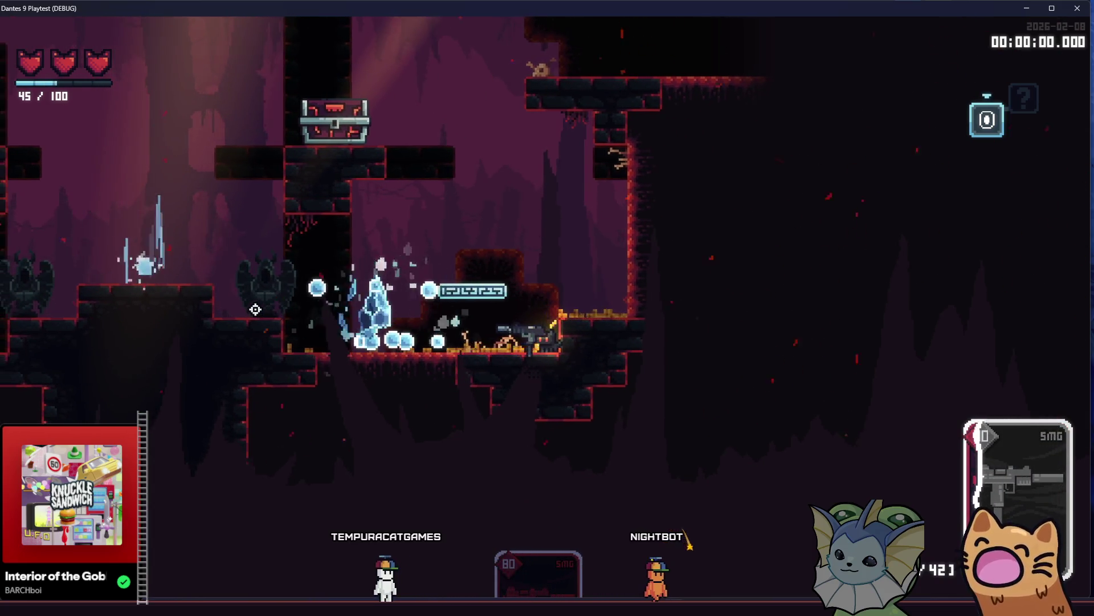
{"action": "left_click", "coordinate": [293, 303]}
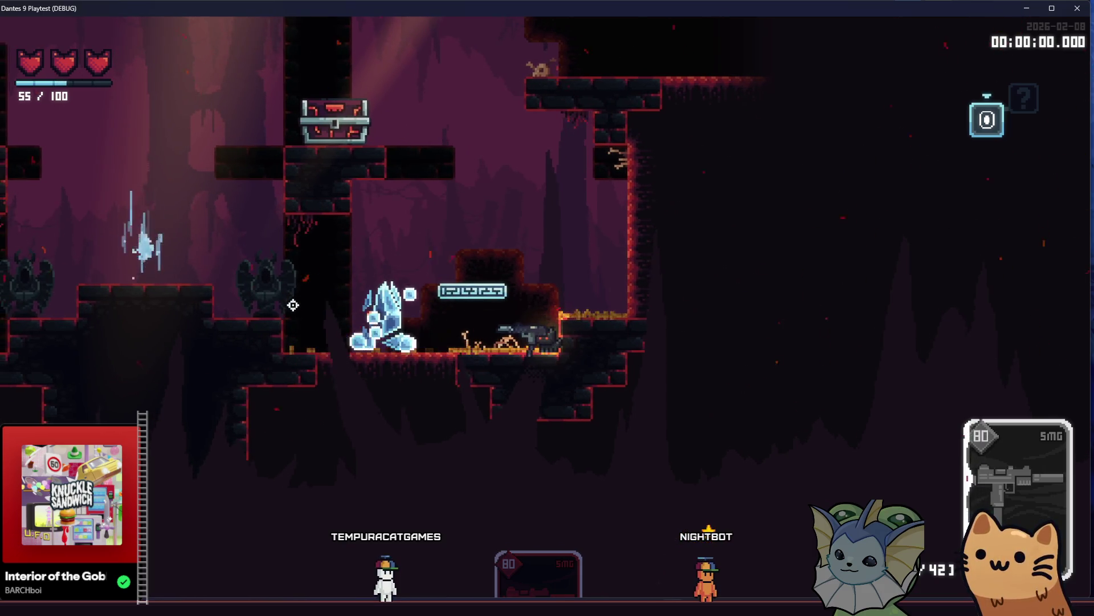
{"action": "key", "text": "F1"}
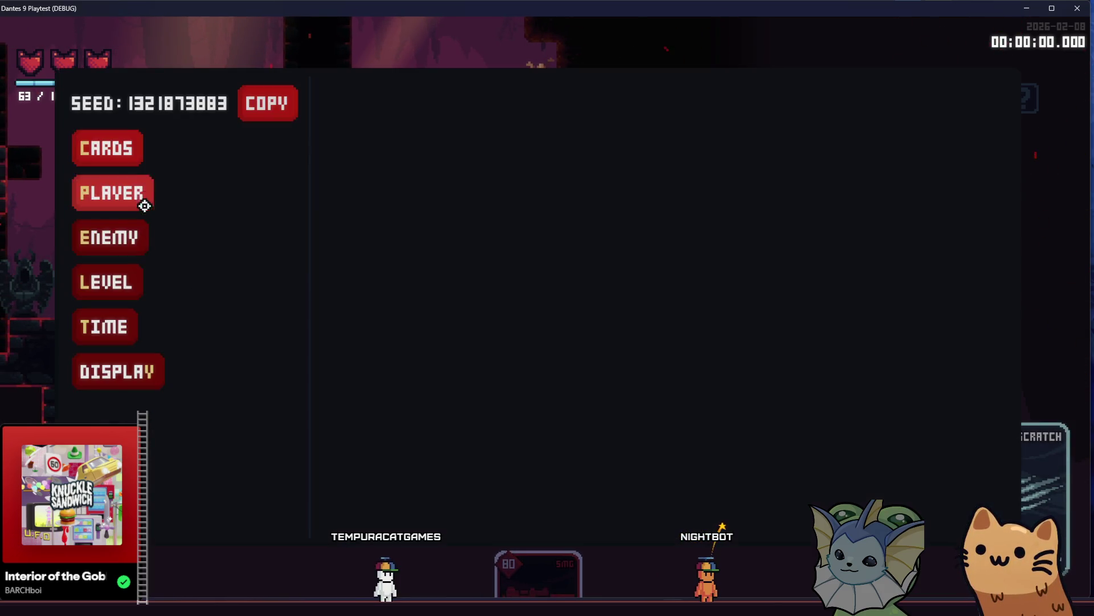
Add a Zoomies! relic via Player > Add Relic, then fire the SMG and walk right.
{"action": "left_click", "coordinate": [384, 118]}
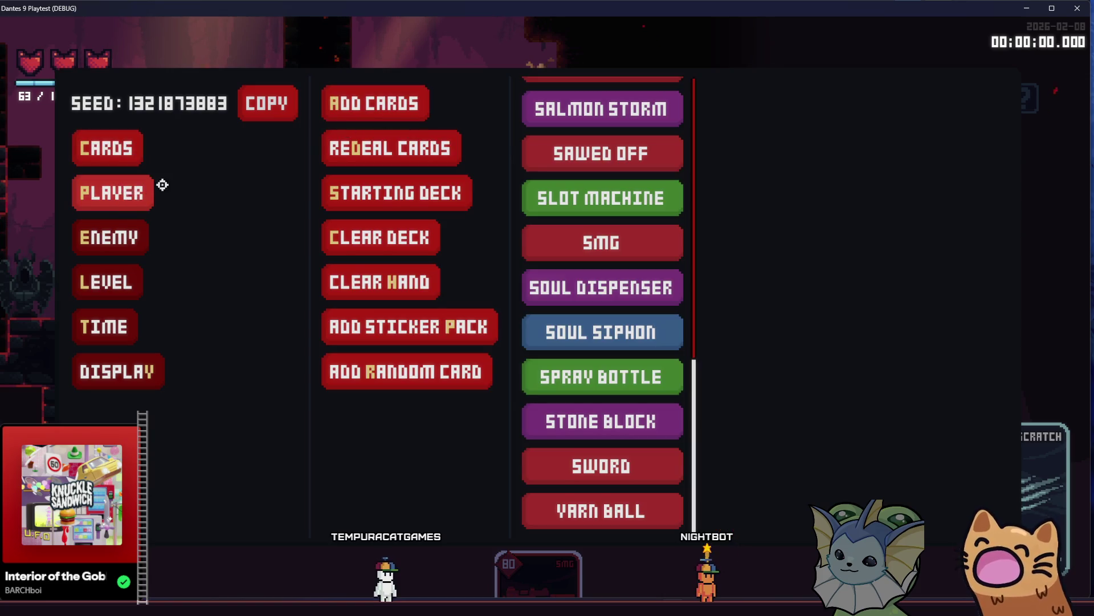
{"action": "left_click", "coordinate": [118, 183]}
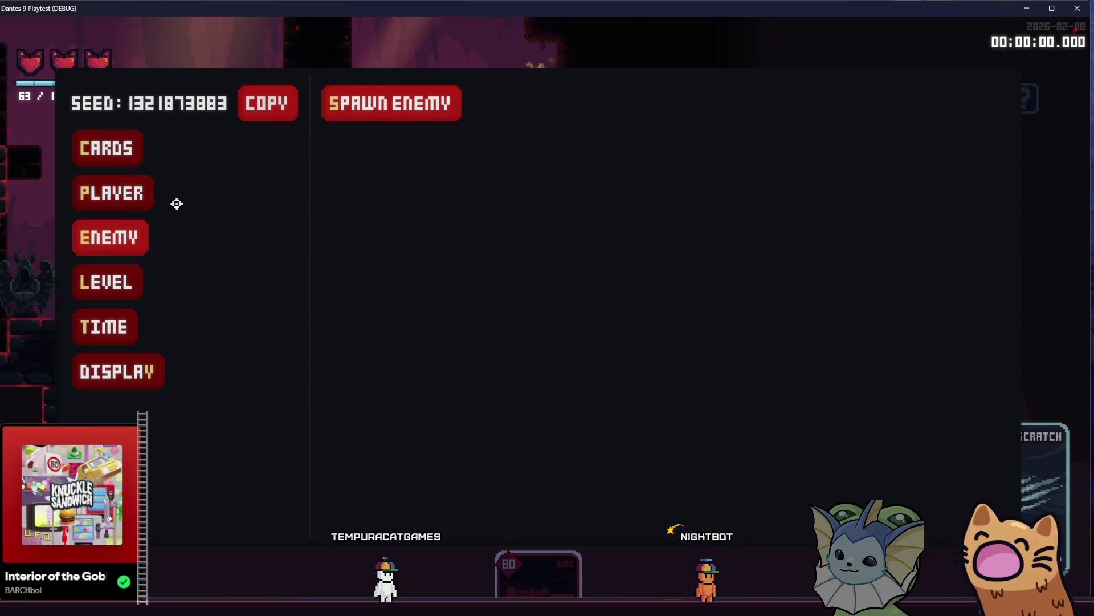
{"action": "left_click", "coordinate": [387, 155]}
{"action": "left_click", "coordinate": [627, 153]}
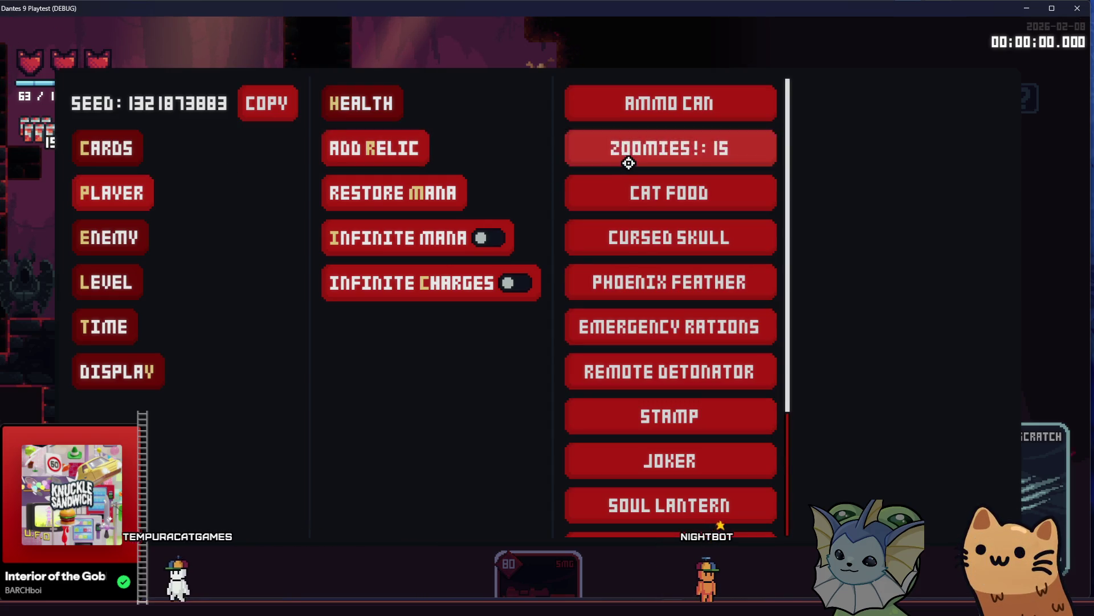
{"action": "left_click", "coordinate": [122, 191]}
{"action": "left_click", "coordinate": [121, 199]}
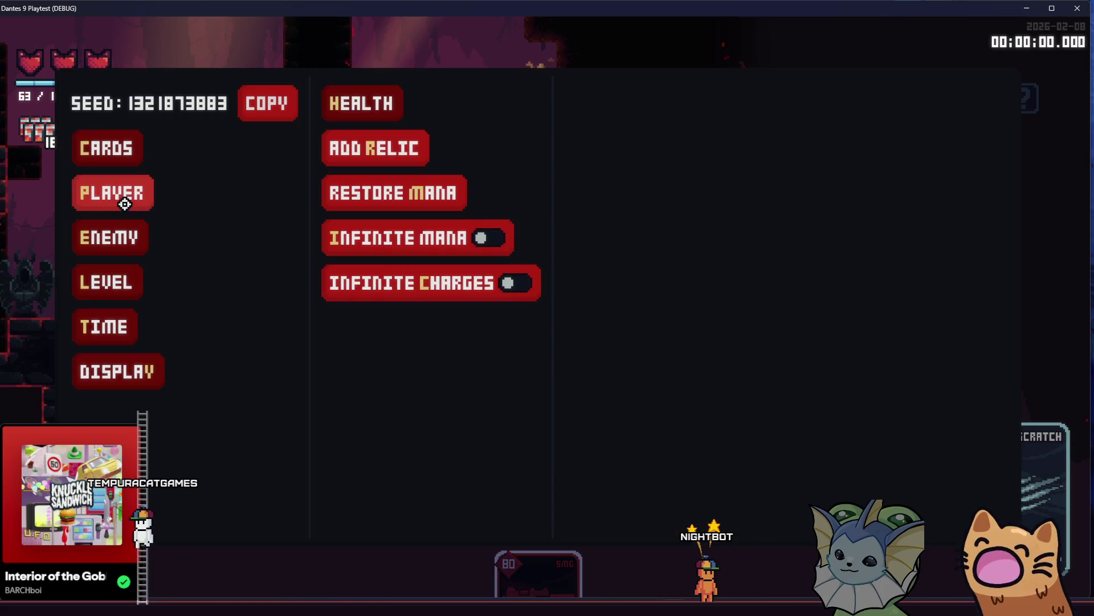
{"action": "key", "text": "Escape"}
{"action": "mouse_move", "coordinate": [228, 310]}
{"action": "left_mouse_down"}
{"action": "mouse_move", "coordinate": [154, 259]}
{"action": "mouse_move", "coordinate": [204, 221]}
{"action": "left_mouse_up"}
{"action": "key", "text": "d"}
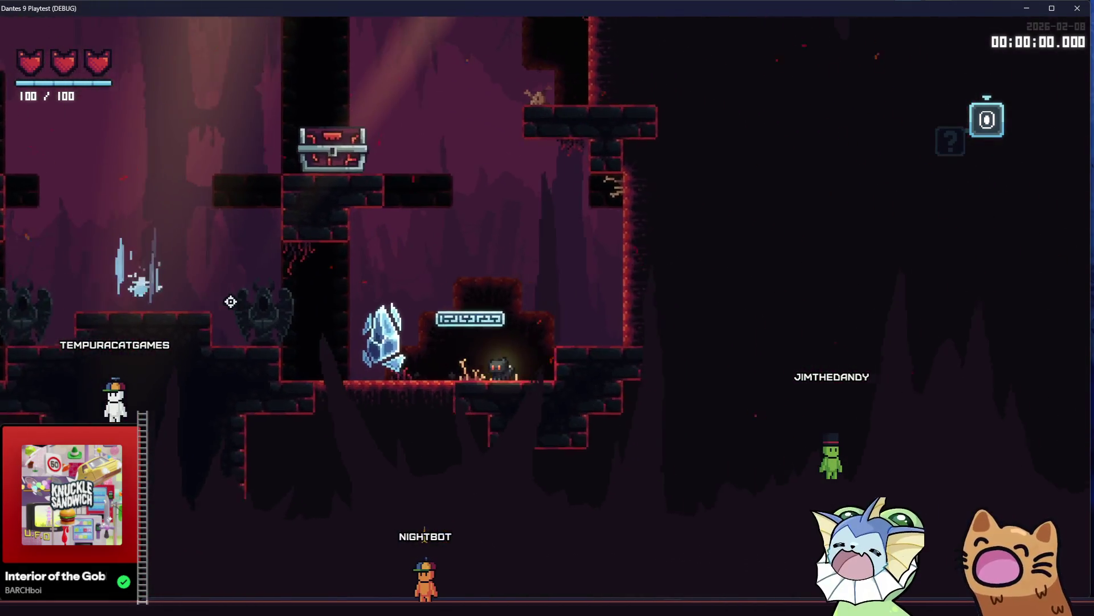
Add more SMG cards through the debug menu and shoot the crystal.
{"action": "key", "text": "F1"}
{"action": "left_click", "coordinate": [103, 140]}
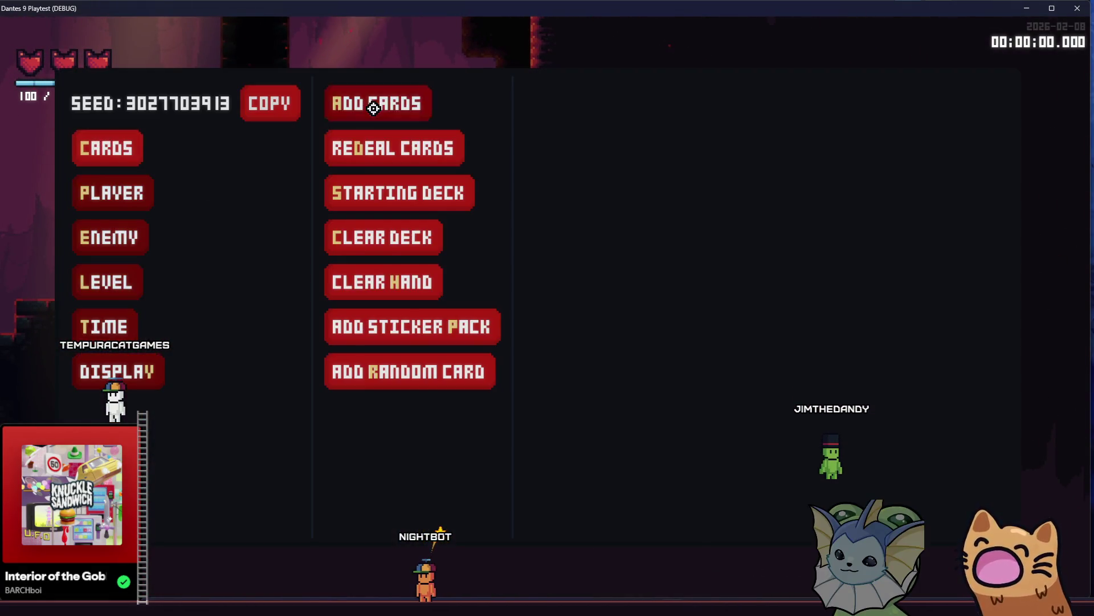
{"action": "left_click", "coordinate": [373, 105]}
{"action": "left_click", "coordinate": [603, 242]}
{"action": "key", "text": "F1"}
{"action": "left_click", "coordinate": [107, 294]}
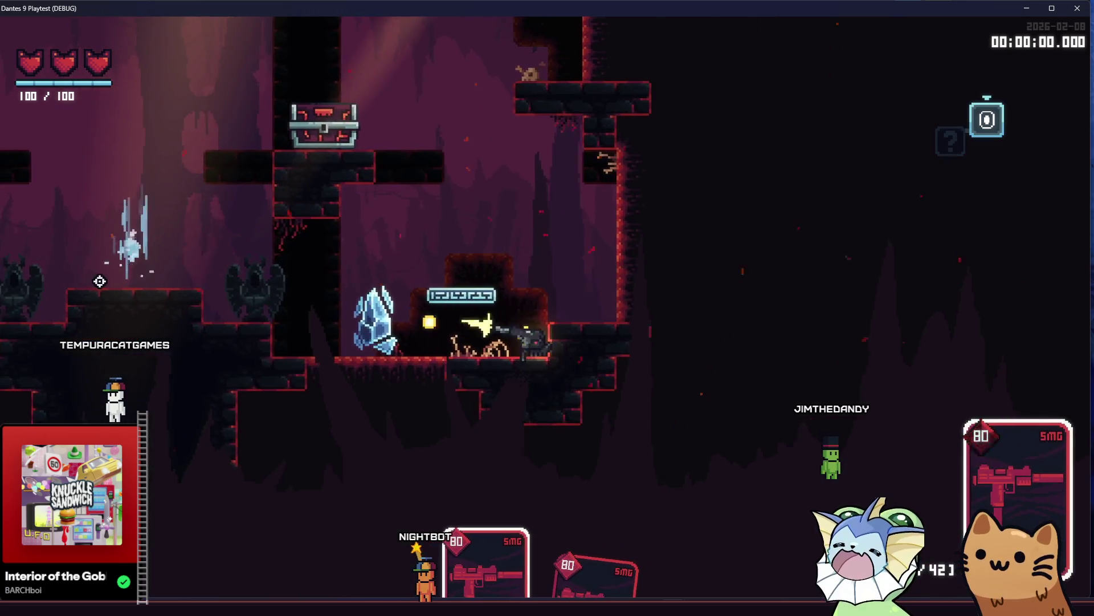
Add a ZOOMIES! relic through the debug menu's Player > Add Relic list.
{"action": "key", "text": "F1"}
{"action": "left_click", "coordinate": [131, 190]}
{"action": "left_click", "coordinate": [124, 229]}
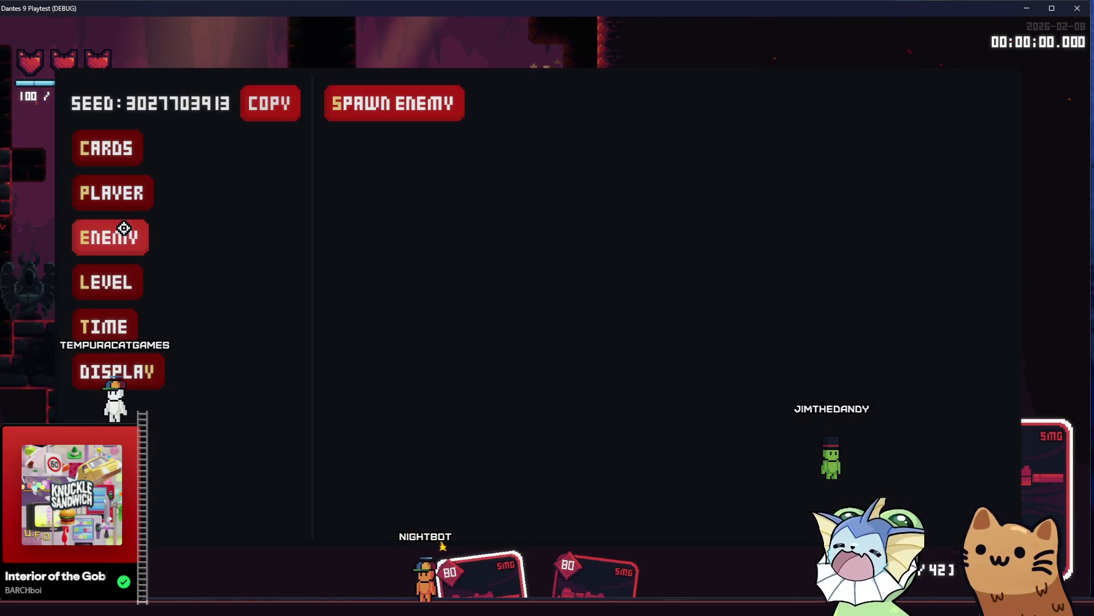
{"action": "left_click", "coordinate": [110, 187]}
{"action": "left_click", "coordinate": [367, 147]}
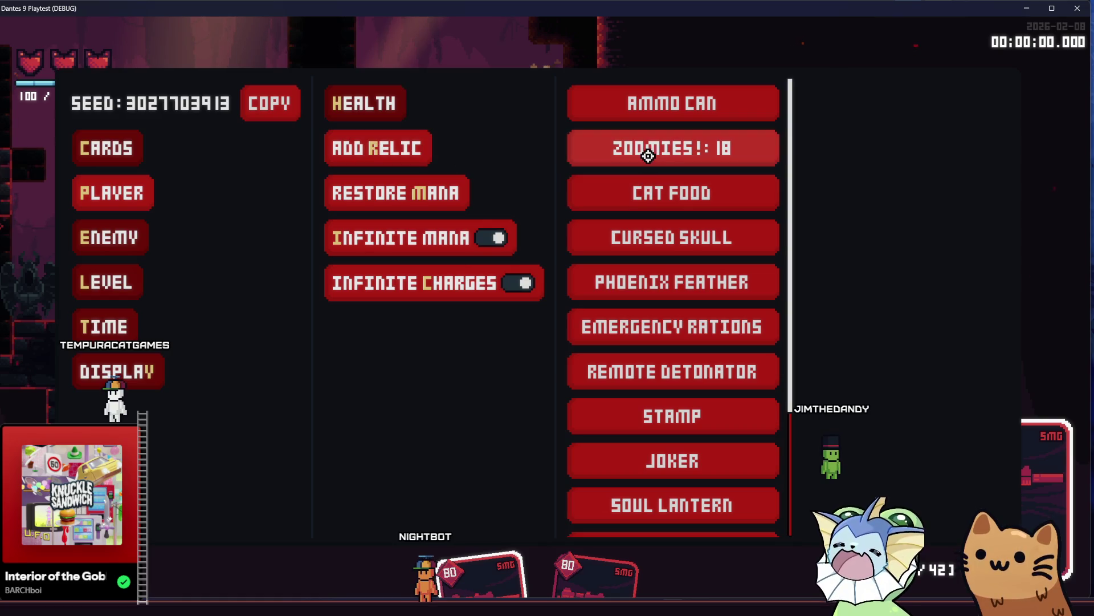
{"action": "left_click", "coordinate": [645, 156]}
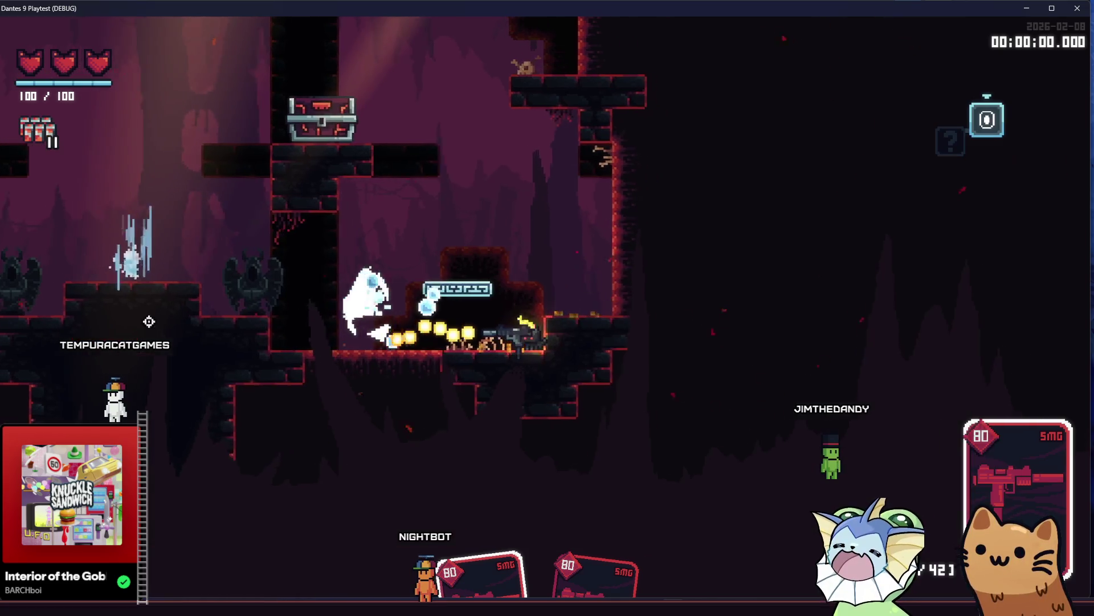
Add three more ZOOMIES! relics, bringing the count to 37, and resume play.
{"action": "key", "text": "grave"}
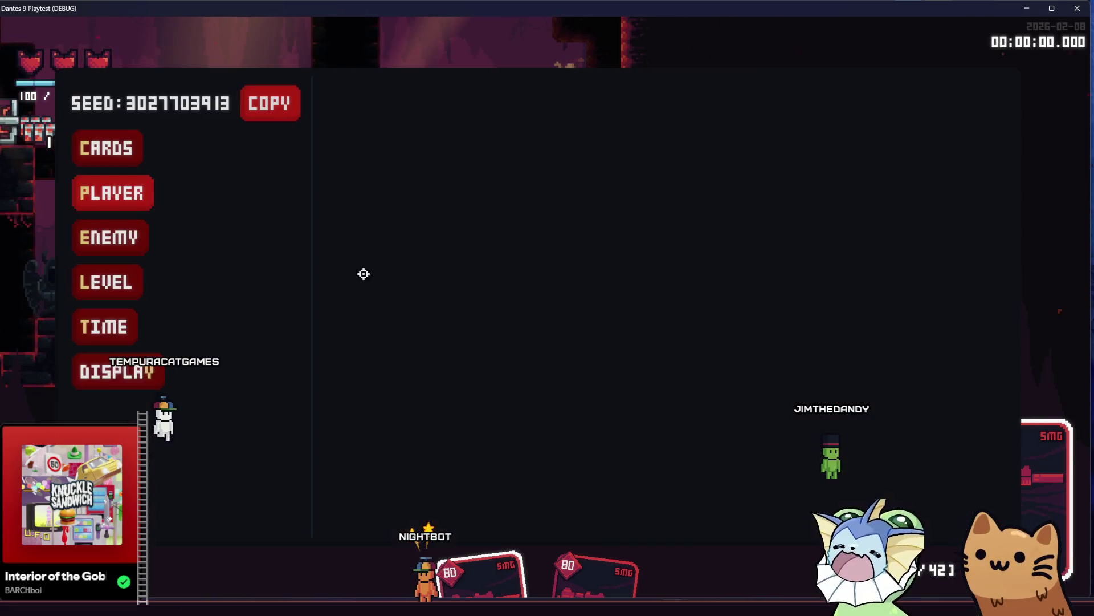
{"action": "left_click", "coordinate": [137, 191]}
{"action": "left_click", "coordinate": [384, 147]}
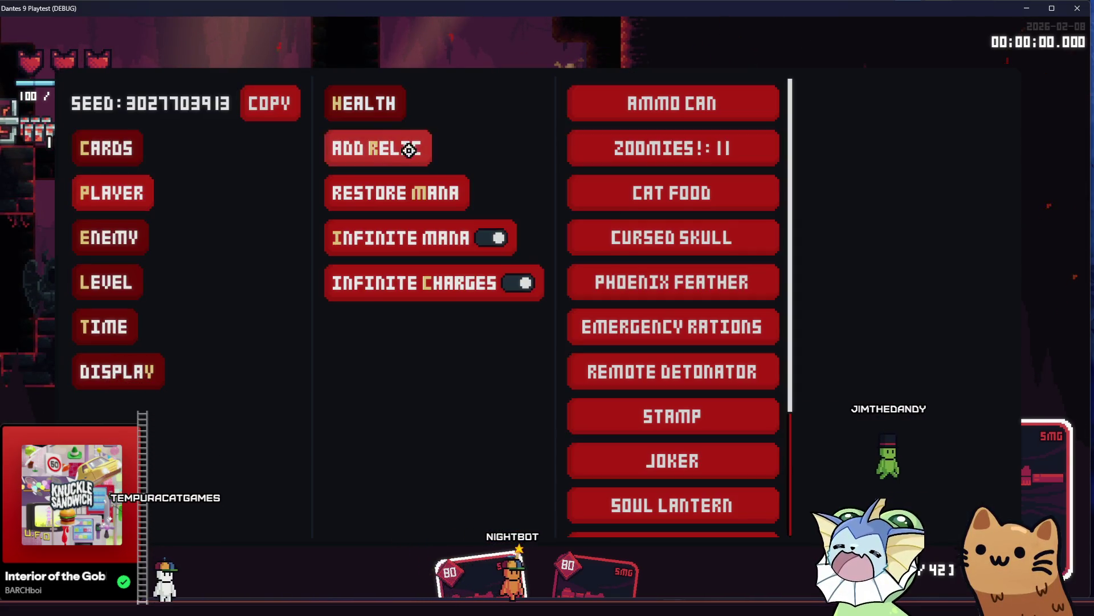
{"action": "left_click", "coordinate": [622, 153]}
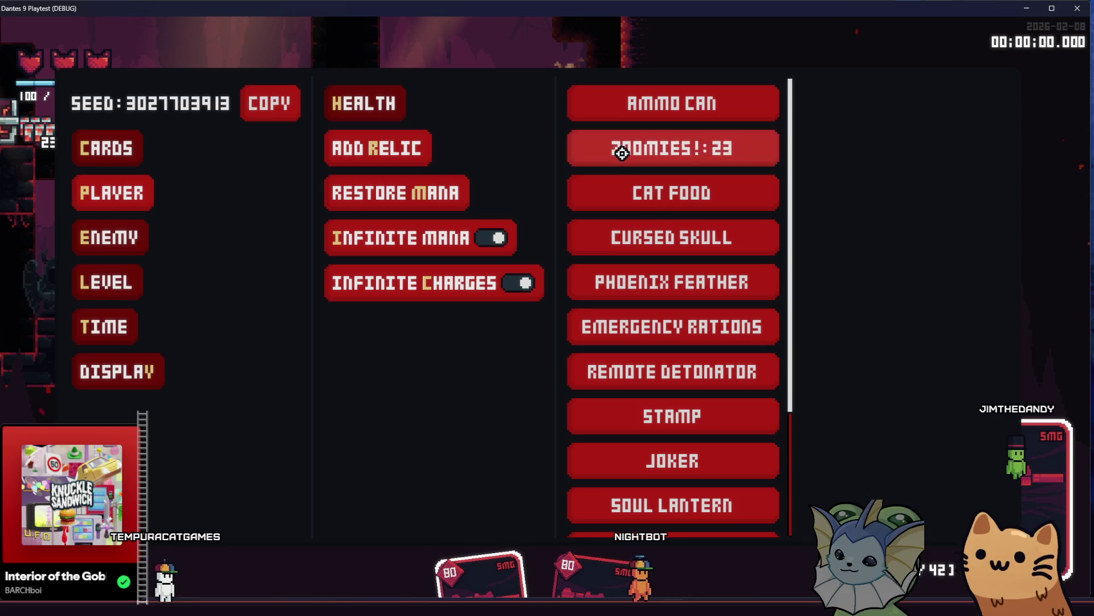
{"action": "left_click", "coordinate": [622, 153]}
{"action": "left_click", "coordinate": [624, 153]}
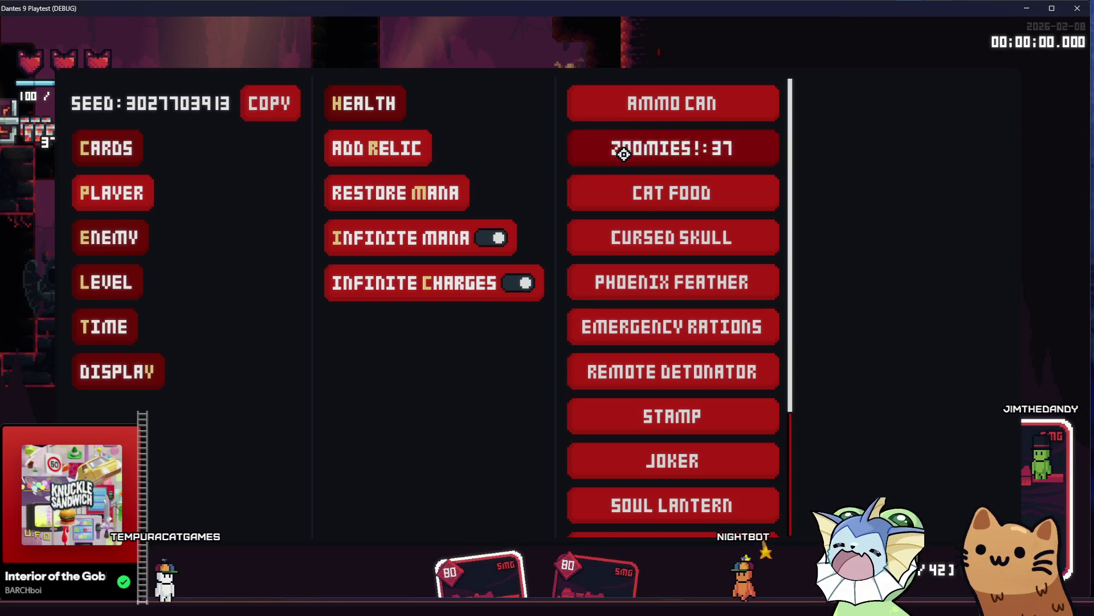
{"action": "key", "text": "Escape"}
Walk left past the crystal and review the deck's Rusty Pistols, Knives, Soul Dispenser, Energy Drink and SMGs.
{"action": "key", "text": "a"}
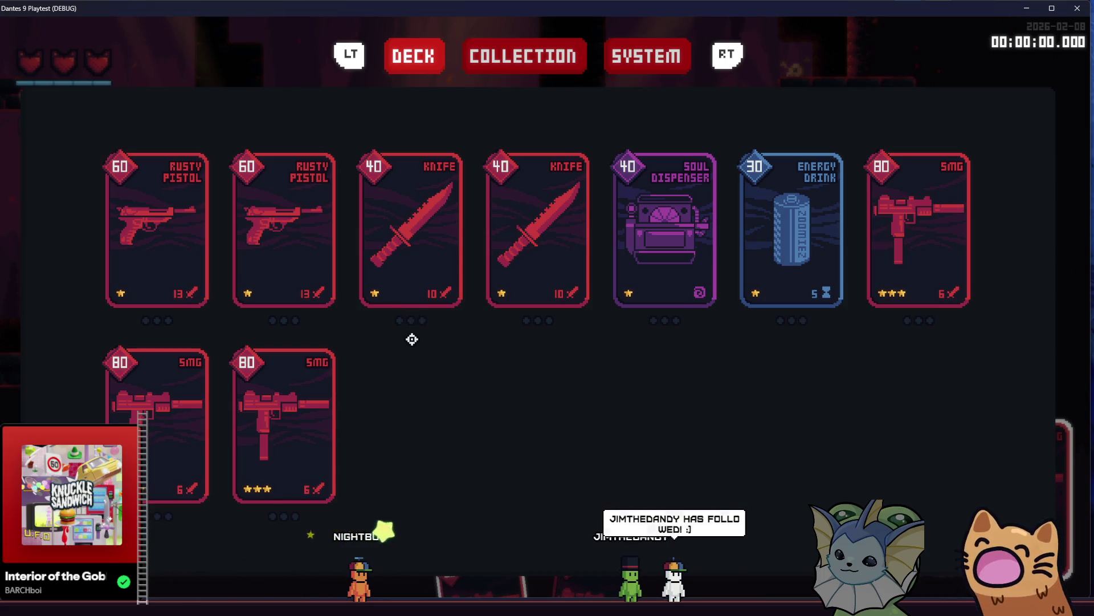
{"action": "mouse_move", "coordinate": [409, 314]}
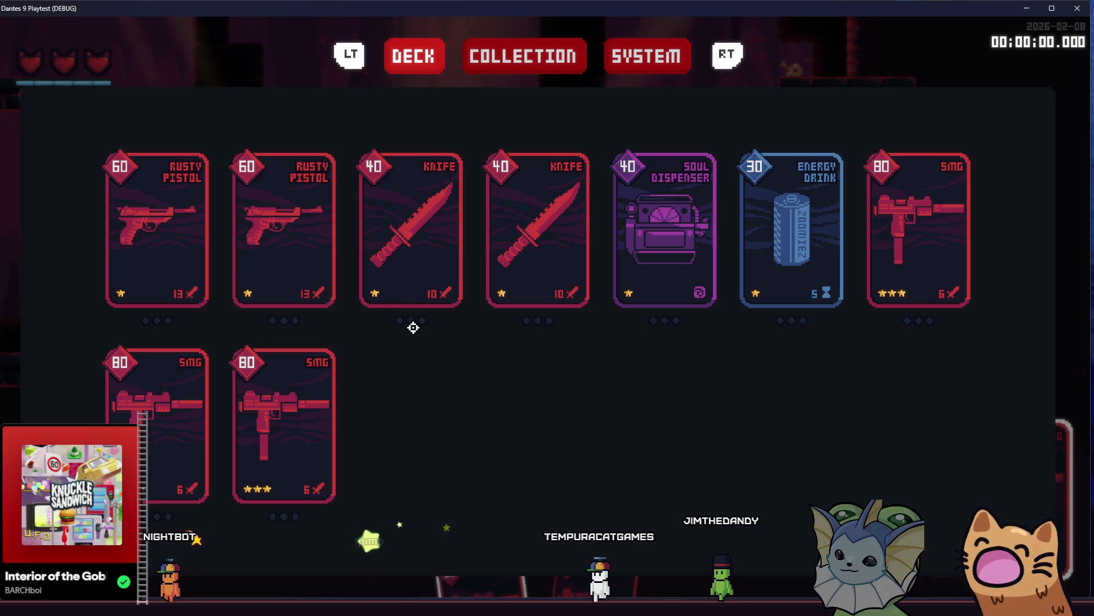
{"action": "key", "text": "Escape"}
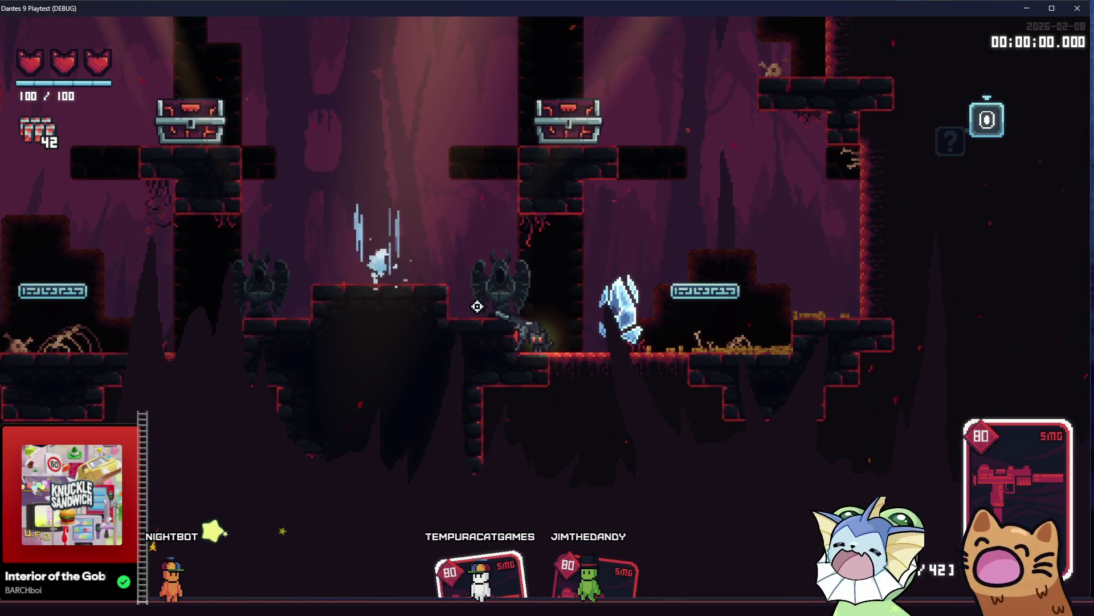
Fire the SMG at the soul crystal from several angles, then close the game window.
{"action": "mouse_move", "coordinate": [521, 295]}
{"action": "left_mouse_down"}
{"action": "mouse_move", "coordinate": [738, 305]}
{"action": "mouse_move", "coordinate": [752, 251]}
{"action": "mouse_move", "coordinate": [339, 319]}
{"action": "mouse_move", "coordinate": [339, 330]}
{"action": "mouse_move", "coordinate": [330, 296]}
{"action": "mouse_move", "coordinate": [721, 290]}
{"action": "mouse_move", "coordinate": [451, 274]}
{"action": "mouse_move", "coordinate": [284, 242]}
{"action": "left_mouse_up"}
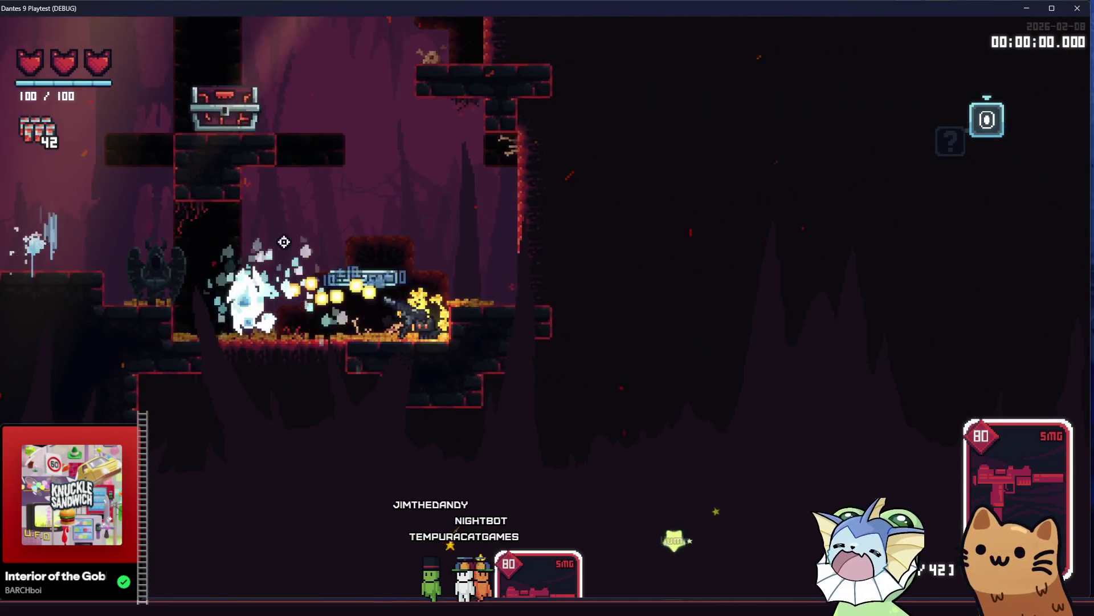
{"action": "mouse_move", "coordinate": [283, 301]}
{"action": "left_mouse_down"}
{"action": "mouse_move", "coordinate": [340, 281]}
{"action": "mouse_move", "coordinate": [293, 291]}
{"action": "left_mouse_up"}
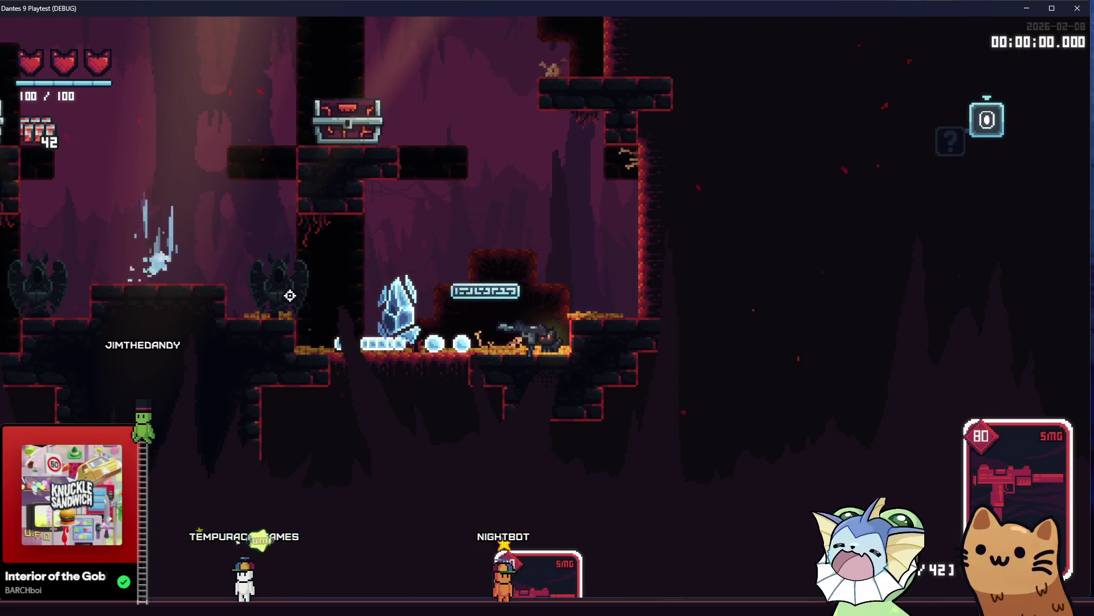
{"action": "mouse_move", "coordinate": [244, 295]}
{"action": "left_mouse_down"}
{"action": "mouse_move", "coordinate": [634, 417]}
{"action": "mouse_move", "coordinate": [239, 419]}
{"action": "mouse_move", "coordinate": [376, 319]}
{"action": "mouse_move", "coordinate": [728, 288]}
{"action": "mouse_move", "coordinate": [747, 342]}
{"action": "mouse_move", "coordinate": [783, 359]}
{"action": "mouse_move", "coordinate": [783, 419]}
{"action": "mouse_move", "coordinate": [753, 399]}
{"action": "mouse_move", "coordinate": [788, 425]}
{"action": "mouse_move", "coordinate": [730, 408]}
{"action": "left_mouse_up"}
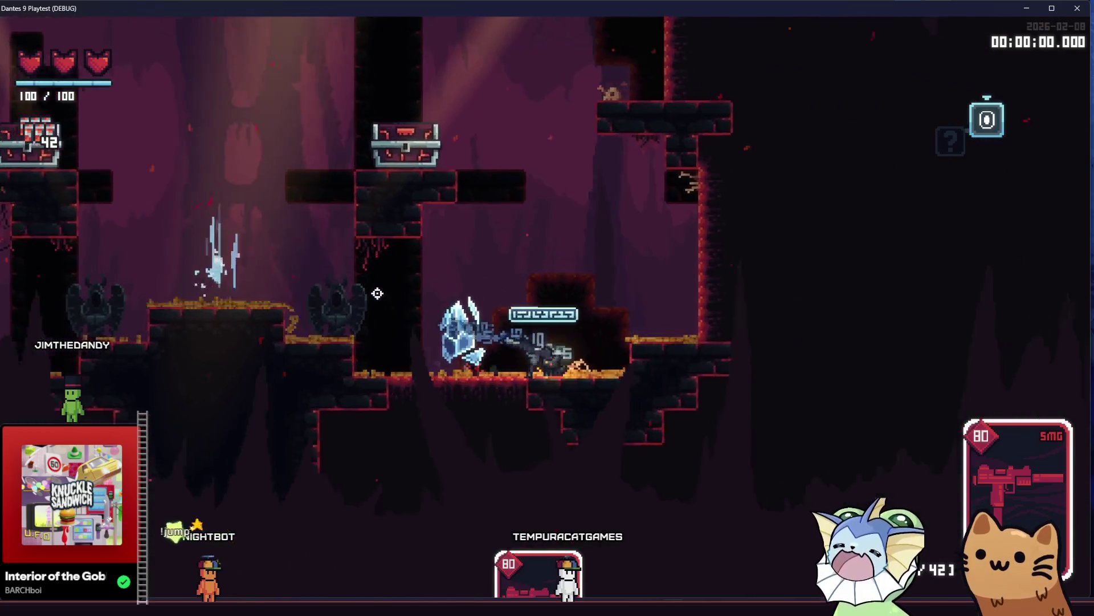
{"action": "left_click", "coordinate": [312, 286]}
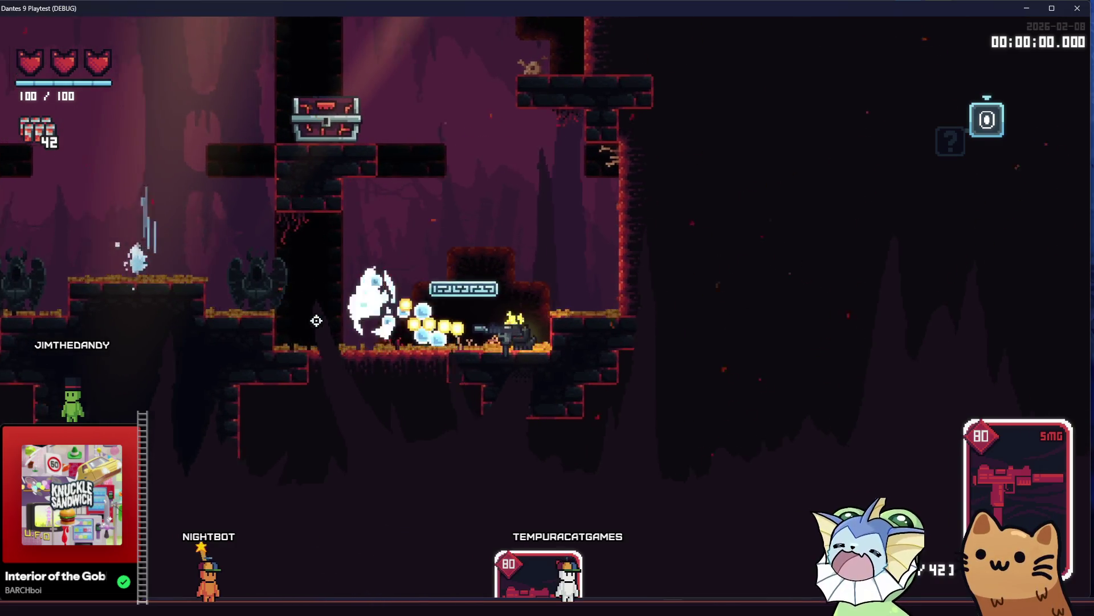
{"action": "key", "text": "a"}
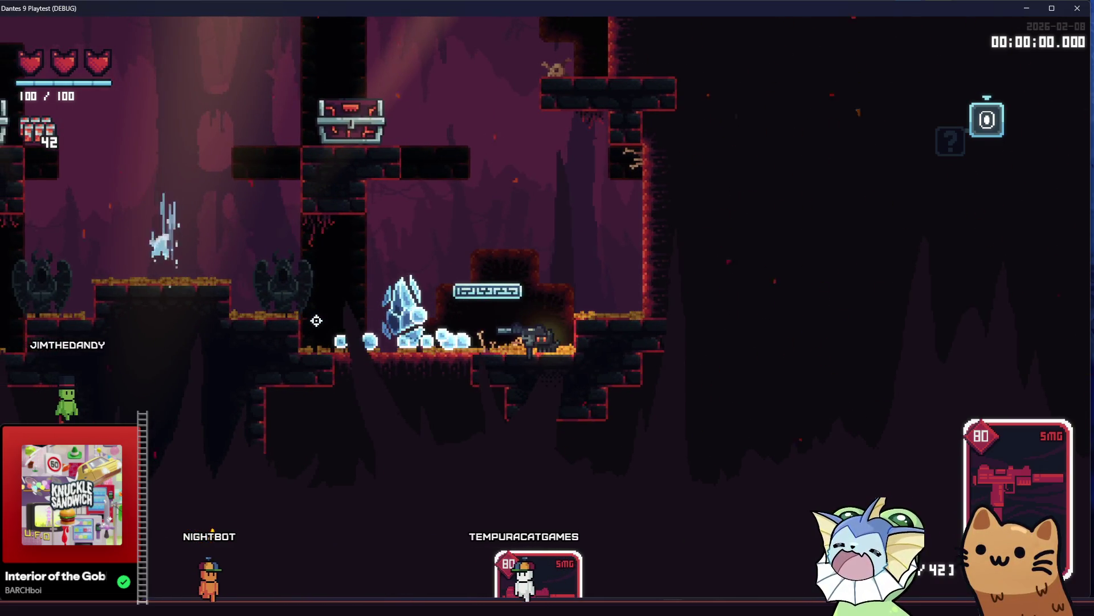
{"action": "left_click_drag", "start_coordinate": [317, 320], "coordinate": [327, 276]}
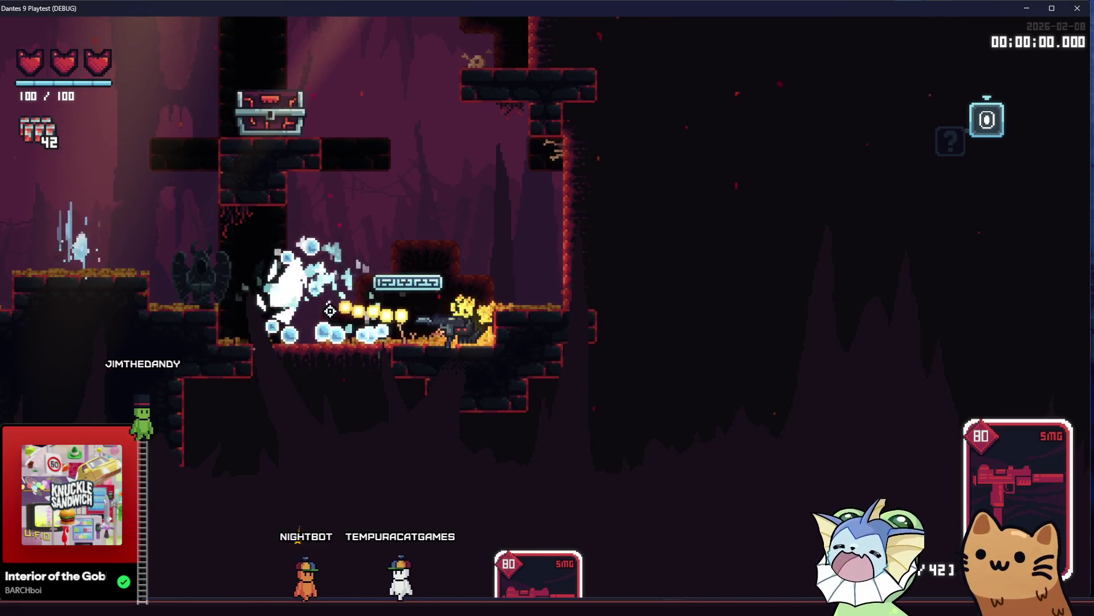
{"action": "key", "text": "a"}
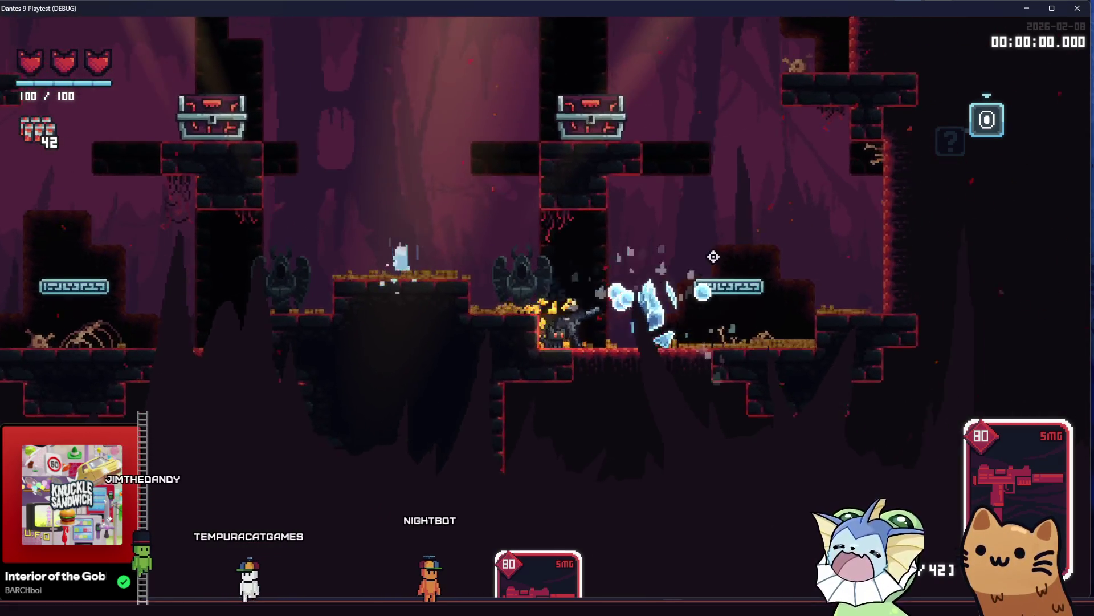
{"action": "left_click_drag", "start_coordinate": [713, 256], "coordinate": [712, 308]}
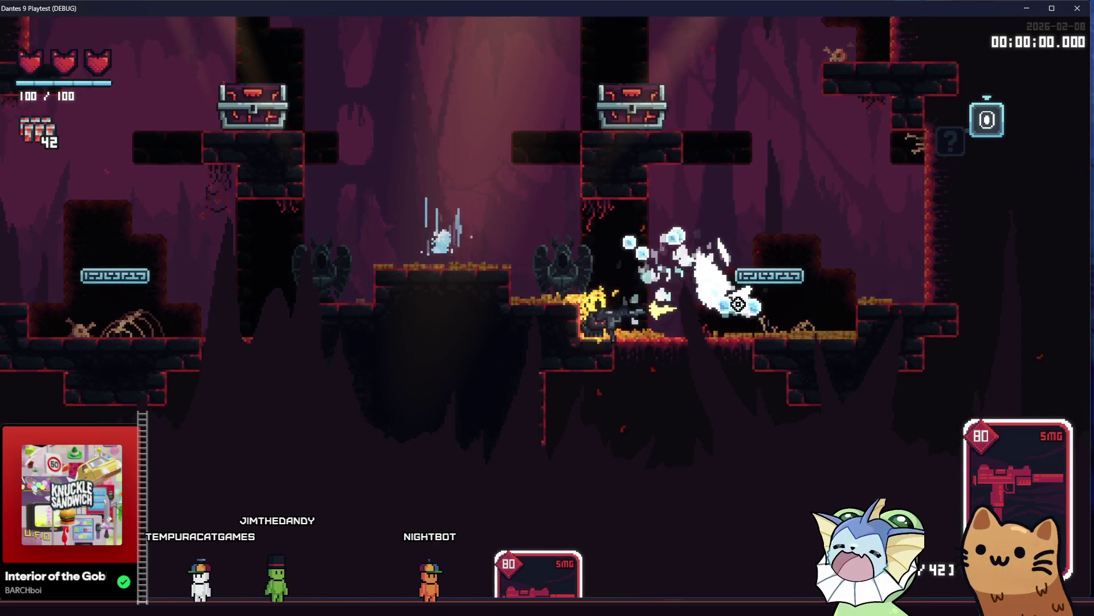
{"action": "left_click", "coordinate": [1077, 8]}
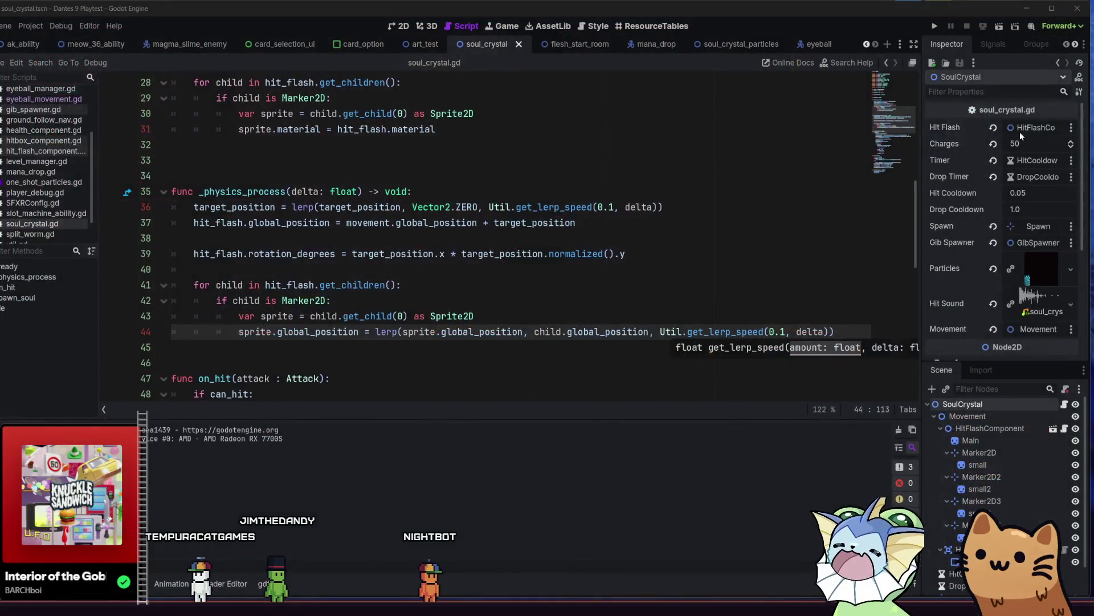
Set the crystal's Charges to 5, save the scene, and add a fourth Gibs array element.
{"action": "key", "text": "BackSpace"}
{"action": "key", "text": "Return"}
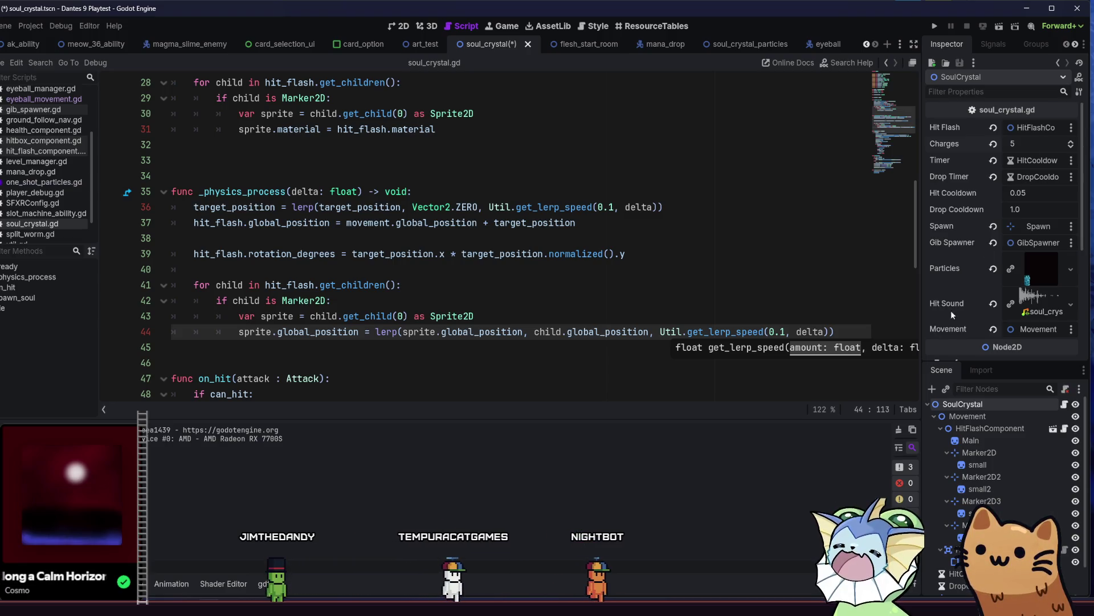
{"action": "key", "text": "ctrl+s"}
{"action": "scroll", "coordinate": [1001, 209], "scroll_direction": "down", "scroll_amount": 1}
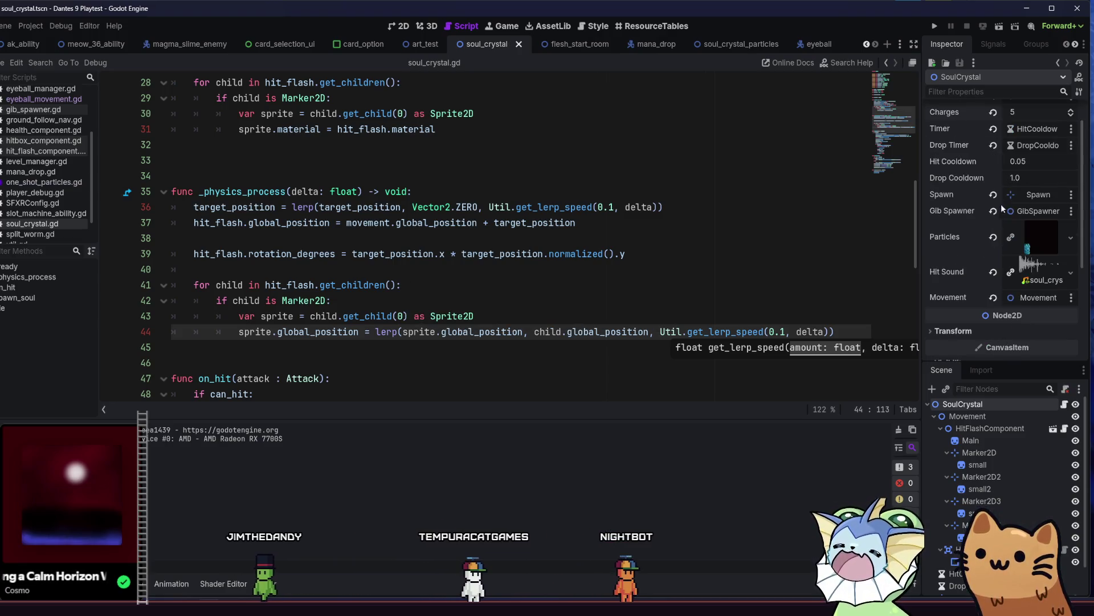
{"action": "scroll", "coordinate": [942, 514], "scroll_direction": "down", "scroll_amount": 1}
{"action": "left_click", "coordinate": [1035, 211]}
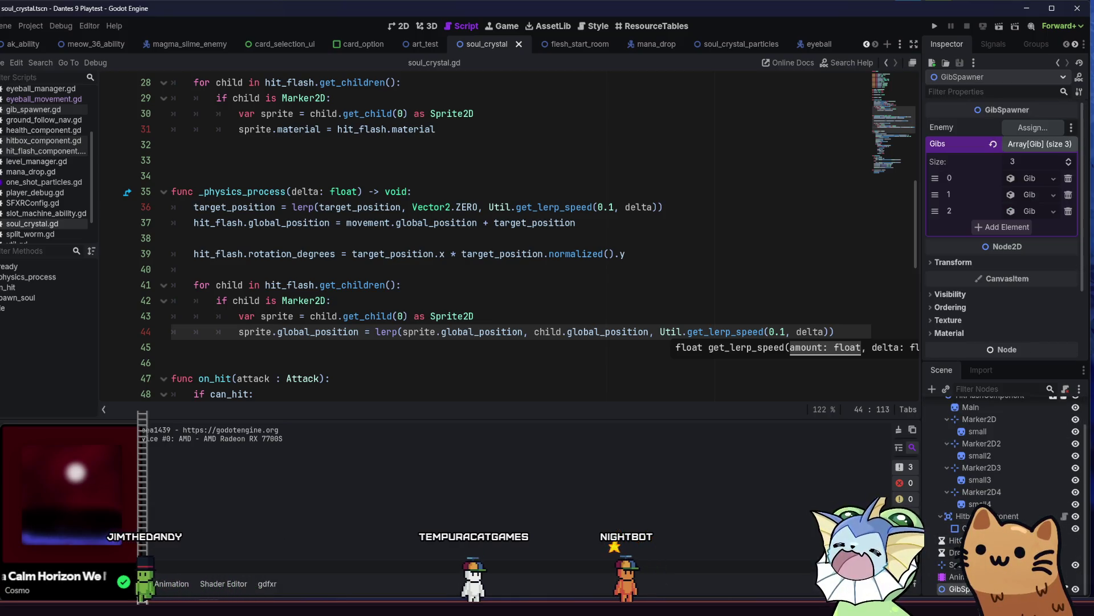
{"action": "left_click", "coordinate": [1023, 227]}
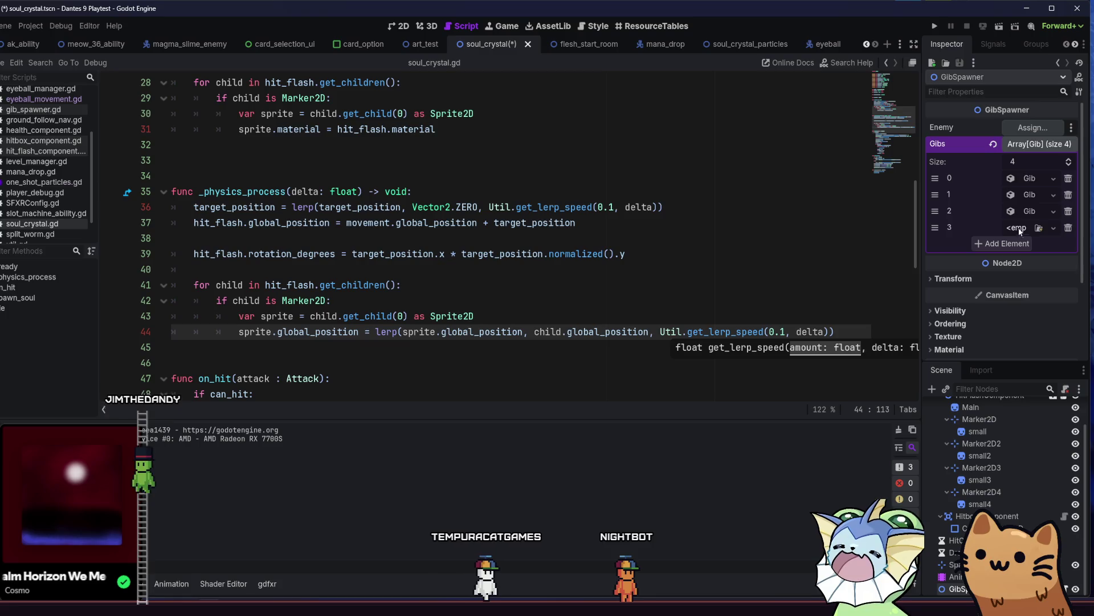
Review the settings and shard sprites of the existing gib elements 0–2.
{"action": "left_click", "coordinate": [1035, 211]}
{"action": "scroll", "coordinate": [1013, 264], "scroll_direction": "down", "scroll_amount": 1}
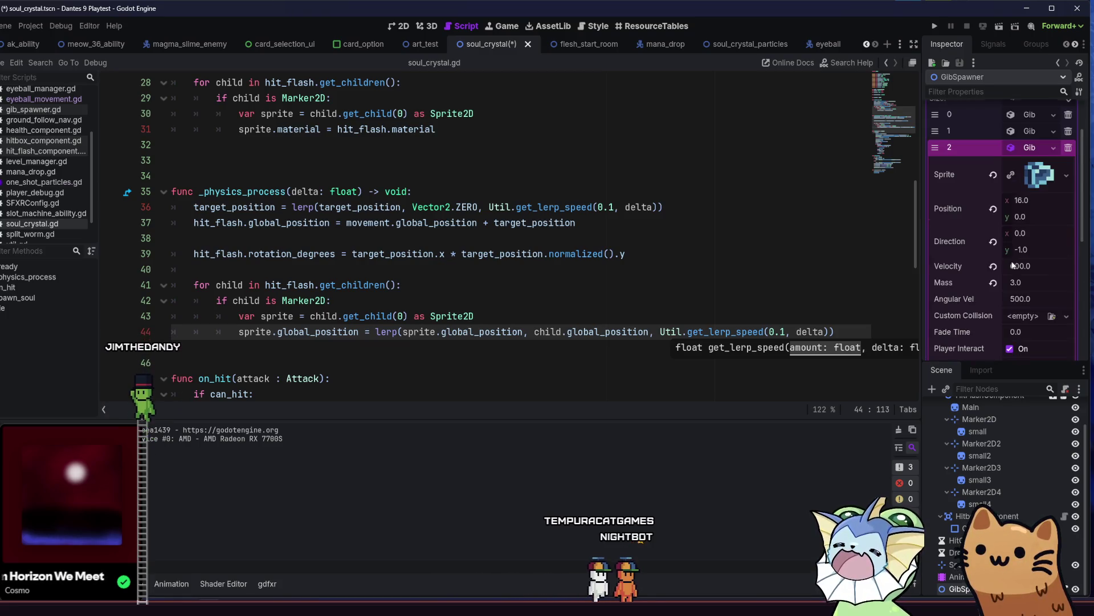
{"action": "scroll", "coordinate": [1020, 272], "scroll_direction": "down", "scroll_amount": 1}
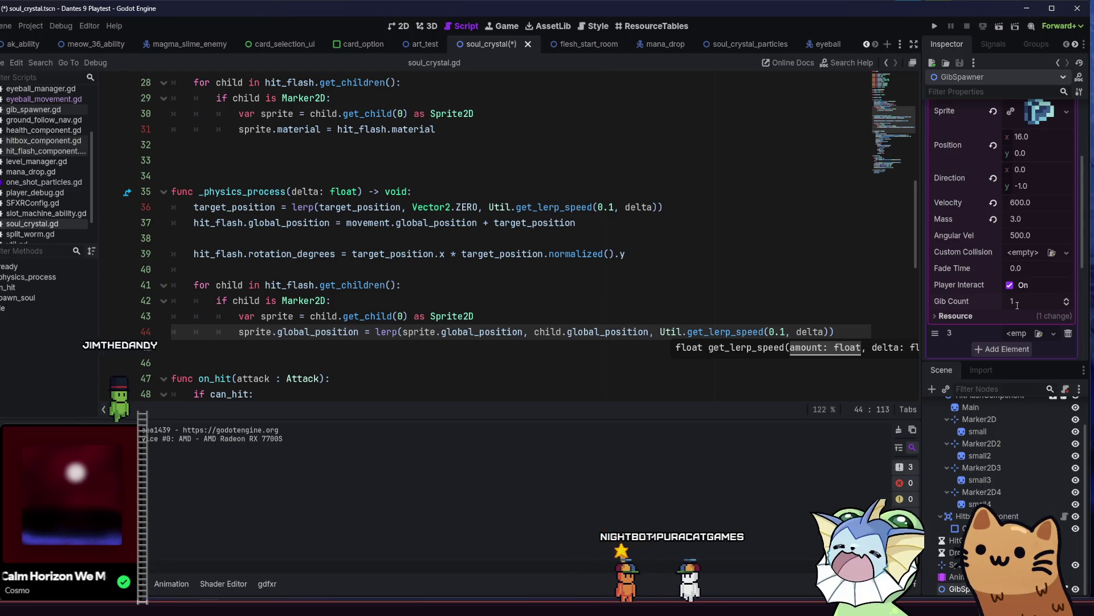
{"action": "scroll", "coordinate": [1026, 279], "scroll_direction": "up", "scroll_amount": 1}
{"action": "left_click", "coordinate": [1028, 132]}
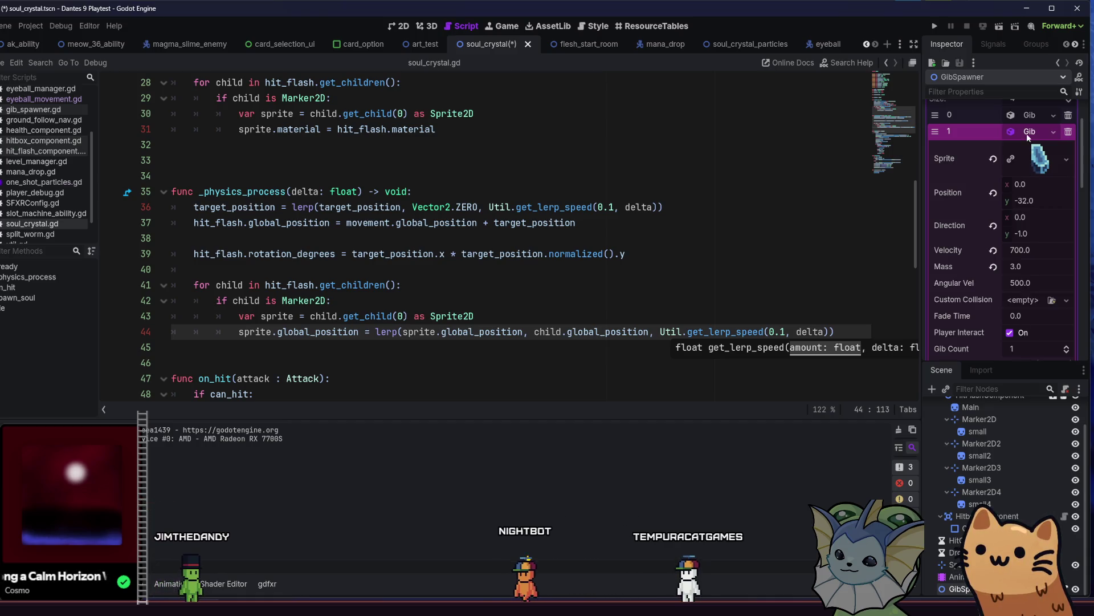
{"action": "left_click", "coordinate": [1030, 149]}
{"action": "left_click", "coordinate": [1024, 117]}
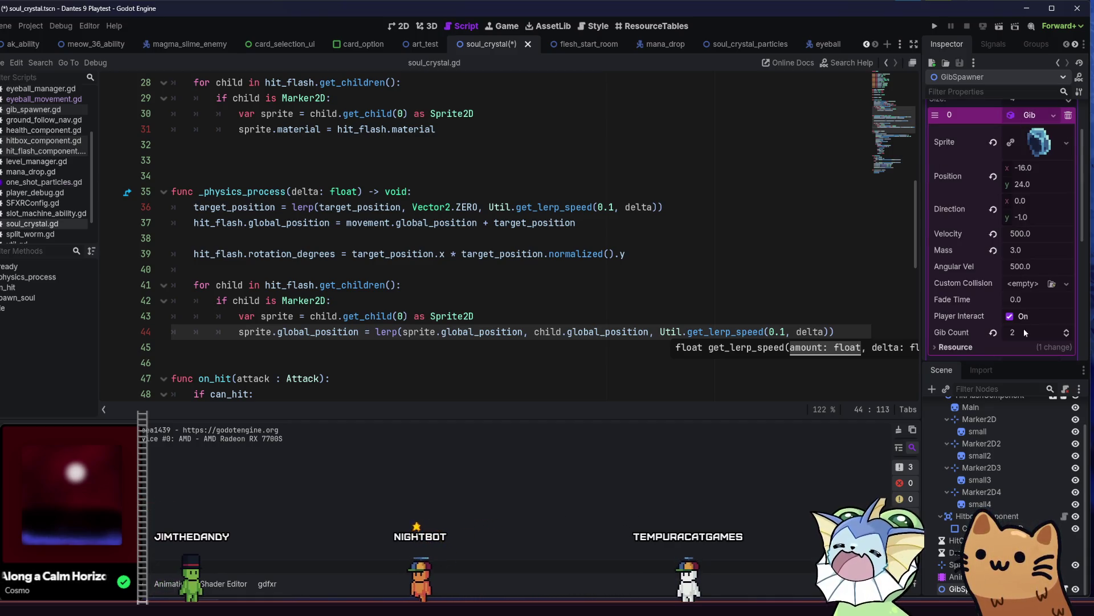
{"action": "left_click", "coordinate": [1007, 114]}
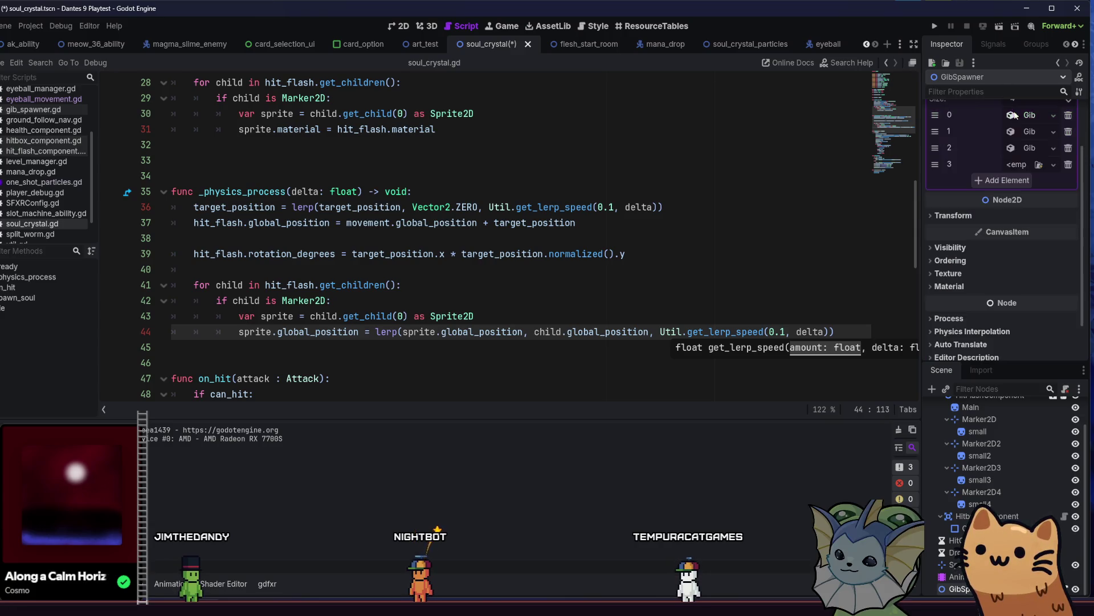
Fill gib element 3 with a unique copy of gib element 2's resource.
{"action": "left_click", "coordinate": [1039, 166]}
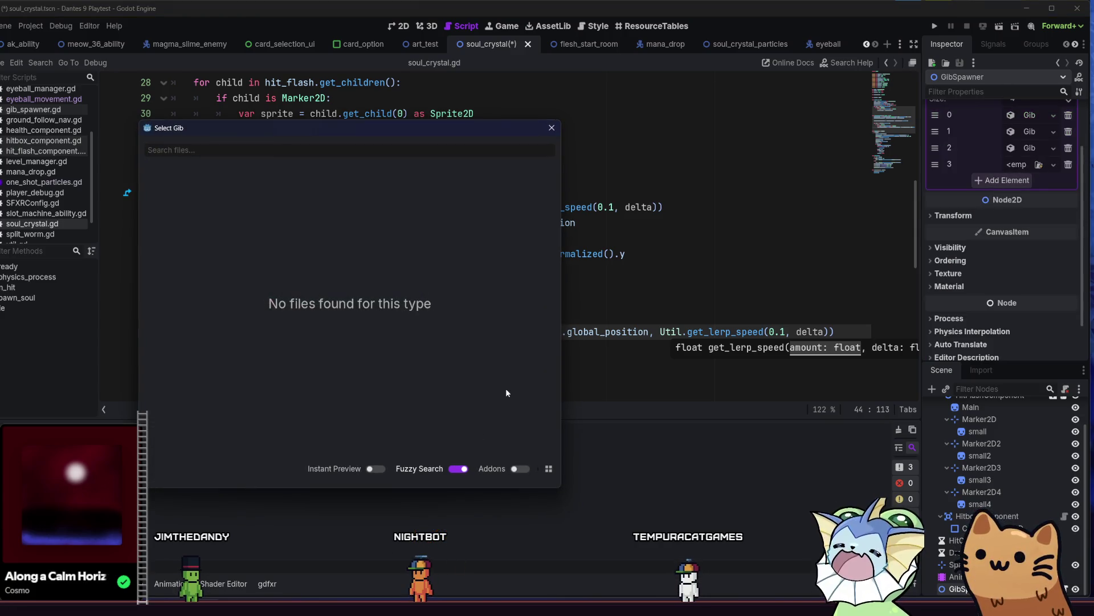
{"action": "left_click", "coordinate": [552, 128]}
{"action": "right_click", "coordinate": [1011, 147]}
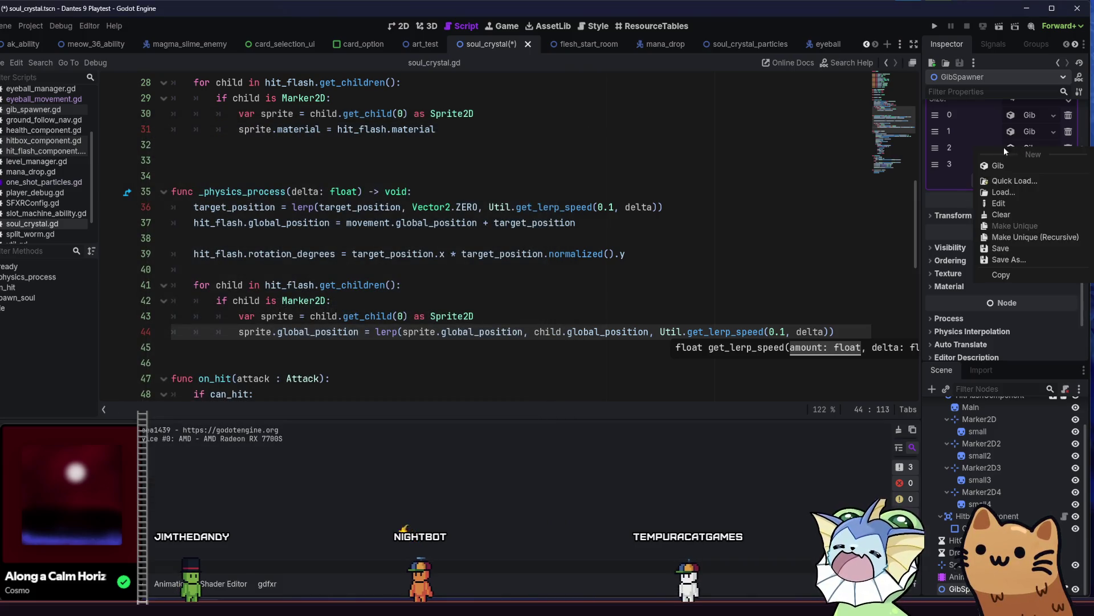
{"action": "left_click", "coordinate": [1025, 274]}
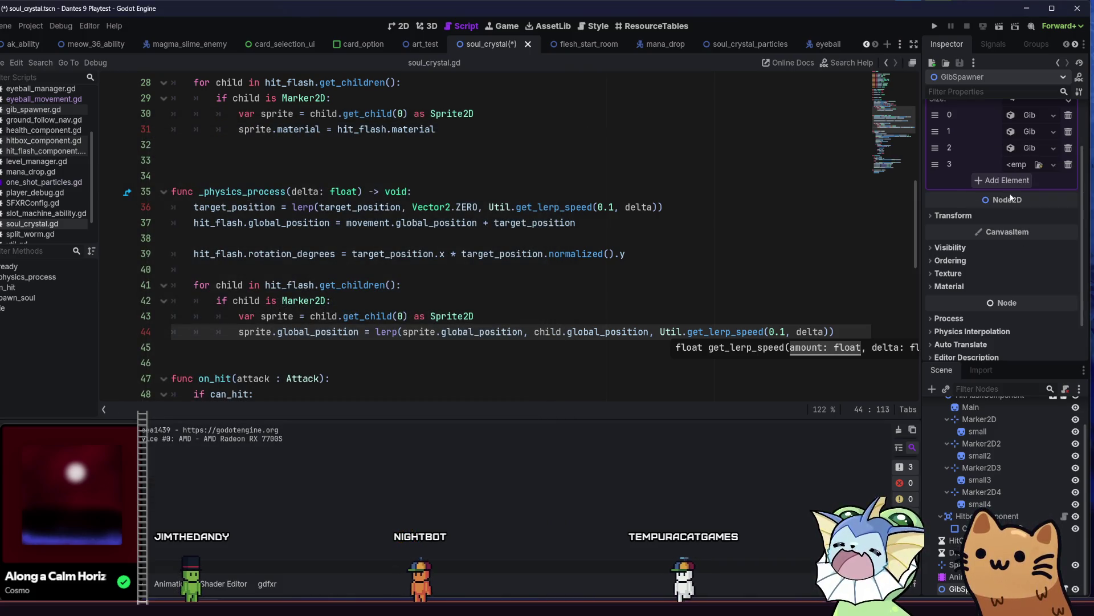
{"action": "left_click", "coordinate": [1016, 164]}
{"action": "left_click", "coordinate": [1047, 244]}
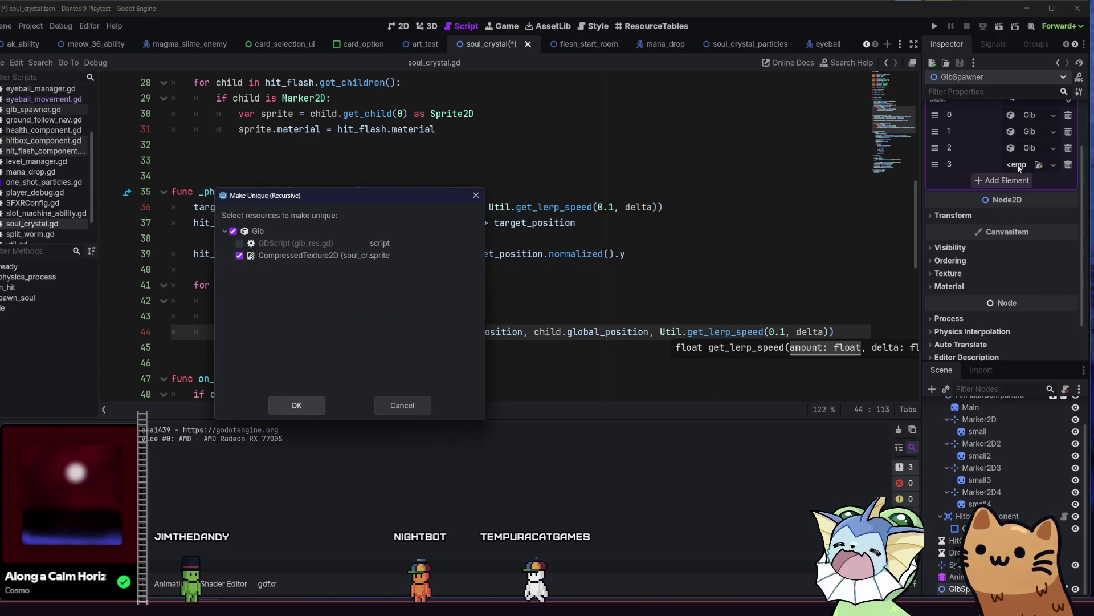
{"action": "left_click", "coordinate": [297, 404]}
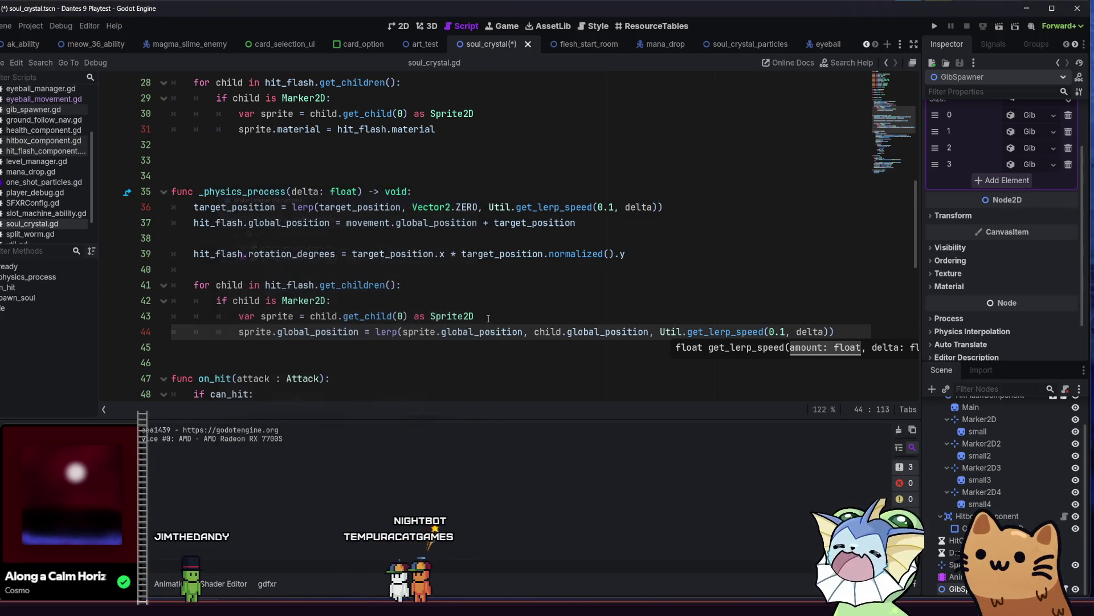
Assign soul_crysal_small_3.png from the FileSystem as the fourth gib's sprite.
{"action": "left_click", "coordinate": [1024, 165]}
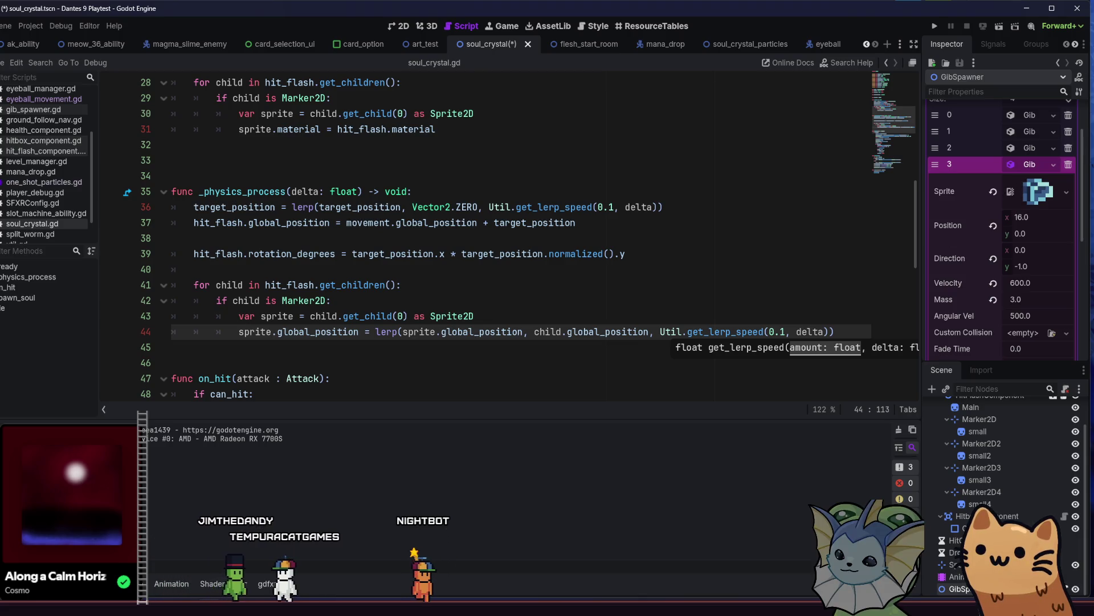
{"action": "key", "text": "alt+f"}
{"action": "mouse_move", "coordinate": [591, 467]}
{"action": "left_mouse_down"}
{"action": "mouse_move", "coordinate": [827, 240]}
{"action": "mouse_move", "coordinate": [1034, 193]}
{"action": "mouse_move", "coordinate": [1005, 198]}
{"action": "left_mouse_up"}
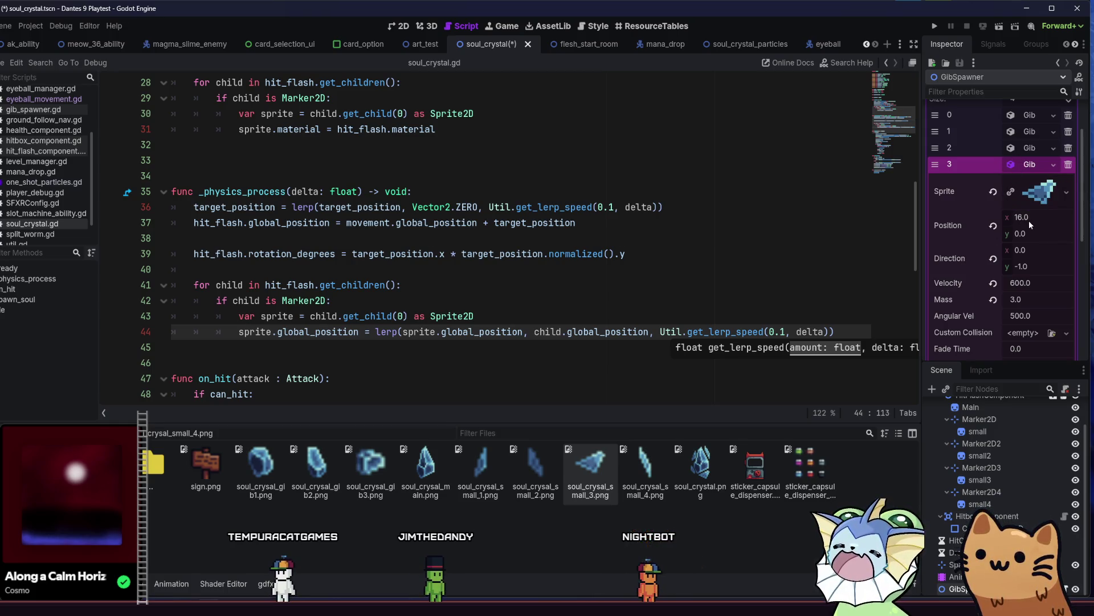
In the 2D view, check the first hit-flash Marker2D's position of -30, -18.
{"action": "left_click", "coordinate": [403, 26]}
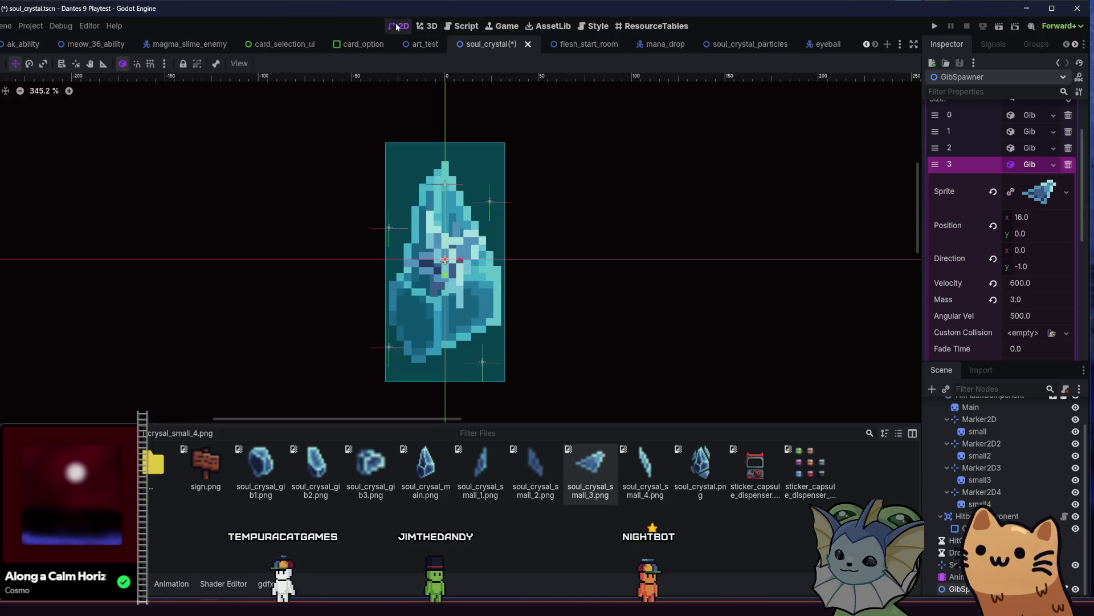
{"action": "scroll", "coordinate": [988, 472], "scroll_direction": "up", "scroll_amount": 3}
{"action": "left_click", "coordinate": [981, 452]}
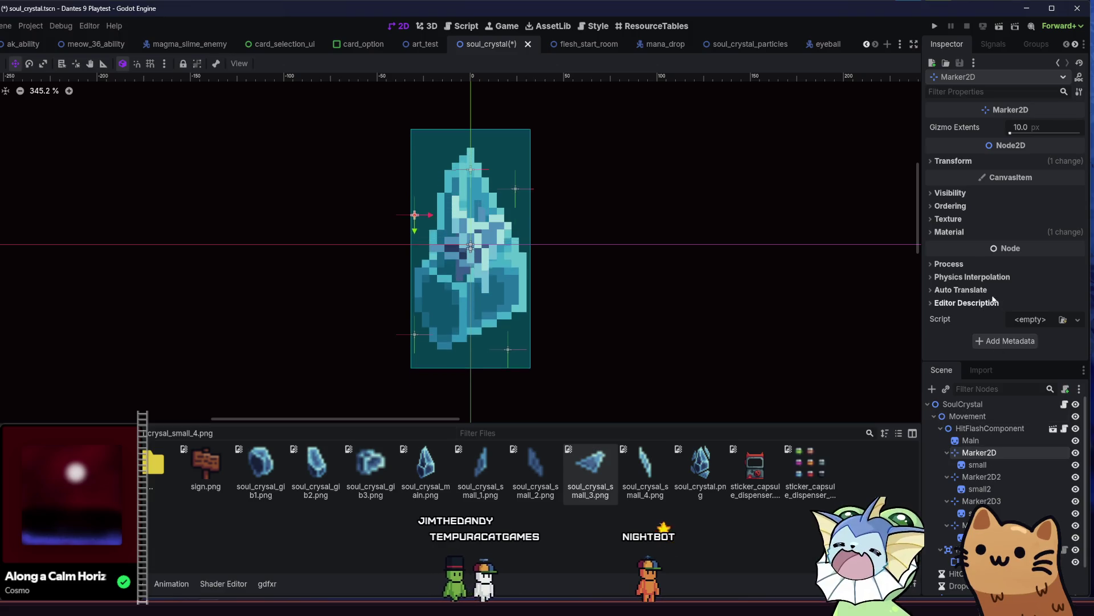
{"action": "left_click", "coordinate": [963, 162]}
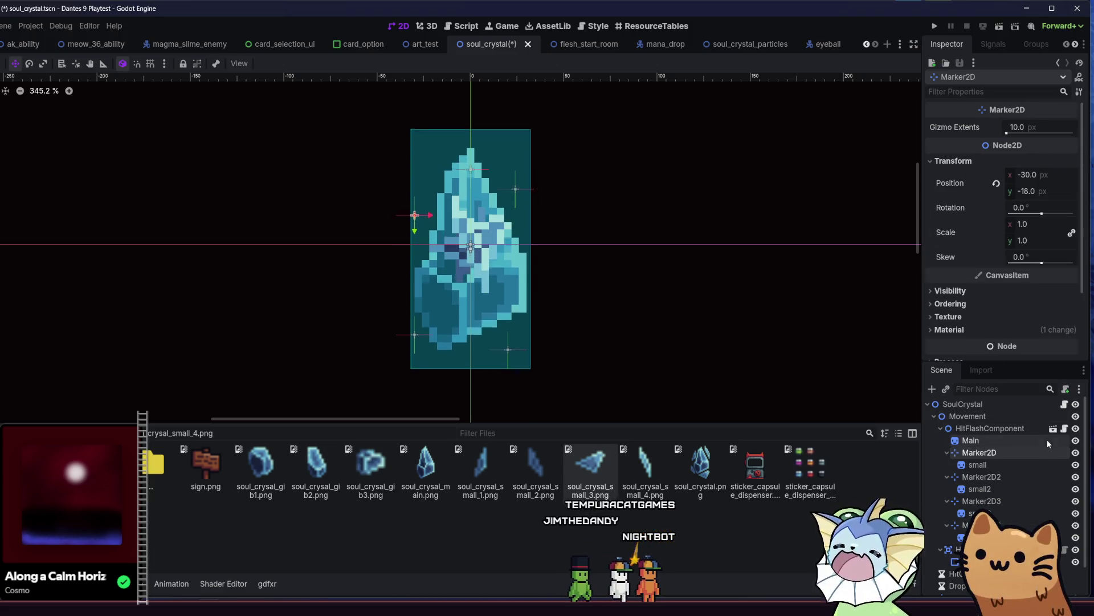
{"action": "left_click", "coordinate": [1016, 400]}
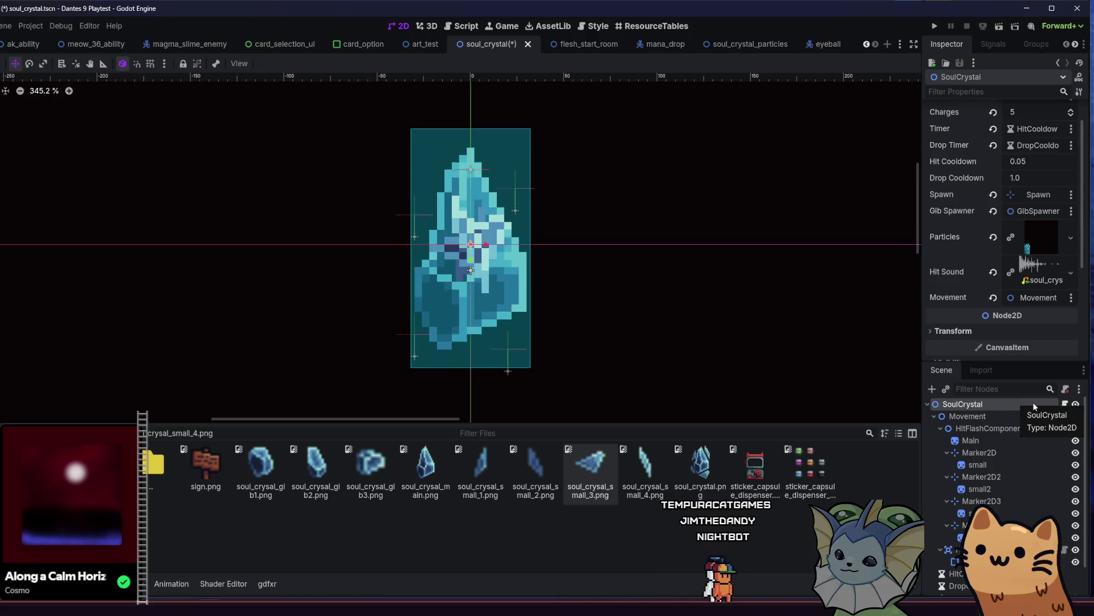
Set the GibSpawner's fourth gib position to -30, -18.
{"action": "scroll", "coordinate": [1003, 479], "scroll_direction": "down", "scroll_amount": 2}
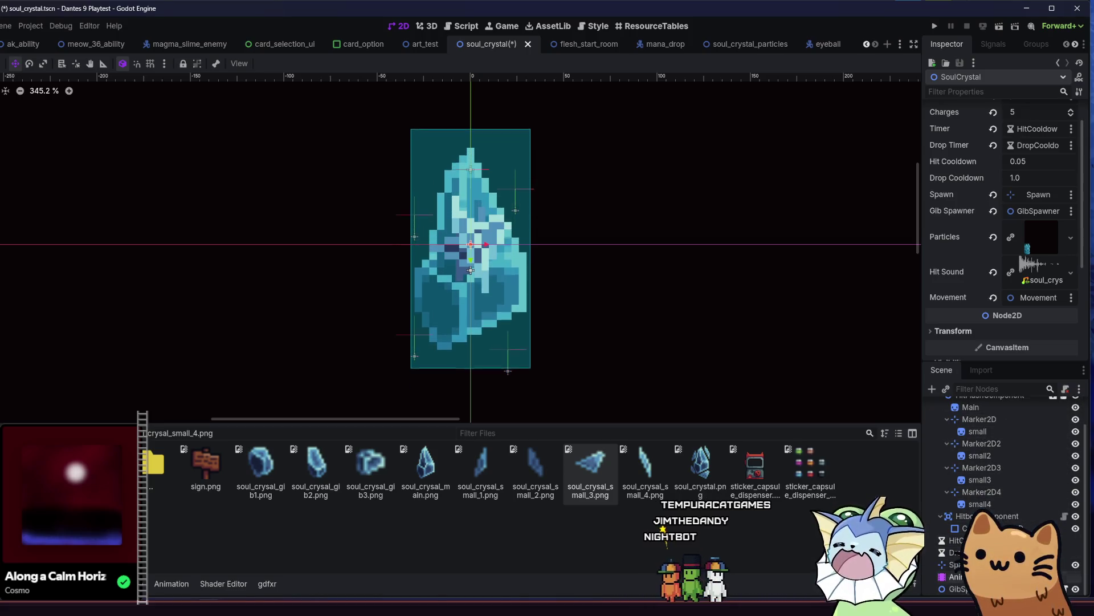
{"action": "left_click", "coordinate": [1038, 211]}
{"action": "left_click", "coordinate": [1039, 144]}
{"action": "left_click", "coordinate": [1029, 178]}
{"action": "left_click", "coordinate": [1029, 179]}
{"action": "left_click", "coordinate": [1016, 212]}
{"action": "left_click", "coordinate": [1026, 211]}
{"action": "left_click", "coordinate": [1020, 227]}
{"action": "scroll", "coordinate": [1022, 245], "scroll_direction": "down", "scroll_amount": 1}
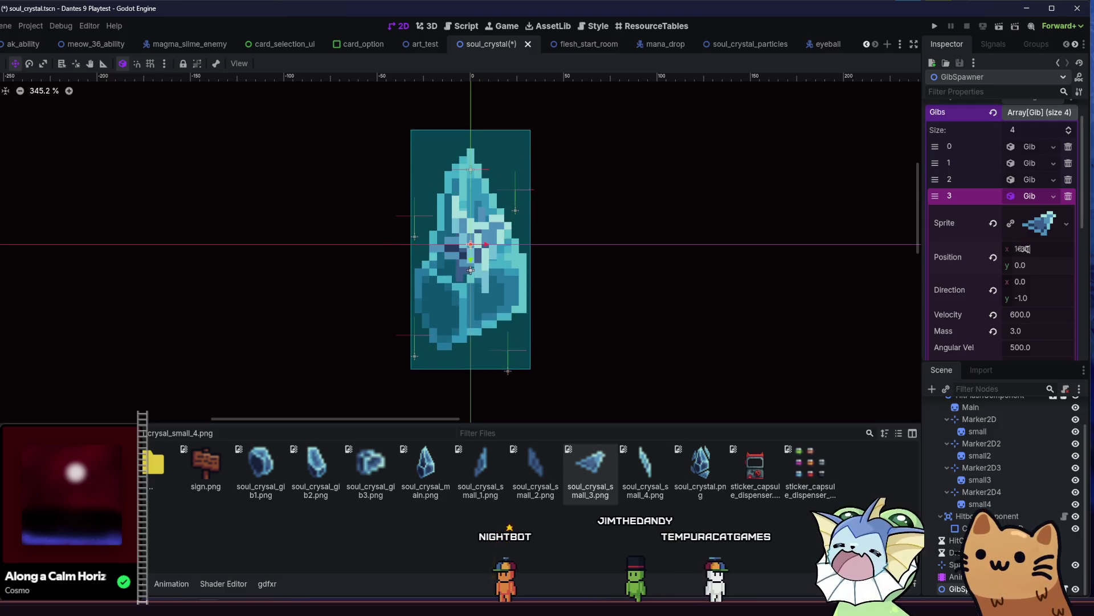
{"action": "type", "text": "-18"}
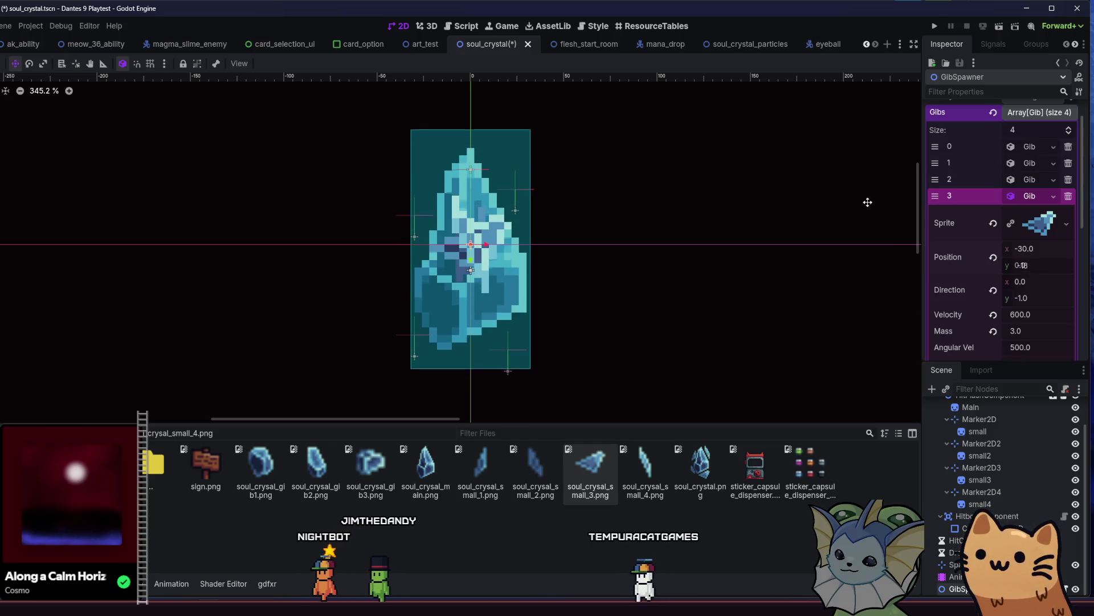
Step back through the Inspector history to the marker, then forward to the GibSpawner's gib list.
{"action": "left_click", "coordinate": [1059, 64]}
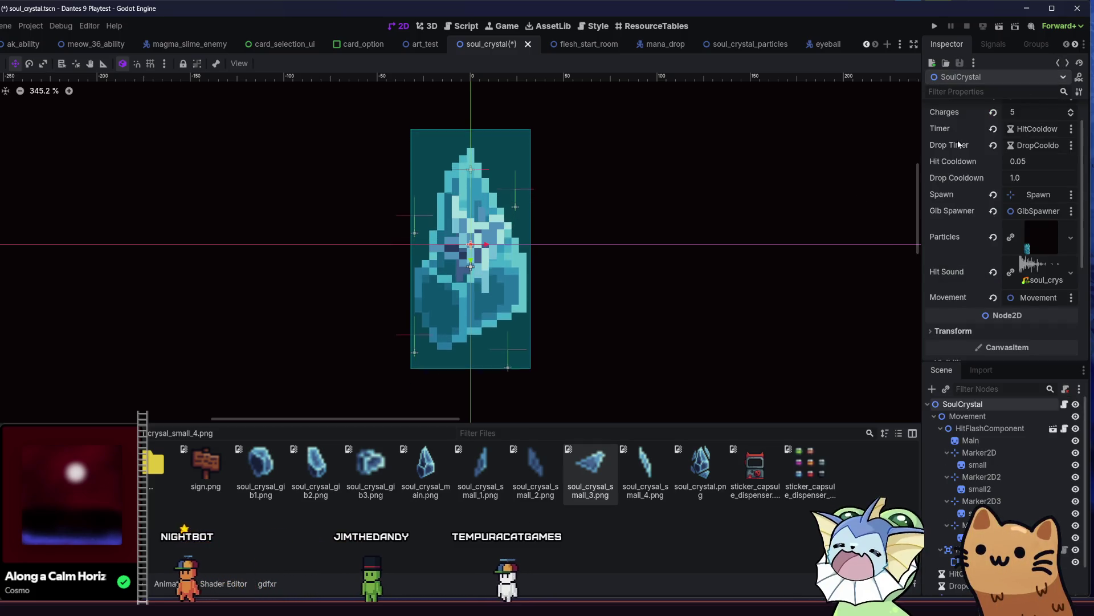
{"action": "left_click", "coordinate": [1057, 64]}
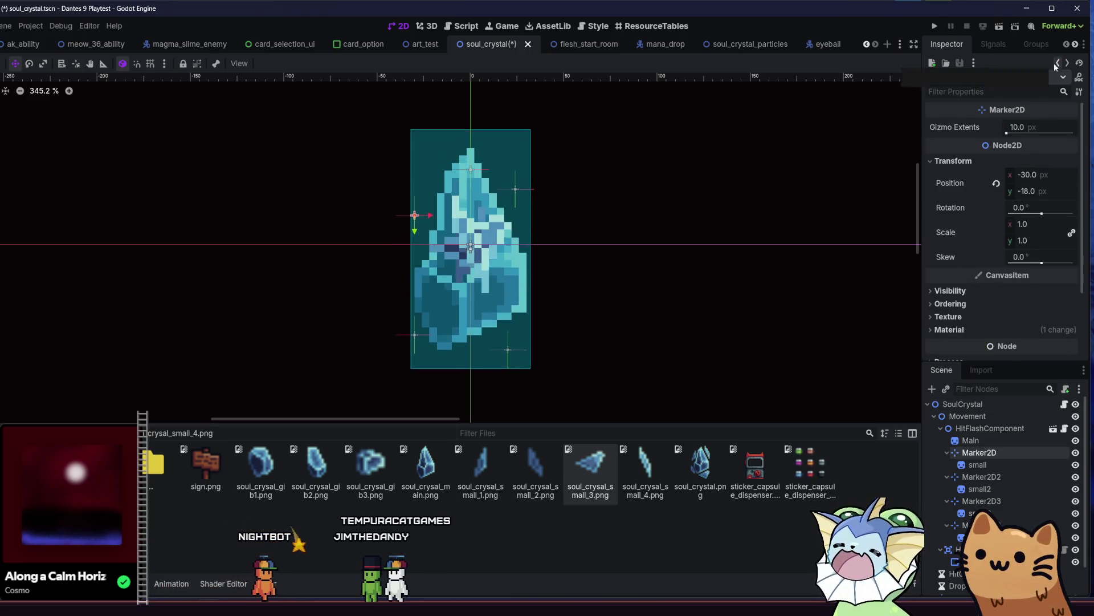
{"action": "left_click", "coordinate": [1068, 64]}
{"action": "left_click", "coordinate": [1068, 64]}
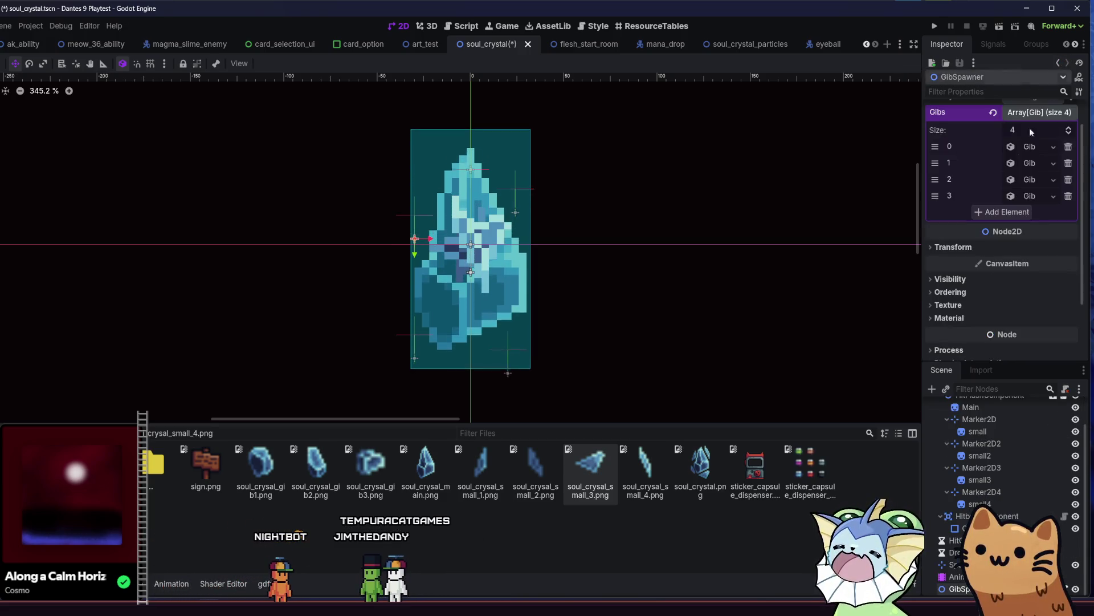
Raise the fourth gib's velocity to 800.
{"action": "left_click", "coordinate": [1026, 196]}
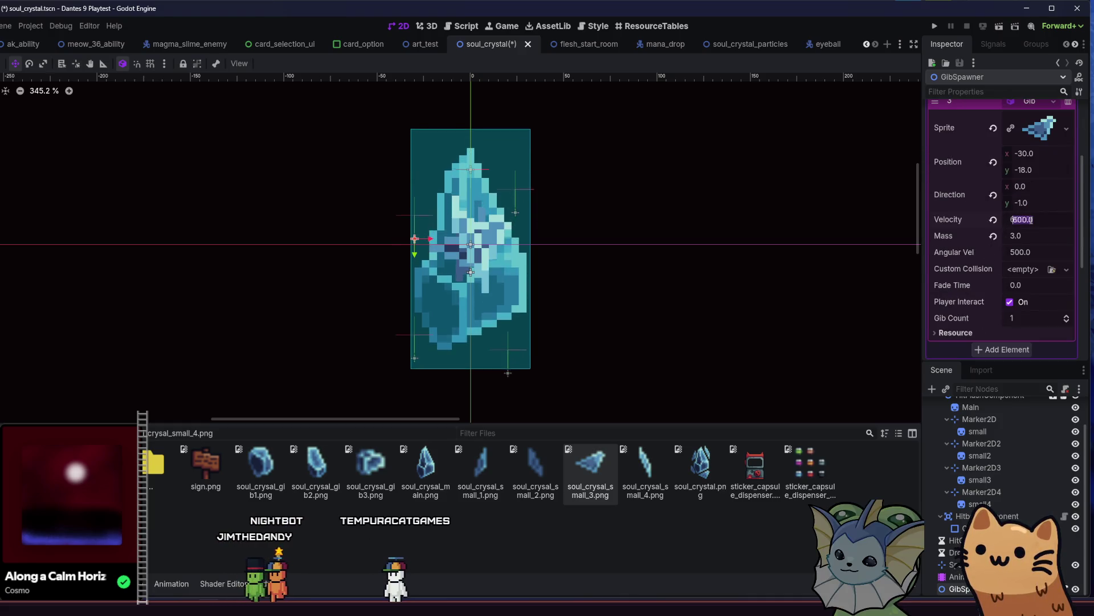
{"action": "type", "text": "800"}
{"action": "key", "text": "Return"}
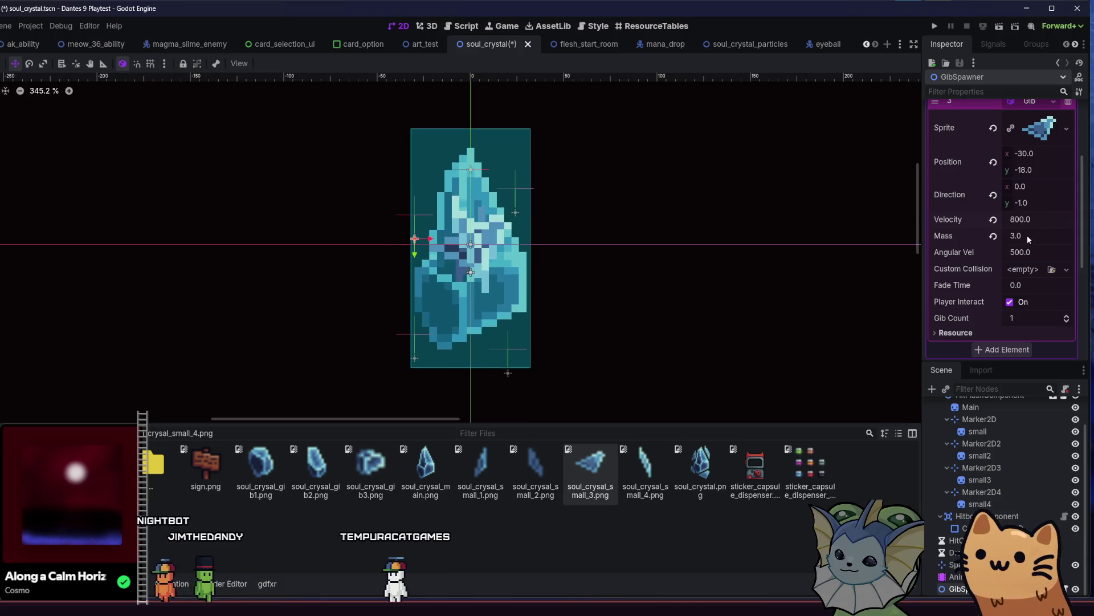
Copy the fourth gib and paste it as a unique resource into new fifth element.
{"action": "scroll", "coordinate": [1024, 251], "scroll_direction": "up", "scroll_amount": 2}
{"action": "left_click", "coordinate": [1053, 164]}
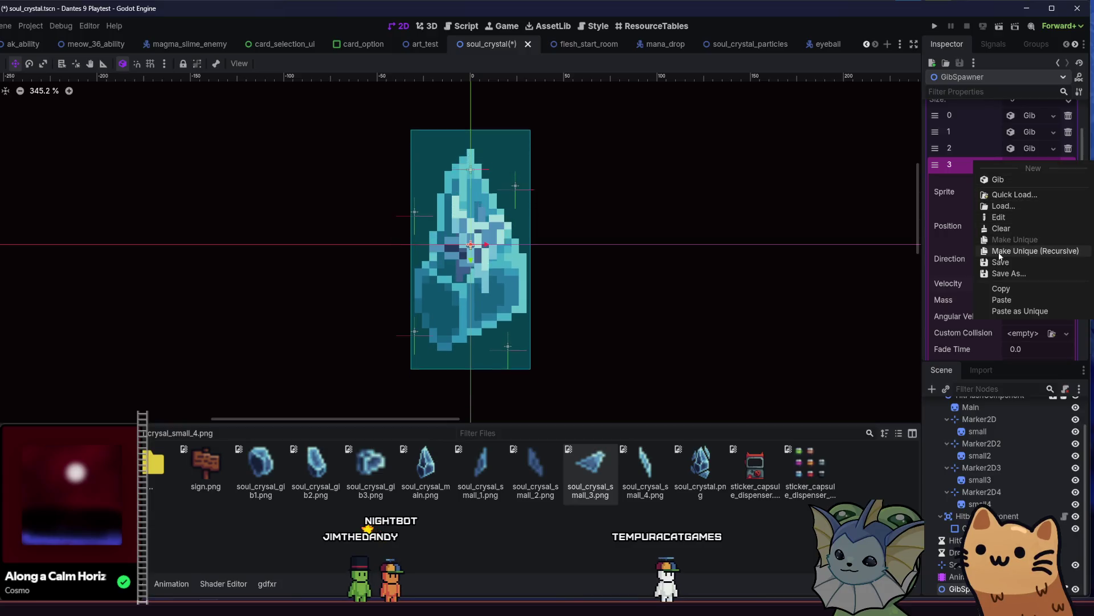
{"action": "left_click", "coordinate": [1001, 289]}
{"action": "scroll", "coordinate": [983, 260], "scroll_direction": "down", "scroll_amount": 3}
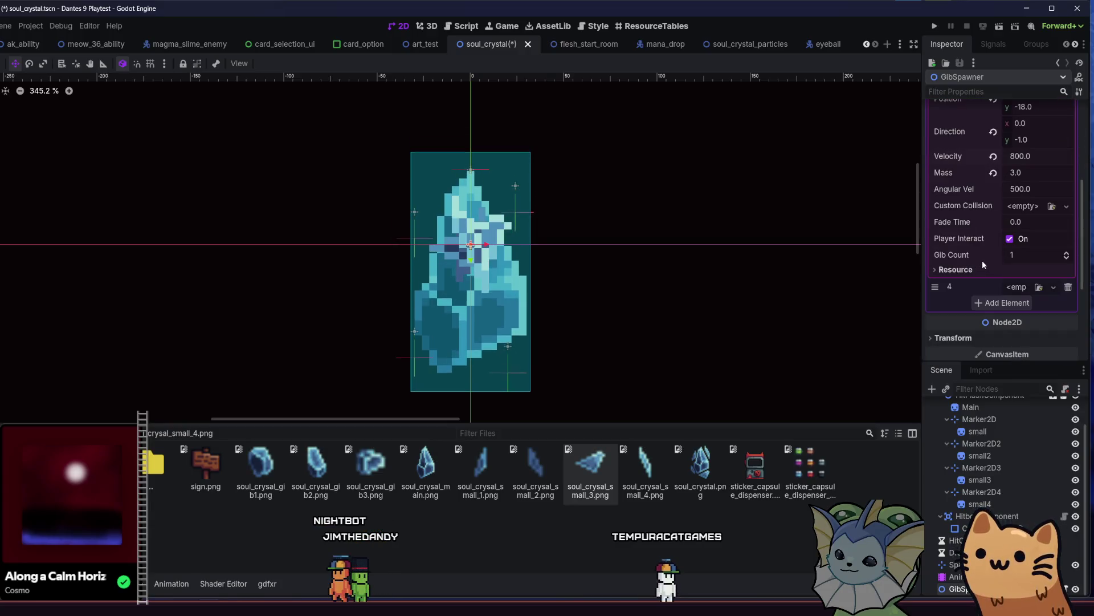
{"action": "left_click", "coordinate": [1017, 288]}
{"action": "left_click", "coordinate": [1024, 360]}
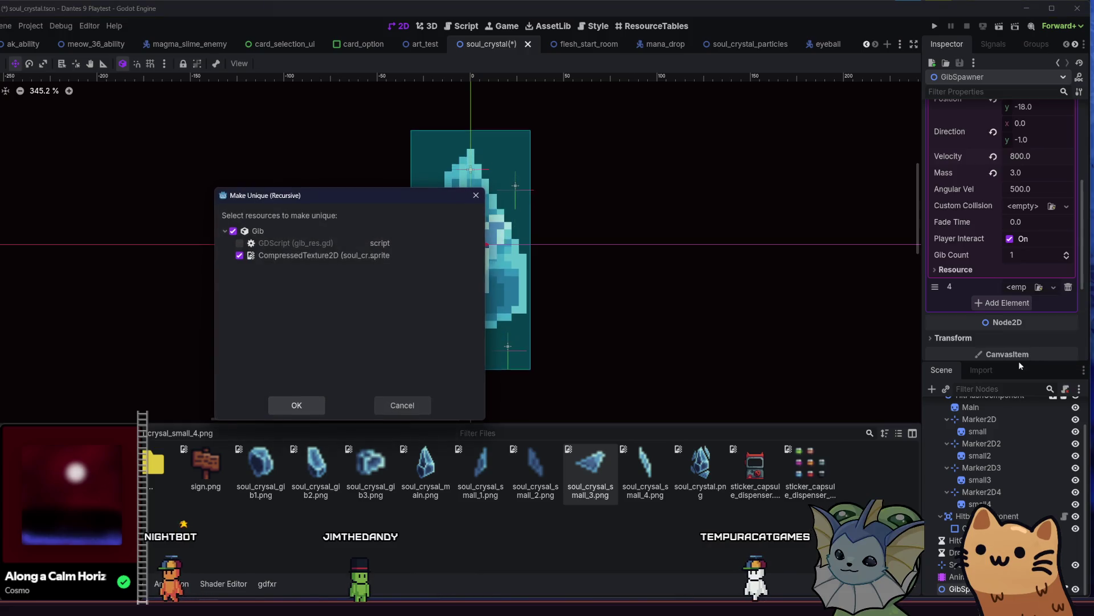
{"action": "left_click", "coordinate": [306, 410]}
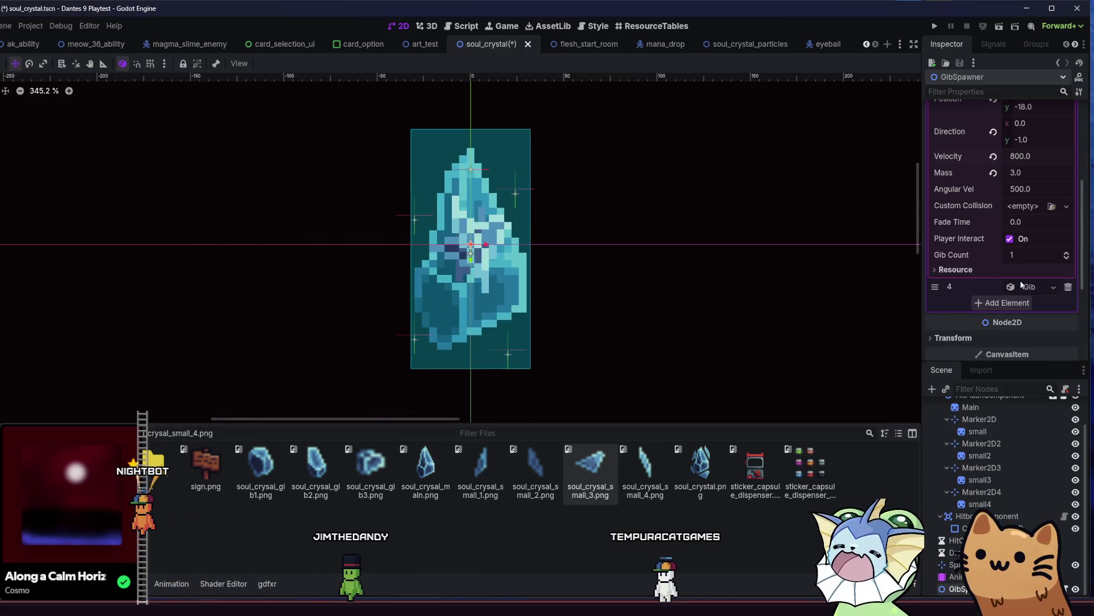
{"action": "left_click", "coordinate": [1025, 289]}
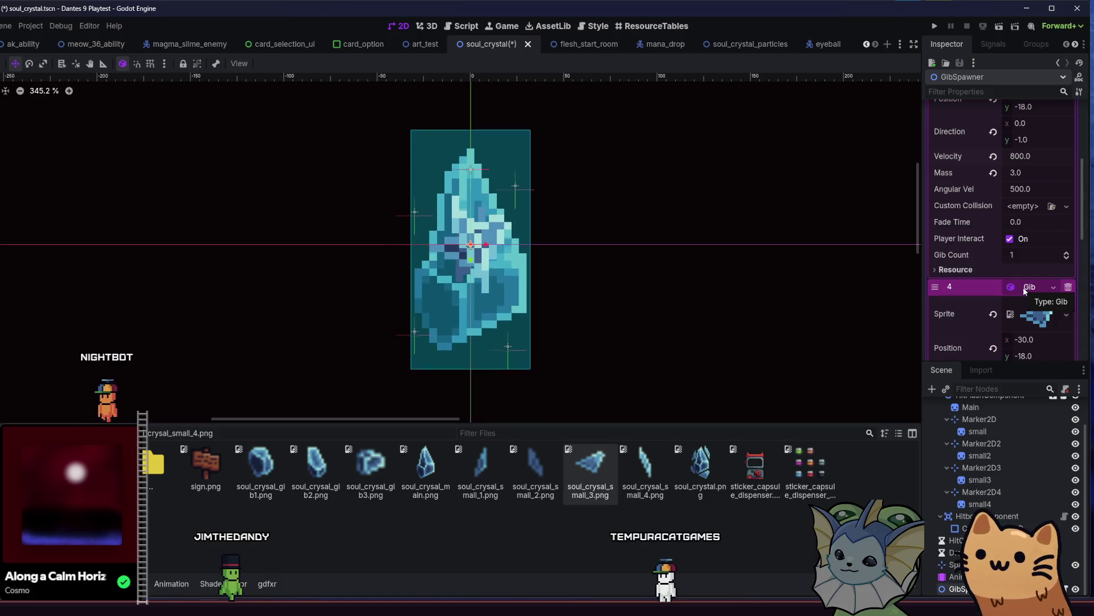
Look up the second hit-flash marker's position values for reference.
{"action": "scroll", "coordinate": [908, 288], "scroll_direction": "down", "scroll_amount": 3}
{"action": "scroll", "coordinate": [966, 272], "scroll_direction": "down", "scroll_amount": 3}
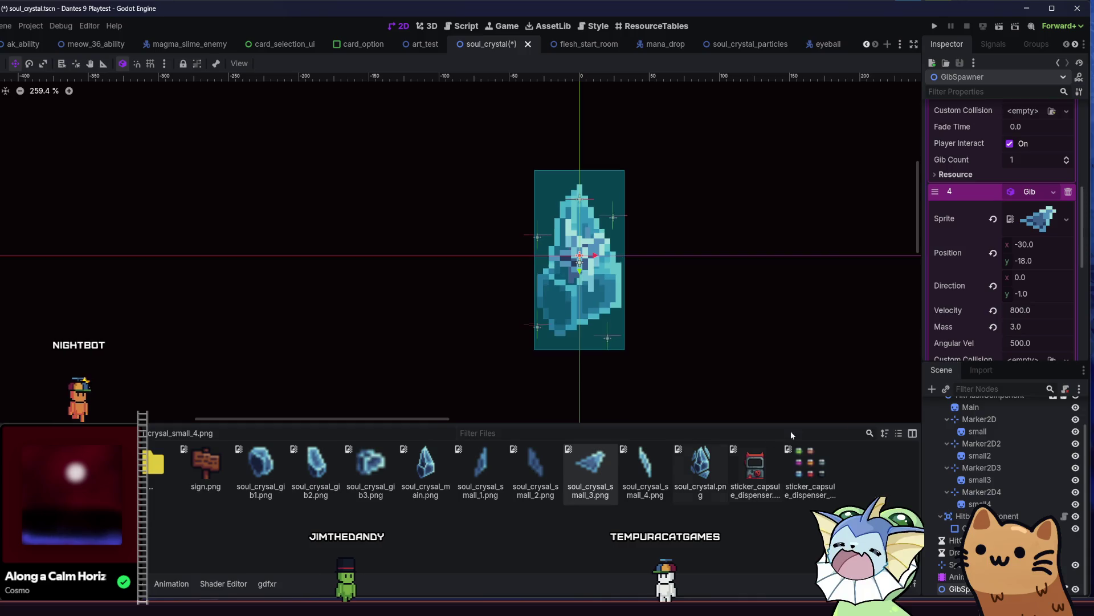
{"action": "left_click", "coordinate": [999, 444]}
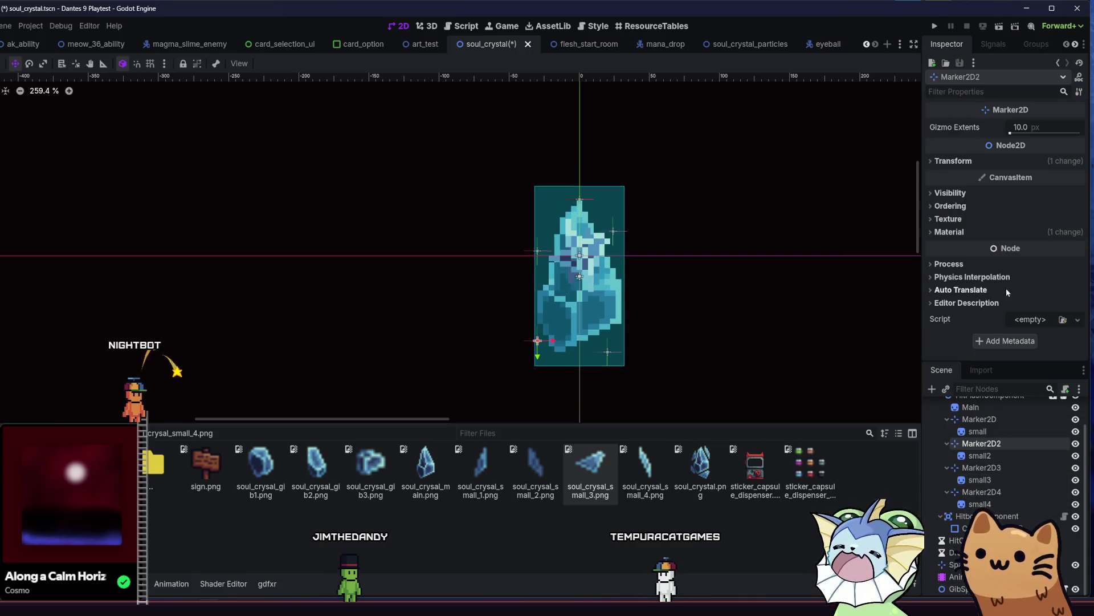
{"action": "left_click", "coordinate": [986, 161]}
{"action": "left_click", "coordinate": [986, 160]}
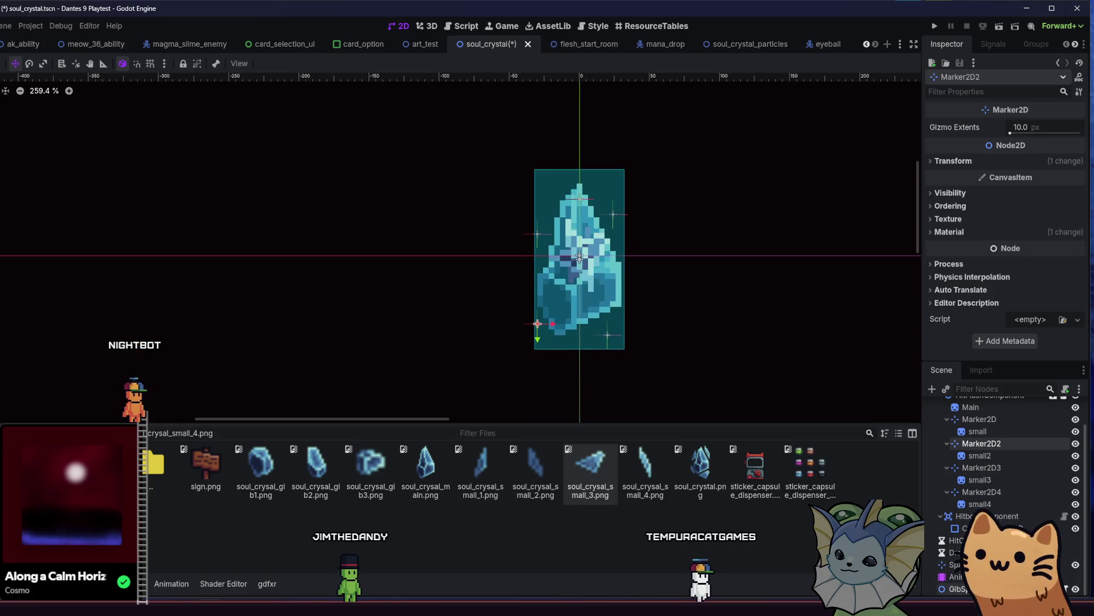
Set the fifth gib's spawn position y to 46 on the GibSpawner.
{"action": "left_click", "coordinate": [964, 588]}
{"action": "scroll", "coordinate": [1043, 224], "scroll_direction": "up", "scroll_amount": 3}
{"action": "left_click", "coordinate": [1030, 214]}
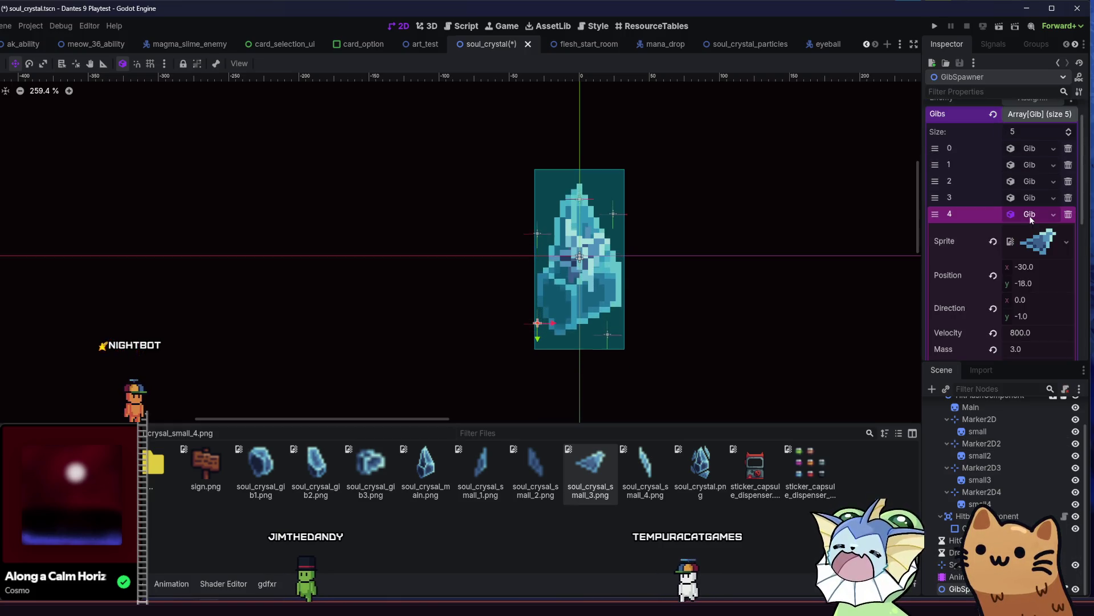
{"action": "left_click", "coordinate": [1027, 288]}
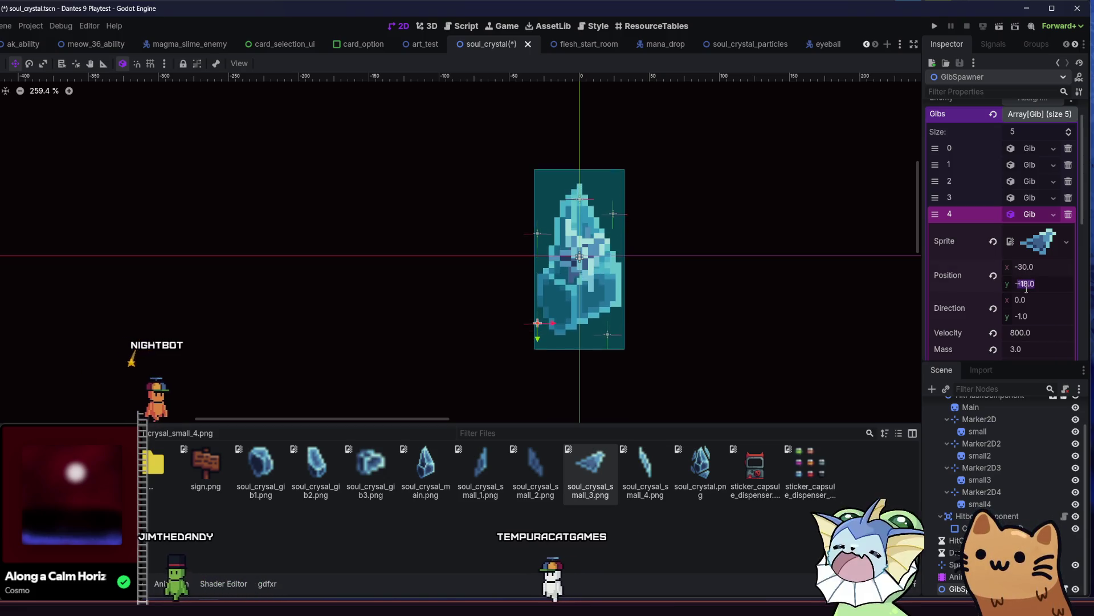
{"action": "type", "text": "46"}
{"action": "key", "text": "Return"}
{"action": "scroll", "coordinate": [1026, 287], "scroll_direction": "down", "scroll_amount": 1}
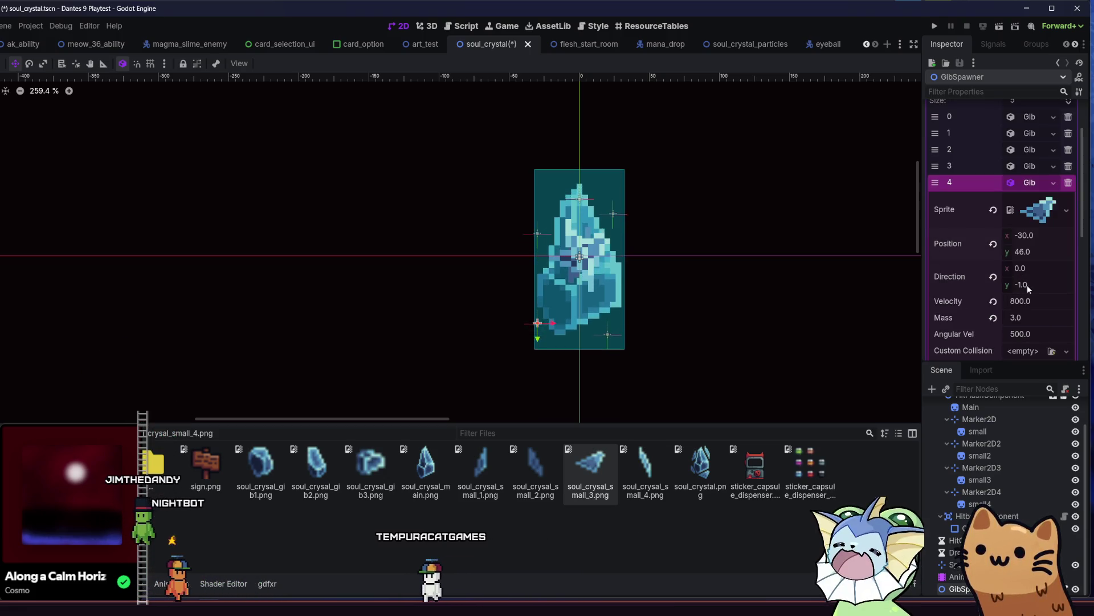
{"action": "scroll", "coordinate": [1038, 286], "scroll_direction": "down", "scroll_amount": 1}
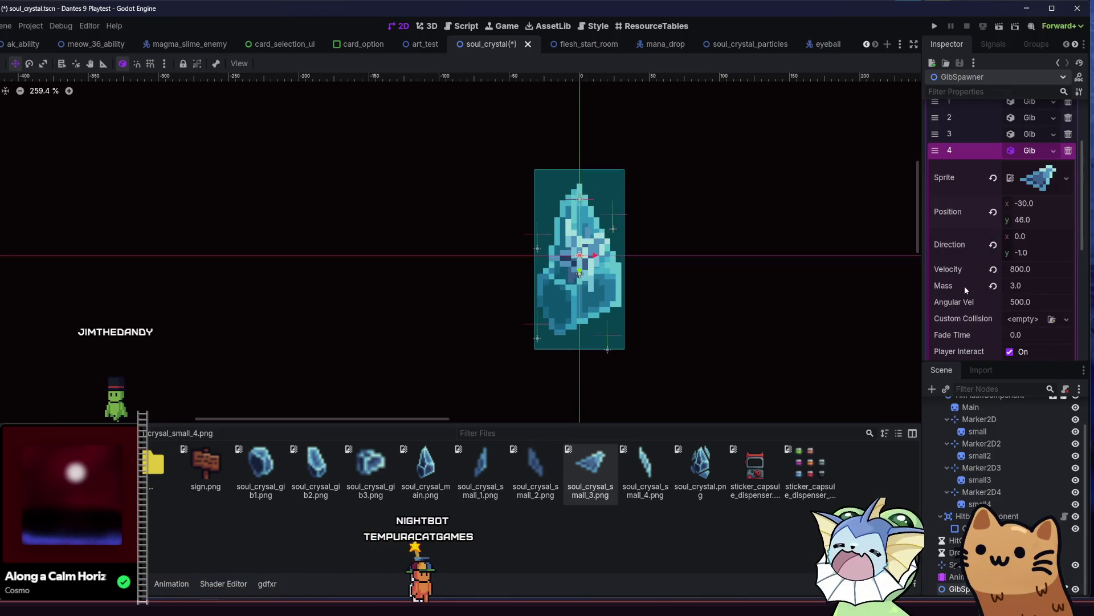
{"action": "scroll", "coordinate": [966, 284], "scroll_direction": "down", "scroll_amount": 1}
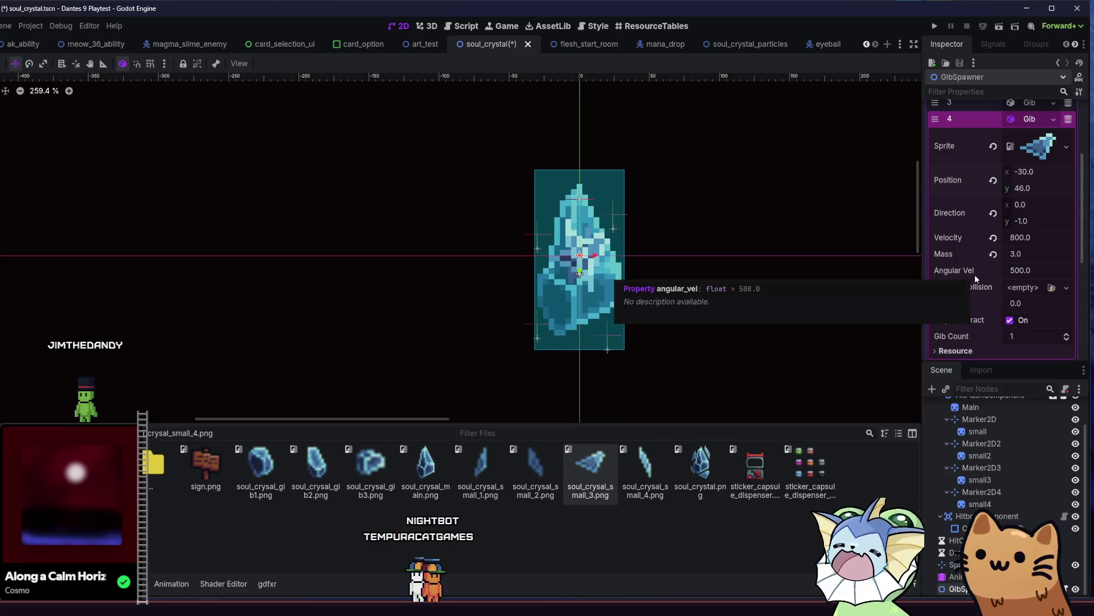
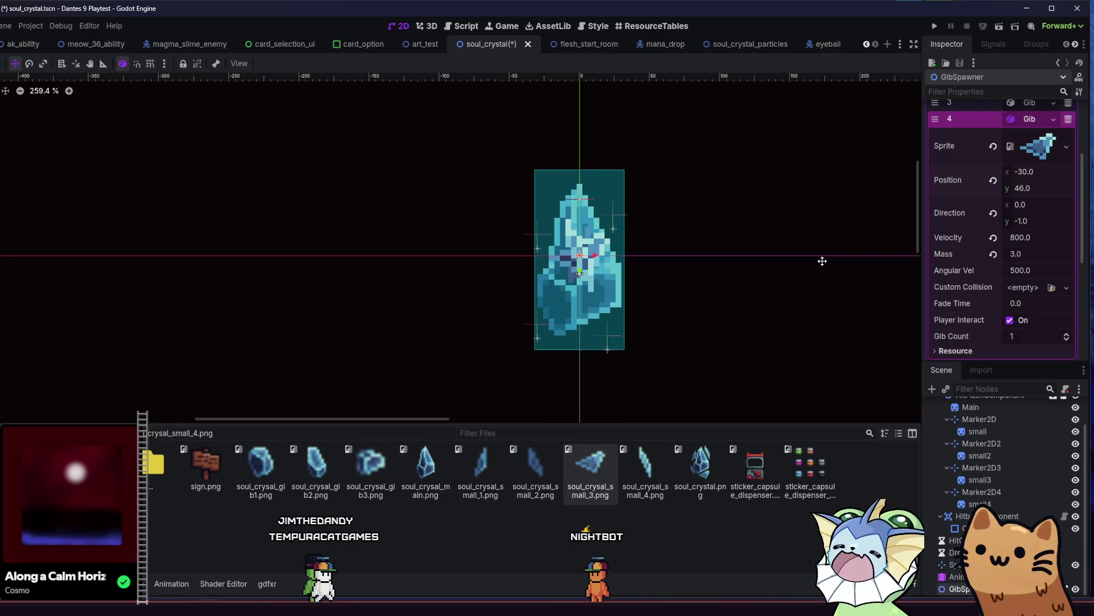
Scroll the Inspector to the GibSpawner's Gibs array and add a fifth element.
{"action": "left_click_drag", "start_coordinate": [777, 272], "coordinate": [784, 266]}
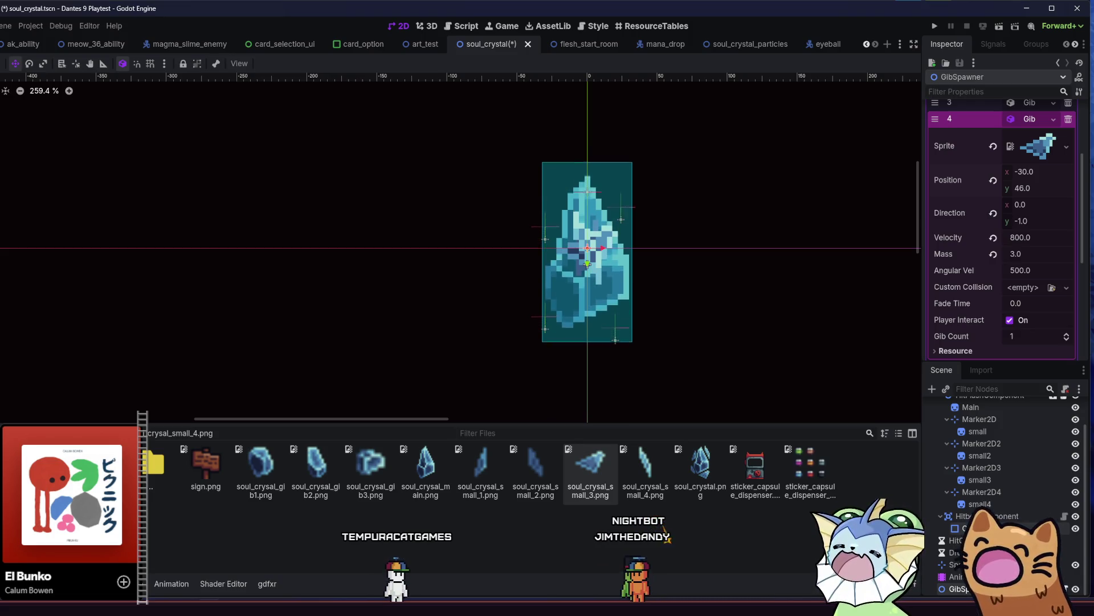
{"action": "scroll", "coordinate": [988, 292], "scroll_direction": "down", "scroll_amount": 3}
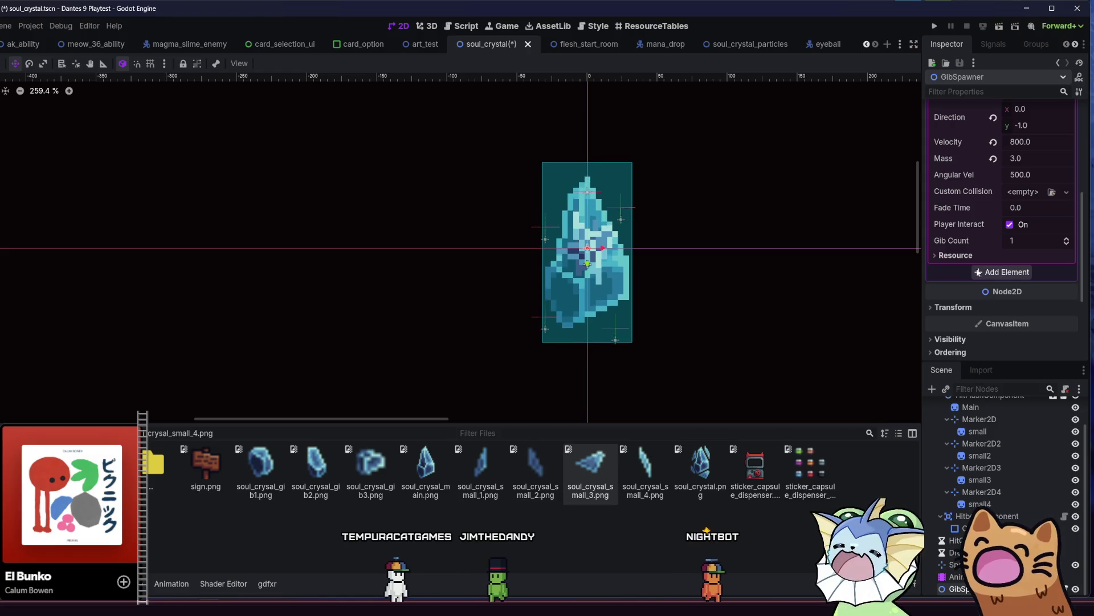
{"action": "scroll", "coordinate": [967, 257], "scroll_direction": "up", "scroll_amount": 3}
{"action": "scroll", "coordinate": [967, 257], "scroll_direction": "up", "scroll_amount": 2}
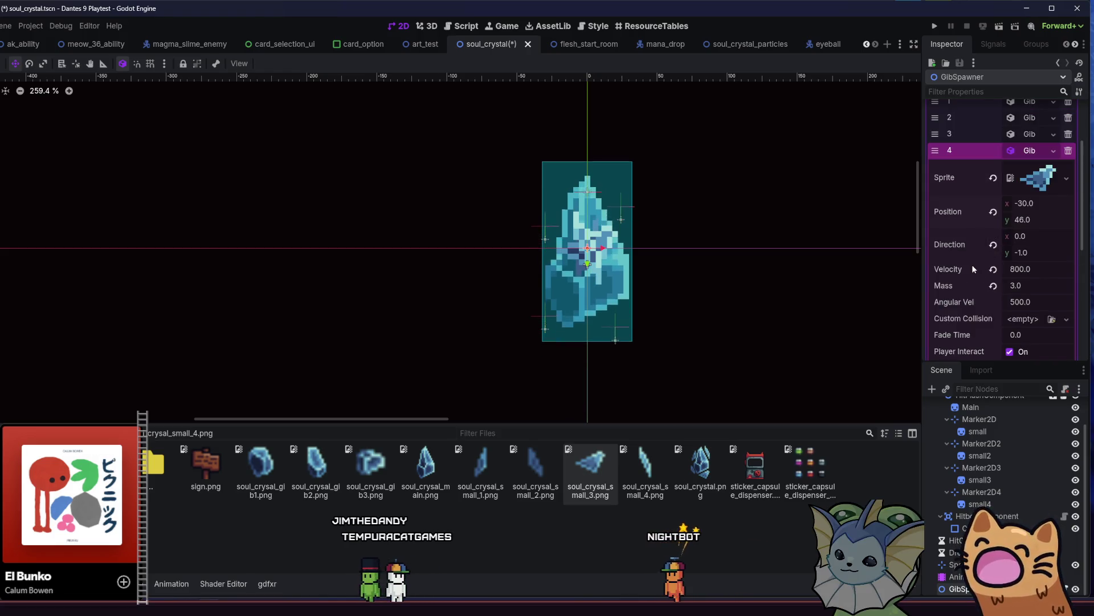
{"action": "scroll", "coordinate": [1001, 235], "scroll_direction": "down", "scroll_amount": 3}
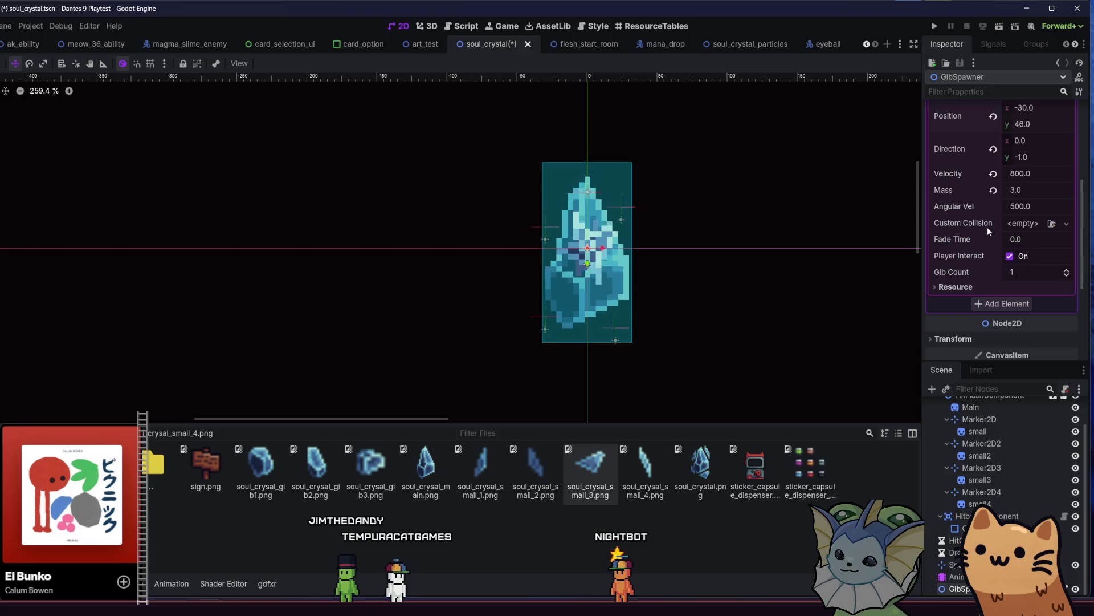
{"action": "left_click", "coordinate": [995, 309]}
Paste a unique recursive copy of a Gib into element 5 and expand it.
{"action": "left_click", "coordinate": [1016, 304]}
{"action": "left_click", "coordinate": [1026, 376]}
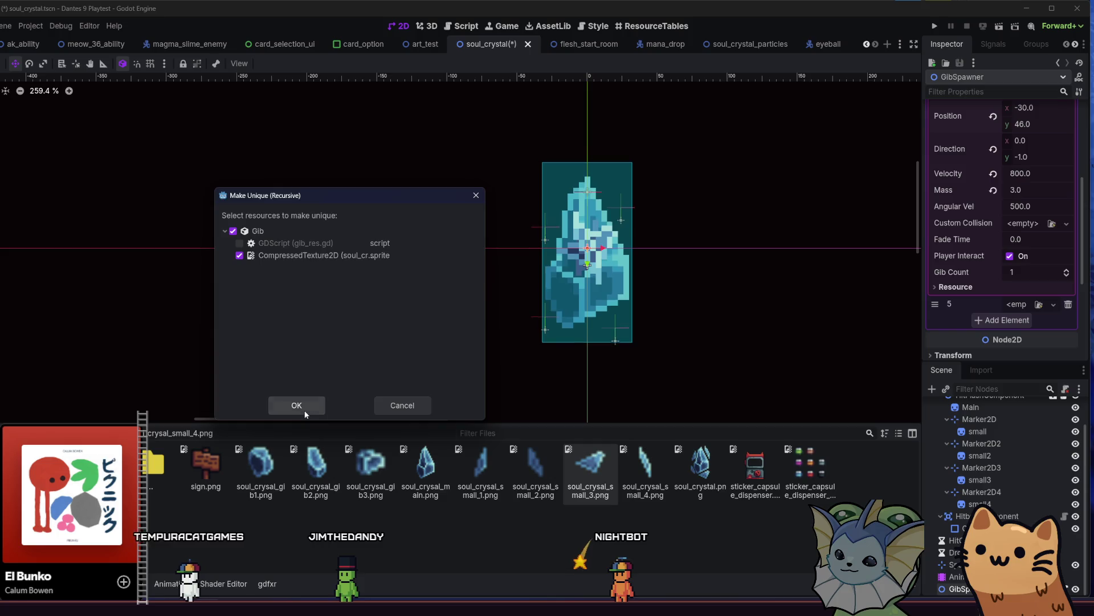
{"action": "left_click", "coordinate": [294, 406]}
{"action": "left_click", "coordinate": [1029, 305]}
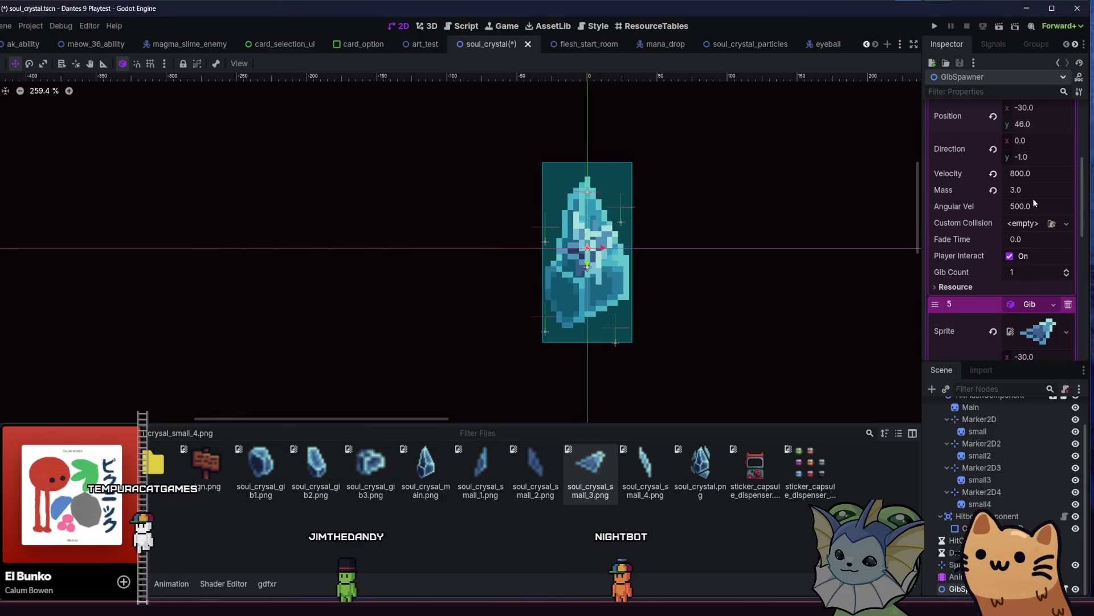
Drag soul_crysal_small_1.png and soul_crysal_small_2.png onto the Sprite slots of gibs 3 and 4.
{"action": "scroll", "coordinate": [1031, 199], "scroll_direction": "down", "scroll_amount": 3}
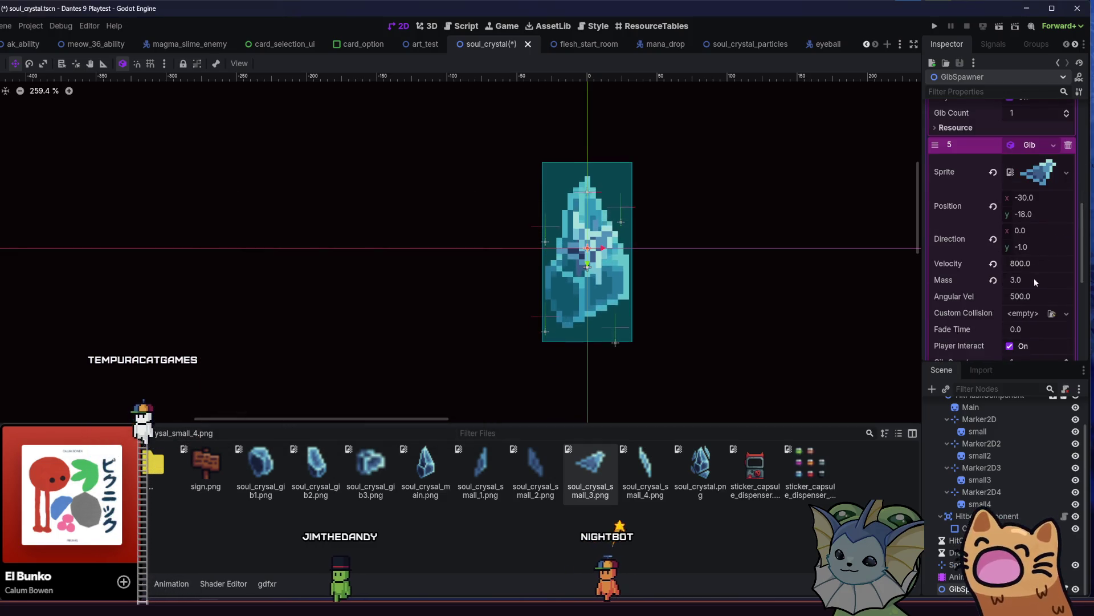
{"action": "left_click", "coordinate": [622, 486]}
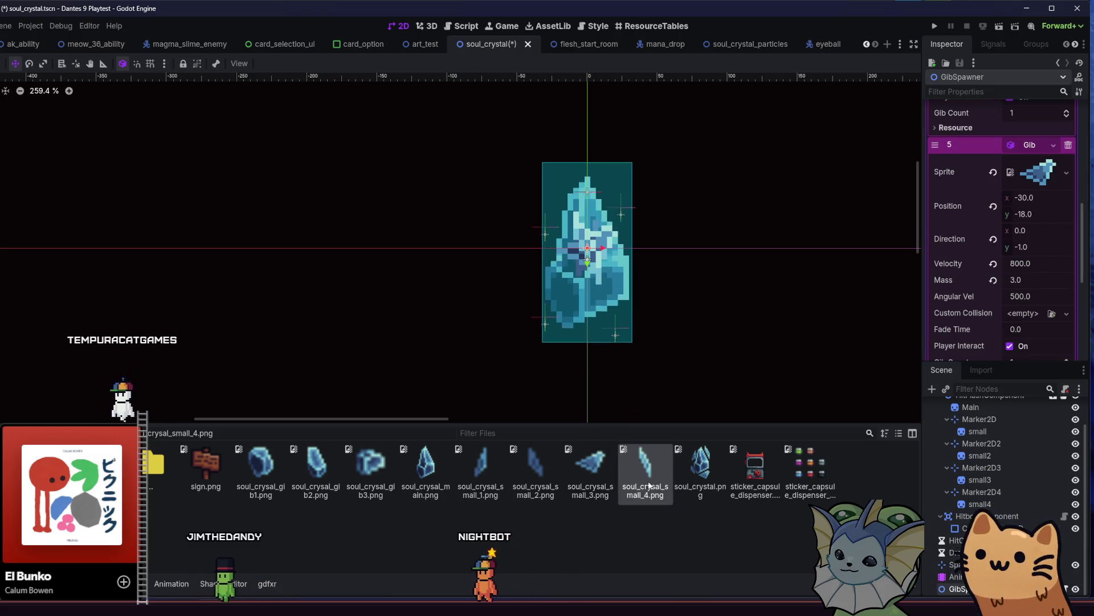
{"action": "left_click", "coordinate": [590, 473]}
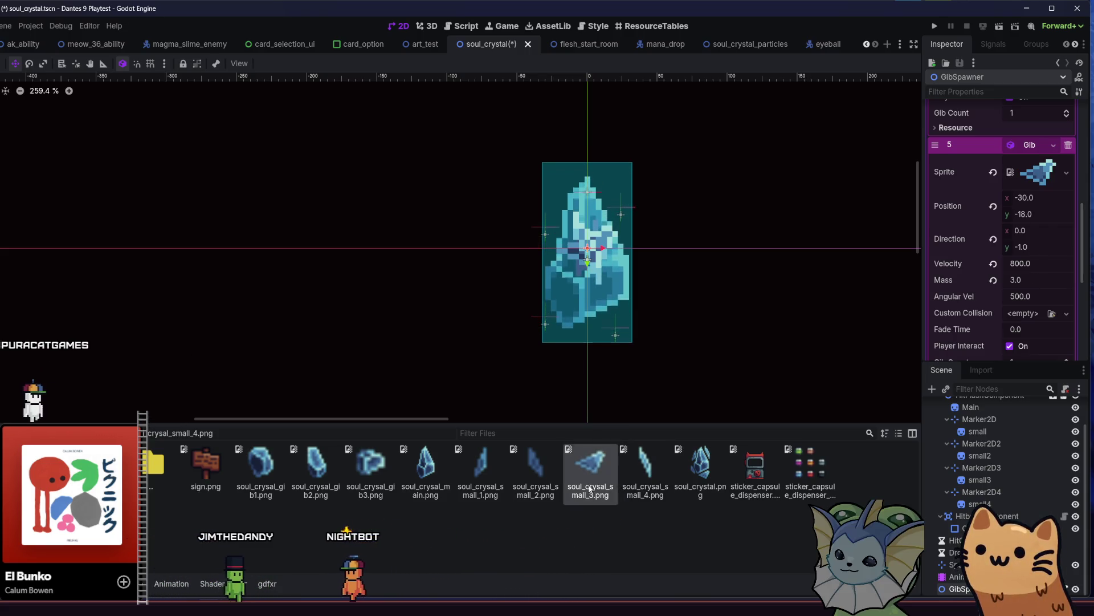
{"action": "left_click", "coordinate": [493, 473]}
{"action": "scroll", "coordinate": [983, 238], "scroll_direction": "up", "scroll_amount": 6}
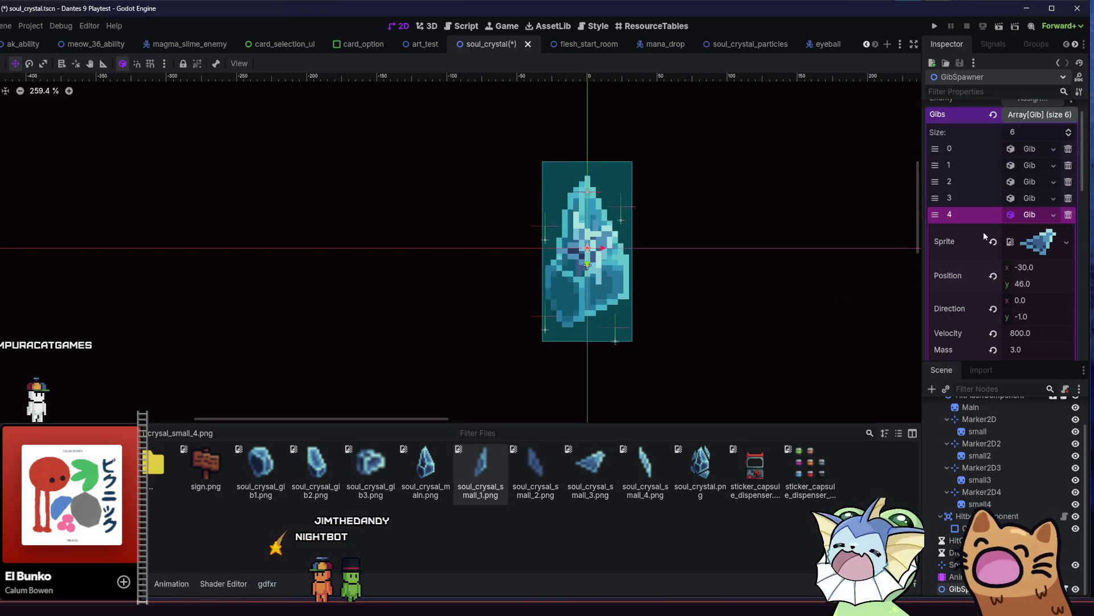
{"action": "left_click_drag", "start_coordinate": [481, 464], "coordinate": [572, 421]}
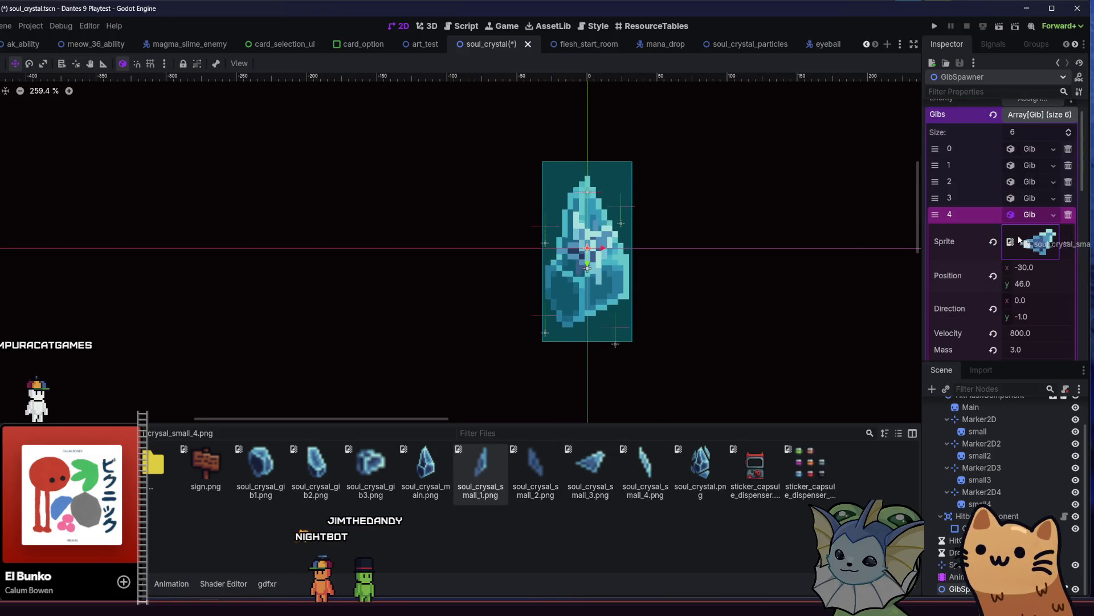
{"action": "left_click", "coordinate": [1020, 203]}
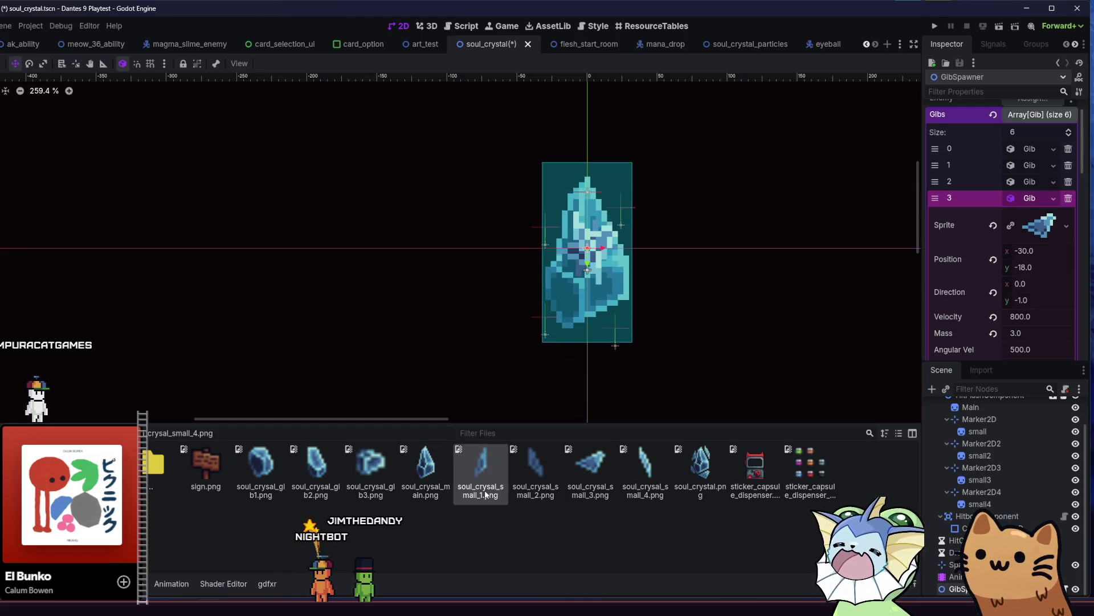
{"action": "left_click_drag", "start_coordinate": [480, 465], "coordinate": [1030, 209]}
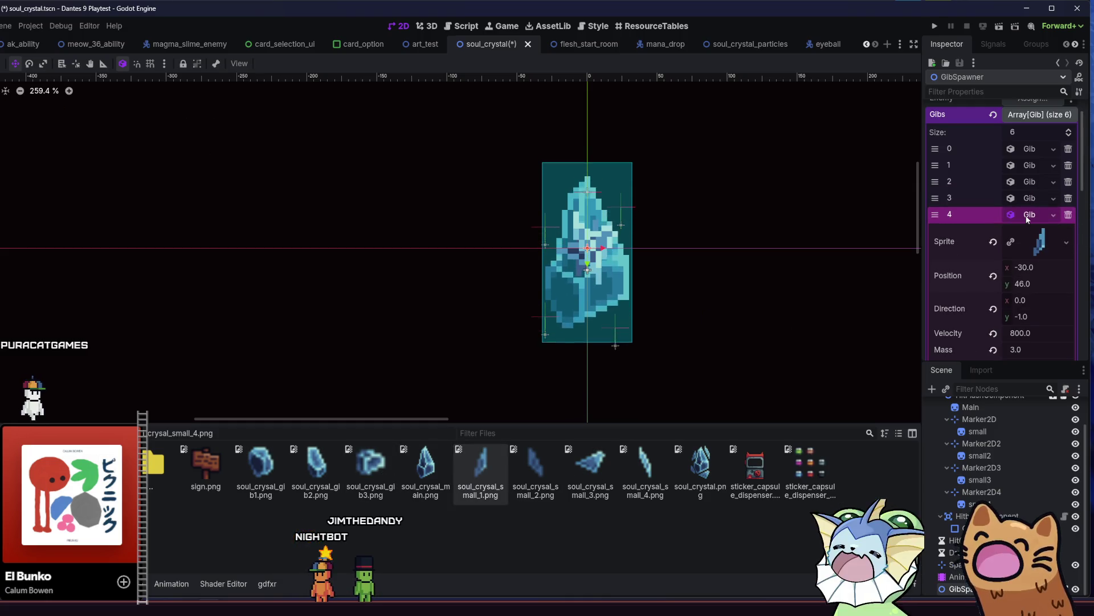
{"action": "mouse_move", "coordinate": [535, 468]}
{"action": "left_mouse_down"}
{"action": "mouse_move", "coordinate": [988, 251]}
{"action": "mouse_move", "coordinate": [1014, 257]}
{"action": "left_mouse_up"}
Check Marker2D3's position and set gib 5's Position to 20, 54.
{"action": "scroll", "coordinate": [1014, 257], "scroll_direction": "down", "scroll_amount": 6}
{"action": "left_click", "coordinate": [991, 471]}
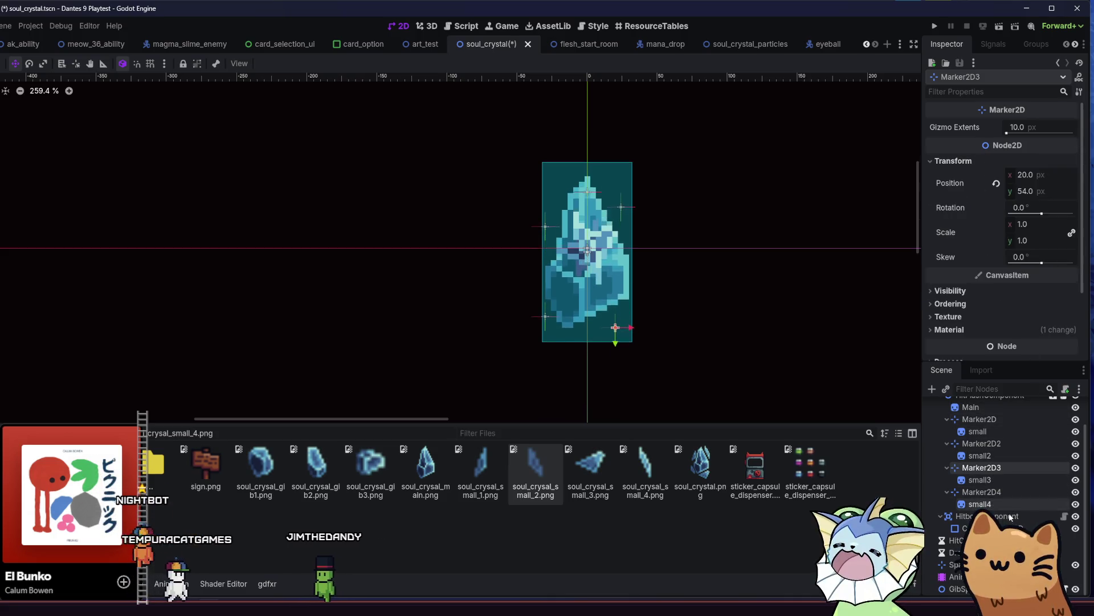
{"action": "left_click", "coordinate": [969, 589]}
{"action": "scroll", "coordinate": [1029, 171], "scroll_direction": "up", "scroll_amount": 2}
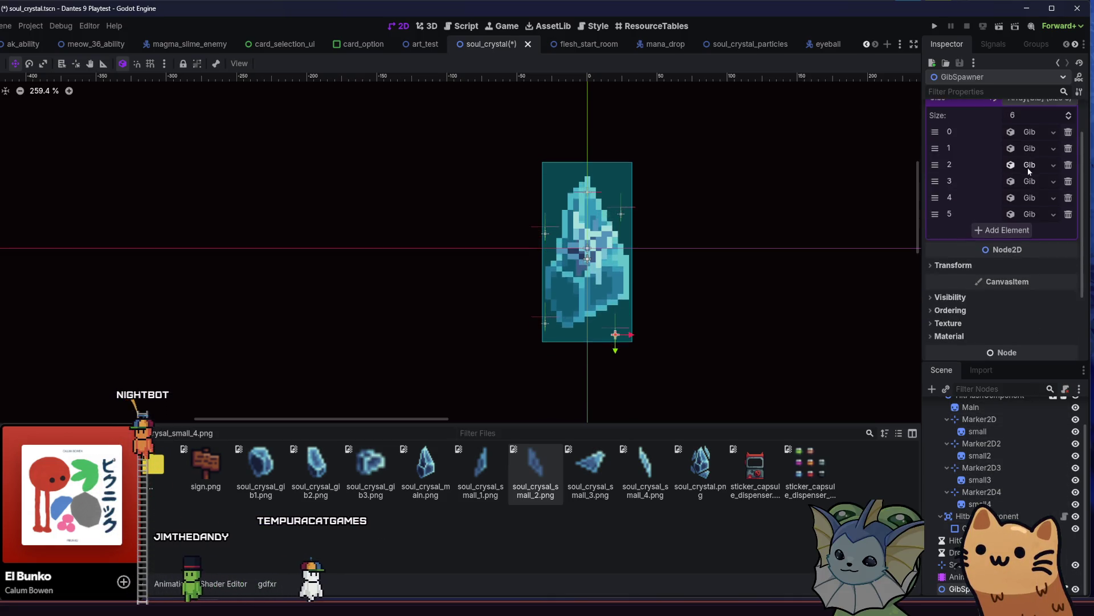
{"action": "scroll", "coordinate": [1030, 171], "scroll_direction": "up", "scroll_amount": 1}
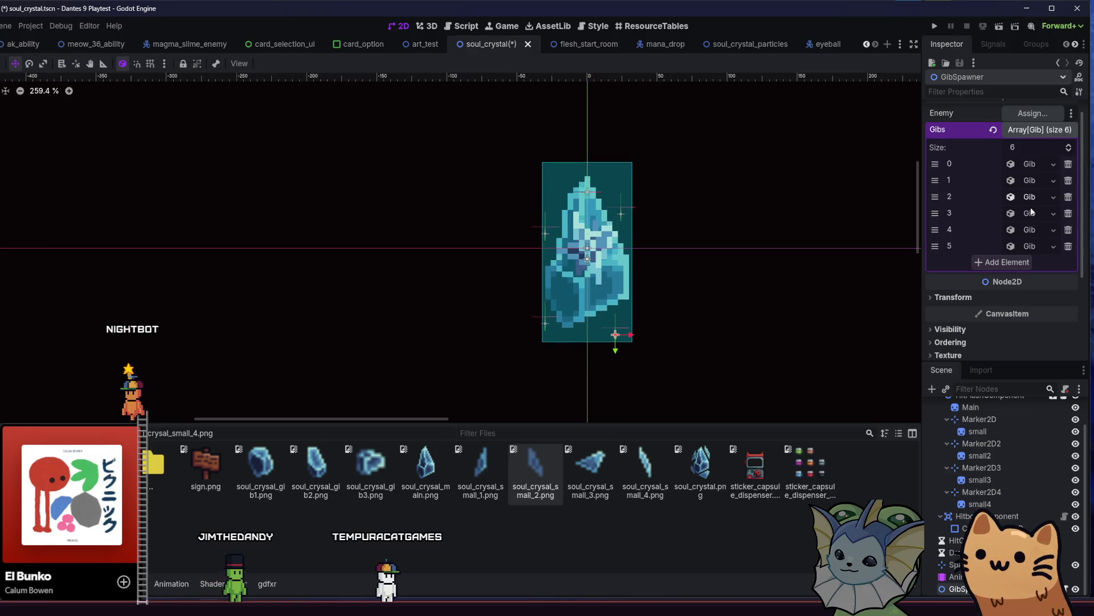
{"action": "left_click", "coordinate": [1028, 229]}
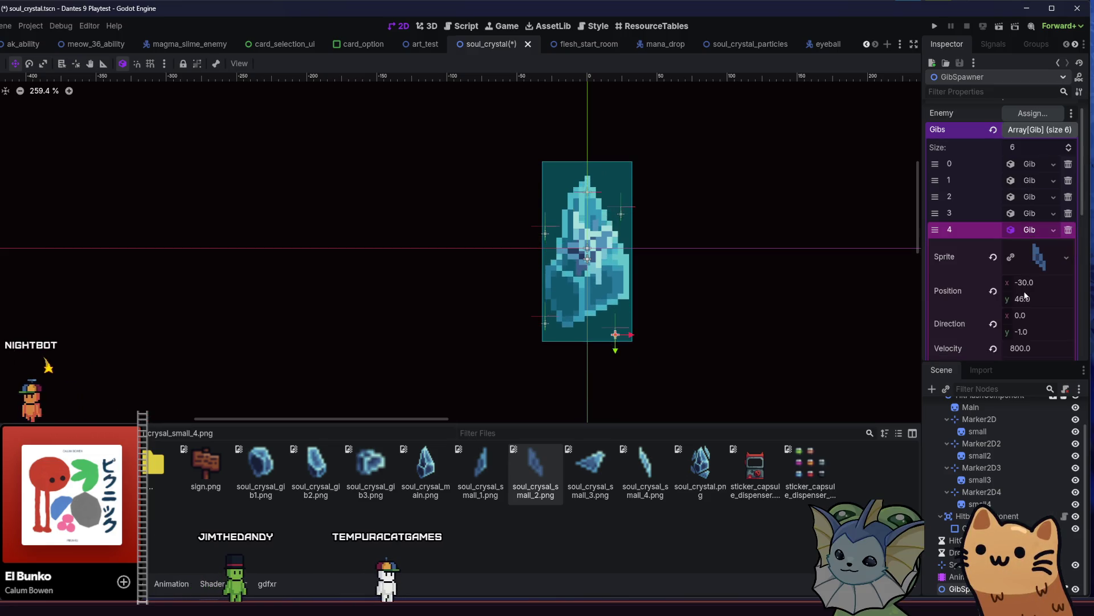
{"action": "left_click", "coordinate": [1026, 229]}
{"action": "left_click", "coordinate": [1025, 246]}
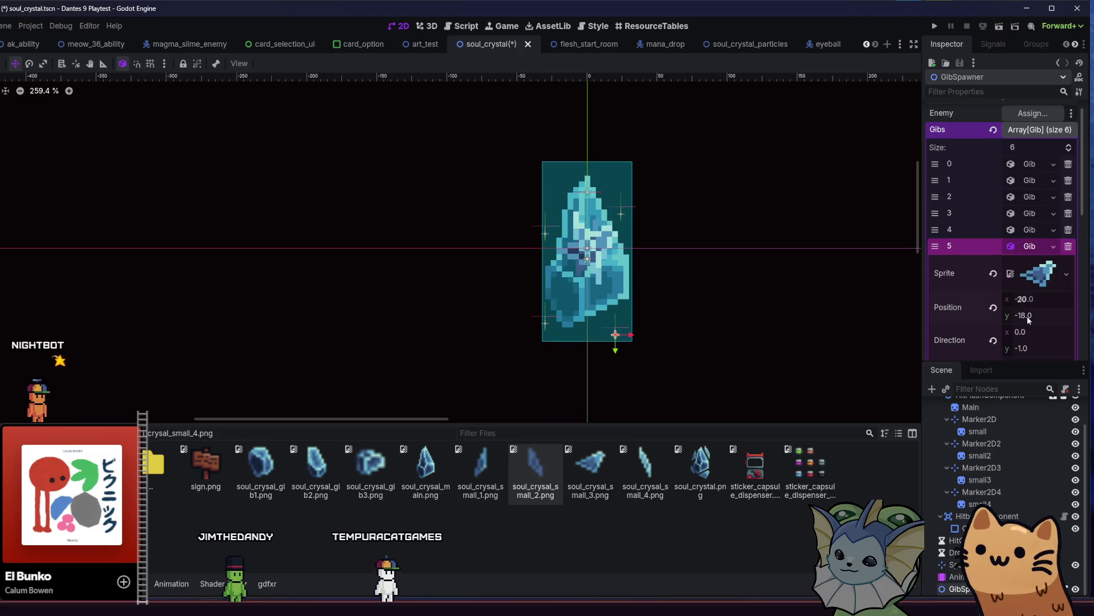
{"action": "scroll", "coordinate": [1018, 316], "scroll_direction": "down", "scroll_amount": 5}
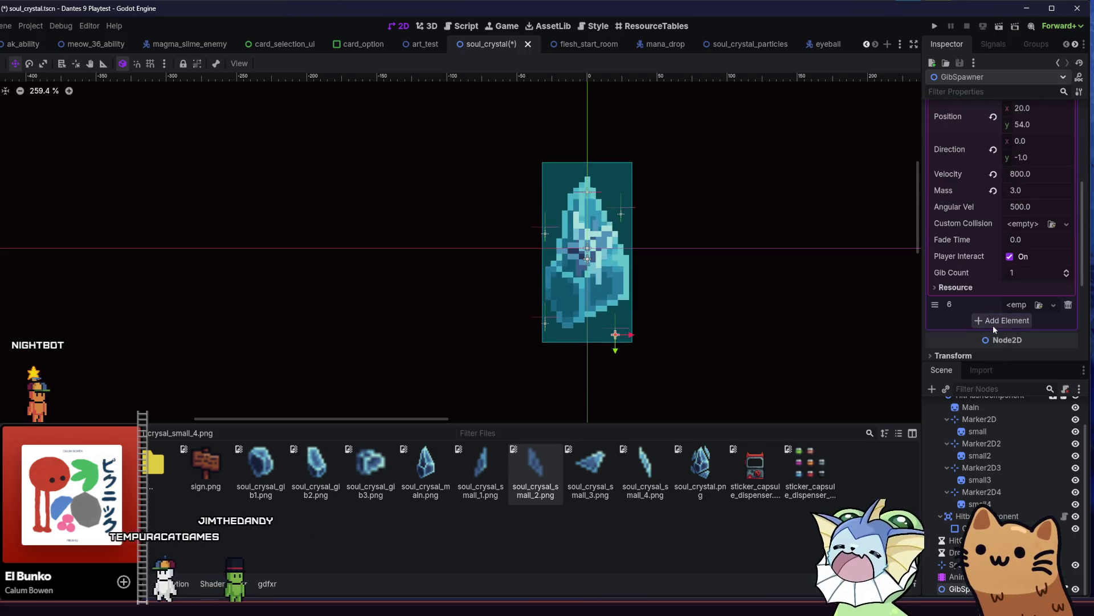
Fill element 6 with a new Gib resource and make it unique recursively.
{"action": "left_click", "coordinate": [993, 323]}
{"action": "left_click", "coordinate": [1069, 321]}
{"action": "left_click", "coordinate": [1053, 305]}
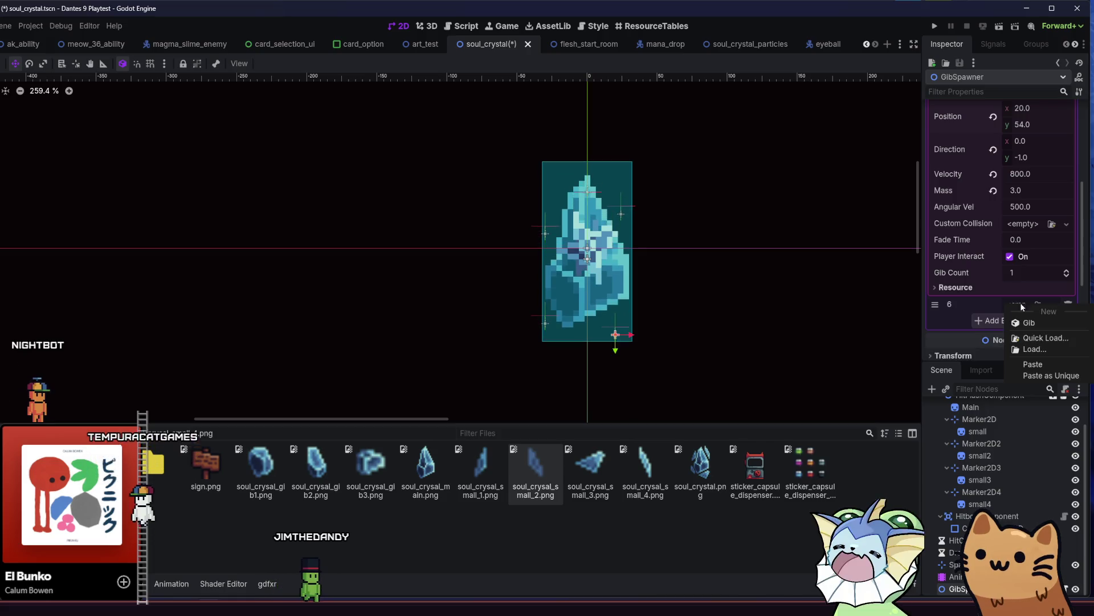
{"action": "left_click", "coordinate": [1038, 368]}
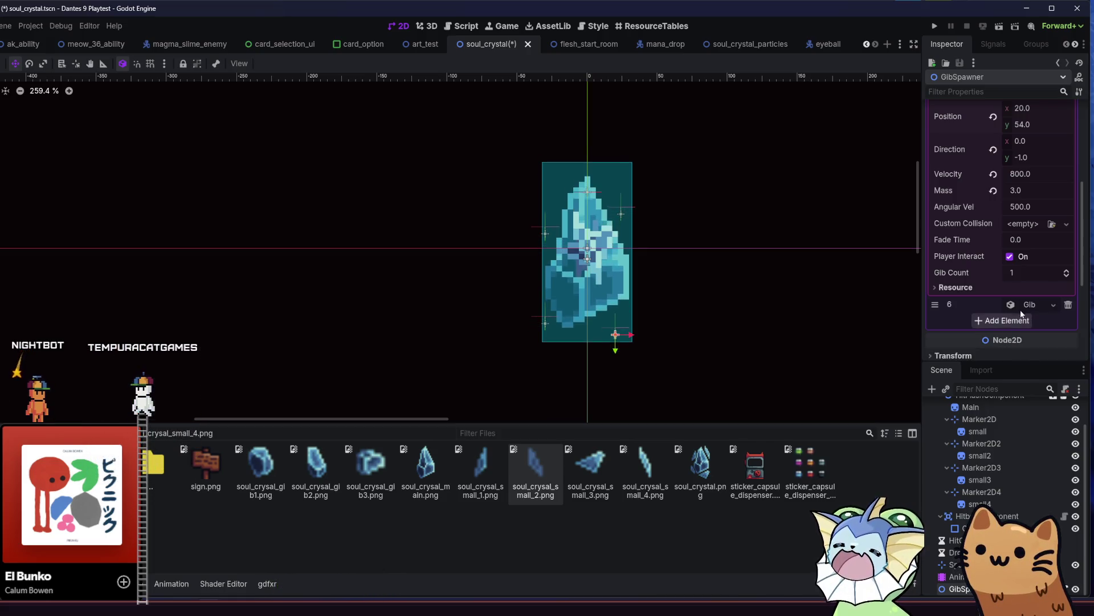
{"action": "left_click", "coordinate": [1054, 305]}
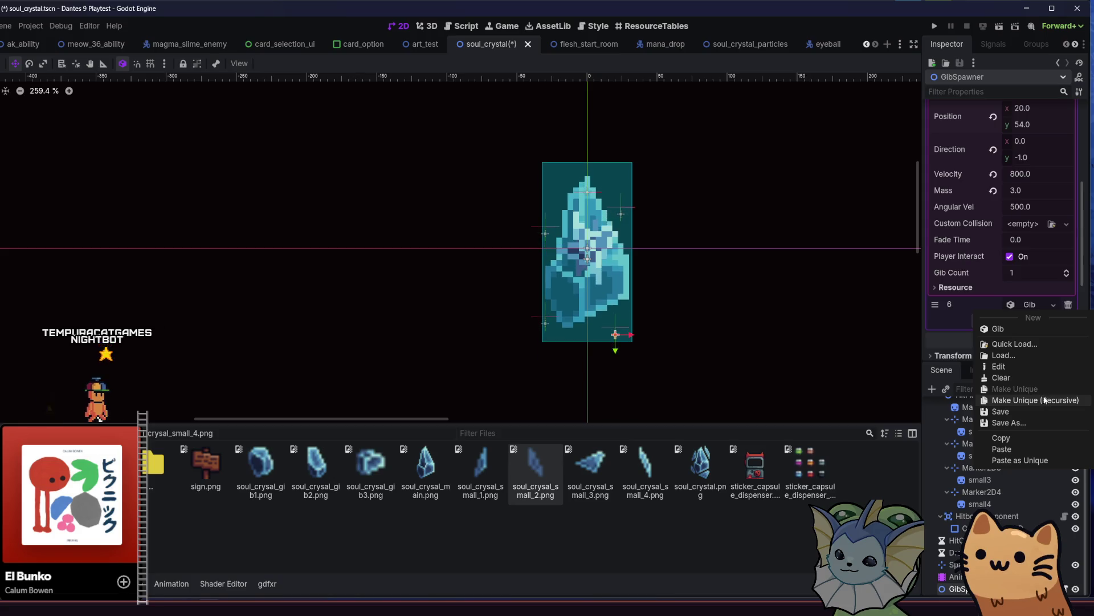
{"action": "left_click", "coordinate": [1045, 400]}
{"action": "left_click", "coordinate": [288, 405]}
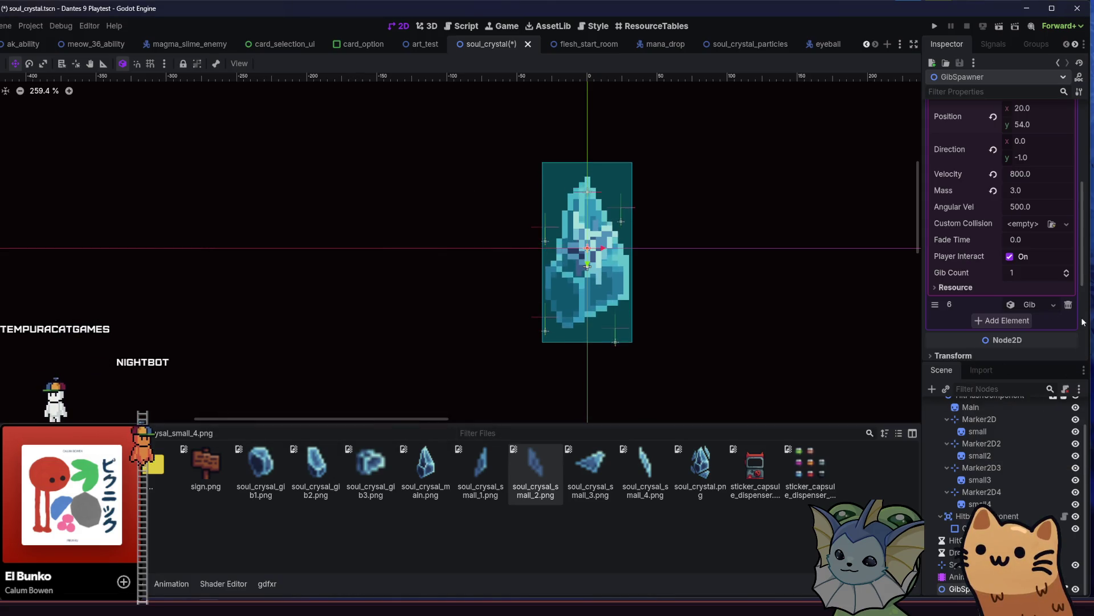
{"action": "left_click", "coordinate": [1014, 306]}
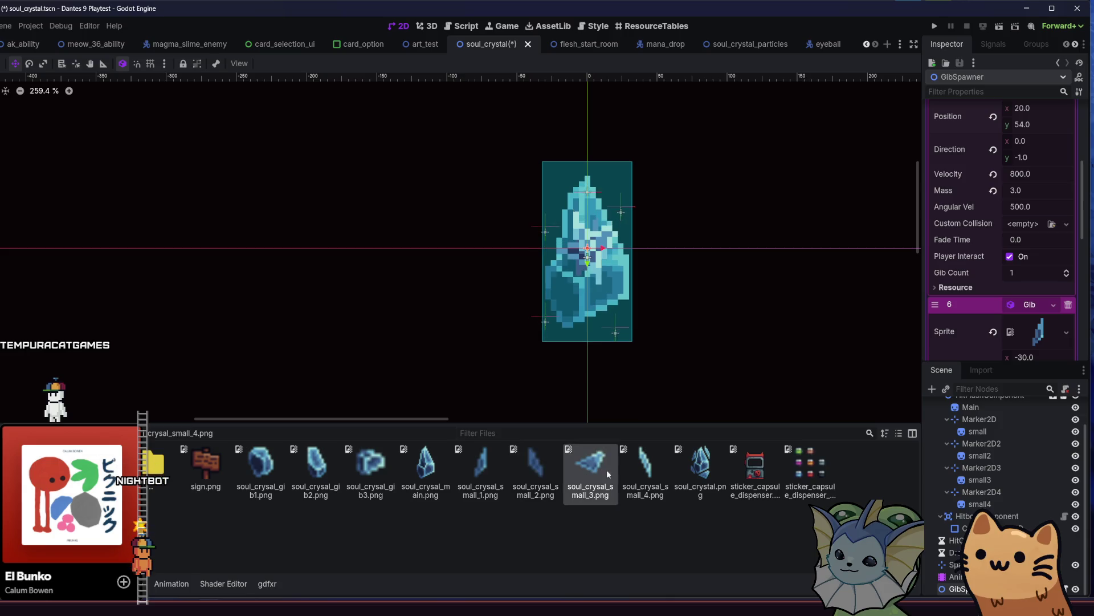
Give gib 6 a small crystal shard sprite and check Marker2D4's transform values.
{"action": "left_click_drag", "start_coordinate": [634, 489], "coordinate": [1038, 332]}
{"action": "scroll", "coordinate": [1023, 286], "scroll_direction": "down", "scroll_amount": 3}
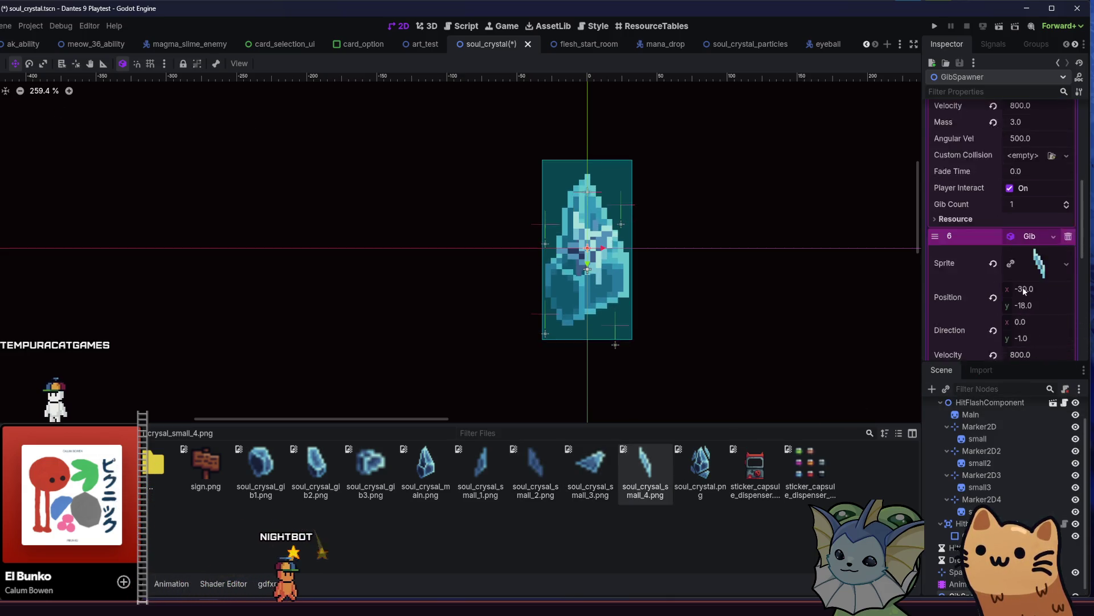
{"action": "left_click", "coordinate": [985, 502]}
{"action": "left_click", "coordinate": [994, 162]}
{"action": "left_click", "coordinate": [994, 161]}
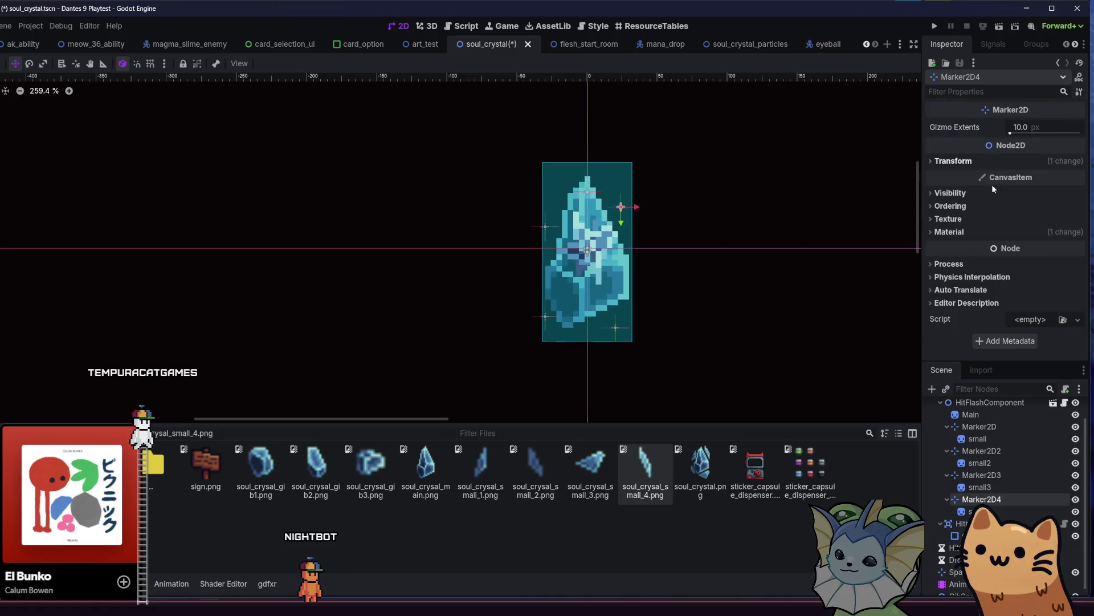
{"action": "scroll", "coordinate": [1003, 513], "scroll_direction": "down", "scroll_amount": 1}
{"action": "left_click", "coordinate": [964, 589]}
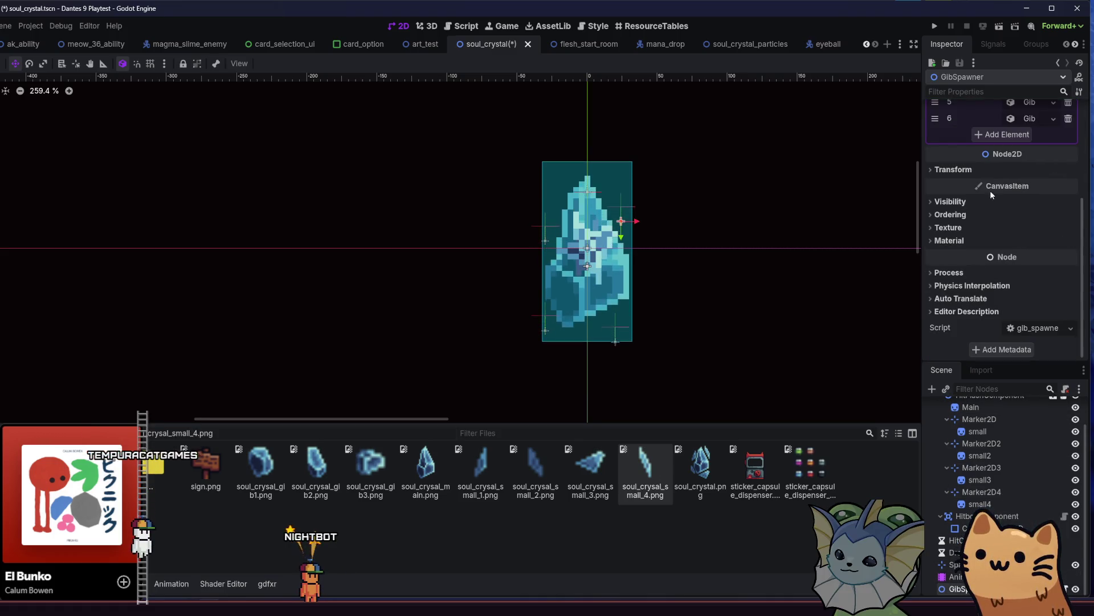
{"action": "left_click", "coordinate": [993, 173]}
{"action": "left_click", "coordinate": [986, 174]}
{"action": "scroll", "coordinate": [997, 174], "scroll_direction": "up", "scroll_amount": 3}
Compare gib 6's position 24, -32 against Marker2D4 using the Inspector history arrows.
{"action": "left_click", "coordinate": [1022, 250]}
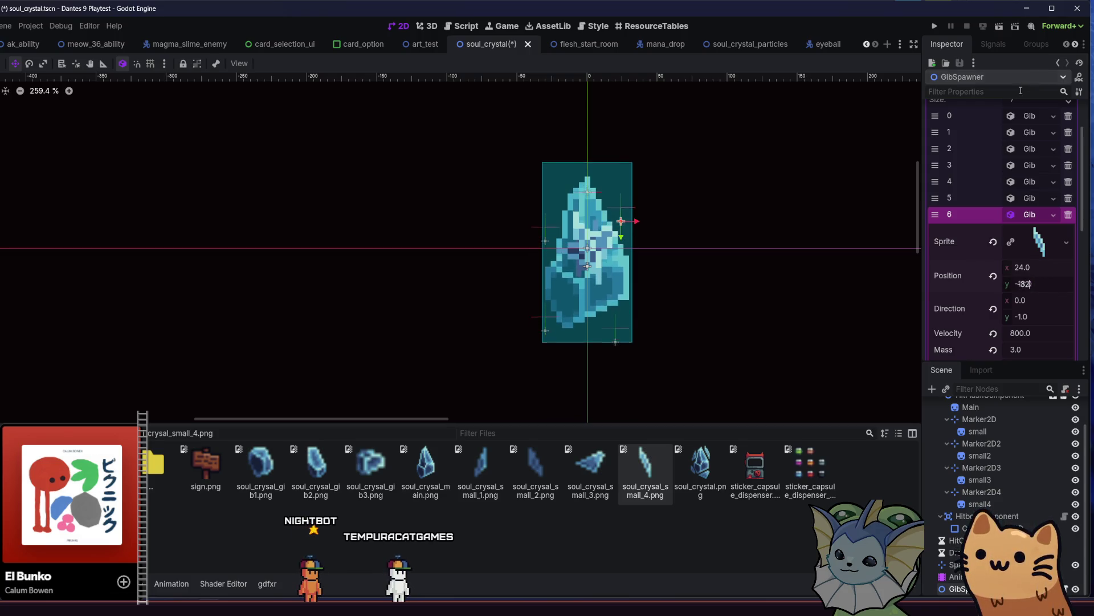
{"action": "left_click", "coordinate": [1057, 63]}
{"action": "left_click", "coordinate": [1000, 159]}
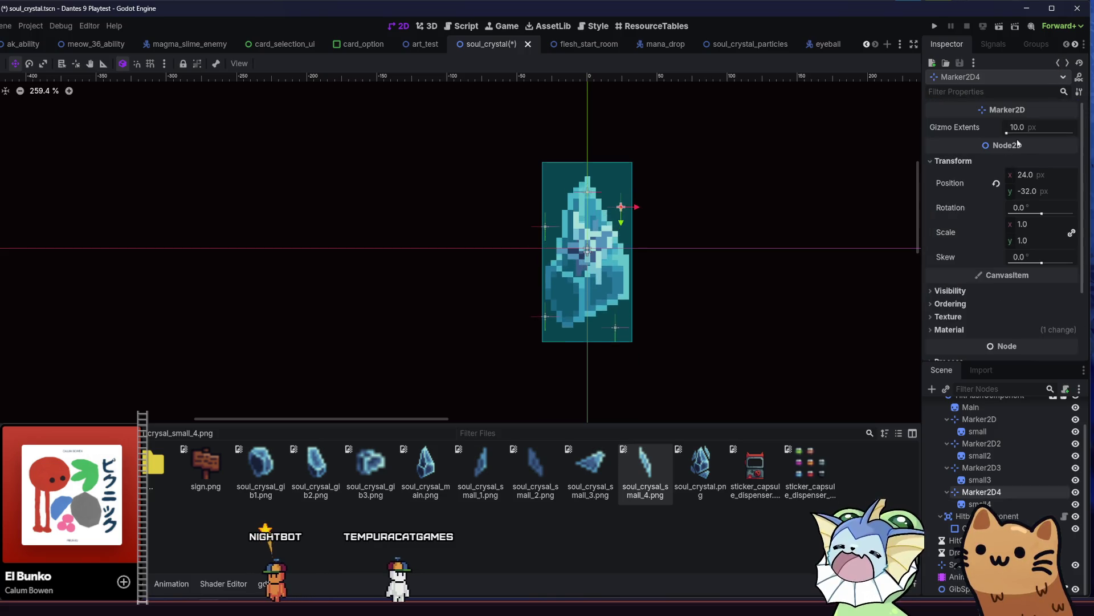
{"action": "left_click", "coordinate": [1067, 63]}
{"action": "left_click", "coordinate": [1004, 214]}
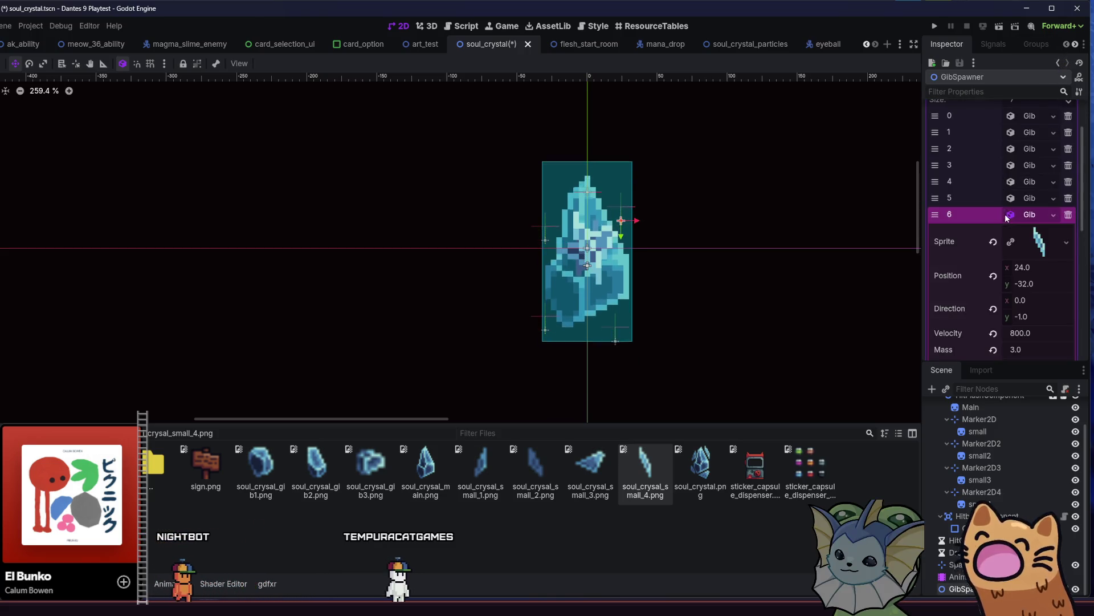
{"action": "scroll", "coordinate": [1002, 228], "scroll_direction": "down", "scroll_amount": 2}
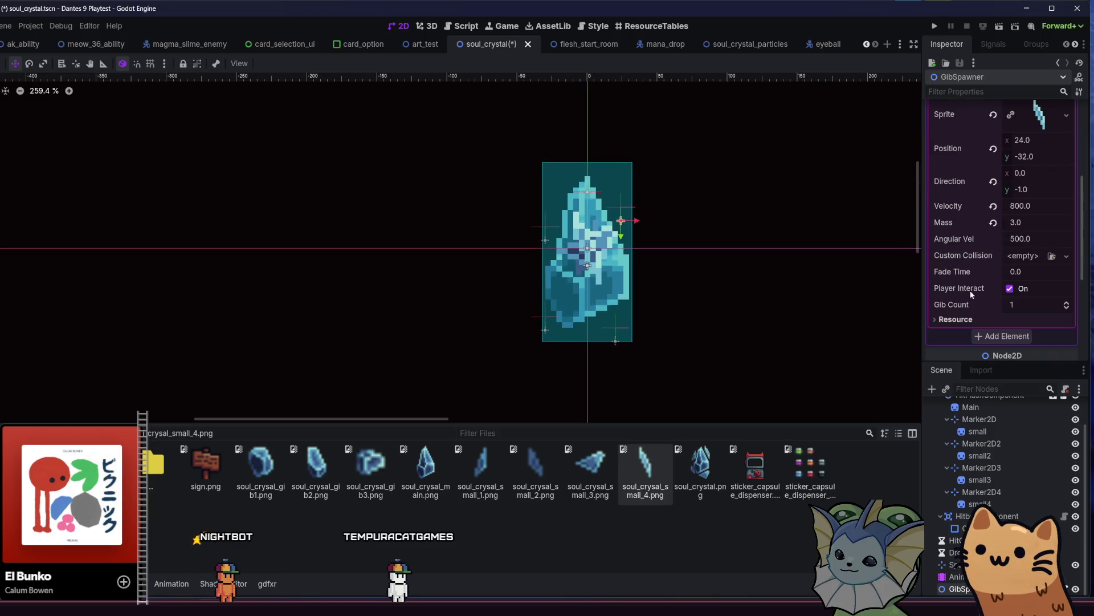
Save and playtest the card binder with F5, stop it with F8, then switch to Aseprite.
{"action": "key", "text": "F5"}
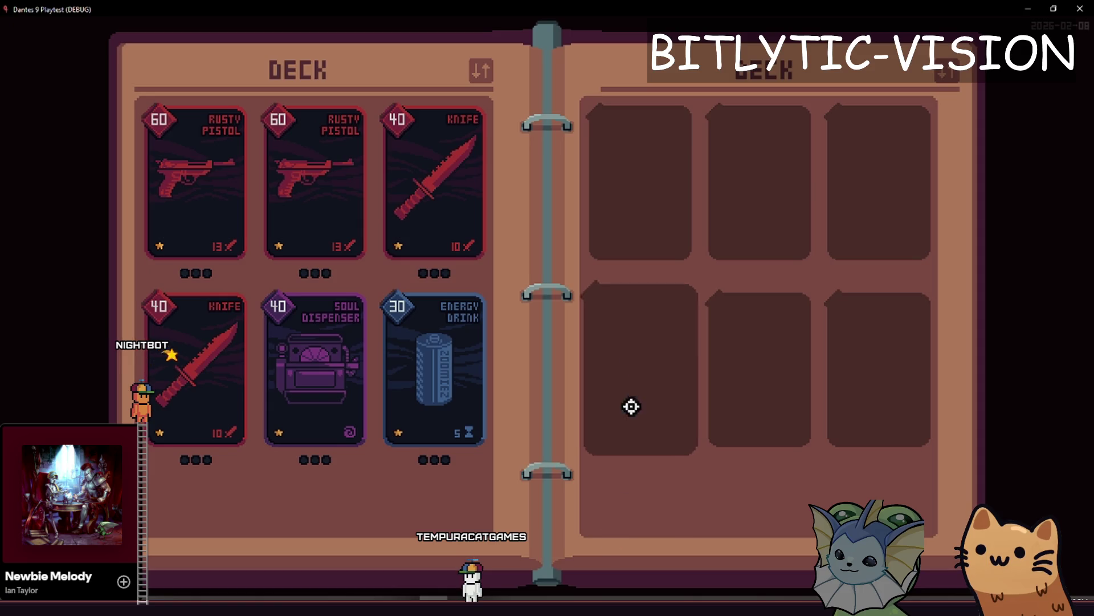
{"action": "key", "text": "F8"}
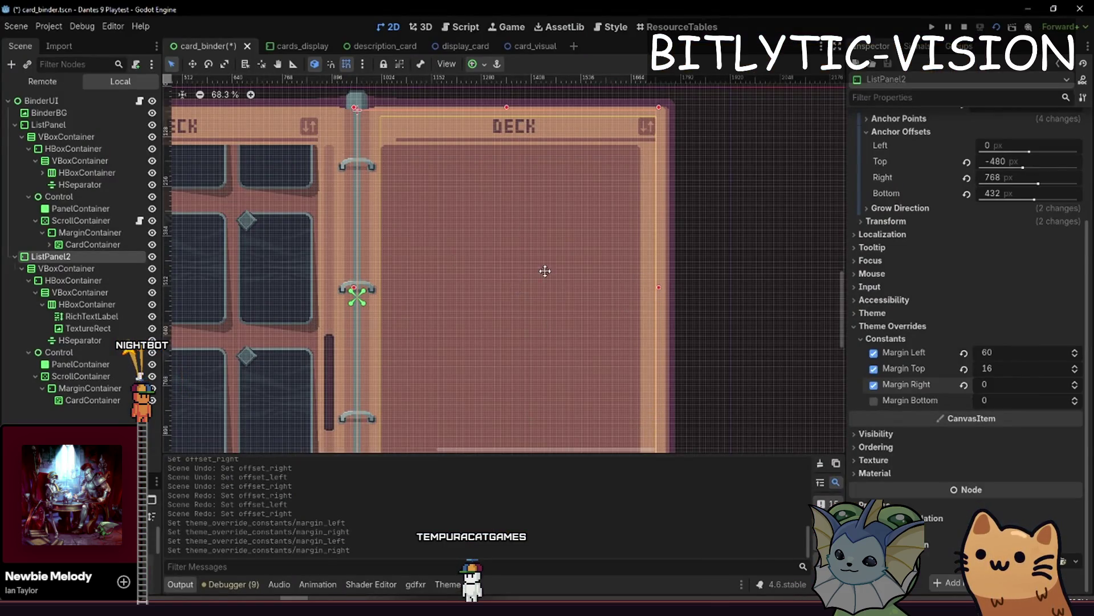
{"action": "scroll", "coordinate": [545, 271], "scroll_direction": "down", "scroll_amount": 3}
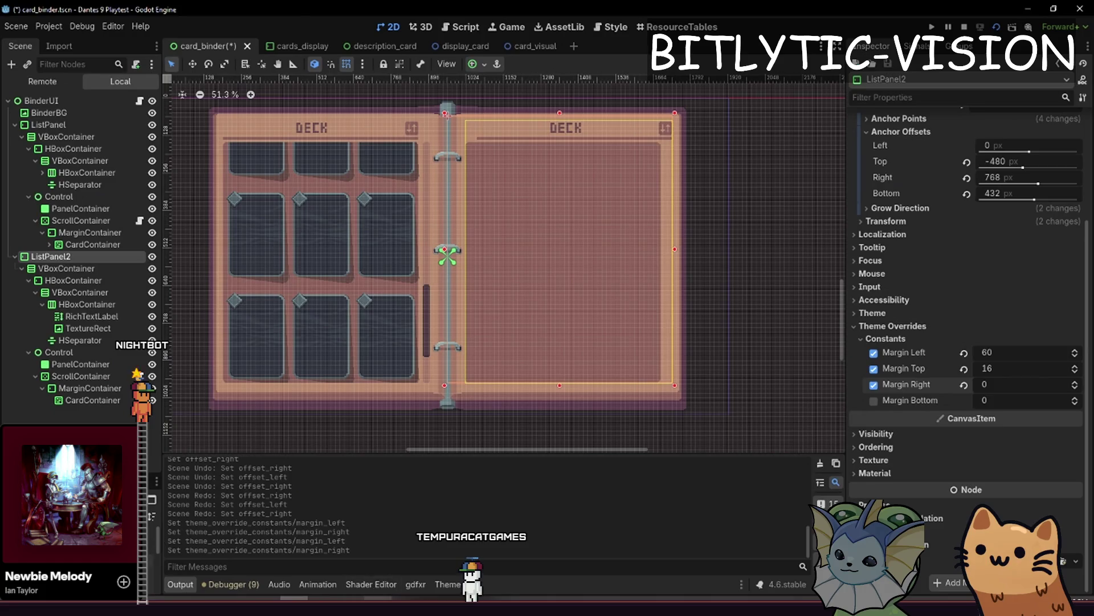
{"action": "key", "text": "alt+Tab"}
Pan, zoom and shrink the timeline to frame the Yarn Ball card panel.
{"action": "left_click_drag", "start_coordinate": [568, 320], "coordinate": [440, 252]}
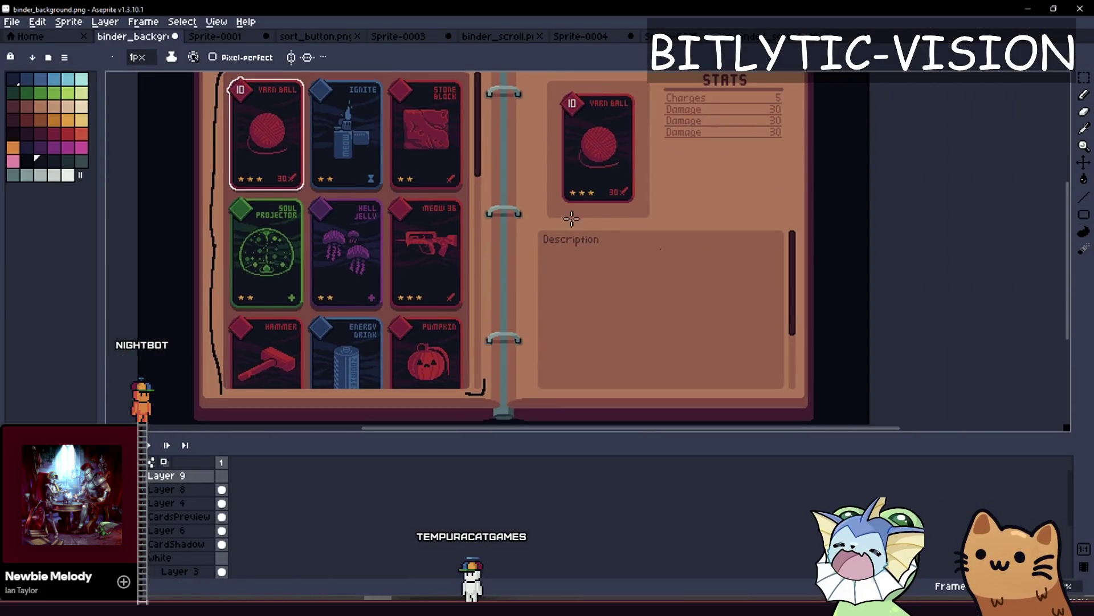
{"action": "scroll", "coordinate": [525, 276], "scroll_direction": "up", "scroll_amount": 2}
{"action": "scroll", "coordinate": [565, 138], "scroll_direction": "down", "scroll_amount": 2}
{"action": "left_click_drag", "start_coordinate": [565, 138], "coordinate": [525, 247]}
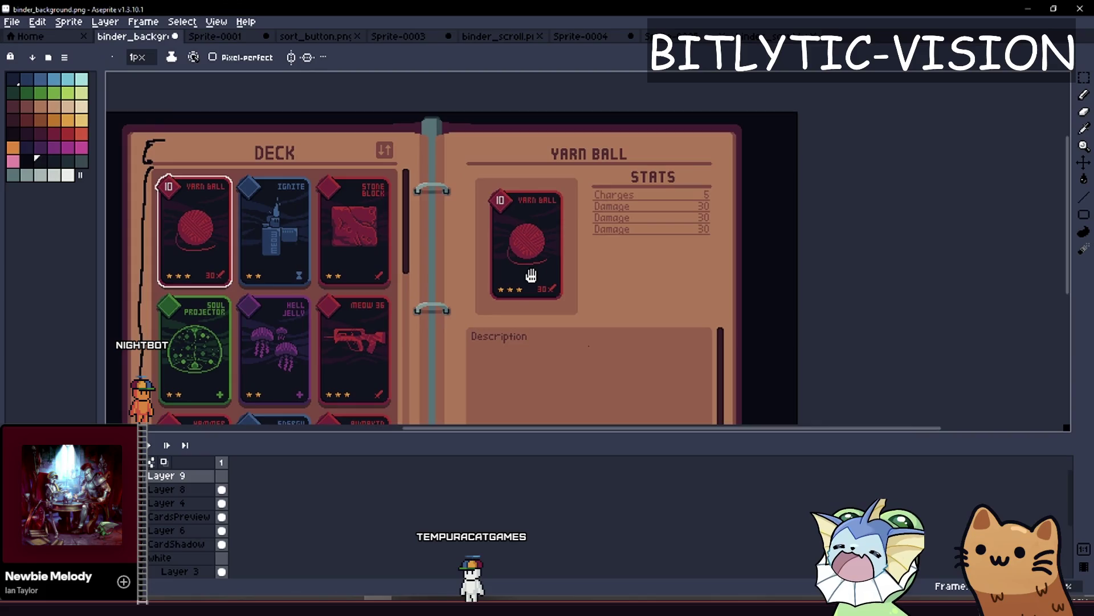
{"action": "scroll", "coordinate": [529, 277], "scroll_direction": "up", "scroll_amount": 2}
{"action": "mouse_move", "coordinate": [509, 301]}
{"action": "left_mouse_down"}
{"action": "mouse_move", "coordinate": [591, 180]}
{"action": "mouse_move", "coordinate": [540, 232]}
{"action": "left_mouse_up"}
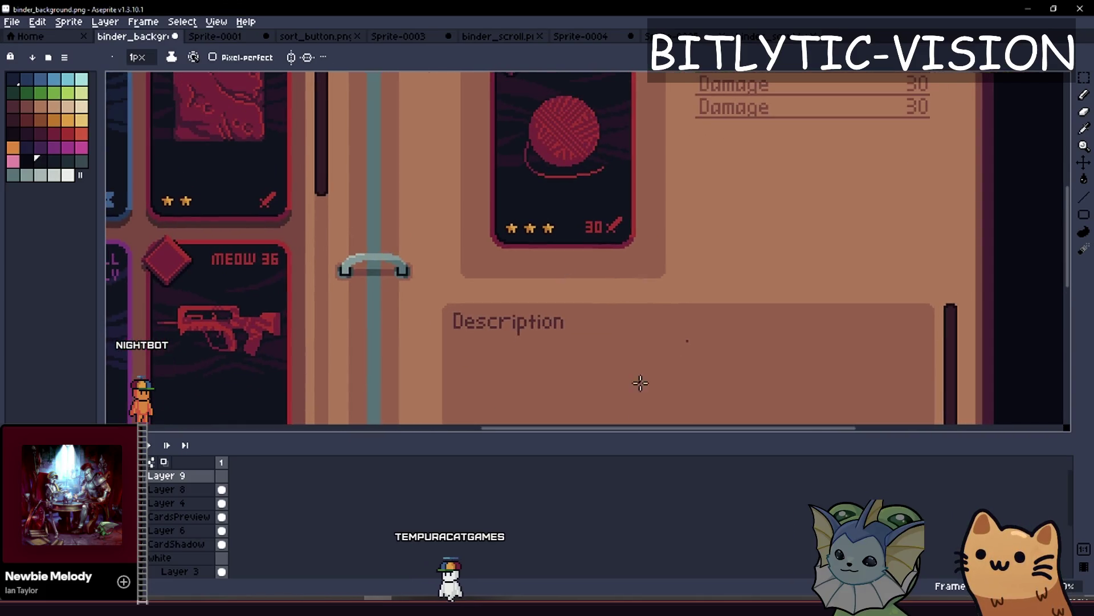
{"action": "left_click_drag", "start_coordinate": [569, 431], "coordinate": [578, 559]}
{"action": "mouse_move", "coordinate": [539, 285]}
{"action": "left_mouse_down"}
{"action": "mouse_move", "coordinate": [439, 130]}
{"action": "mouse_move", "coordinate": [592, 372]}
{"action": "left_mouse_up"}
{"action": "scroll", "coordinate": [593, 373], "scroll_direction": "up", "scroll_amount": 1}
{"action": "left_click_drag", "start_coordinate": [481, 396], "coordinate": [505, 363]}
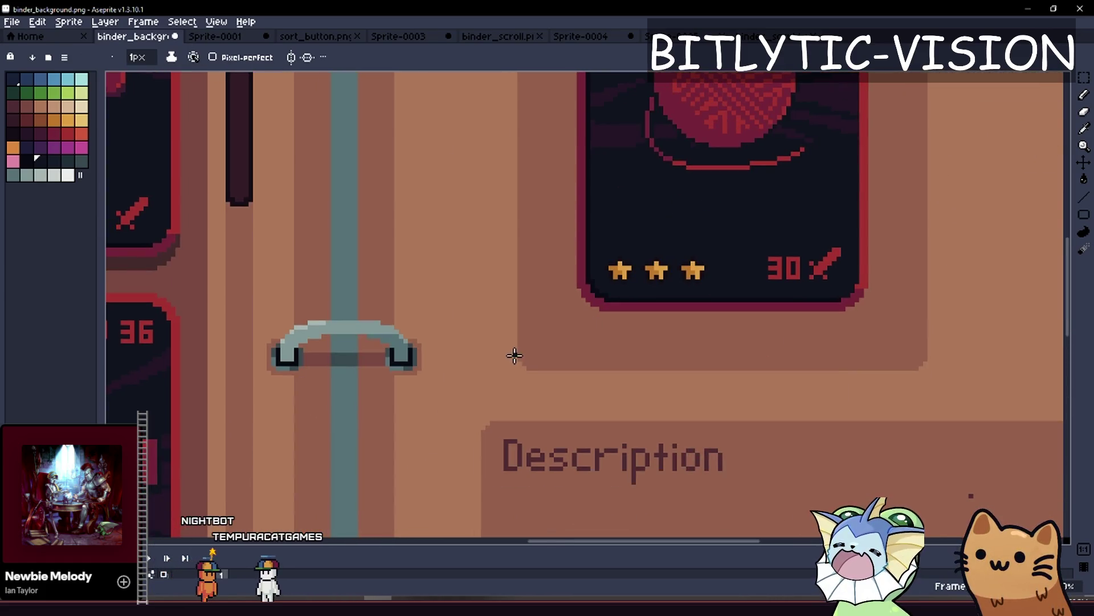
Sketch dark vertical bars beside the card panel, undoing the misplaced right-edge bar.
{"action": "key", "text": "ctrl+z"}
{"action": "left_click_drag", "start_coordinate": [480, 419], "coordinate": [469, 339]}
{"action": "left_click_drag", "start_coordinate": [517, 301], "coordinate": [513, 428]}
{"action": "scroll", "coordinate": [516, 419], "scroll_direction": "up", "scroll_amount": 4}
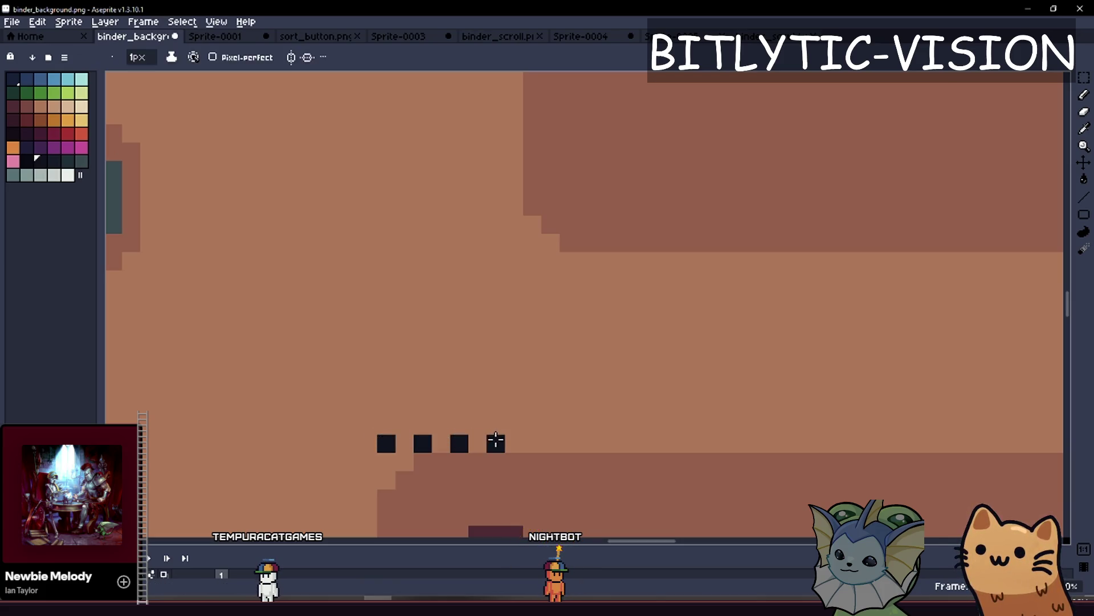
{"action": "left_click_drag", "start_coordinate": [514, 289], "coordinate": [513, 440]}
{"action": "key", "text": "v"}
{"action": "key", "text": "ctrl+z"}
{"action": "key", "text": "b"}
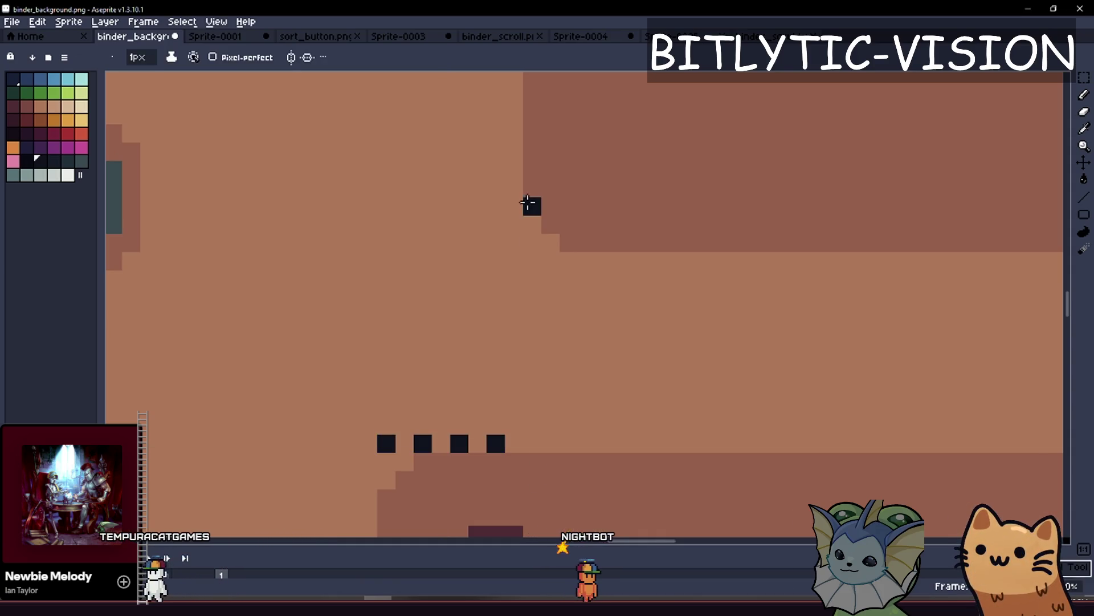
{"action": "left_click_drag", "start_coordinate": [532, 221], "coordinate": [536, 407]}
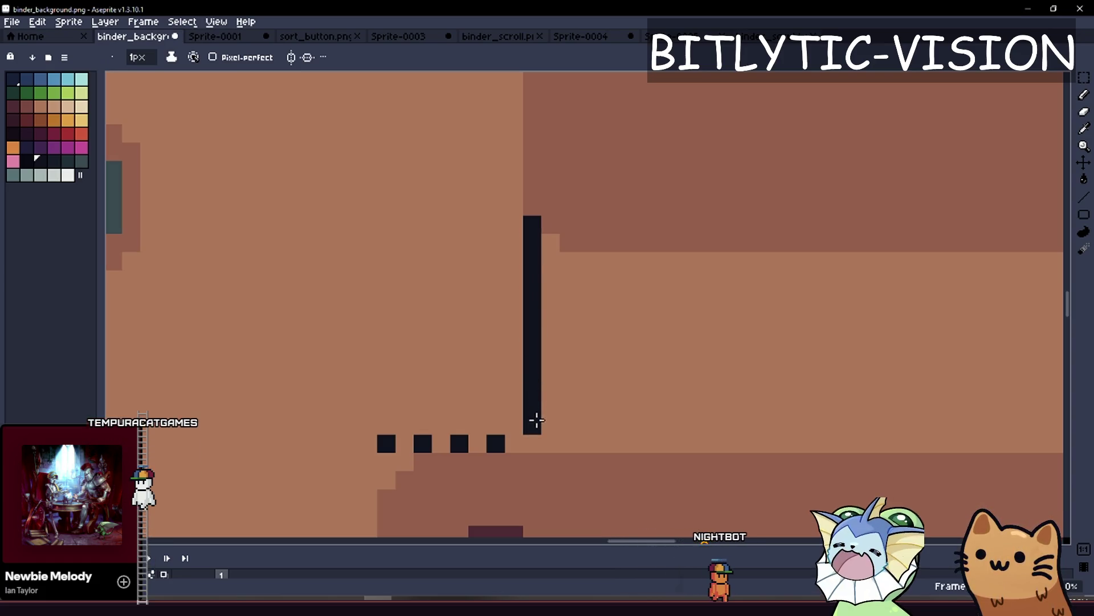
{"action": "scroll", "coordinate": [530, 420], "scroll_direction": "down", "scroll_amount": 2}
{"action": "scroll", "coordinate": [479, 313], "scroll_direction": "up", "scroll_amount": 1}
{"action": "scroll", "coordinate": [393, 295], "scroll_direction": "left", "scroll_amount": 2}
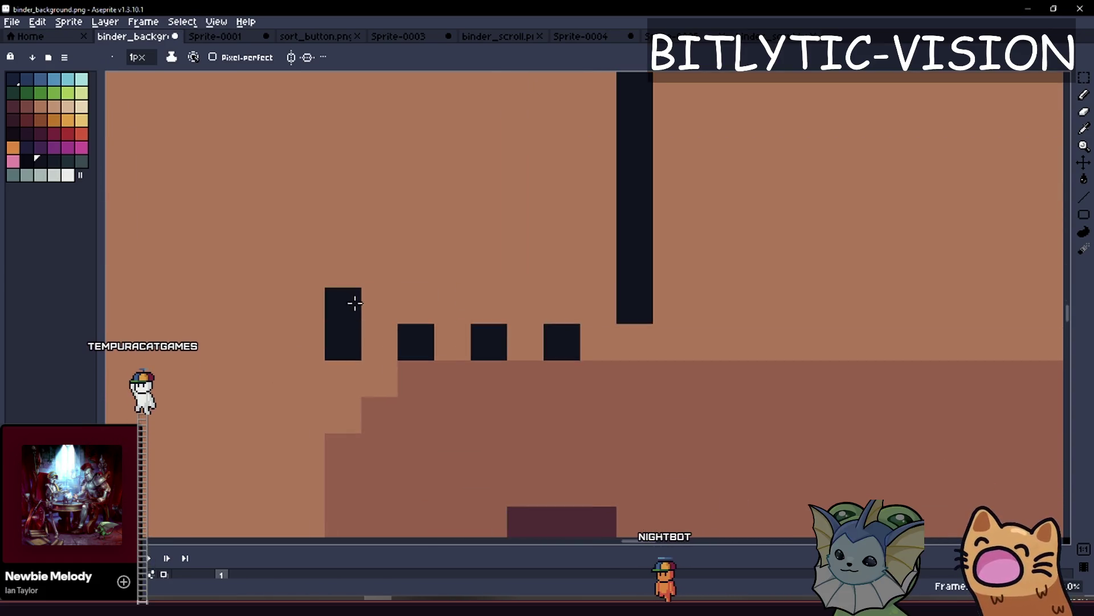
Paint a trial line of dark pixels above the stats row, then undo it.
{"action": "left_click", "coordinate": [342, 306]}
{"action": "left_click", "coordinate": [416, 302]}
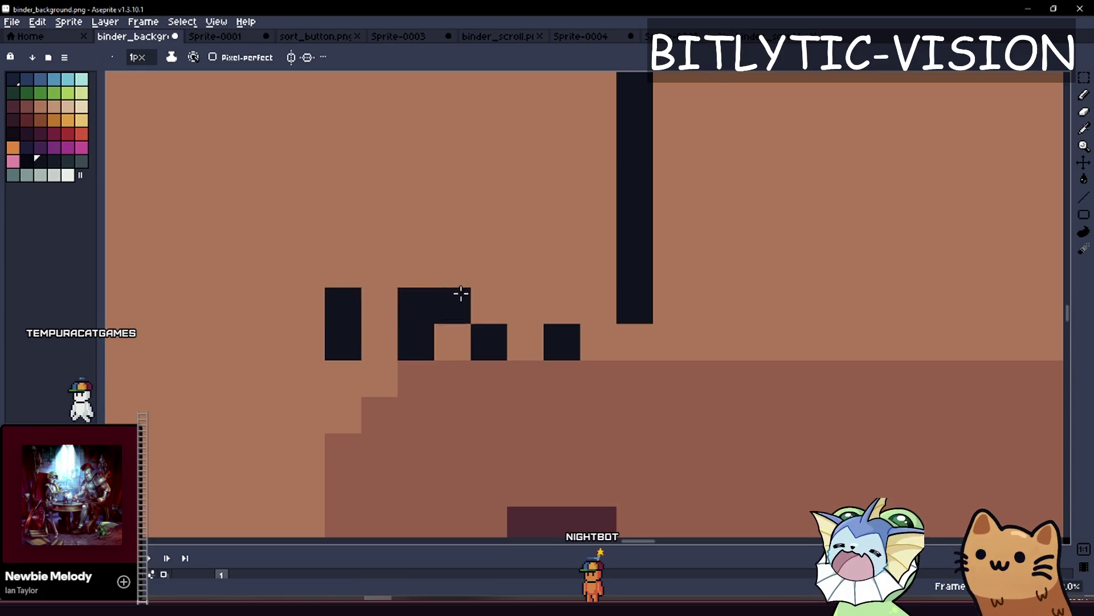
{"action": "left_click", "coordinate": [484, 299]}
{"action": "left_click", "coordinate": [547, 296]}
{"action": "left_click", "coordinate": [604, 299]}
{"action": "scroll", "coordinate": [604, 288], "scroll_direction": "down", "scroll_amount": 3}
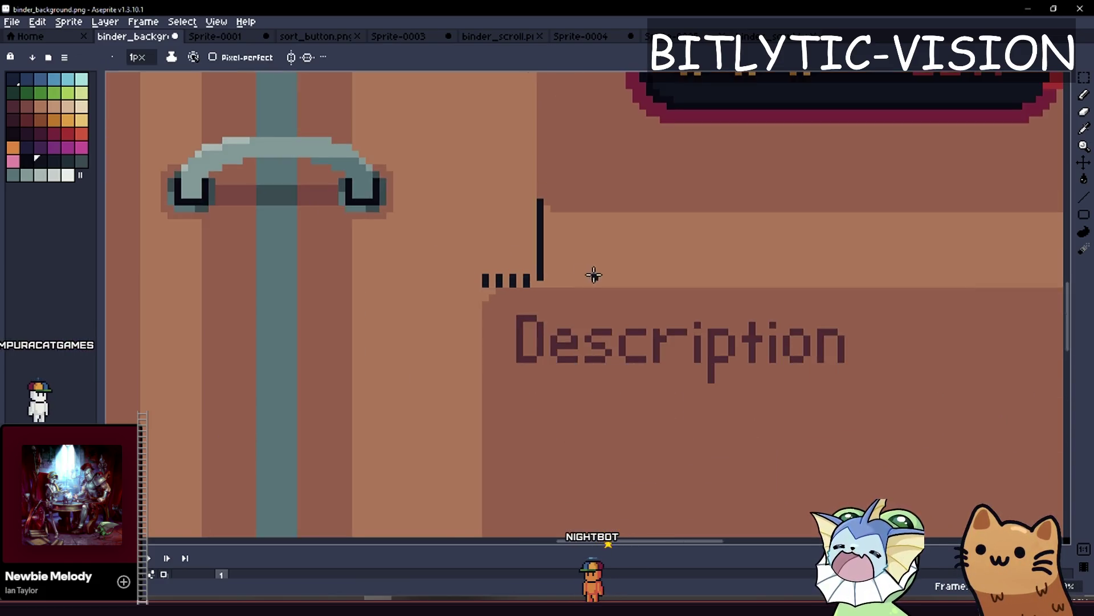
{"action": "scroll", "coordinate": [442, 296], "scroll_direction": "up", "scroll_amount": 1}
{"action": "key", "text": "v"}
{"action": "key", "text": "ctrl+z"}
{"action": "key", "text": "ctrl+z"}
{"action": "key", "text": "ctrl+z"}
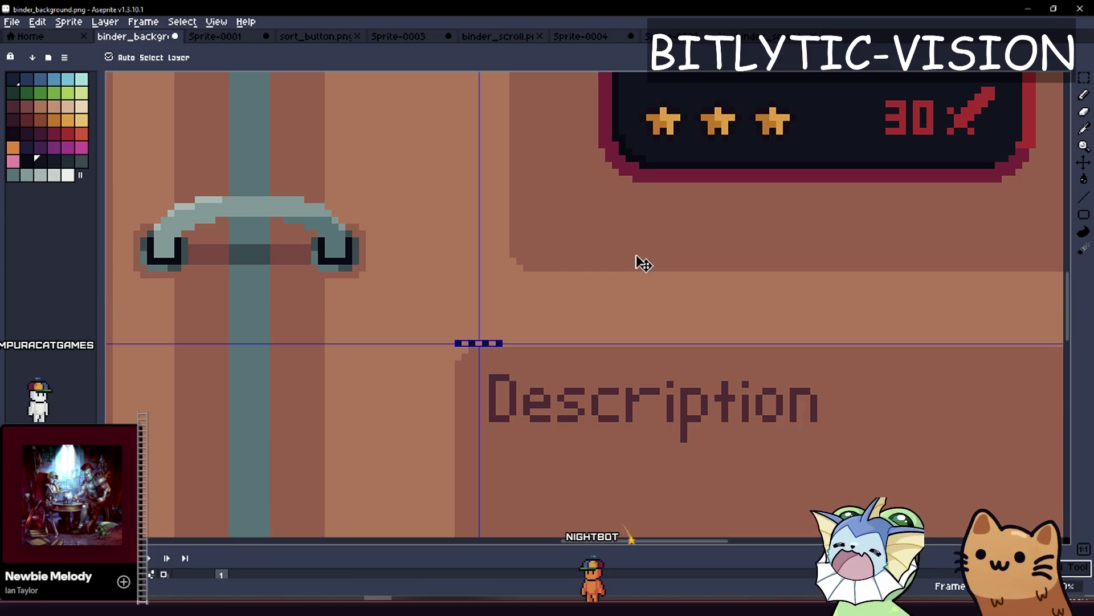
{"action": "scroll", "coordinate": [592, 286], "scroll_direction": "down", "scroll_amount": 4}
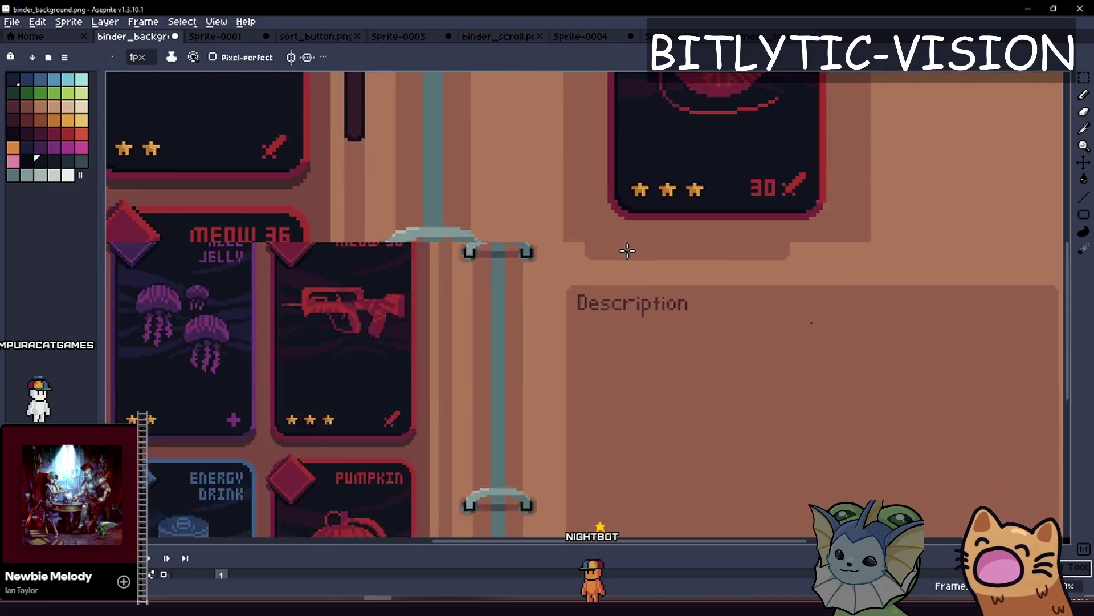
{"action": "scroll", "coordinate": [547, 301], "scroll_direction": "up", "scroll_amount": 3}
{"action": "scroll", "coordinate": [600, 303], "scroll_direction": "down", "scroll_amount": 1}
{"action": "key", "text": "b"}
{"action": "scroll", "coordinate": [565, 325], "scroll_direction": "down", "scroll_amount": 1}
{"action": "scroll", "coordinate": [552, 325], "scroll_direction": "up", "scroll_amount": 1}
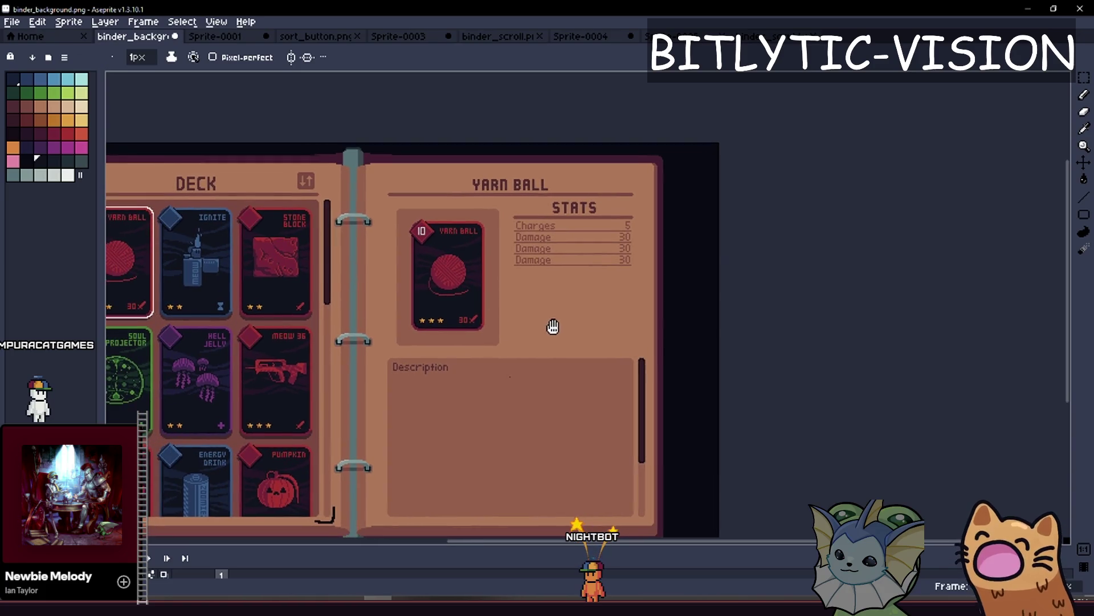
{"action": "scroll", "coordinate": [523, 305], "scroll_direction": "down", "scroll_amount": 1}
{"action": "scroll", "coordinate": [546, 302], "scroll_direction": "up", "scroll_amount": 1}
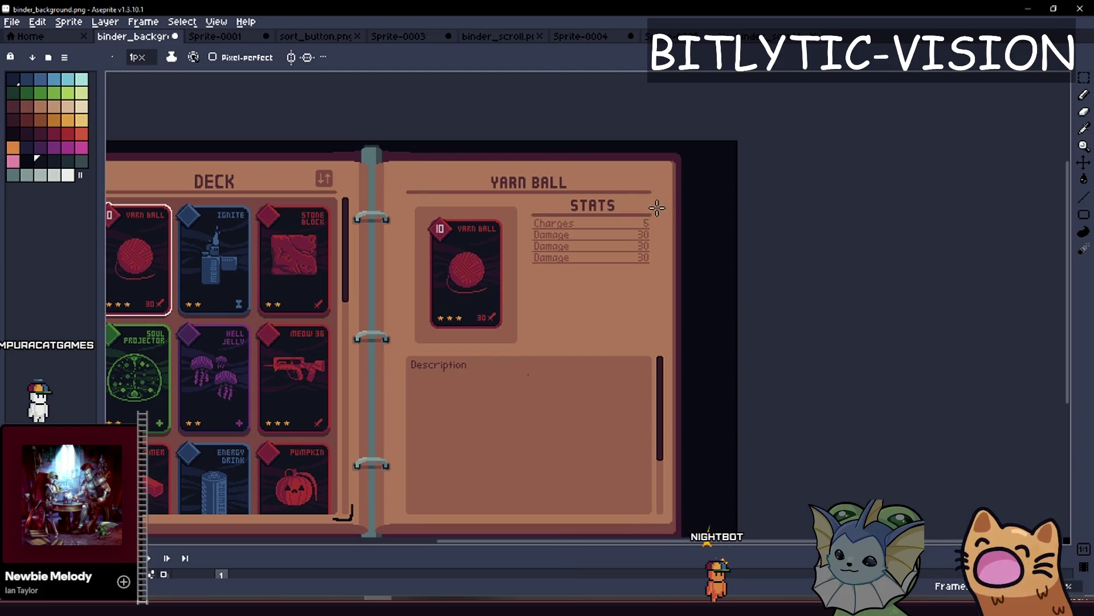
{"action": "scroll", "coordinate": [656, 189], "scroll_direction": "up", "scroll_amount": 3}
{"action": "scroll", "coordinate": [655, 188], "scroll_direction": "down", "scroll_amount": 1}
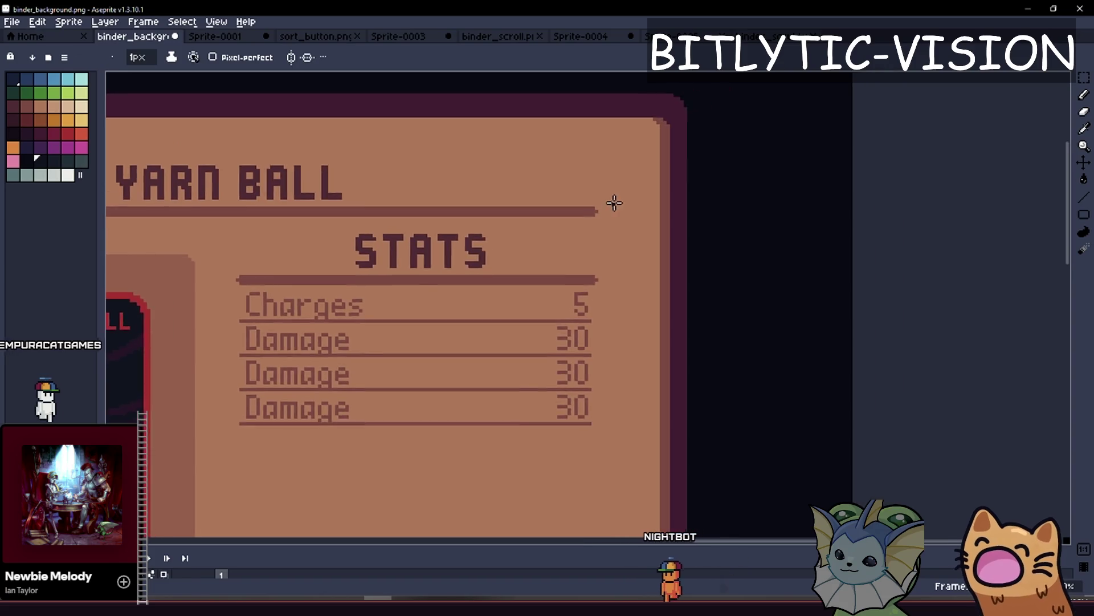
{"action": "scroll", "coordinate": [614, 203], "scroll_direction": "up", "scroll_amount": 1}
Draw vertical border lines right of the stats and along the page's left side.
{"action": "left_click_drag", "start_coordinate": [600, 183], "coordinate": [603, 310]}
{"action": "key", "text": "ctrl+z"}
{"action": "left_click_drag", "start_coordinate": [593, 181], "coordinate": [592, 322]}
{"action": "scroll", "coordinate": [362, 342], "scroll_direction": "down", "scroll_amount": 2}
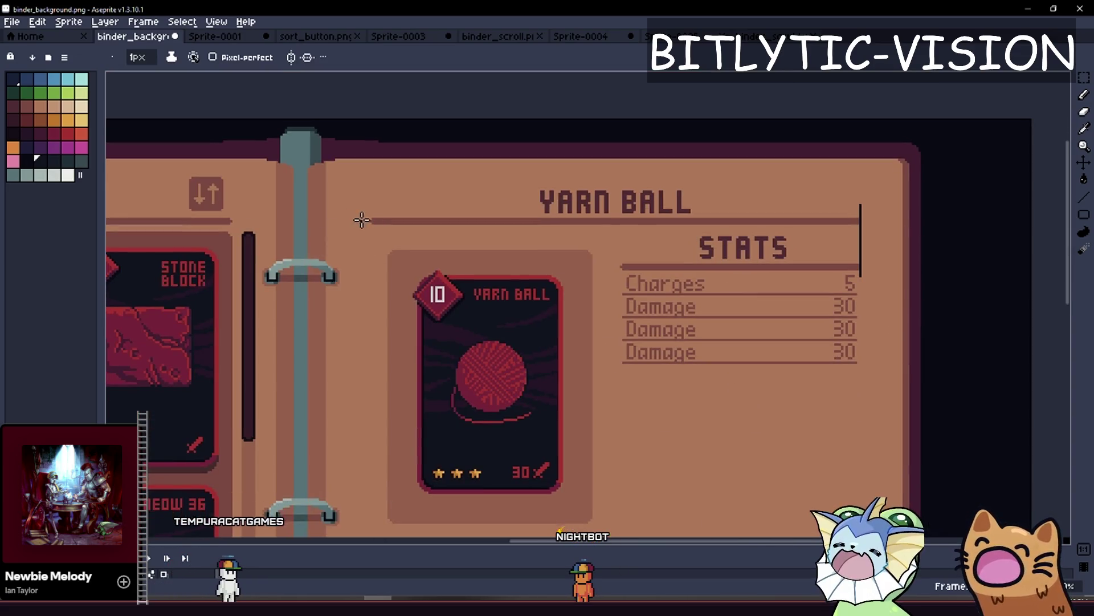
{"action": "mouse_move", "coordinate": [370, 208]}
{"action": "left_mouse_down"}
{"action": "mouse_move", "coordinate": [383, 291]}
{"action": "mouse_move", "coordinate": [370, 322]}
{"action": "left_mouse_up"}
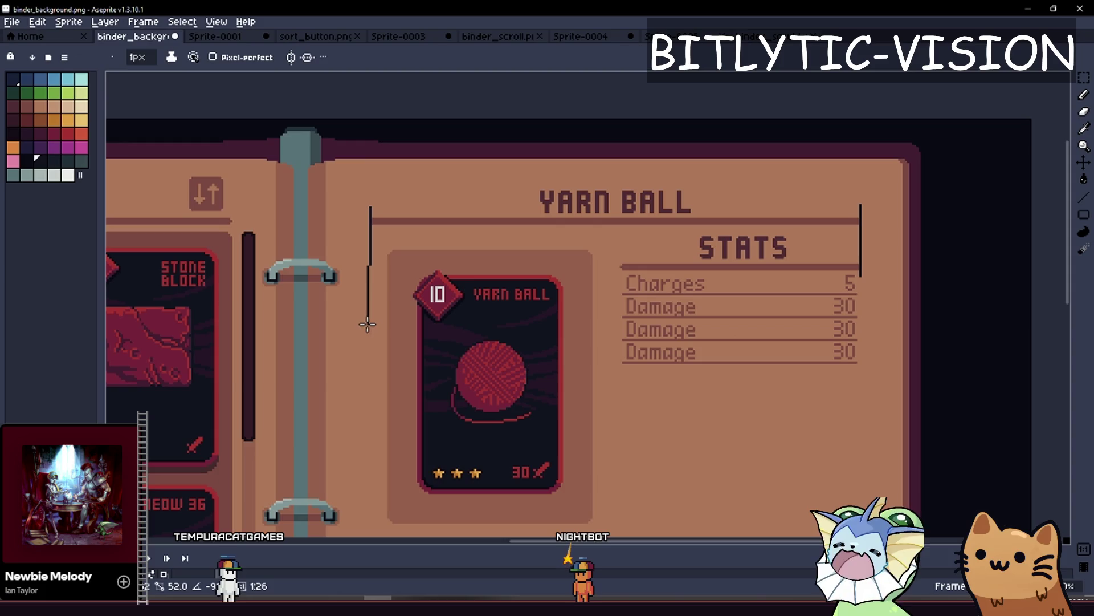
{"action": "left_click_drag", "start_coordinate": [376, 426], "coordinate": [374, 97]}
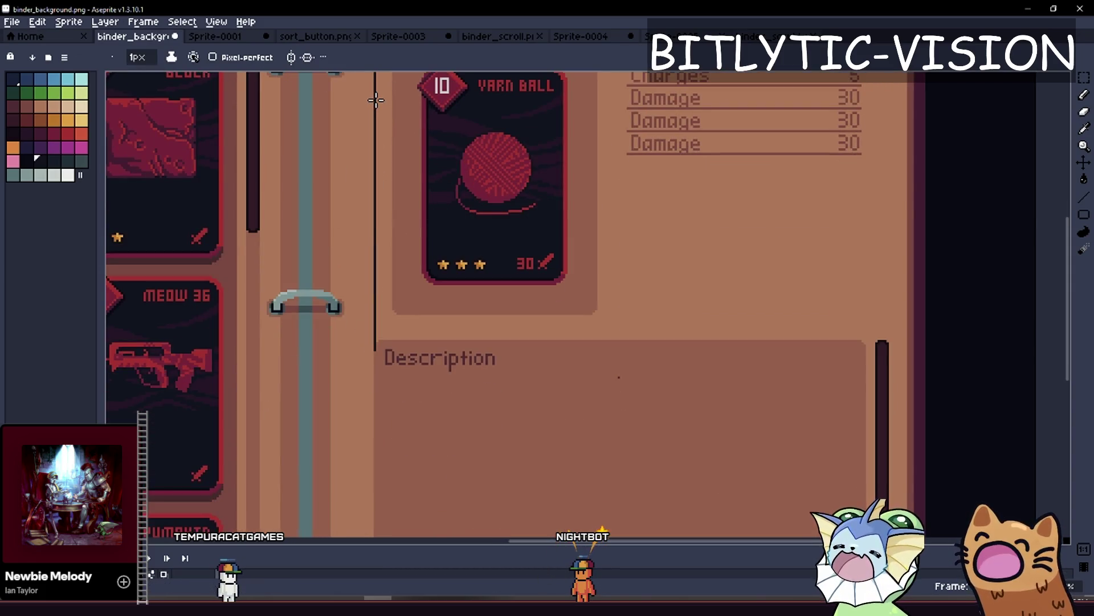
Look over the YARN BALL title and stats area, then return to Godot.
{"action": "mouse_move", "coordinate": [444, 306]}
{"action": "left_mouse_down"}
{"action": "mouse_move", "coordinate": [451, 450]}
{"action": "mouse_move", "coordinate": [432, 383]}
{"action": "mouse_move", "coordinate": [266, 178]}
{"action": "mouse_move", "coordinate": [582, 344]}
{"action": "mouse_move", "coordinate": [543, 410]}
{"action": "left_mouse_up"}
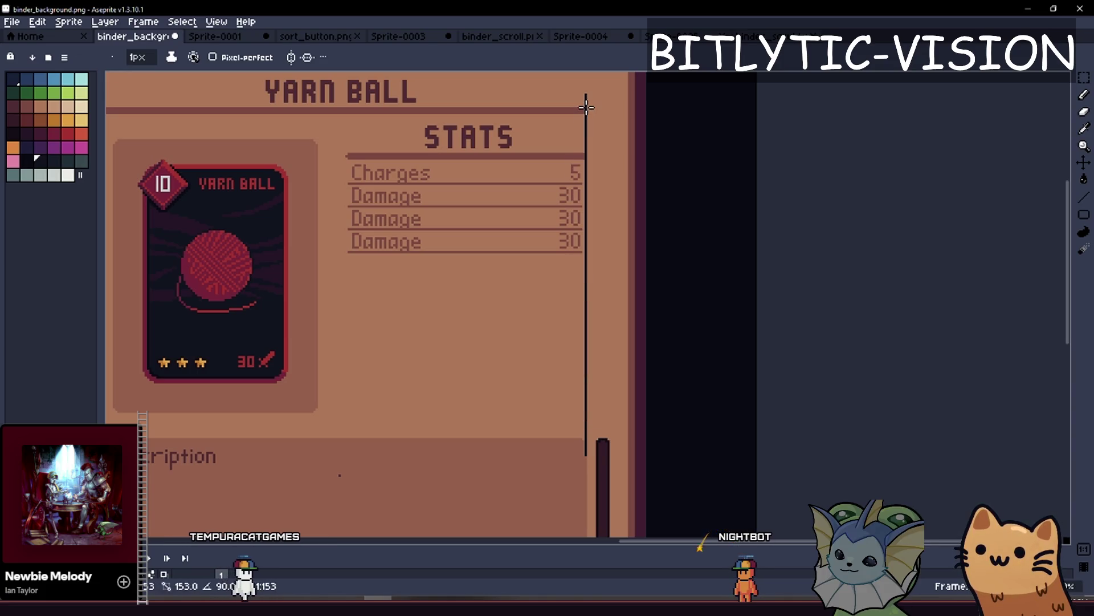
{"action": "scroll", "coordinate": [528, 342], "scroll_direction": "down", "scroll_amount": 4}
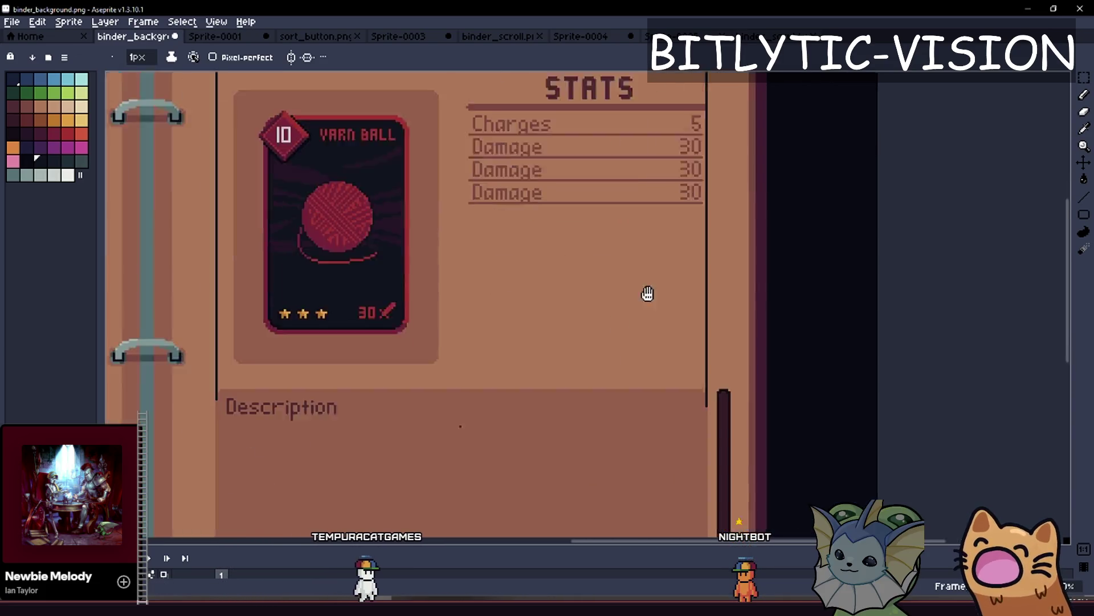
{"action": "scroll", "coordinate": [447, 334], "scroll_direction": "right", "scroll_amount": 5}
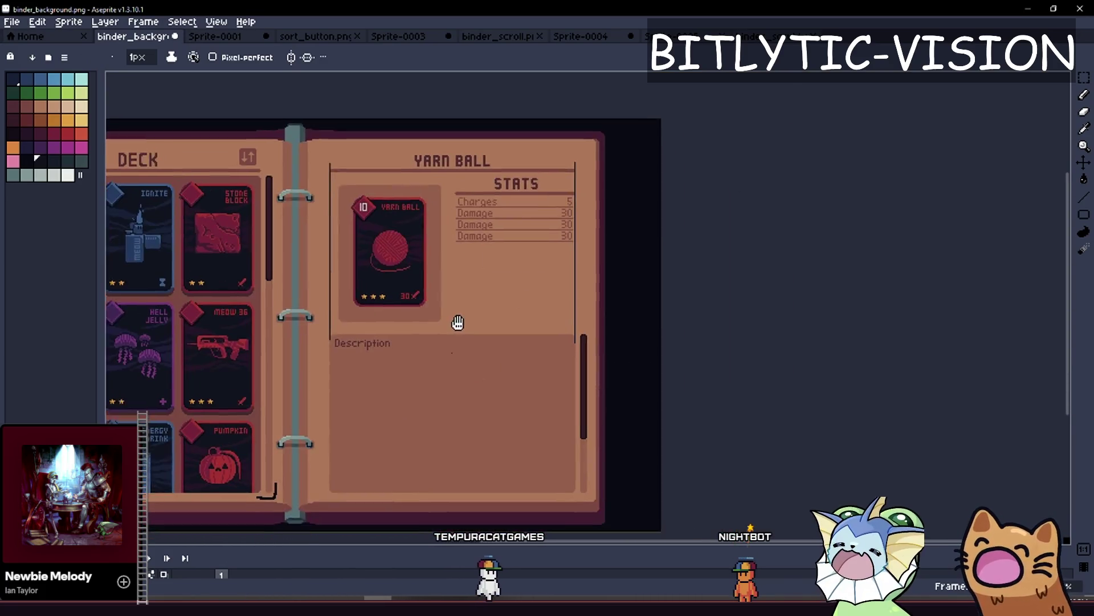
{"action": "scroll", "coordinate": [431, 343], "scroll_direction": "up", "scroll_amount": 2}
{"action": "mouse_move", "coordinate": [430, 345]}
{"action": "left_mouse_down"}
{"action": "mouse_move", "coordinate": [494, 439]}
{"action": "mouse_move", "coordinate": [532, 434]}
{"action": "left_mouse_up"}
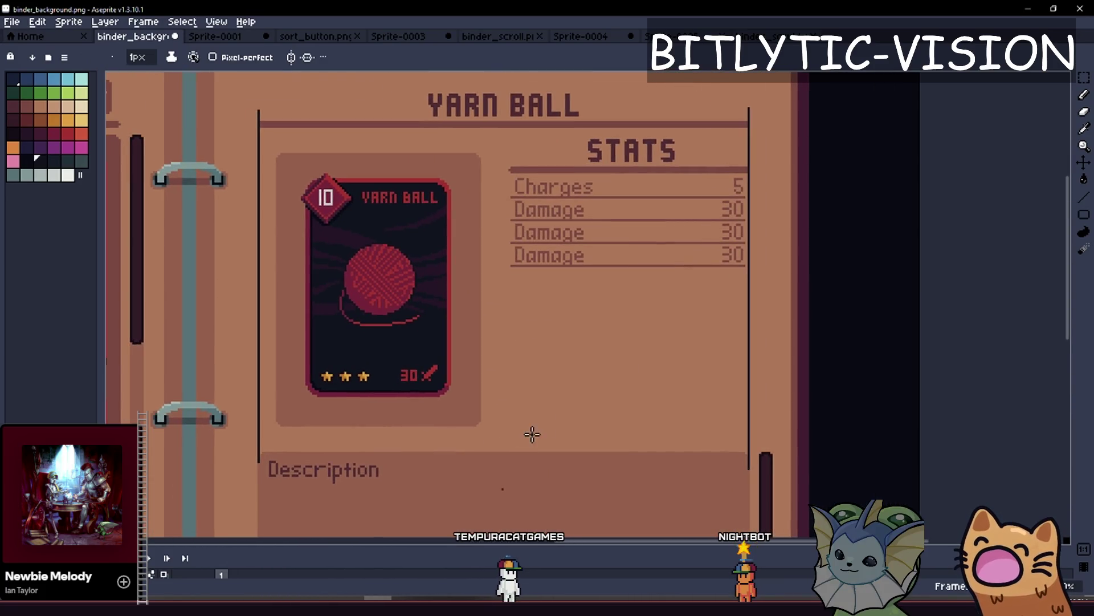
{"action": "scroll", "coordinate": [552, 308], "scroll_direction": "up", "scroll_amount": 2}
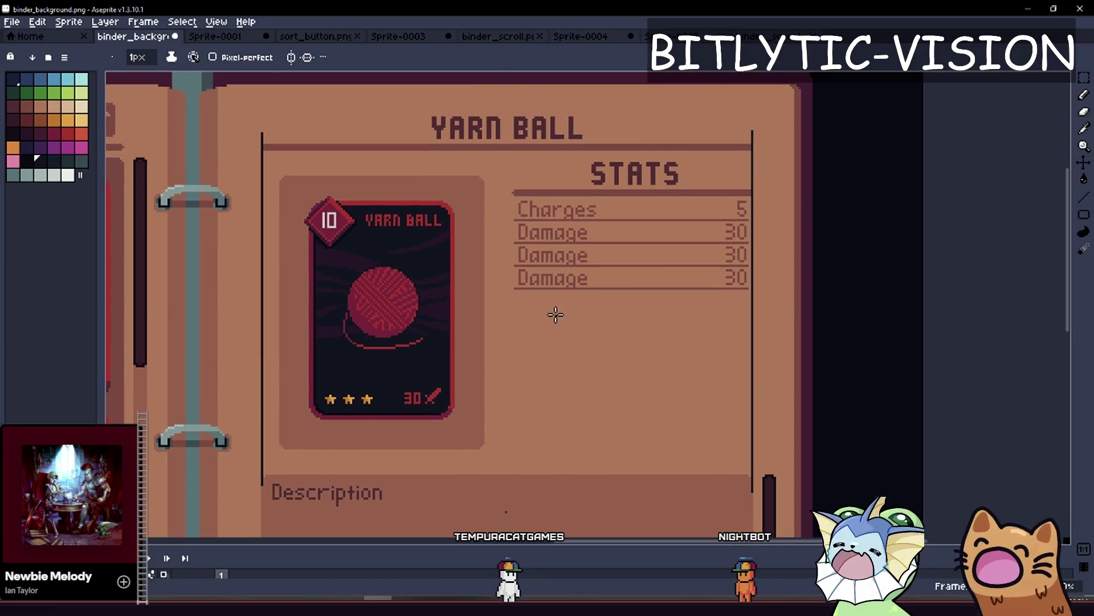
{"action": "scroll", "coordinate": [570, 285], "scroll_direction": "left", "scroll_amount": 5}
{"action": "scroll", "coordinate": [757, 289], "scroll_direction": "down", "scroll_amount": 2}
{"action": "scroll", "coordinate": [567, 332], "scroll_direction": "up", "scroll_amount": 2}
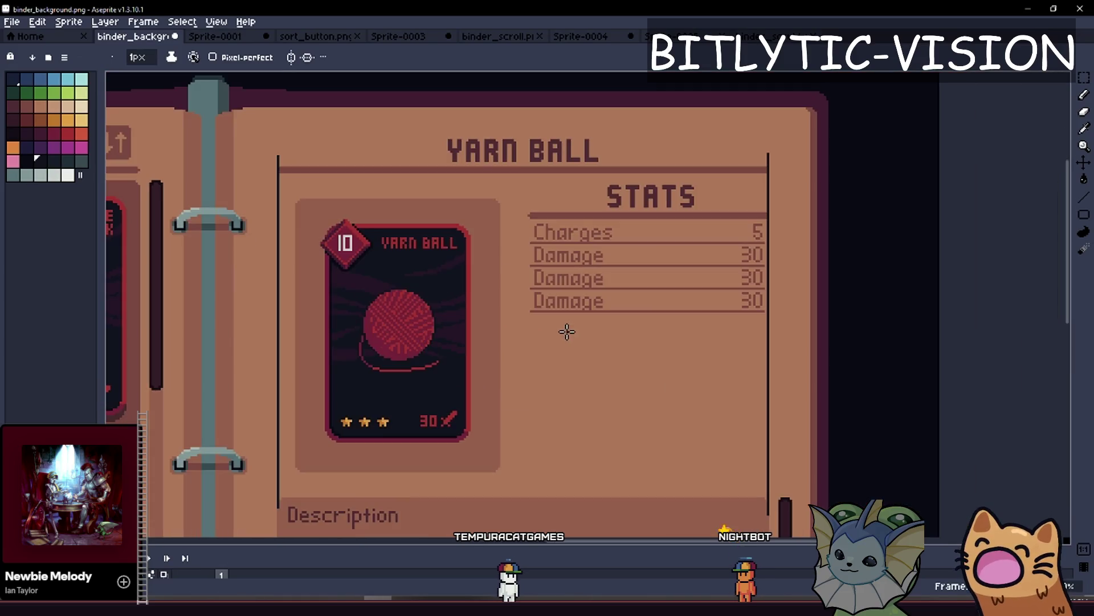
{"action": "scroll", "coordinate": [568, 332], "scroll_direction": "down", "scroll_amount": 3}
{"action": "key", "text": "alt+Tab"}
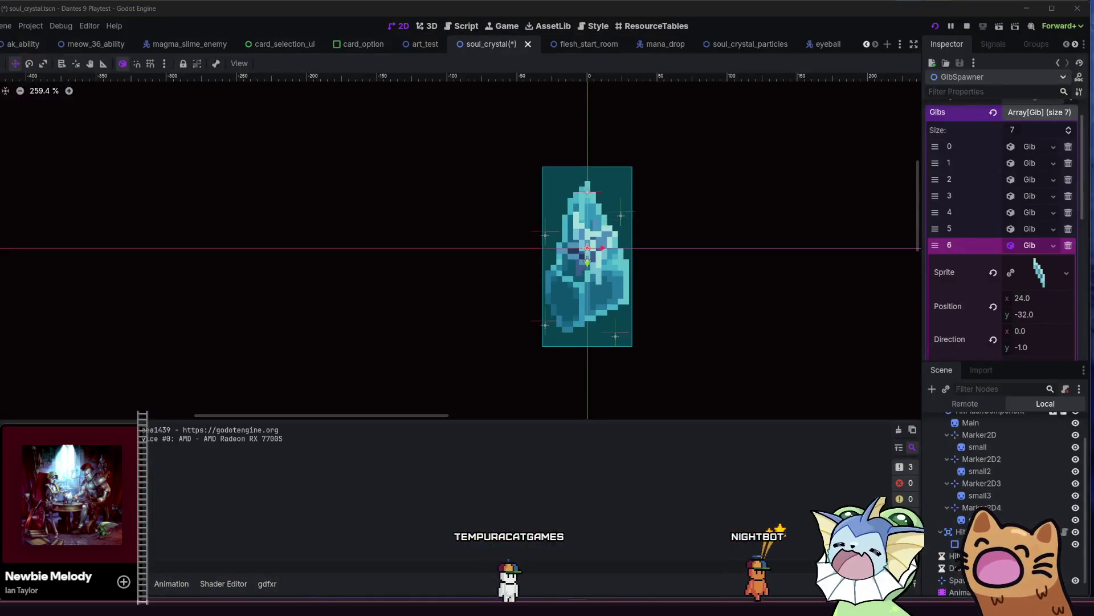
Inspect gib elements 6 down to 2 in the Gibs array, hiding gib 2's sprite preview.
{"action": "scroll", "coordinate": [286, 190], "scroll_direction": "right", "scroll_amount": 2}
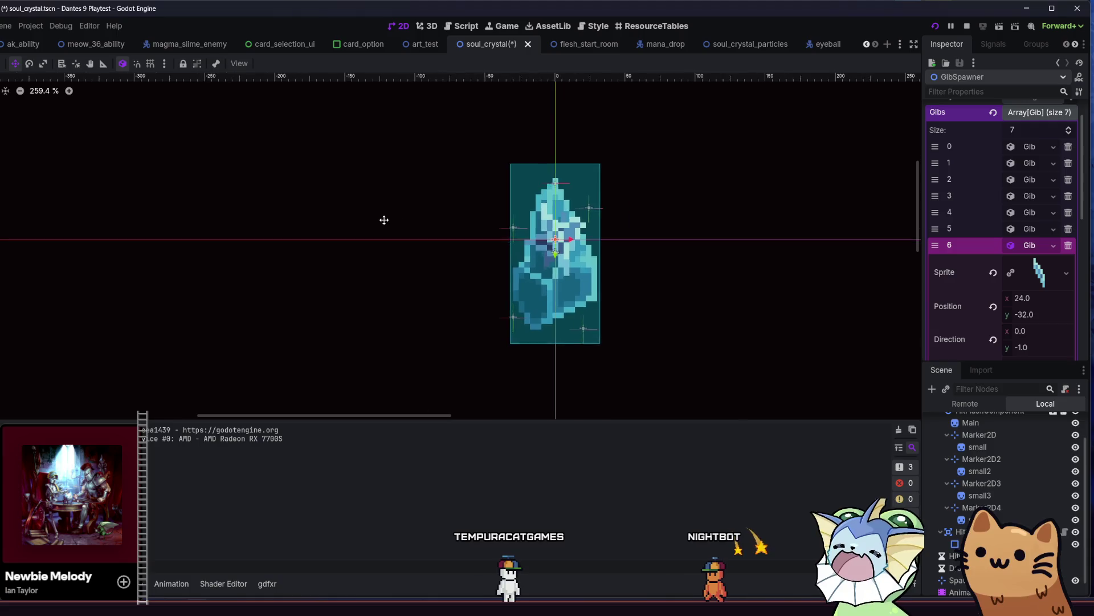
{"action": "left_click", "coordinate": [1029, 245]}
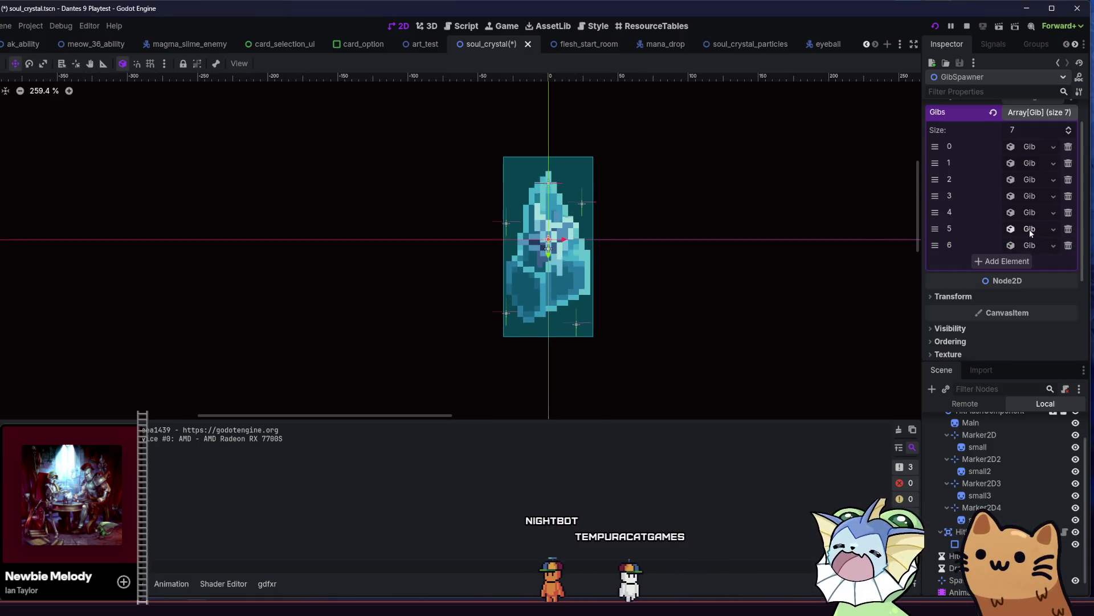
{"action": "left_click", "coordinate": [1029, 229]}
{"action": "left_click", "coordinate": [1026, 229]}
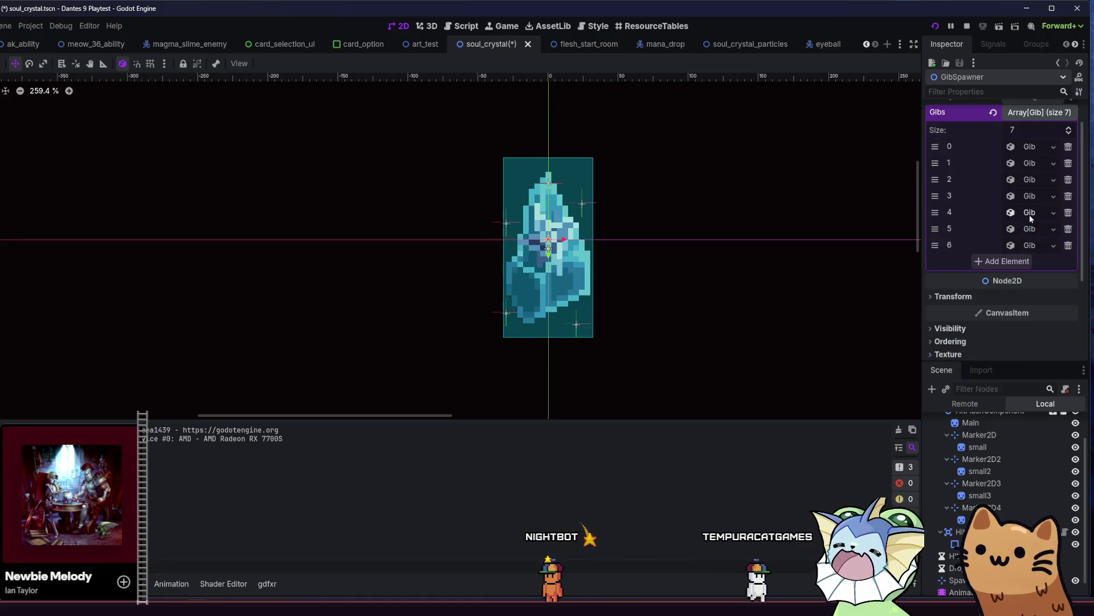
{"action": "left_click", "coordinate": [1030, 212]}
{"action": "left_click", "coordinate": [1012, 213]}
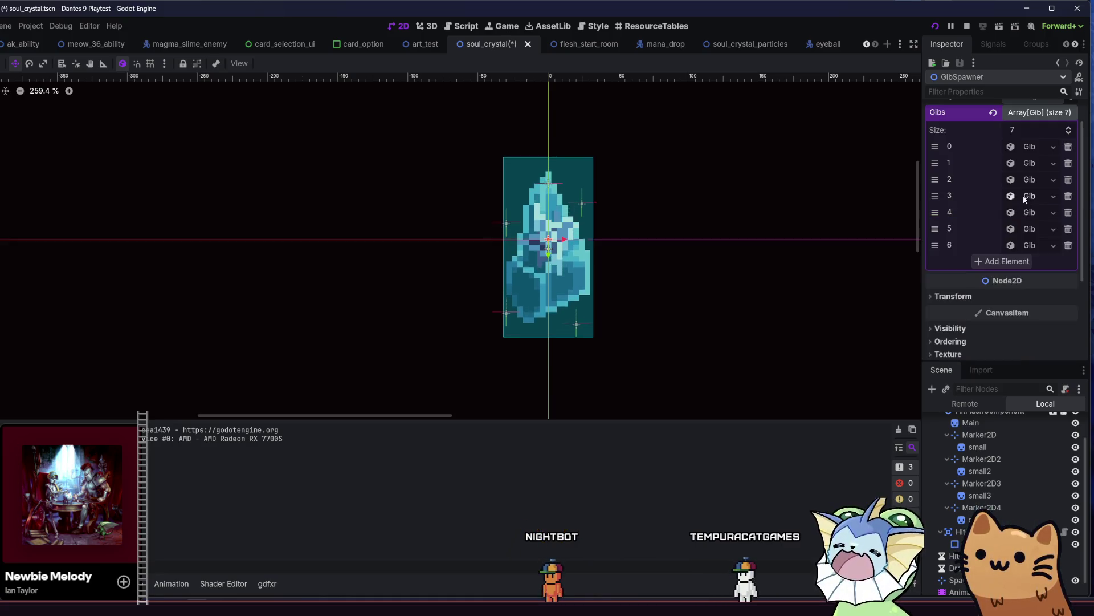
{"action": "left_click", "coordinate": [1024, 196]}
{"action": "left_click", "coordinate": [1025, 197]}
{"action": "left_click", "coordinate": [1027, 180]}
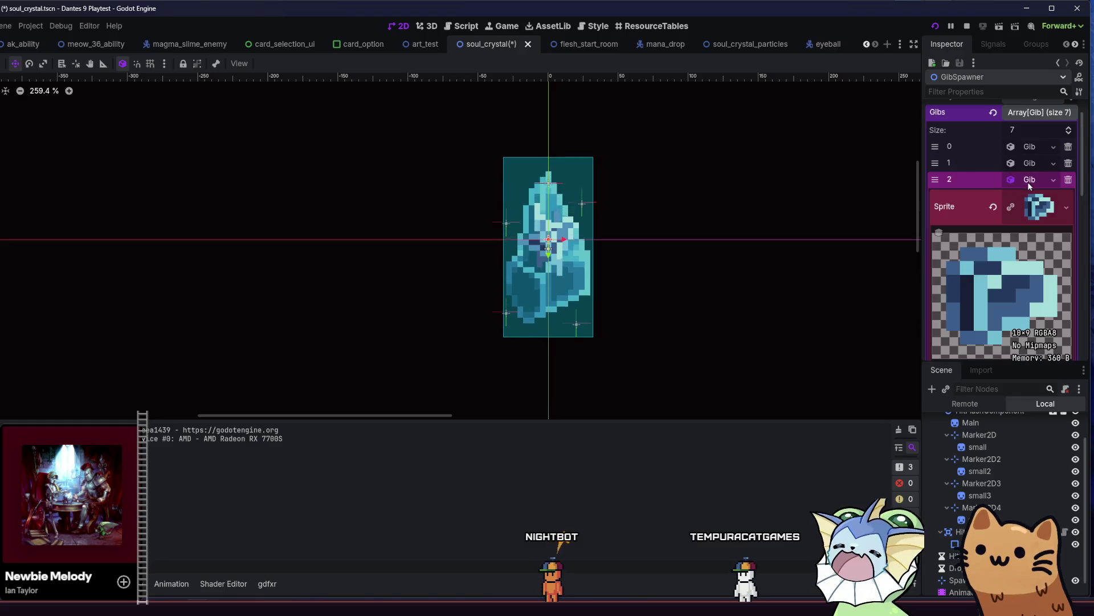
{"action": "scroll", "coordinate": [994, 228], "scroll_direction": "down", "scroll_amount": 3}
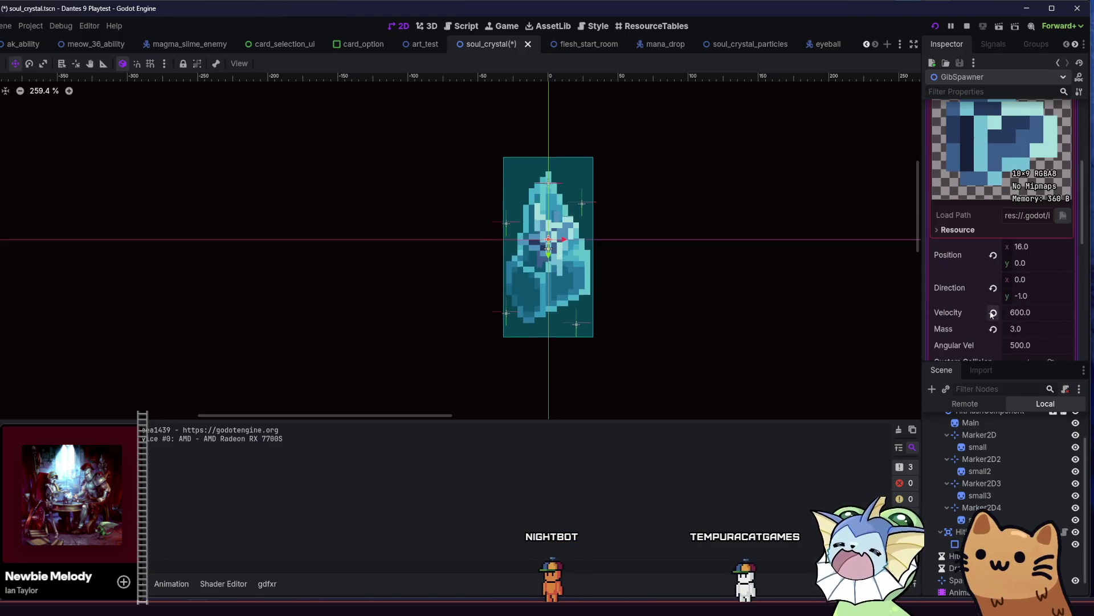
{"action": "scroll", "coordinate": [996, 279], "scroll_direction": "up", "scroll_amount": 3}
{"action": "left_click", "coordinate": [1038, 169]}
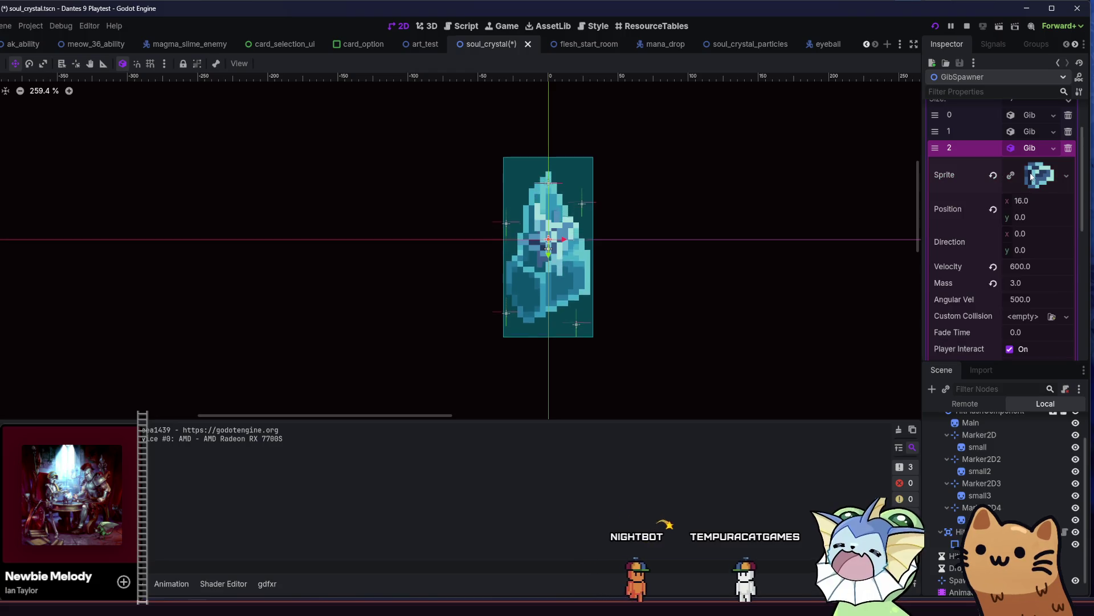
{"action": "left_click", "coordinate": [1037, 151]}
Edit gib 0's Velocity value and toggle its sprite preview.
{"action": "left_click", "coordinate": [1030, 130]}
{"action": "scroll", "coordinate": [1020, 262], "scroll_direction": "down", "scroll_amount": 3}
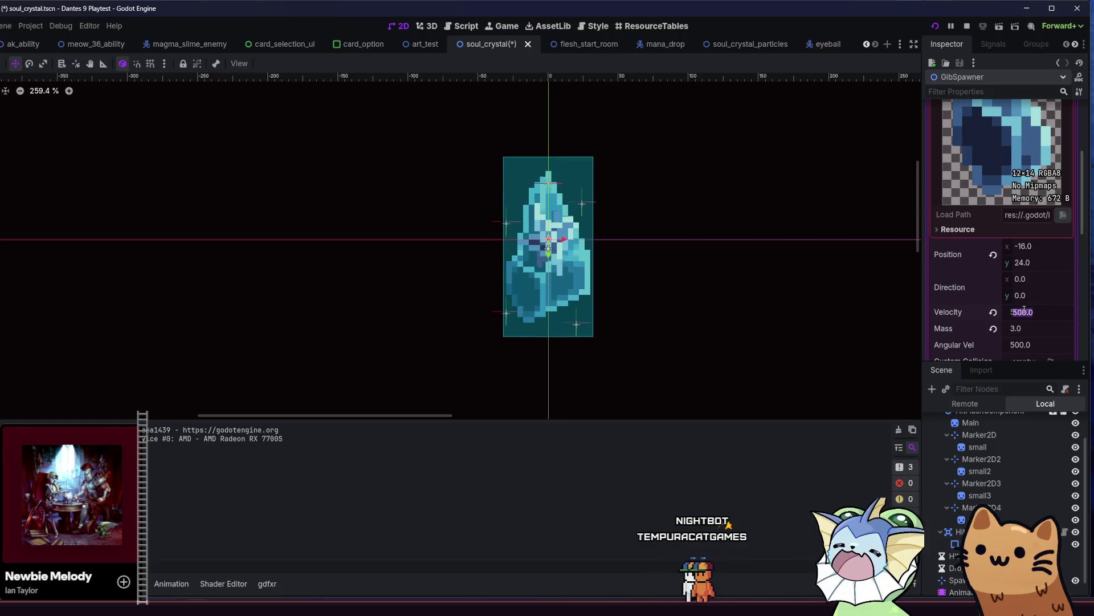
{"action": "left_click", "coordinate": [1024, 310]}
{"action": "scroll", "coordinate": [1004, 240], "scroll_direction": "up", "scroll_amount": 3}
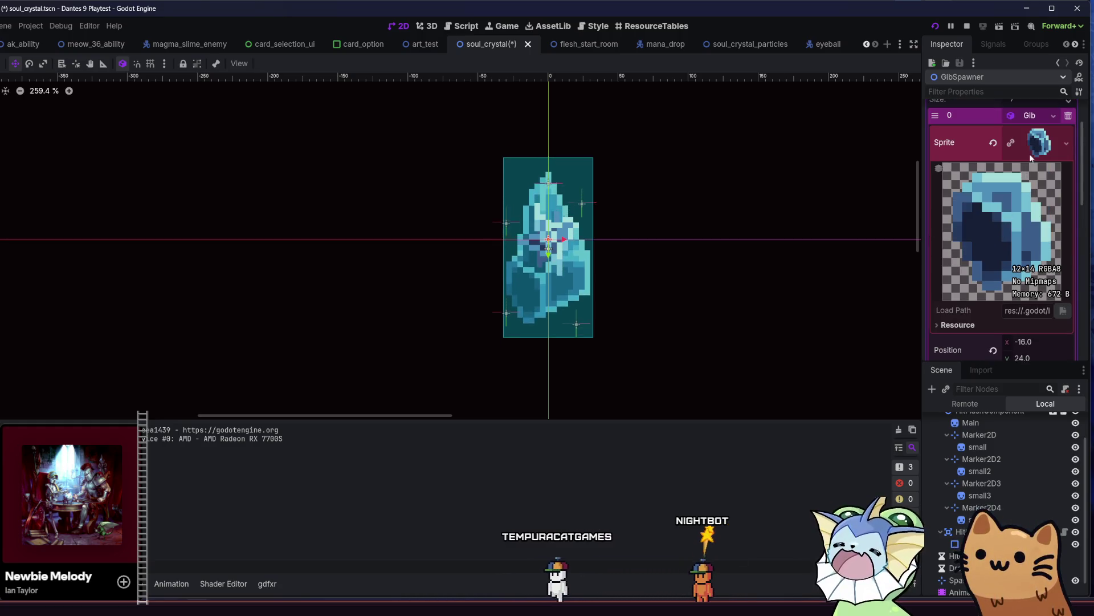
{"action": "left_click", "coordinate": [1032, 145]}
{"action": "left_click", "coordinate": [1031, 150]}
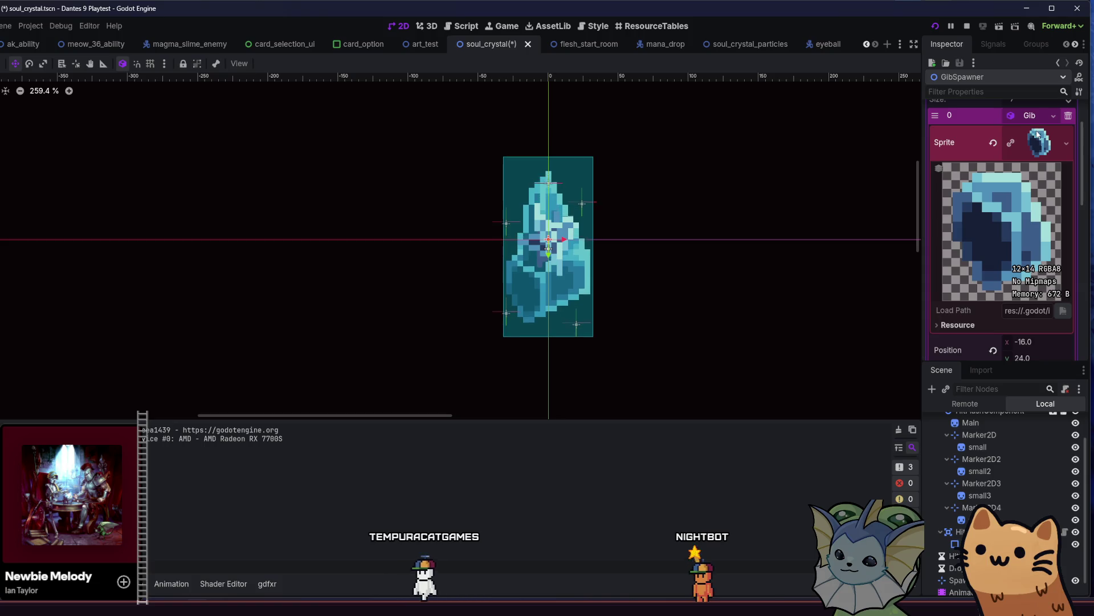
{"action": "left_click", "coordinate": [1029, 115]}
{"action": "scroll", "coordinate": [1021, 171], "scroll_direction": "up", "scroll_amount": 2}
Recheck the velocities of gibs 1, 2, 3 and 0, save the scene, and launch the game.
{"action": "left_click", "coordinate": [1029, 193]}
{"action": "scroll", "coordinate": [1030, 251], "scroll_direction": "down", "scroll_amount": 1}
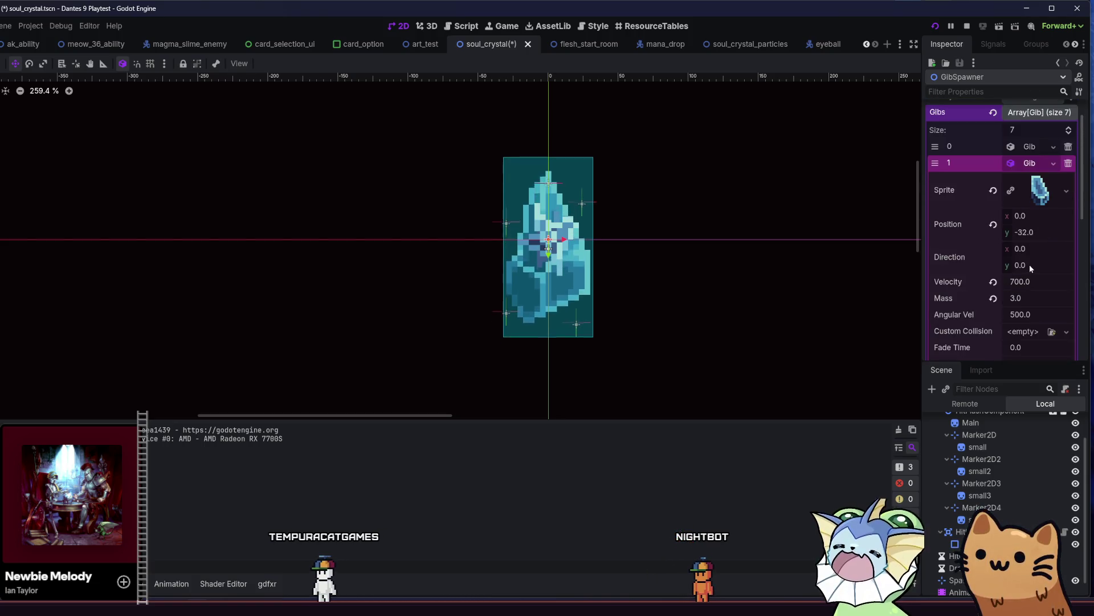
{"action": "left_click", "coordinate": [1026, 166]}
{"action": "left_click", "coordinate": [1031, 179]}
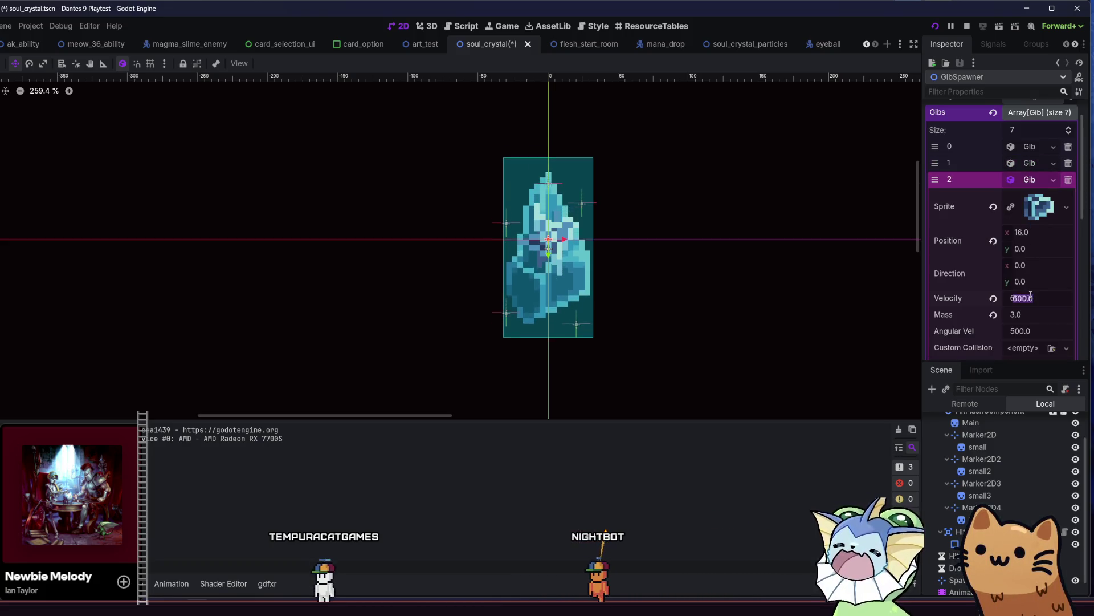
{"action": "left_click", "coordinate": [1030, 182]}
{"action": "left_click", "coordinate": [1030, 195]}
{"action": "left_click", "coordinate": [1030, 196]}
{"action": "left_click", "coordinate": [1029, 147]}
{"action": "left_click", "coordinate": [1030, 147]}
{"action": "key", "text": "ctrl+s"}
{"action": "left_click", "coordinate": [939, 28]}
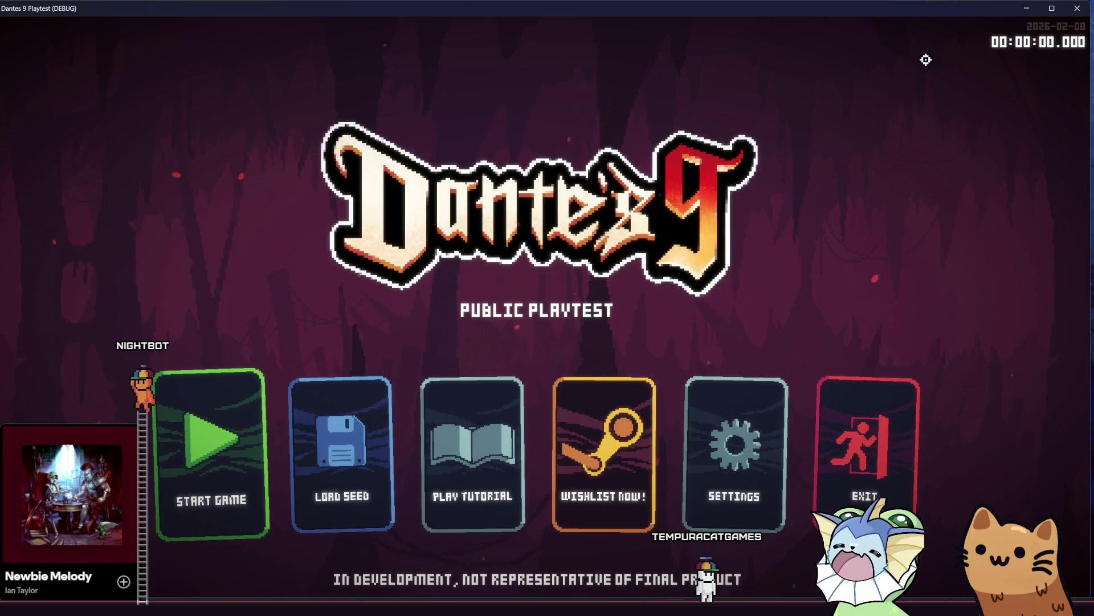
Start a new game, shatter the soul crystal, run back left, then quit to the editor with F8.
{"action": "left_click", "coordinate": [198, 439]}
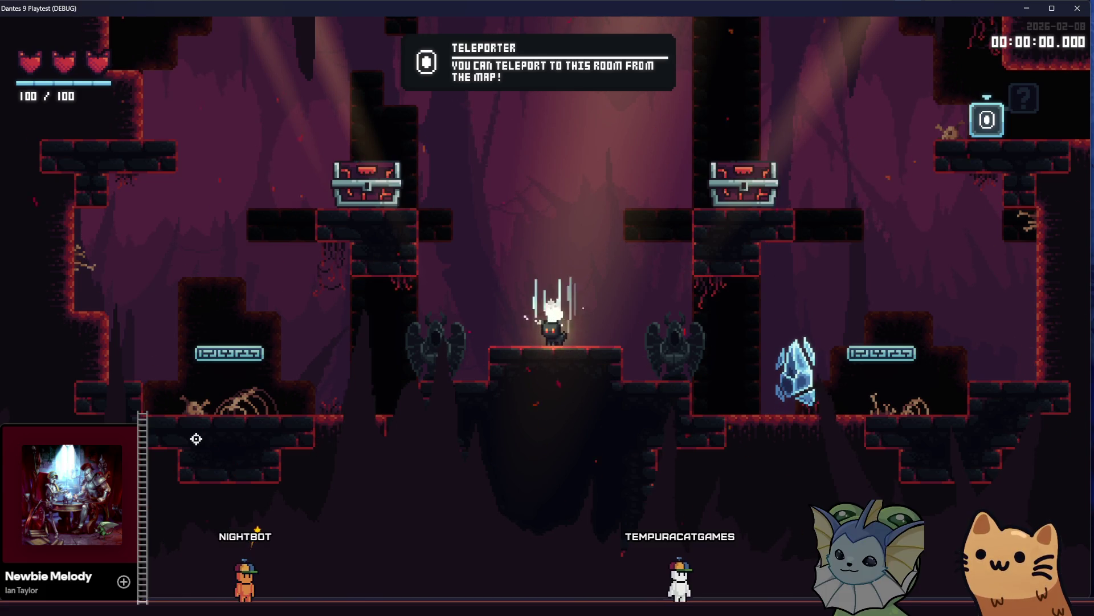
{"action": "key", "text": "d"}
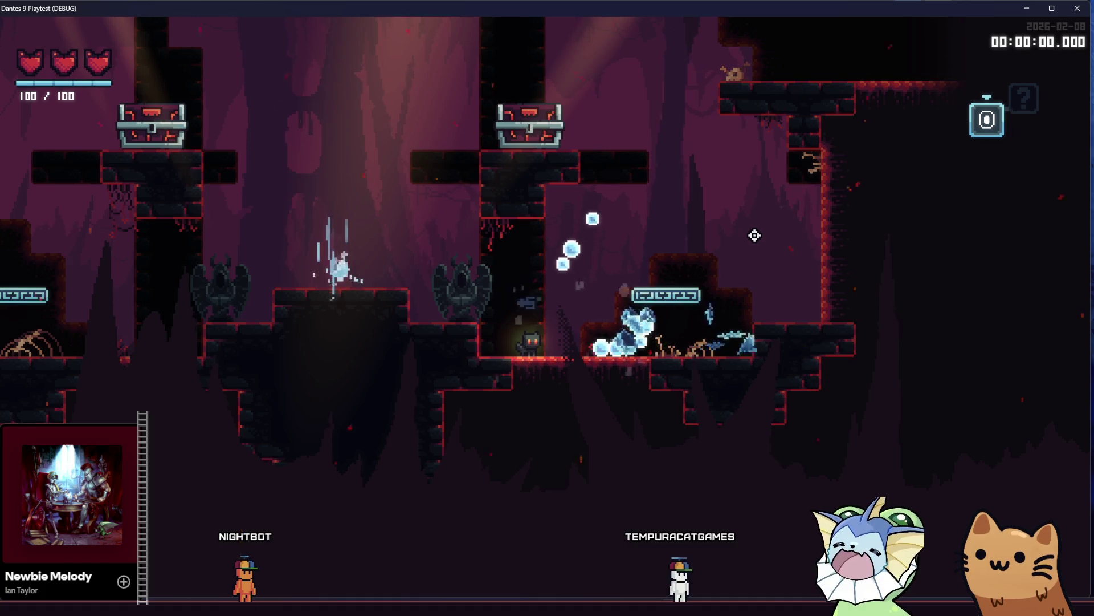
{"action": "key", "text": "d"}
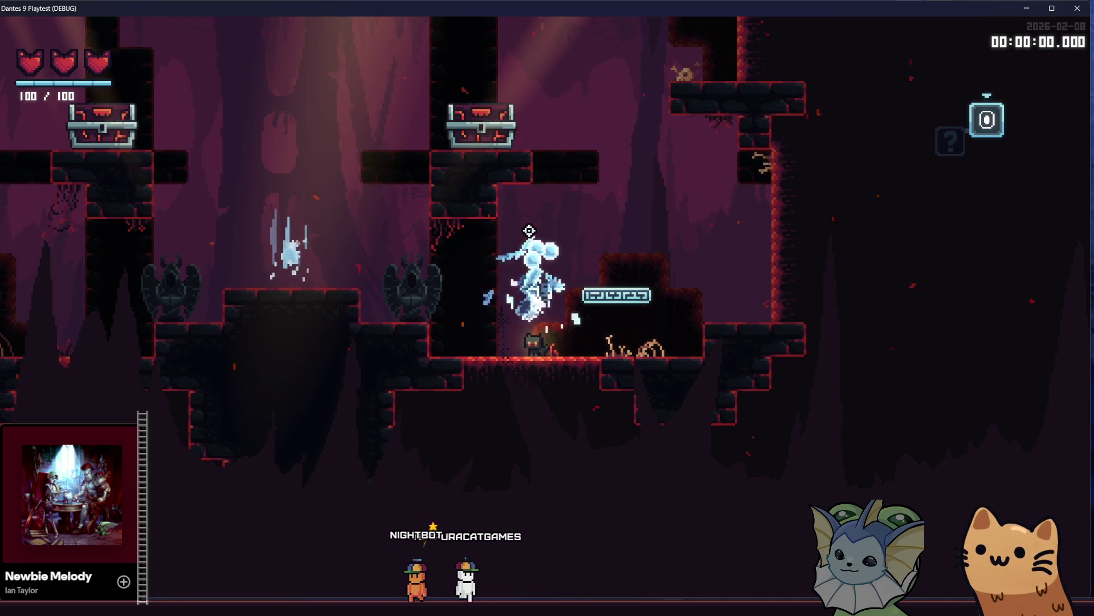
{"action": "key", "text": "a"}
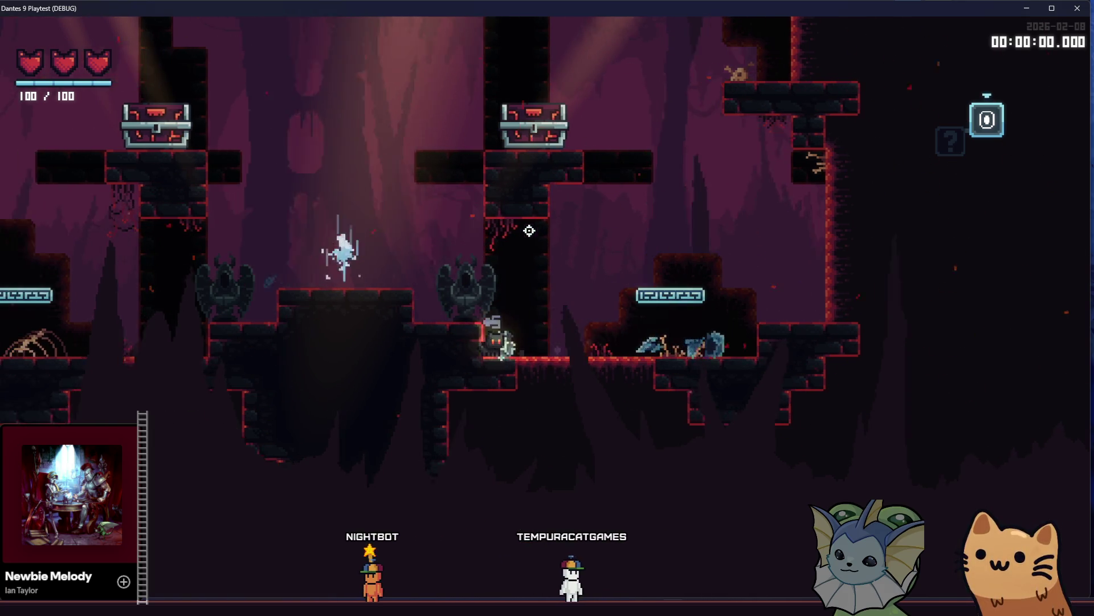
{"action": "key", "text": "space"}
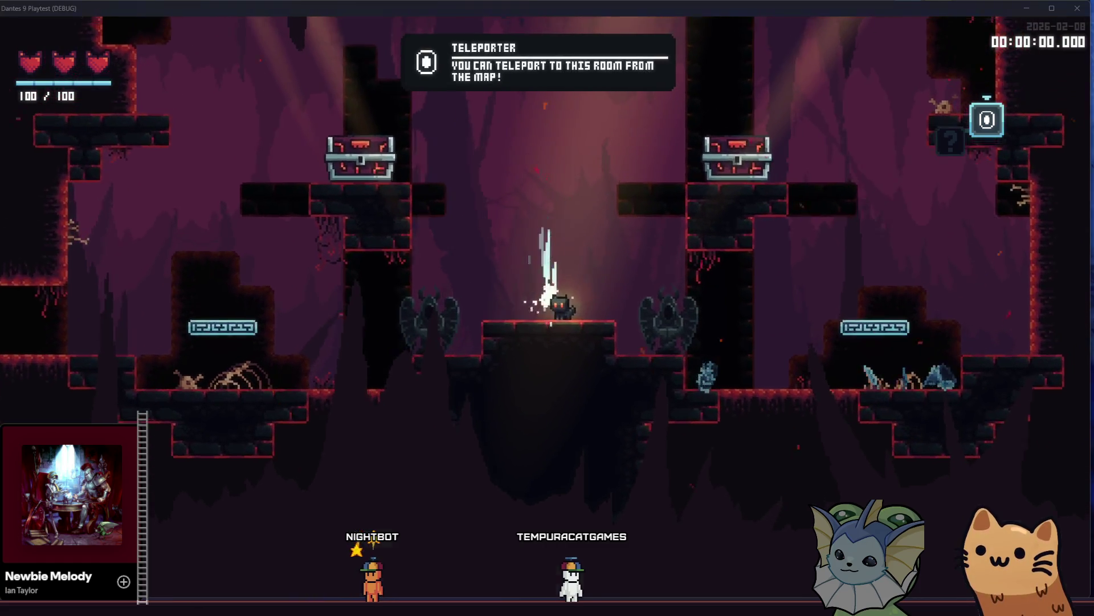
{"action": "key", "text": "F8"}
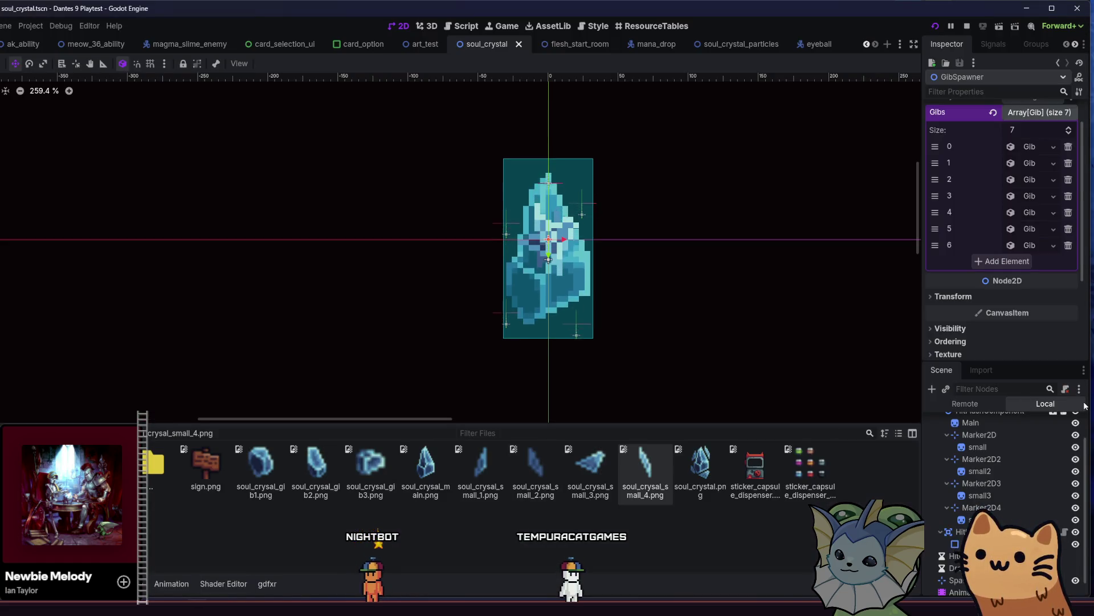
Open the SoulCrystal script and insert a blank line after the hit_sound export.
{"action": "scroll", "coordinate": [1066, 425], "scroll_direction": "up", "scroll_amount": 2}
{"action": "left_click", "coordinate": [1065, 419]}
{"action": "key", "text": "Up"}
{"action": "scroll", "coordinate": [473, 227], "scroll_direction": "down", "scroll_amount": 2}
{"action": "scroll", "coordinate": [474, 226], "scroll_direction": "up", "scroll_amount": 10}
{"action": "left_click", "coordinate": [450, 254]}
{"action": "left_click", "coordinate": [443, 267]}
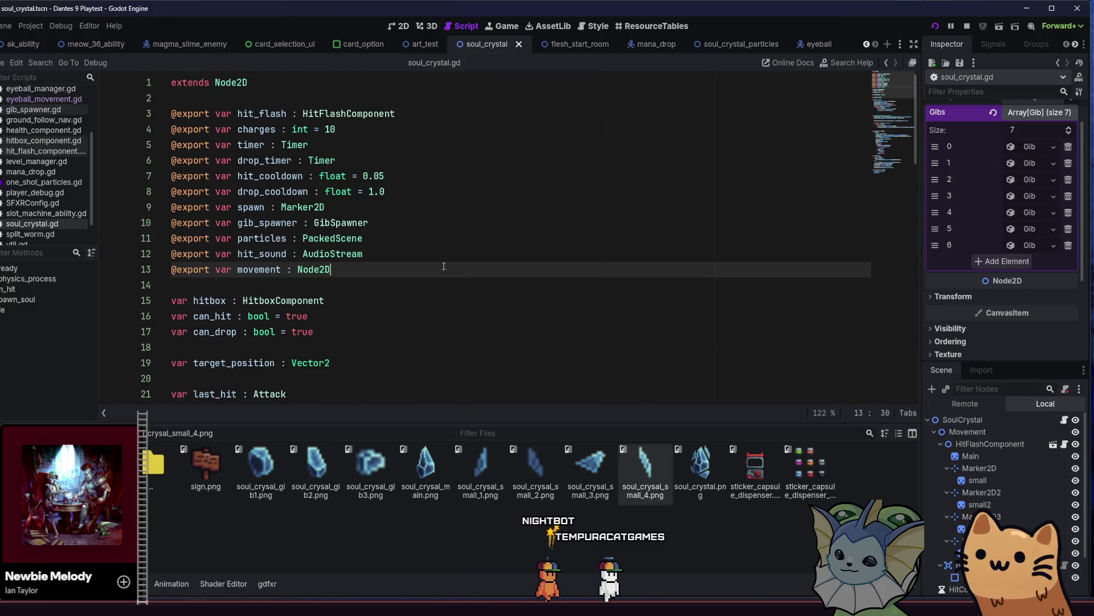
{"action": "key", "text": "Up"}
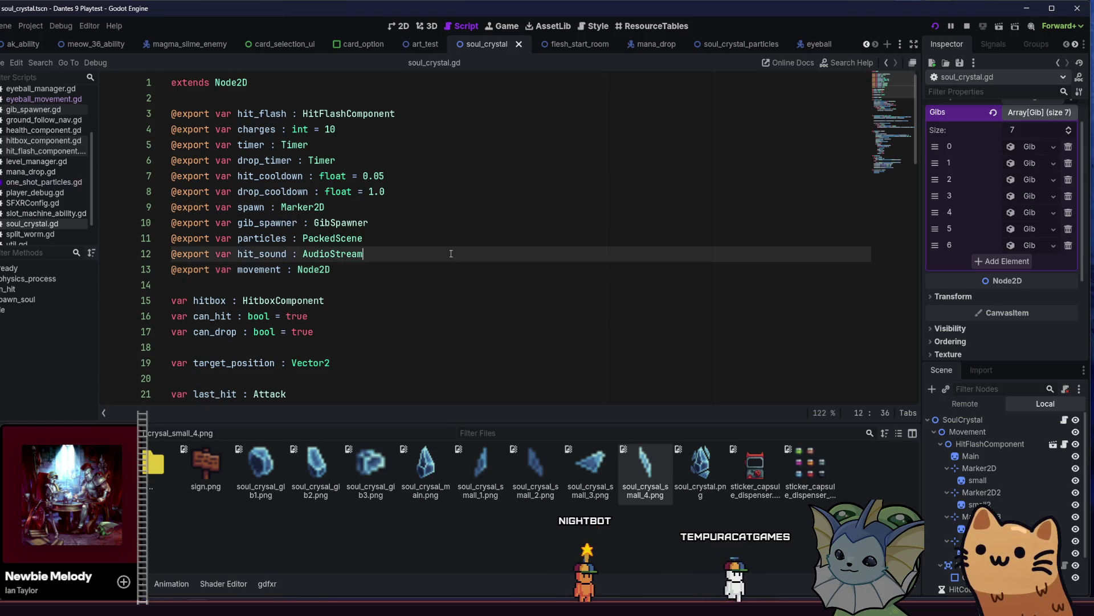
{"action": "key", "text": "Return"}
{"action": "type", "text": "@export var drop_sound : Aud"}
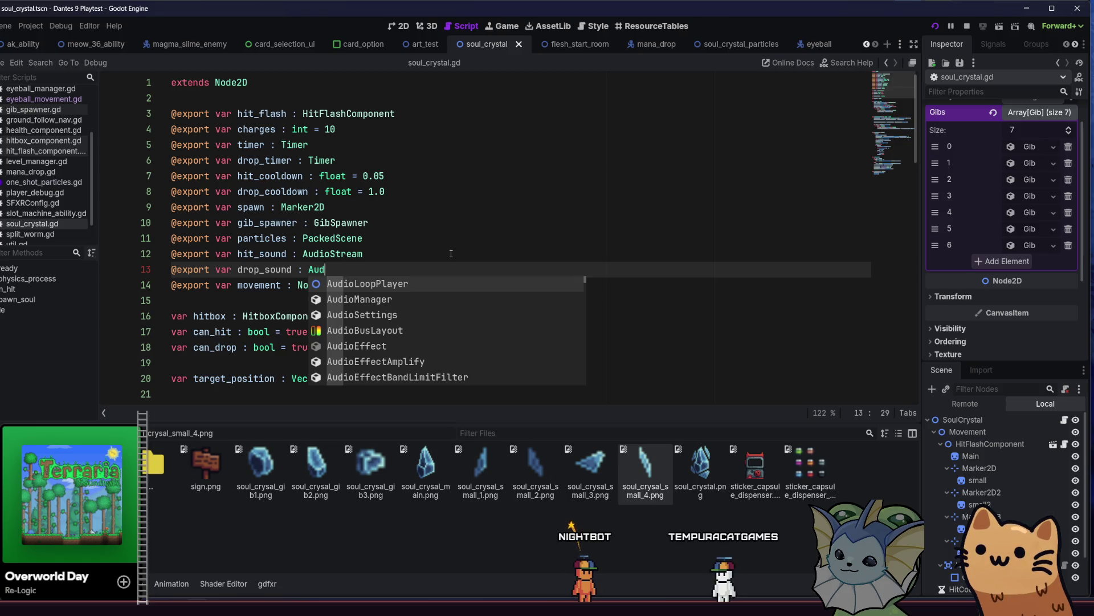
{"action": "type", "text": "ioStr"}
{"action": "key", "text": "Return"}
{"action": "key", "text": "Return"}
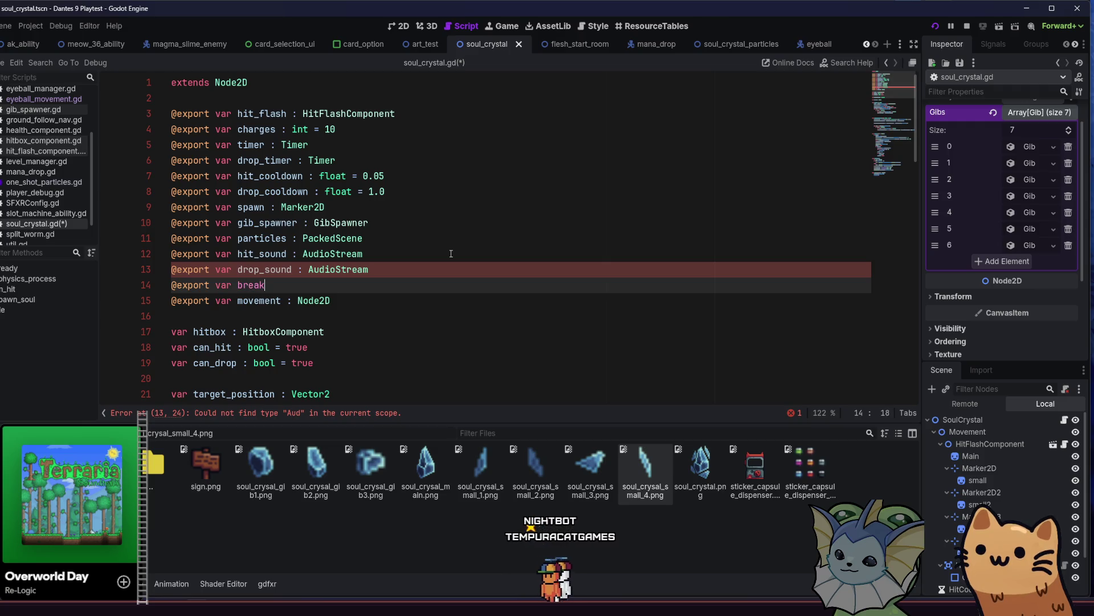
{"action": "type", "text": "sound : aud"}
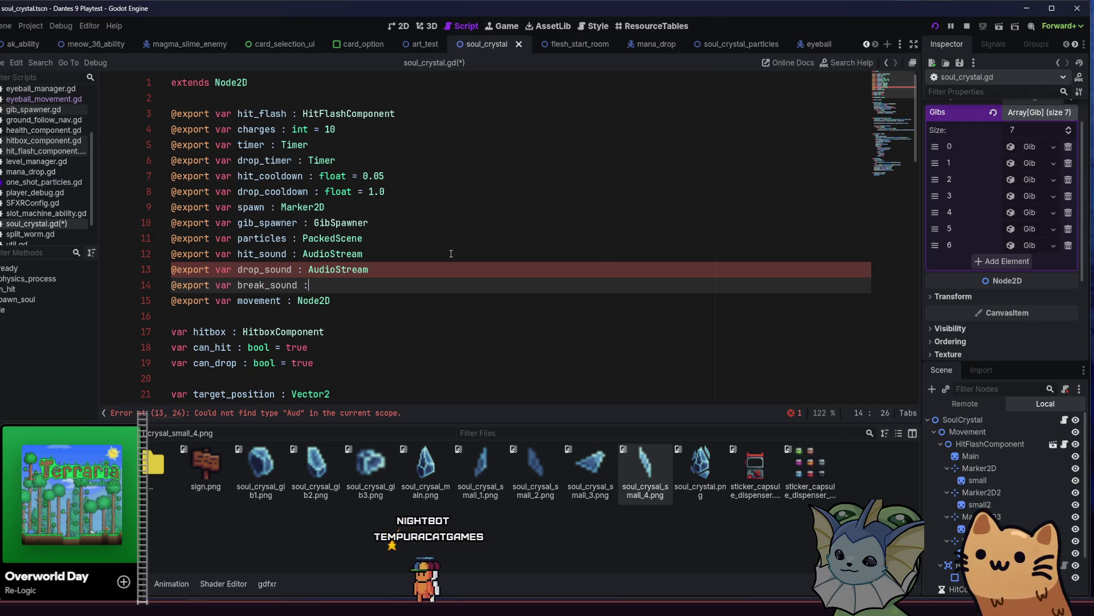
{"action": "type", "text": "iost"}
{"action": "key", "text": "Return"}
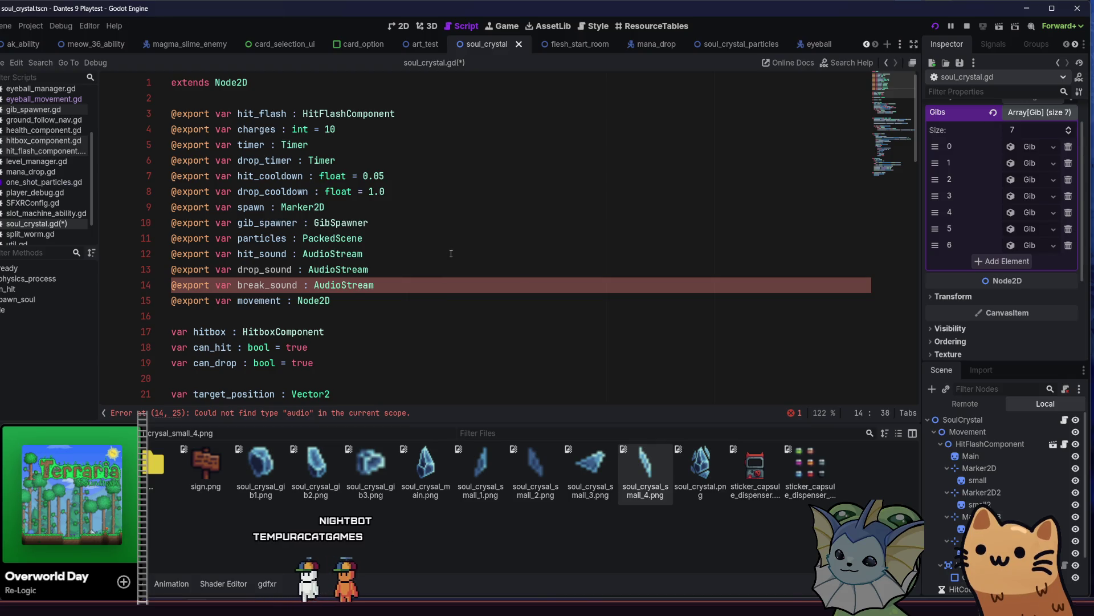
{"action": "key", "text": "ctrl+s"}
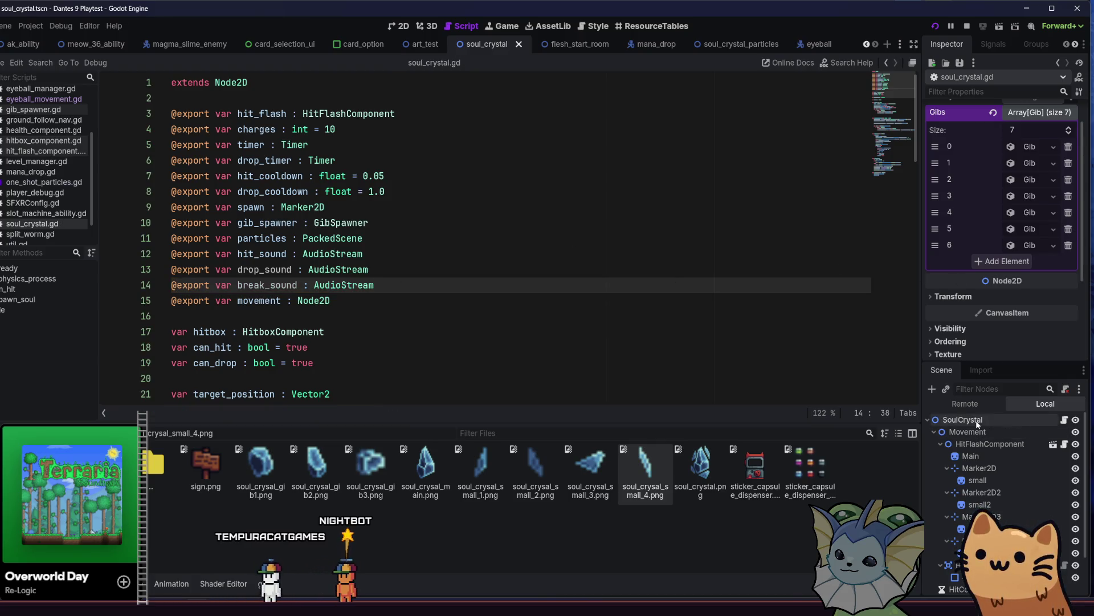
Select SoulCrystal, drag stone_block_hit.ogg into its Break Sound slot, and save the scene.
{"action": "left_click", "coordinate": [963, 420]}
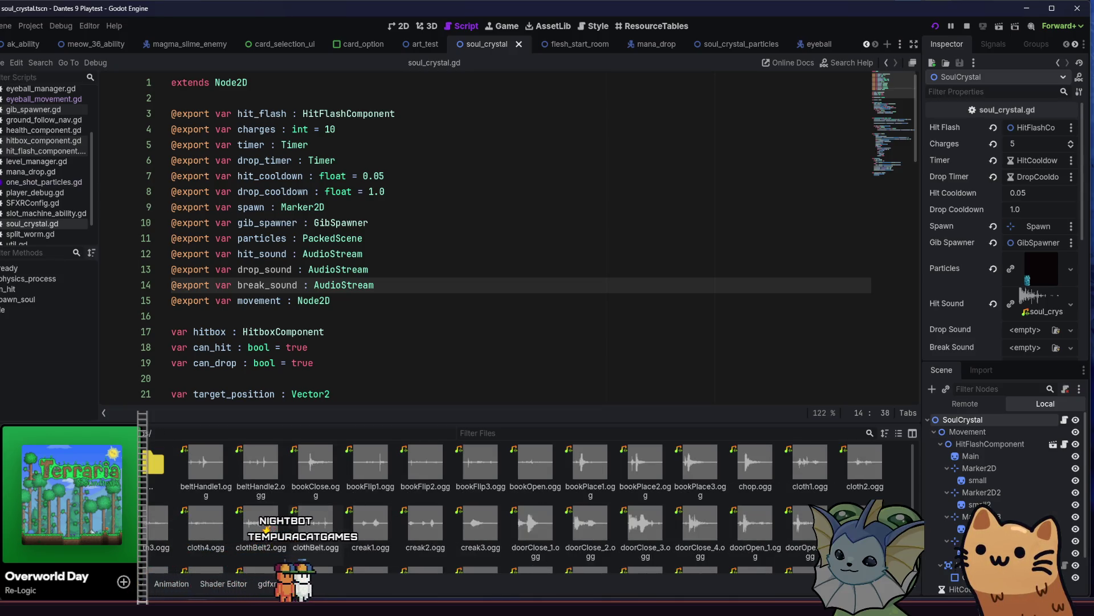
{"action": "scroll", "coordinate": [467, 518], "scroll_direction": "down", "scroll_amount": 2}
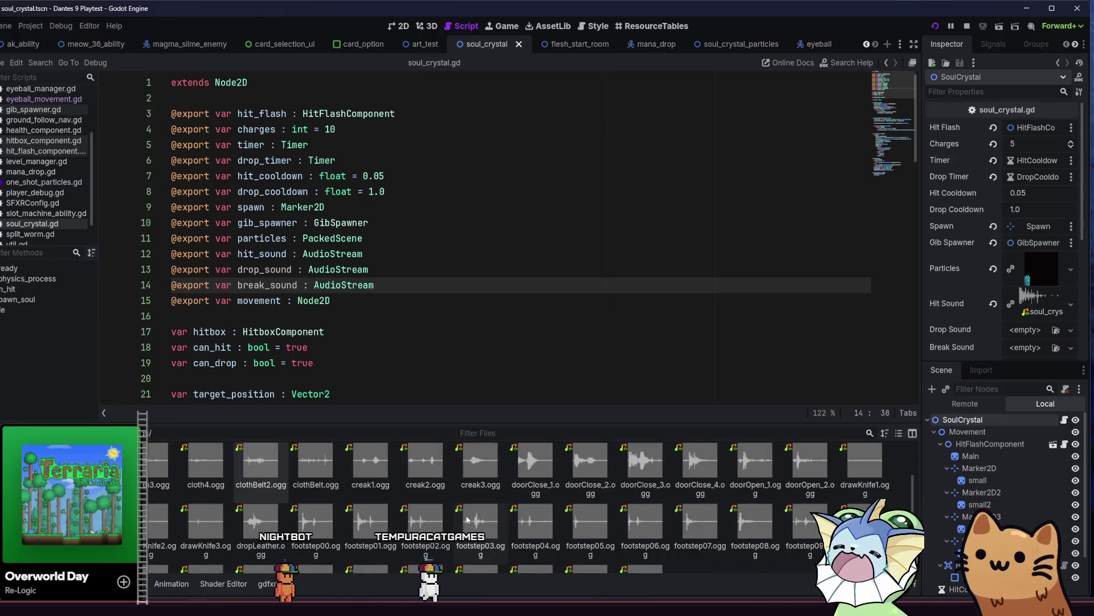
{"action": "scroll", "coordinate": [455, 513], "scroll_direction": "down", "scroll_amount": 1}
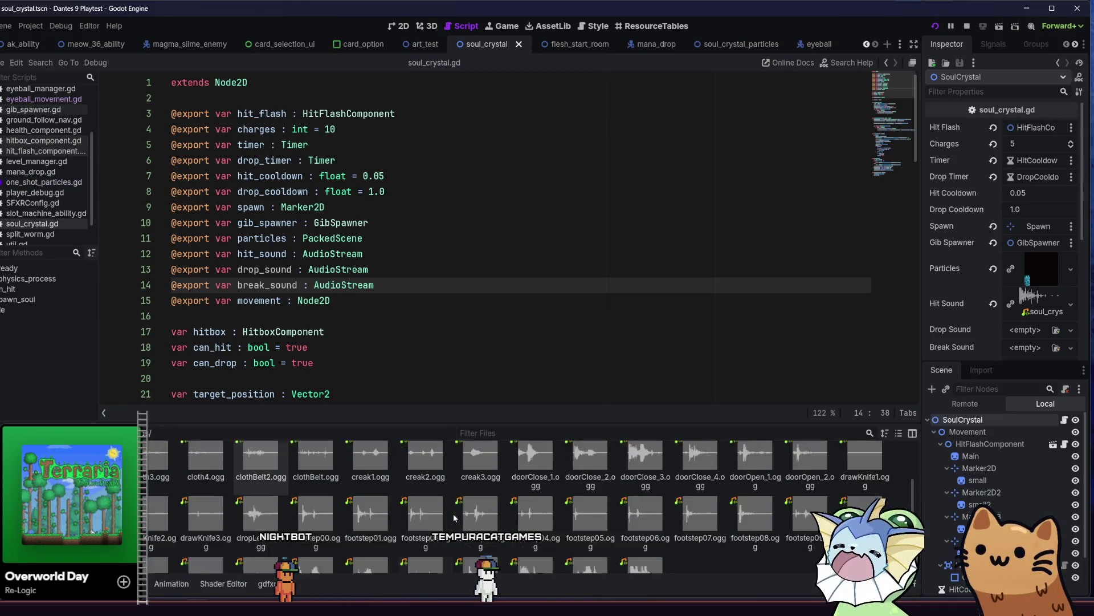
{"action": "scroll", "coordinate": [455, 517], "scroll_direction": "up", "scroll_amount": 2}
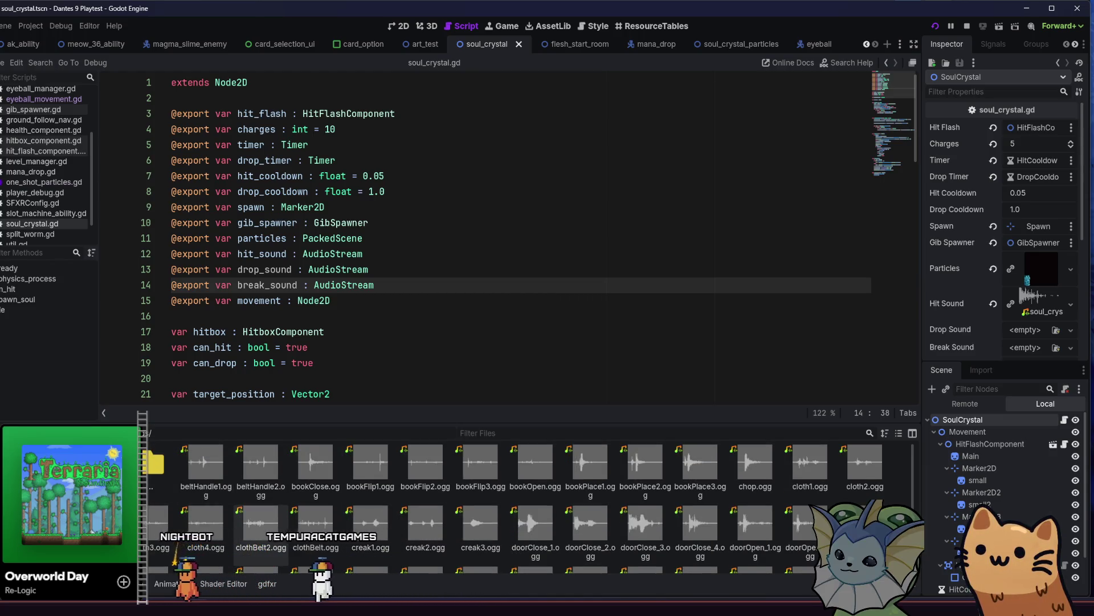
{"action": "scroll", "coordinate": [196, 487], "scroll_direction": "down", "scroll_amount": 5}
{"action": "scroll", "coordinate": [530, 501], "scroll_direction": "up", "scroll_amount": 8}
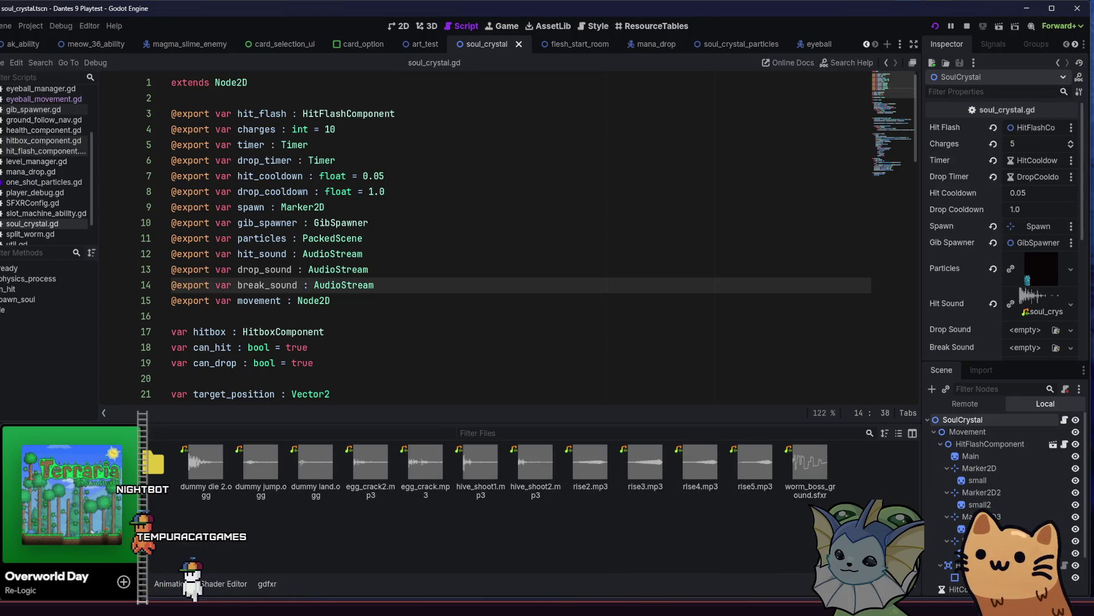
{"action": "double_click", "coordinate": [153, 464]}
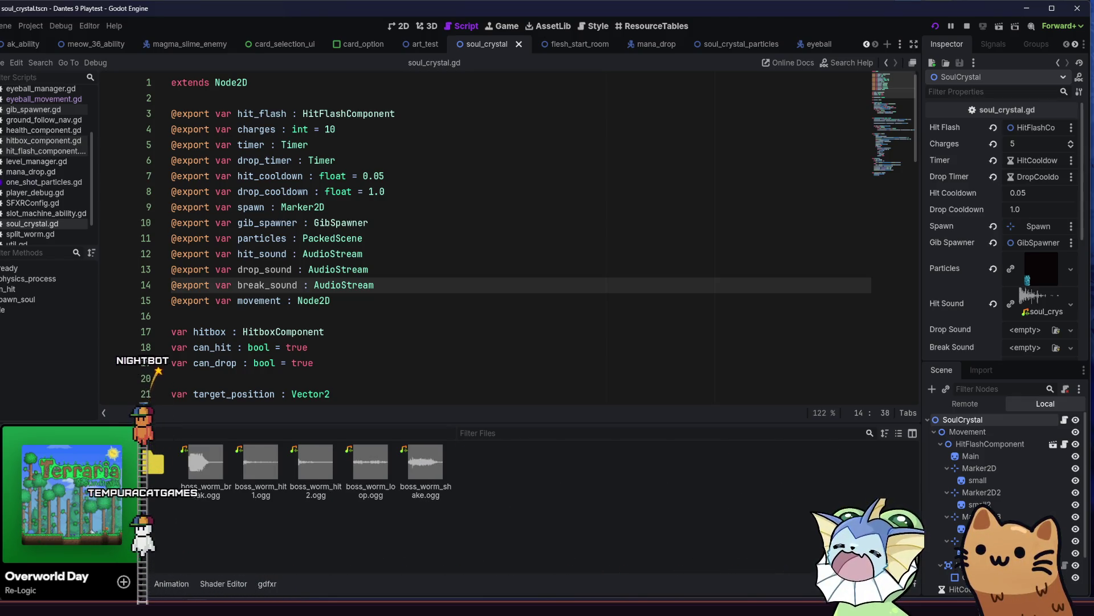
{"action": "double_click", "coordinate": [153, 464]}
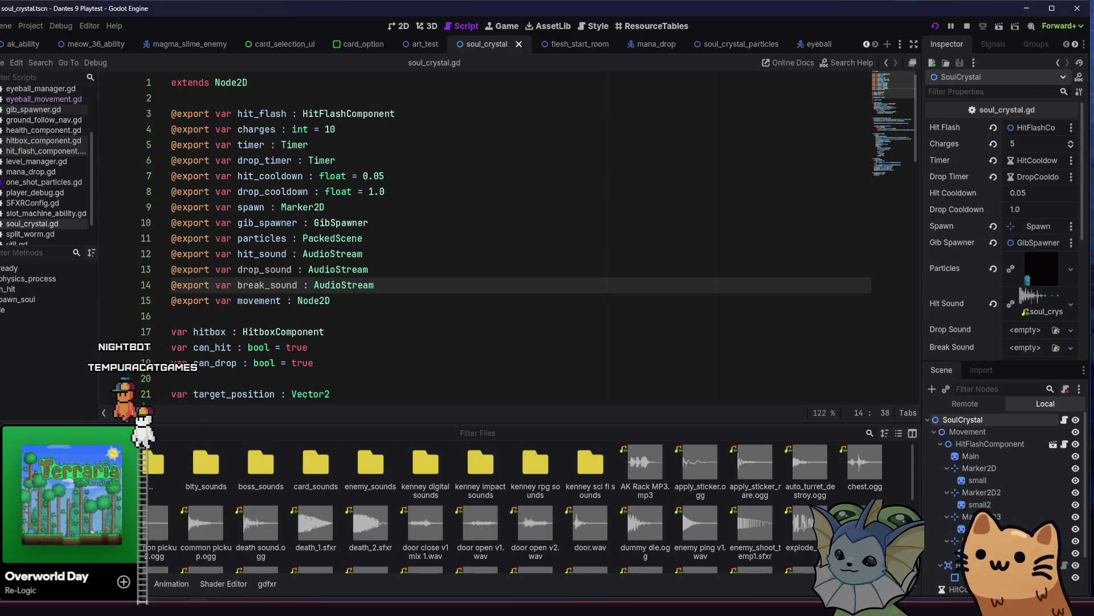
{"action": "scroll", "coordinate": [483, 477], "scroll_direction": "down", "scroll_amount": 10}
{"action": "scroll", "coordinate": [201, 530], "scroll_direction": "down", "scroll_amount": 5}
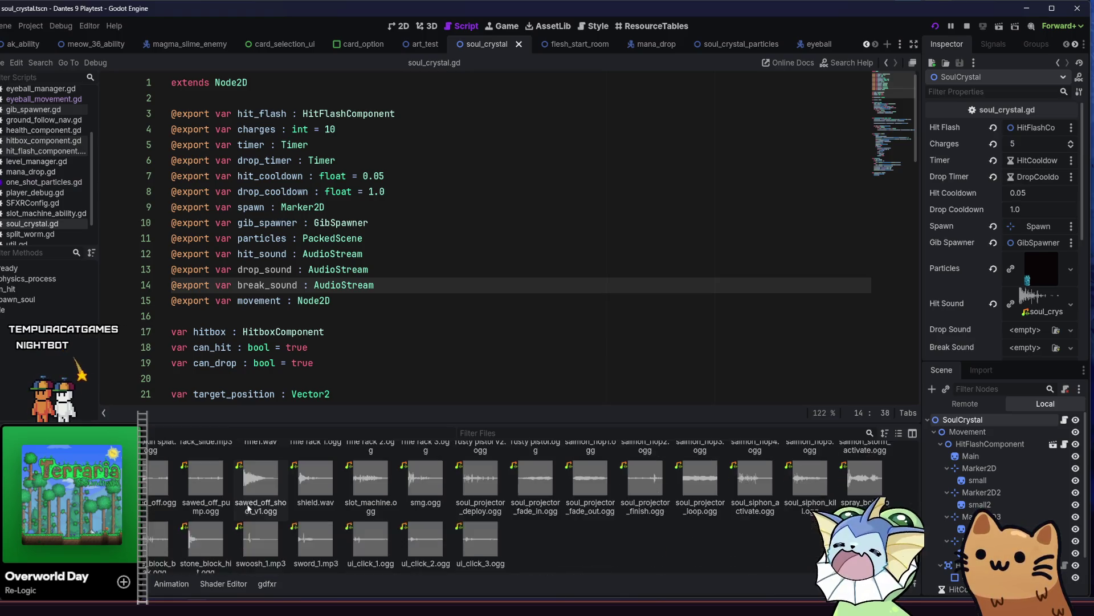
{"action": "mouse_move", "coordinate": [208, 538]}
{"action": "left_mouse_down"}
{"action": "mouse_move", "coordinate": [742, 346]}
{"action": "mouse_move", "coordinate": [1021, 322]}
{"action": "mouse_move", "coordinate": [1024, 296]}
{"action": "mouse_move", "coordinate": [1015, 317]}
{"action": "mouse_move", "coordinate": [399, 393]}
{"action": "mouse_move", "coordinate": [228, 535]}
{"action": "mouse_move", "coordinate": [171, 542]}
{"action": "mouse_move", "coordinate": [143, 562]}
{"action": "mouse_move", "coordinate": [1026, 321]}
{"action": "left_mouse_up"}
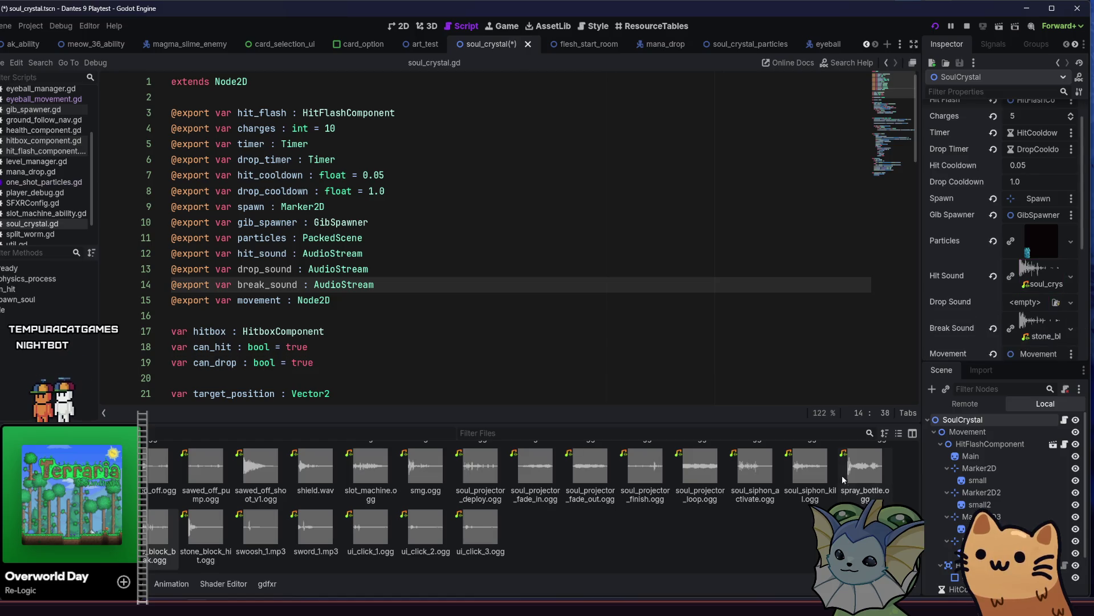
{"action": "key", "text": "ctrl+s"}
{"action": "scroll", "coordinate": [821, 483], "scroll_direction": "up", "scroll_amount": 2}
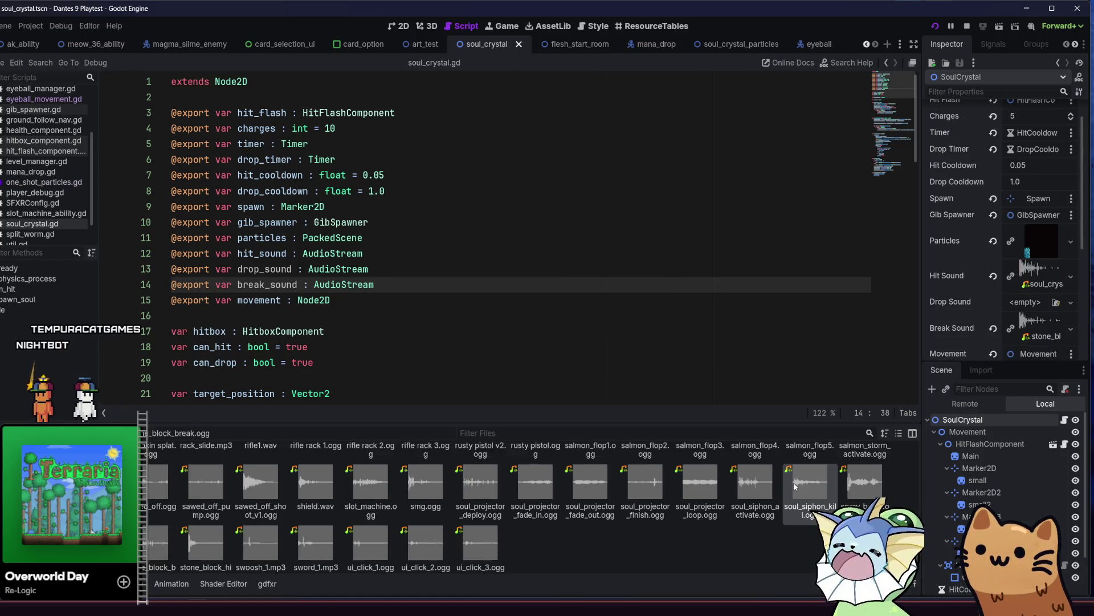
{"action": "scroll", "coordinate": [678, 507], "scroll_direction": "up", "scroll_amount": 10}
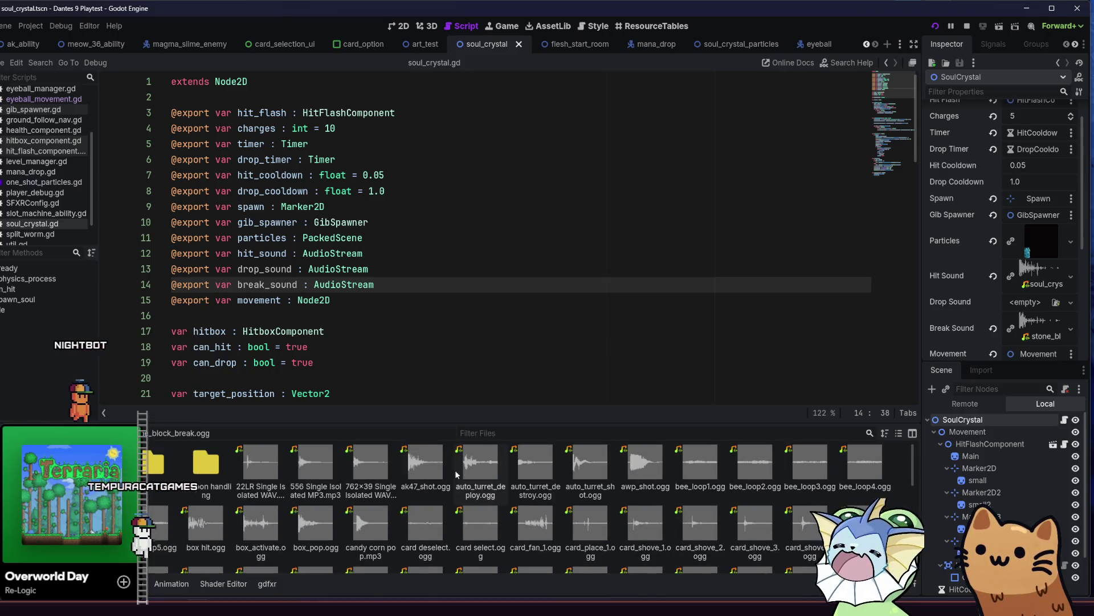
Preview the beltHandle1, bookClose, handleCoins2 and handleCoins sounds.
{"action": "double_click", "coordinate": [155, 463]}
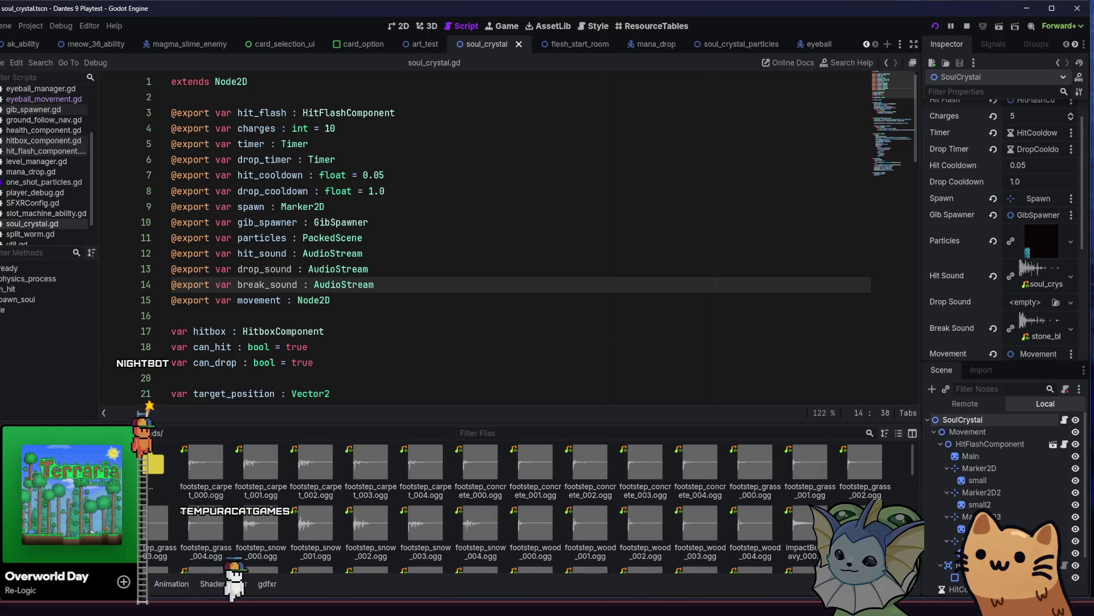
{"action": "left_click", "coordinate": [68, 513]}
{"action": "double_click", "coordinate": [201, 489]}
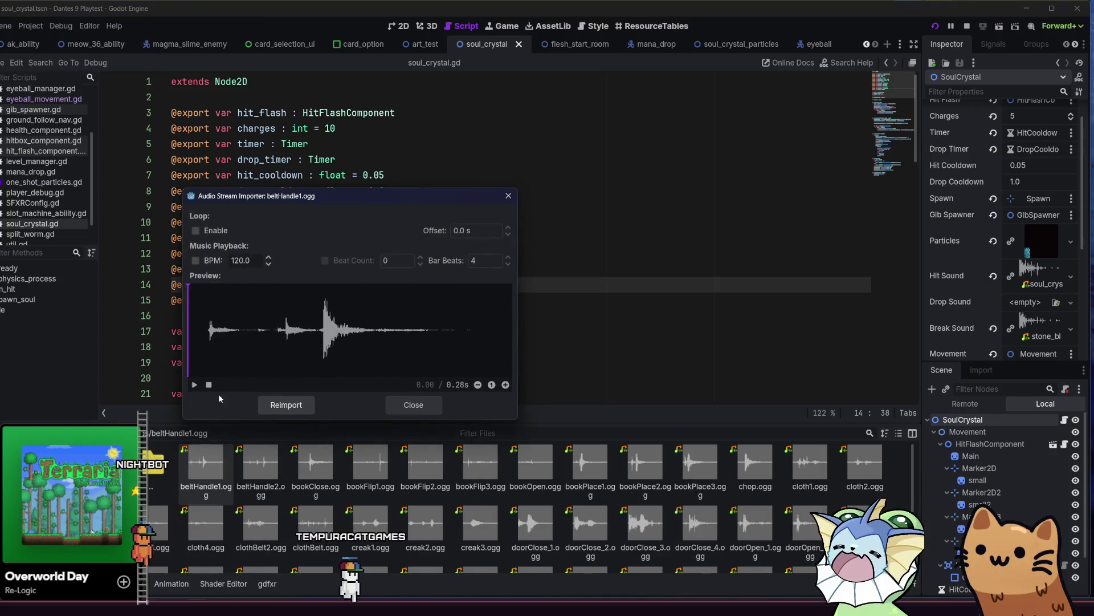
{"action": "left_click", "coordinate": [414, 404]}
{"action": "double_click", "coordinate": [317, 469]}
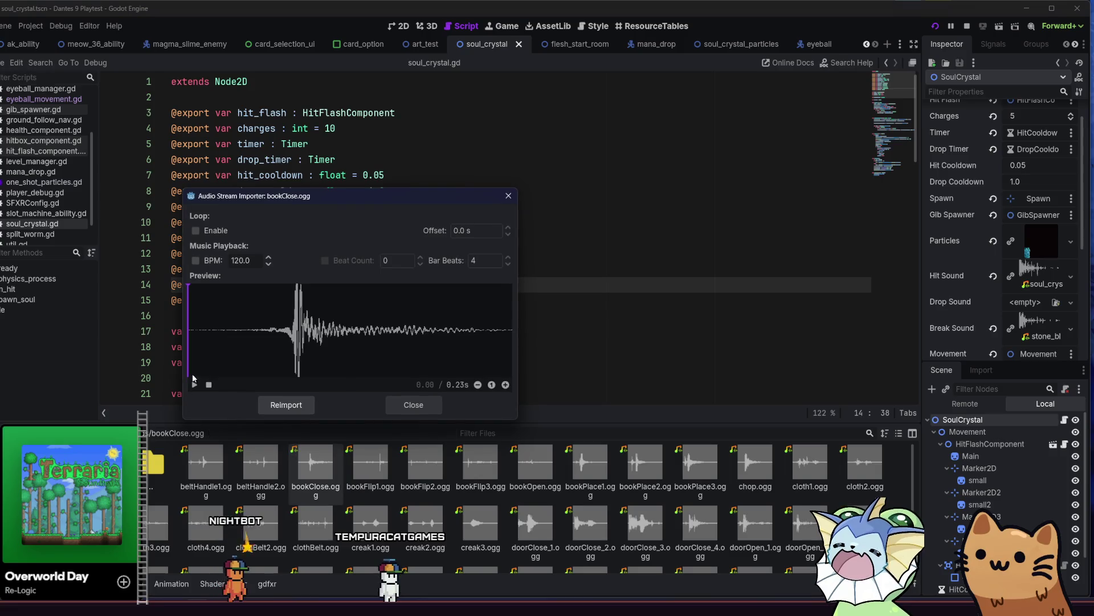
{"action": "left_click", "coordinate": [414, 405]}
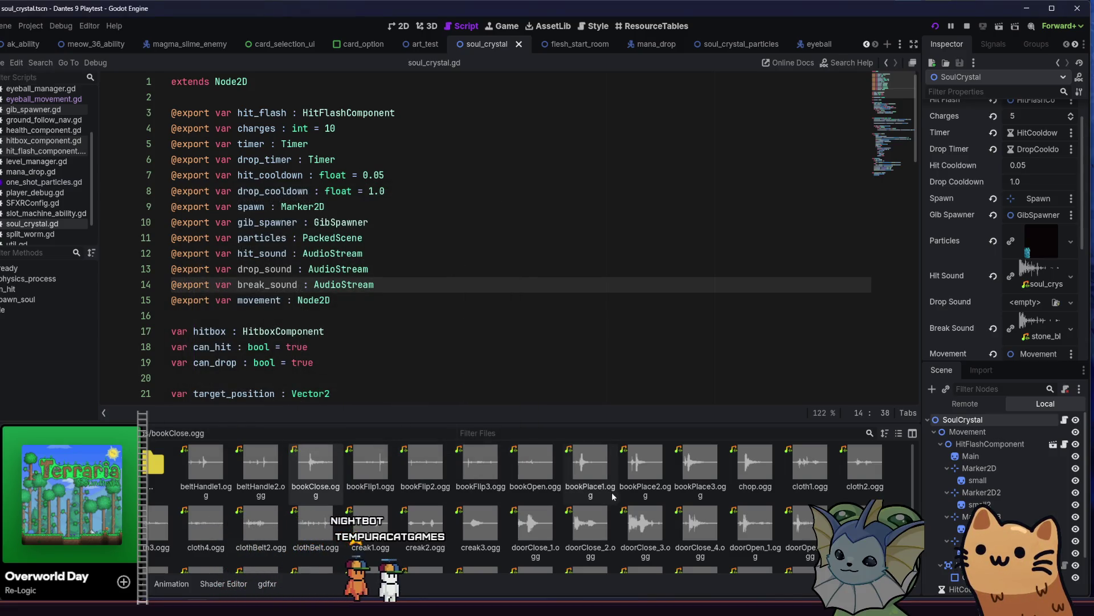
{"action": "scroll", "coordinate": [729, 526], "scroll_direction": "down", "scroll_amount": 2}
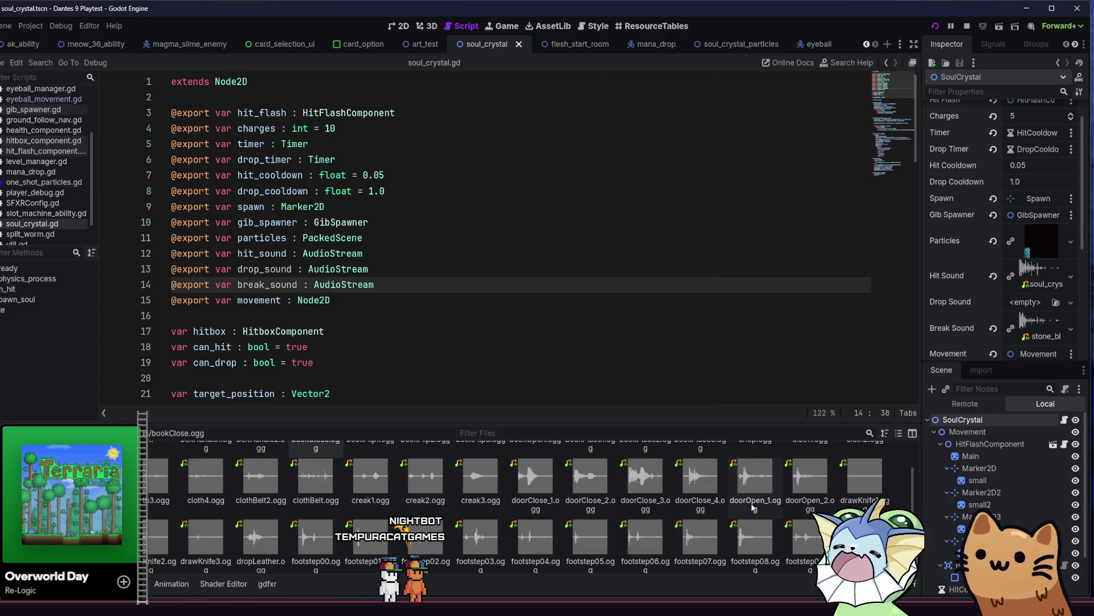
{"action": "double_click", "coordinate": [206, 562]}
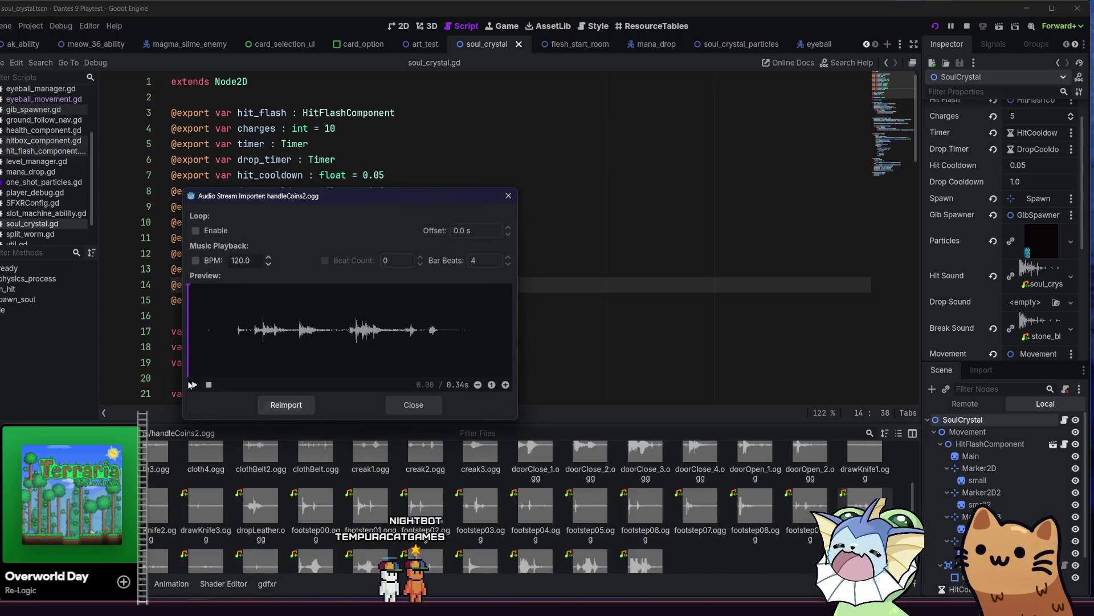
{"action": "left_click", "coordinate": [408, 405]}
{"action": "scroll", "coordinate": [513, 519], "scroll_direction": "down", "scroll_amount": 1}
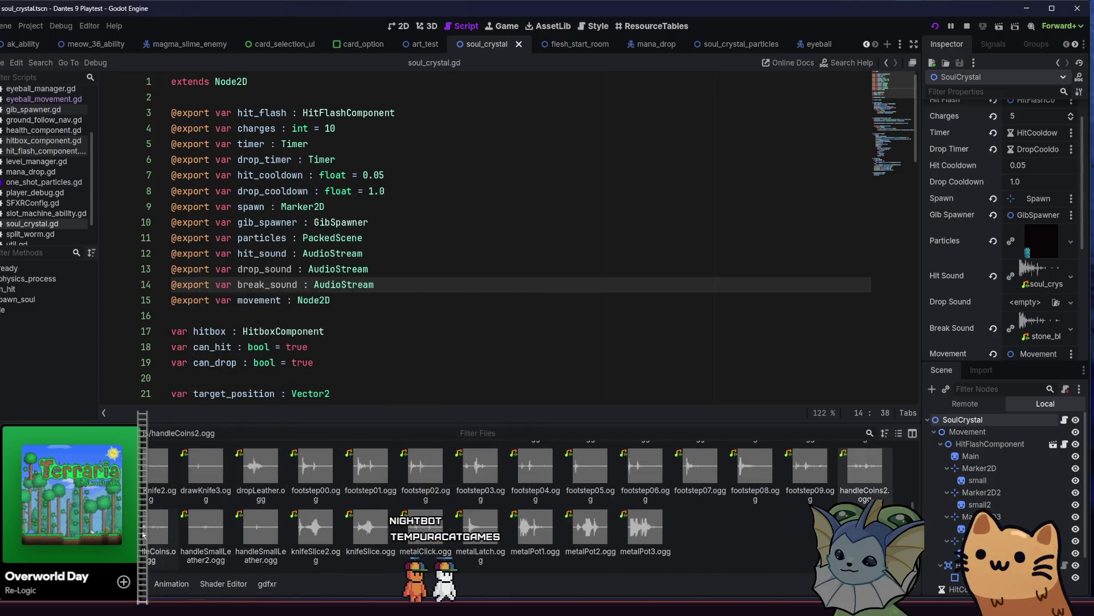
{"action": "double_click", "coordinate": [143, 534]}
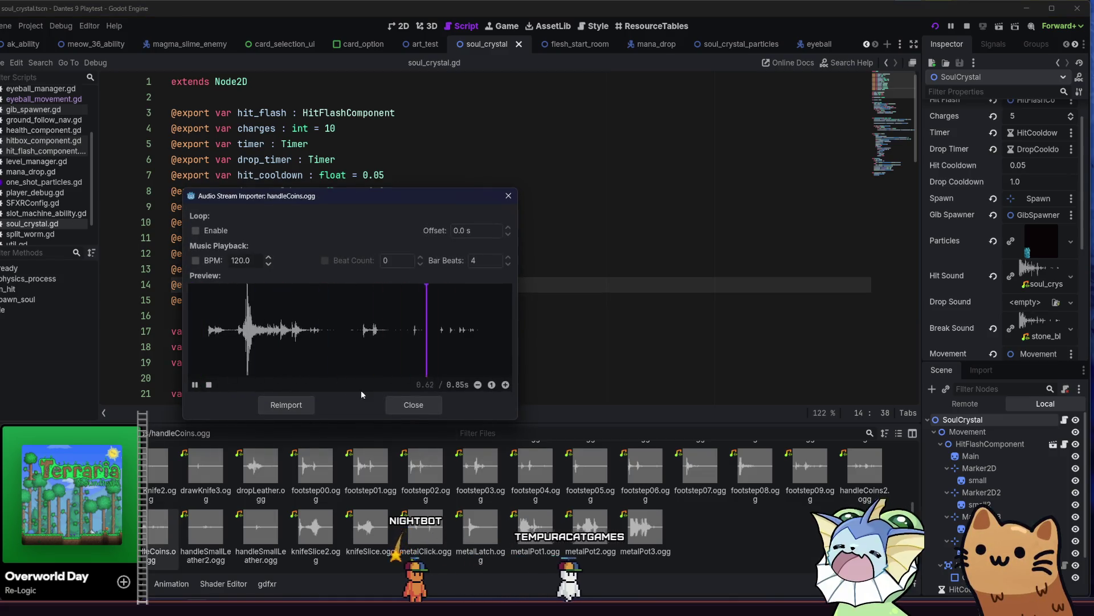
{"action": "left_click", "coordinate": [411, 404]}
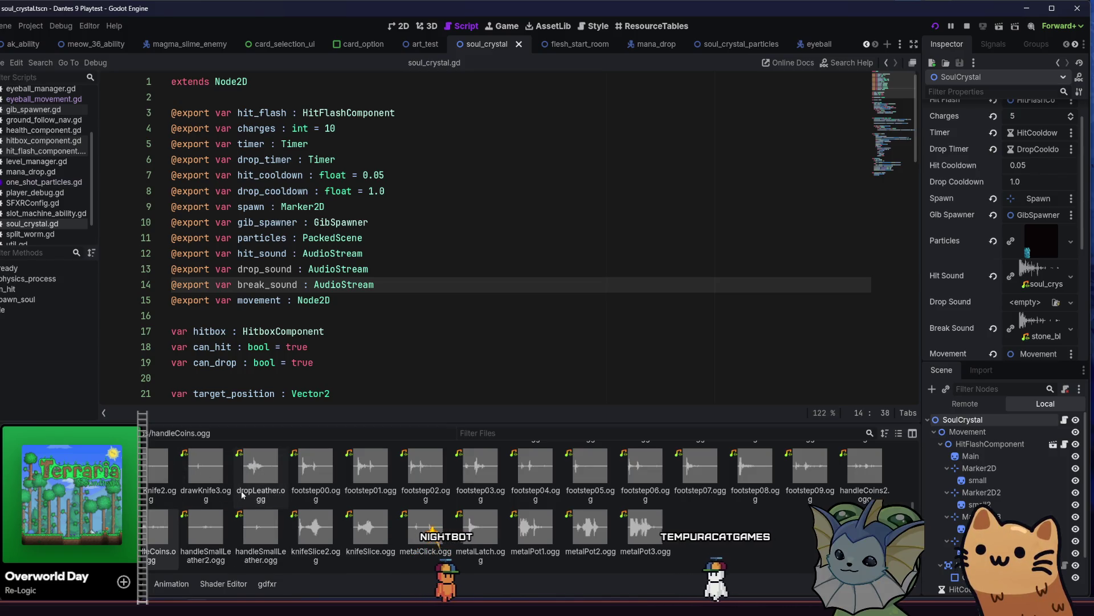
Browse the rack and egg-crack sound folders, then preview pack open end.mp3.
{"action": "key", "text": "Down"}
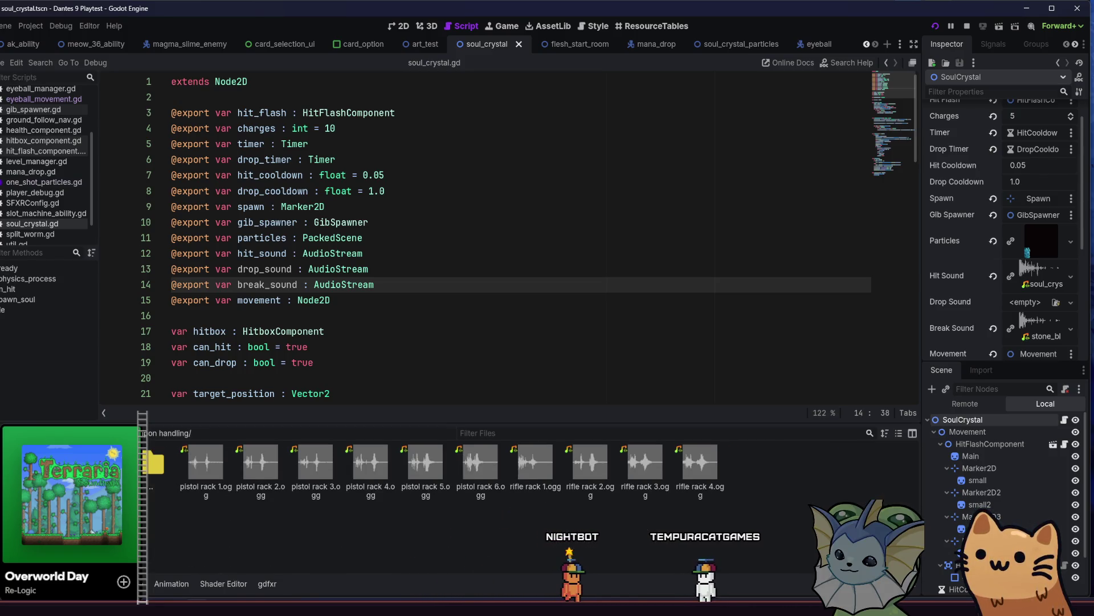
{"action": "key", "text": "Down"}
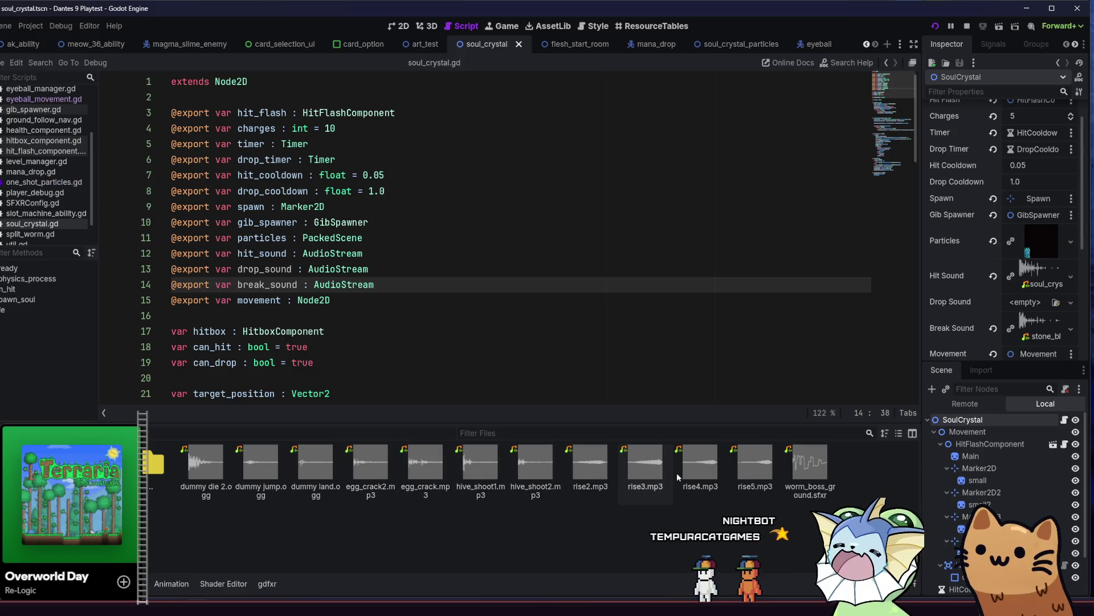
{"action": "key", "text": "Down"}
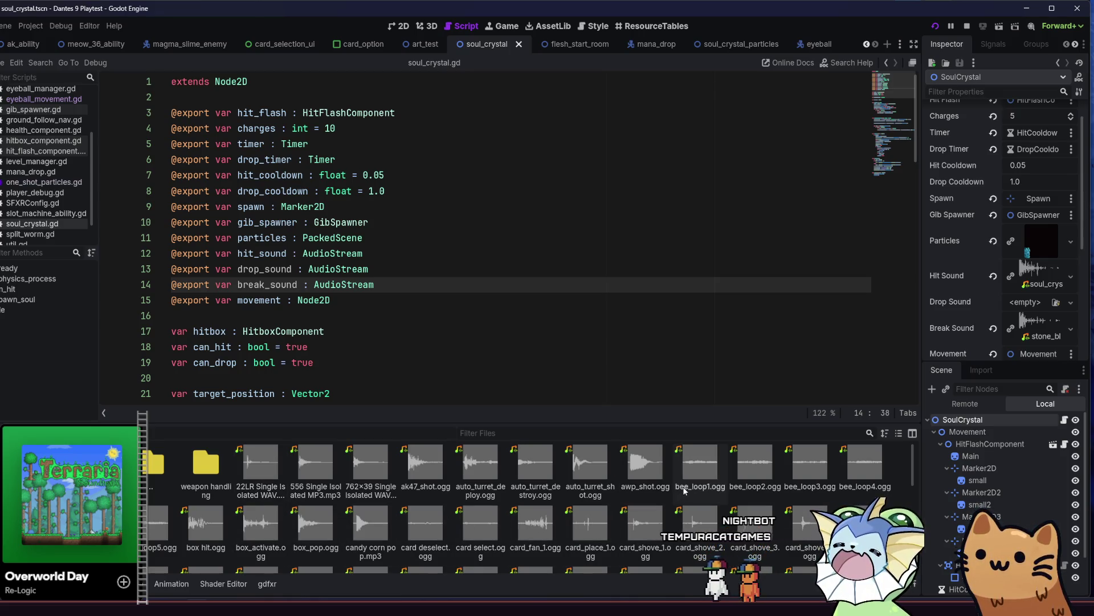
{"action": "scroll", "coordinate": [779, 503], "scroll_direction": "down", "scroll_amount": 2}
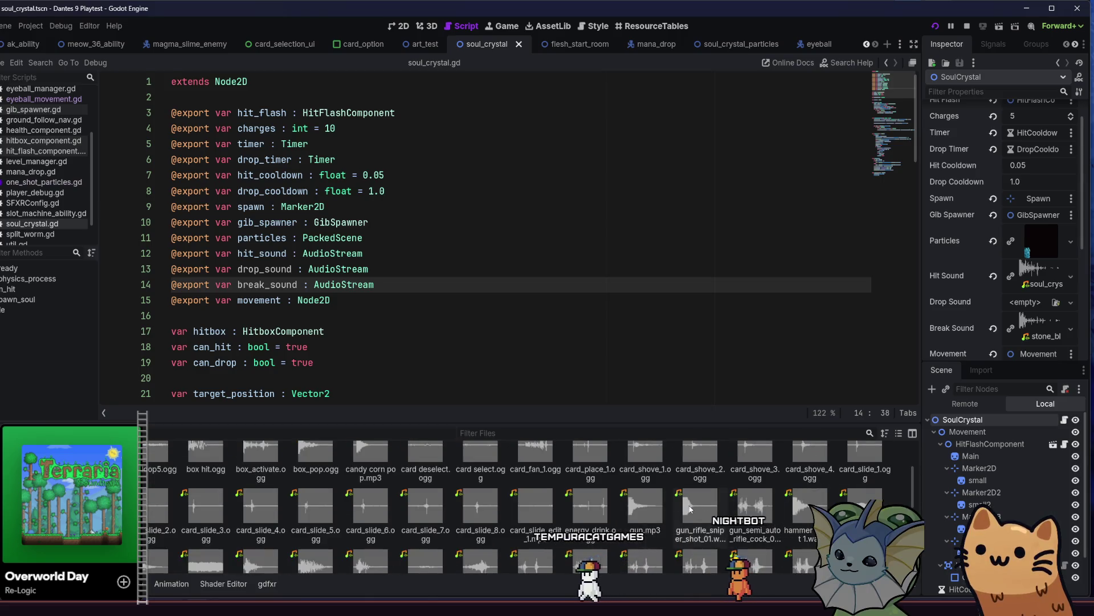
{"action": "scroll", "coordinate": [381, 507], "scroll_direction": "down", "scroll_amount": 1}
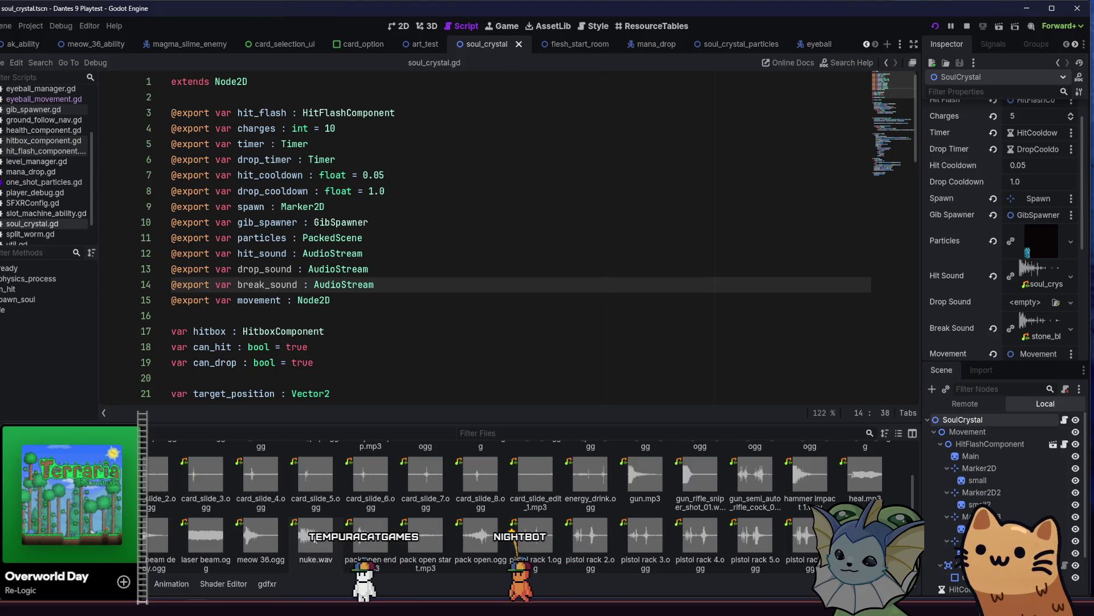
{"action": "scroll", "coordinate": [432, 538], "scroll_direction": "down", "scroll_amount": 1}
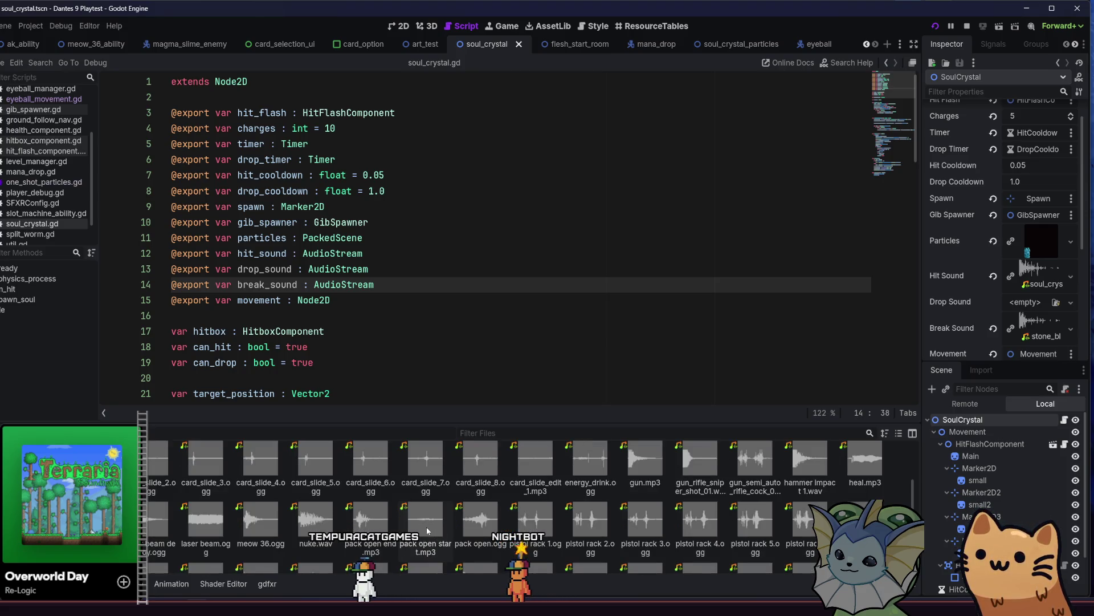
{"action": "double_click", "coordinate": [357, 520]}
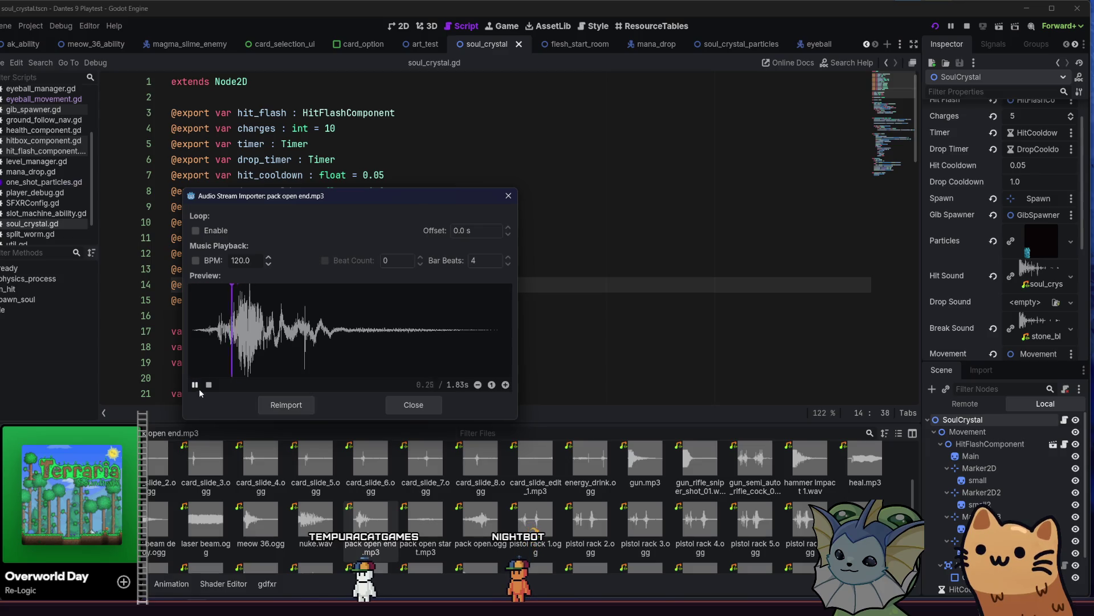
{"action": "left_click", "coordinate": [415, 406]}
Select shield.wav and play its preview in the Inspector.
{"action": "scroll", "coordinate": [604, 535], "scroll_direction": "down", "scroll_amount": 1}
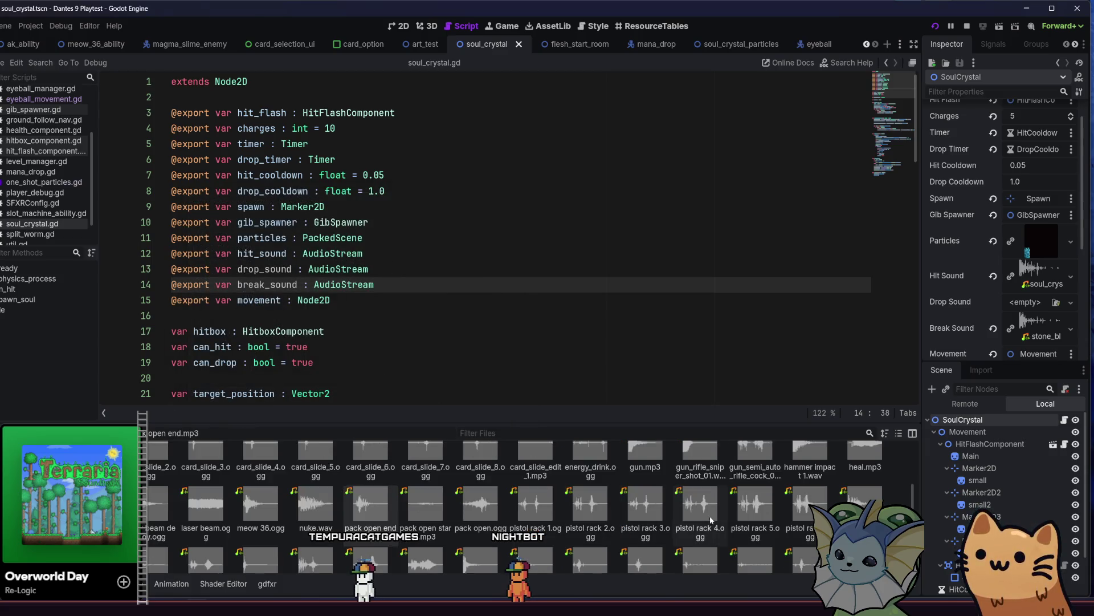
{"action": "scroll", "coordinate": [724, 517], "scroll_direction": "down", "scroll_amount": 2}
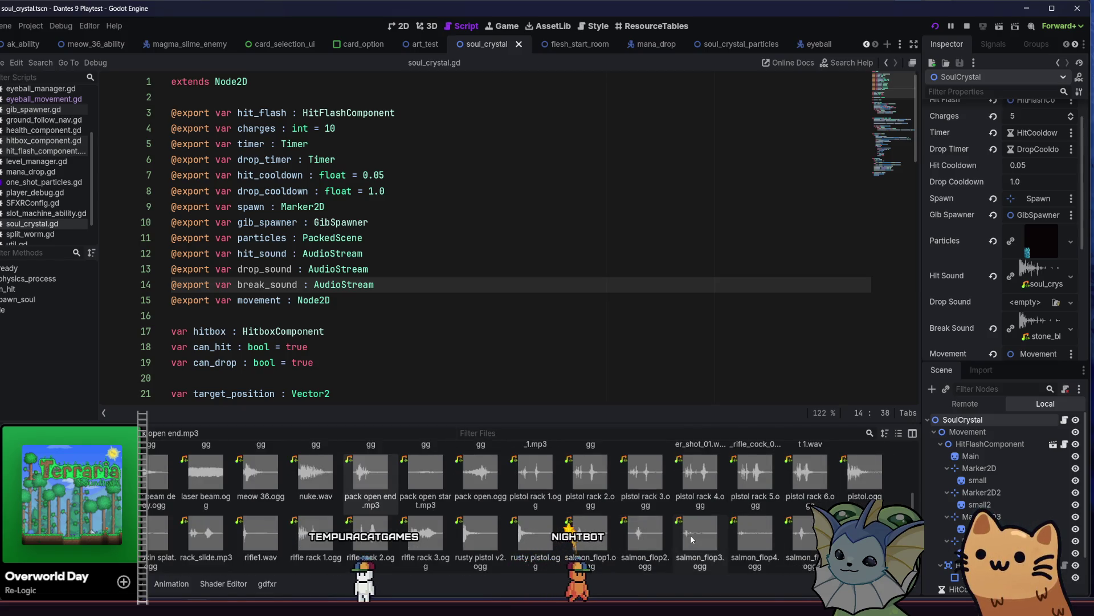
{"action": "scroll", "coordinate": [493, 533], "scroll_direction": "down", "scroll_amount": 1}
{"action": "scroll", "coordinate": [493, 533], "scroll_direction": "down", "scroll_amount": 2}
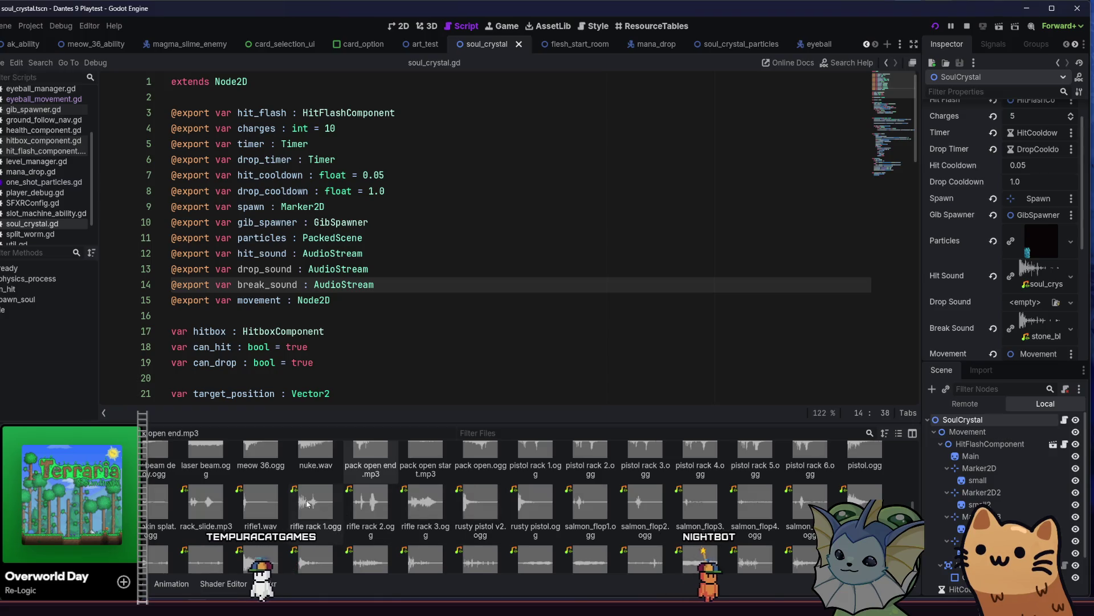
{"action": "scroll", "coordinate": [257, 508], "scroll_direction": "down", "scroll_amount": 1}
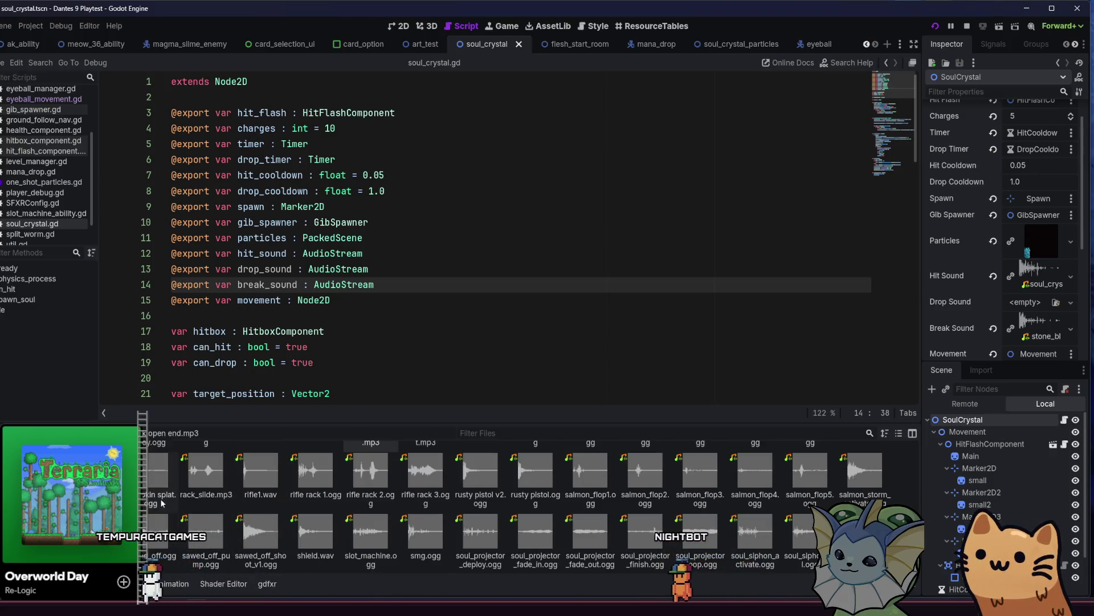
{"action": "scroll", "coordinate": [350, 530], "scroll_direction": "down", "scroll_amount": 1}
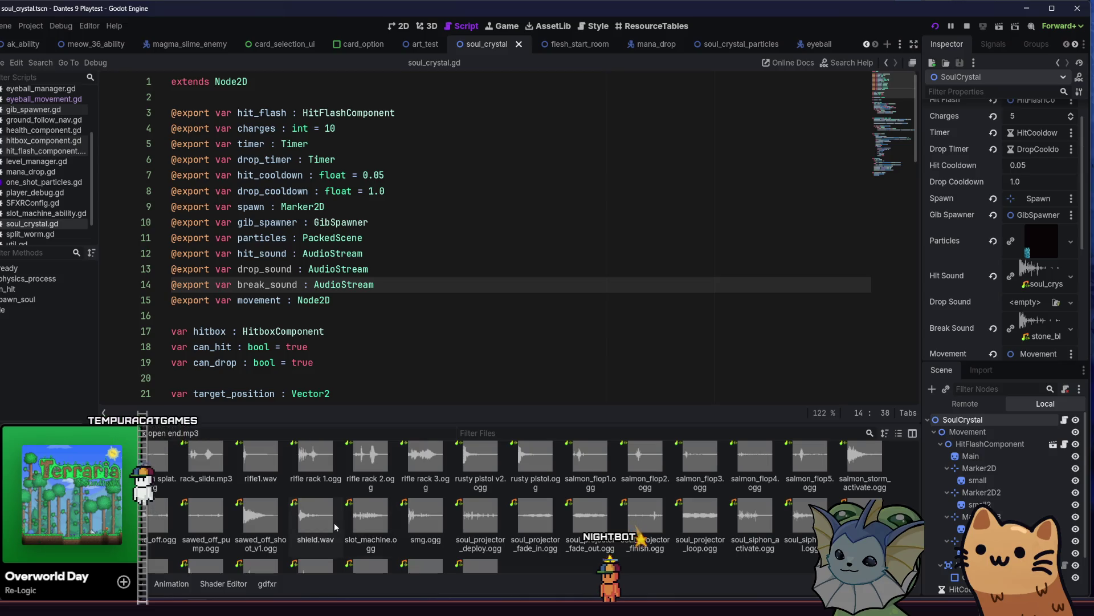
{"action": "left_click", "coordinate": [328, 527]}
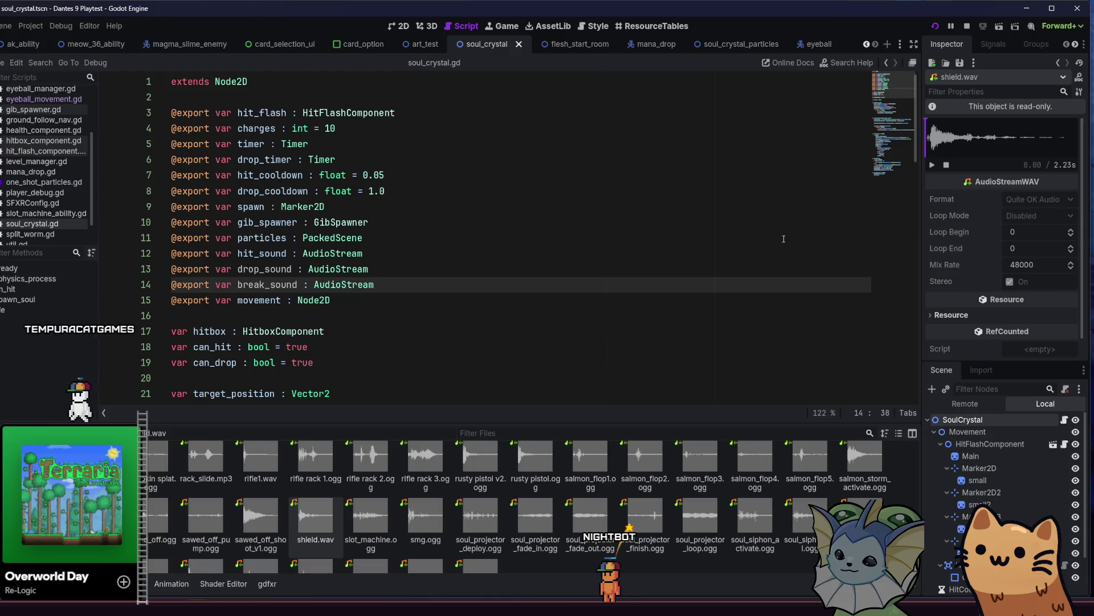
{"action": "left_click", "coordinate": [932, 166]}
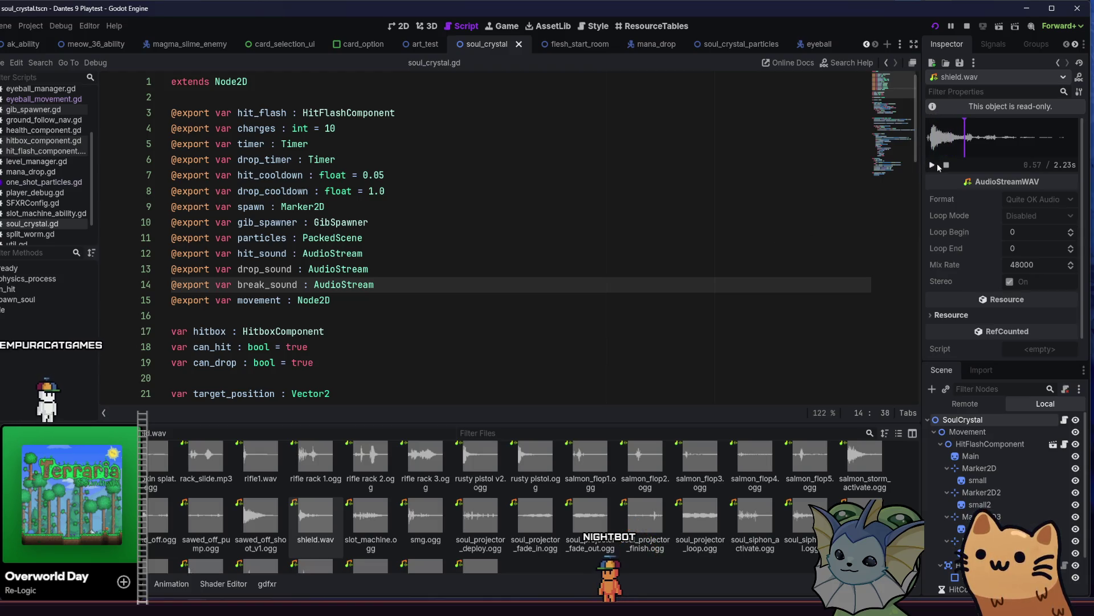
{"action": "scroll", "coordinate": [585, 496], "scroll_direction": "down", "scroll_amount": 1}
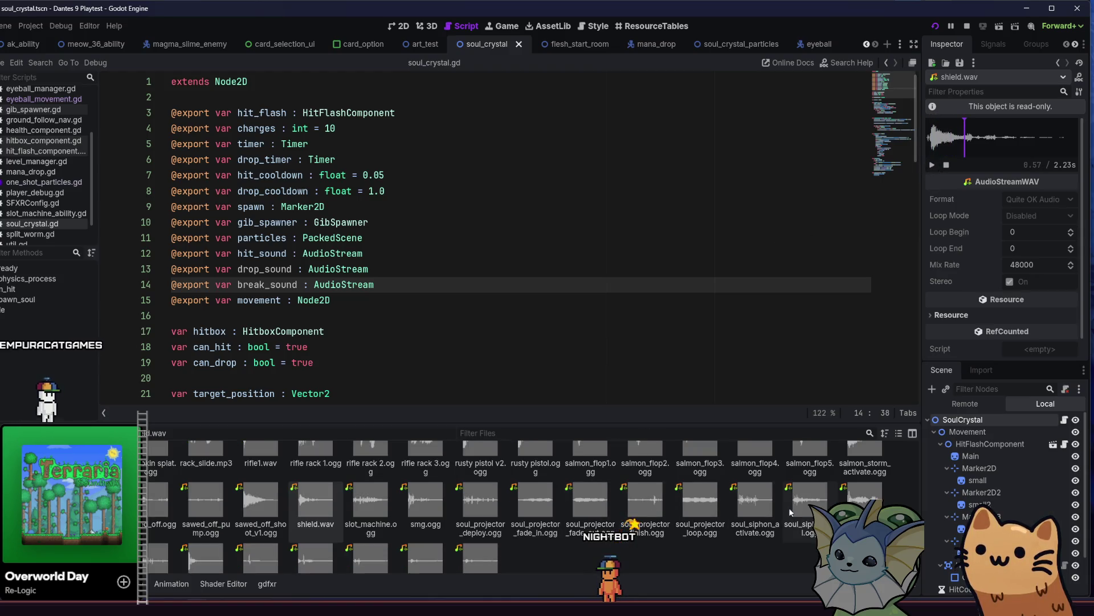
{"action": "scroll", "coordinate": [441, 540], "scroll_direction": "down", "scroll_amount": 2}
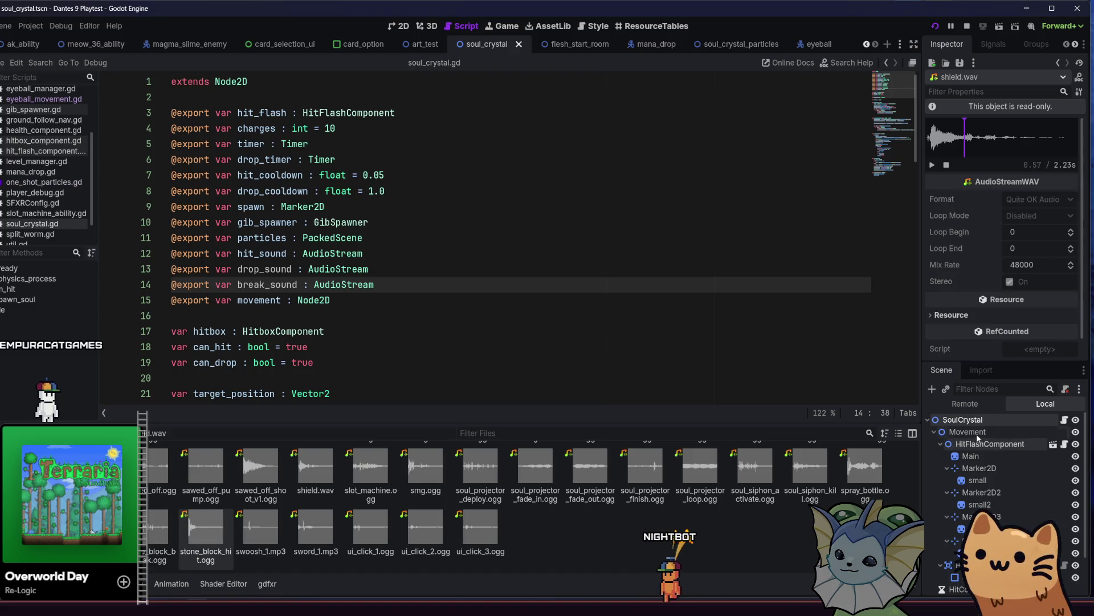
Reselect SoulCrystal, drop stone_block_hit.ogg into its Drop Sound slot, and save the scene.
{"action": "left_click", "coordinate": [964, 420]}
{"action": "mouse_move", "coordinate": [206, 530]}
{"action": "left_mouse_down"}
{"action": "mouse_move", "coordinate": [456, 254]}
{"action": "mouse_move", "coordinate": [741, 254]}
{"action": "mouse_move", "coordinate": [1004, 304]}
{"action": "left_mouse_up"}
{"action": "key", "text": "ctrl+s"}
Paste the AudioManager hit_sound call into the can_drop branch as drop_sound with pitch 1.0.
{"action": "scroll", "coordinate": [557, 237], "scroll_direction": "down", "scroll_amount": 8}
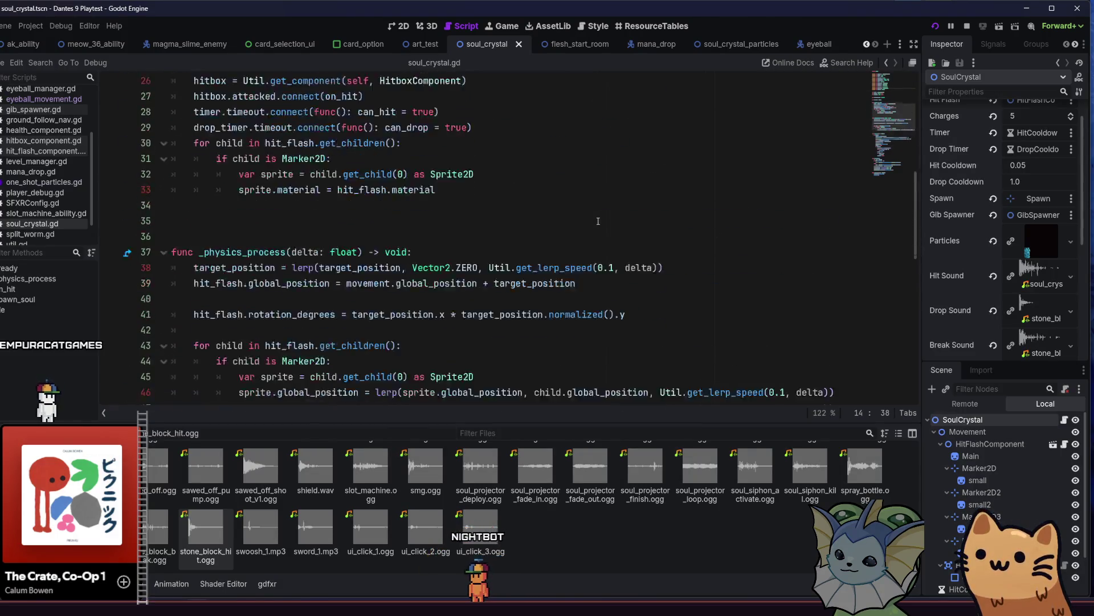
{"action": "scroll", "coordinate": [548, 283], "scroll_direction": "down", "scroll_amount": 4}
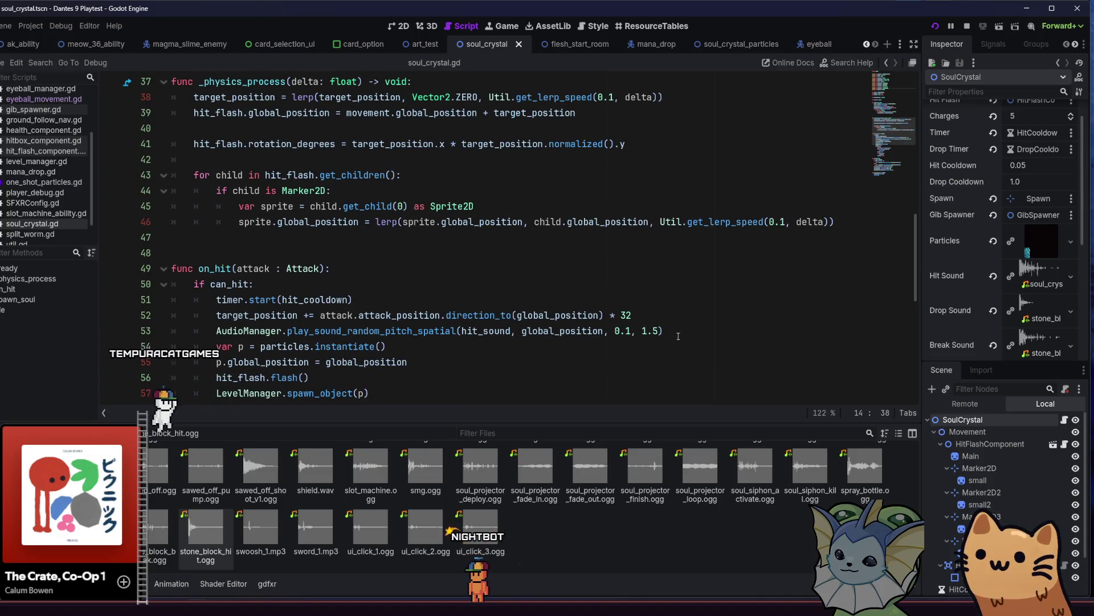
{"action": "triple_click", "coordinate": [673, 336]}
{"action": "key", "text": "ctrl+c"}
{"action": "left_click", "coordinate": [339, 284]}
{"action": "scroll", "coordinate": [340, 285], "scroll_direction": "down", "scroll_amount": 3}
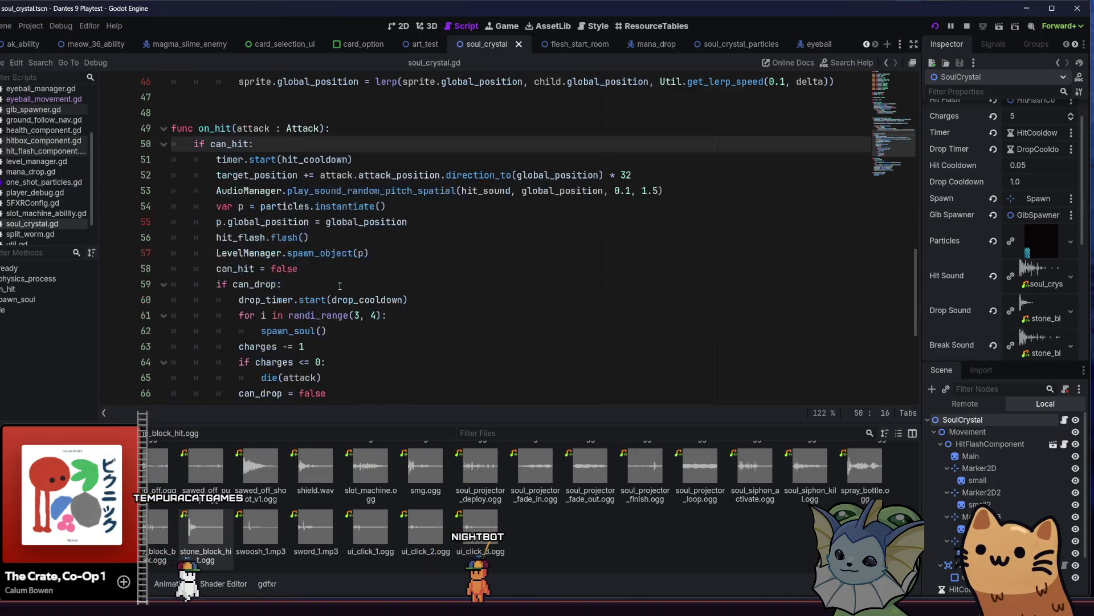
{"action": "scroll", "coordinate": [340, 286], "scroll_direction": "down", "scroll_amount": 2}
{"action": "left_click", "coordinate": [342, 207]}
{"action": "key", "text": "Up"}
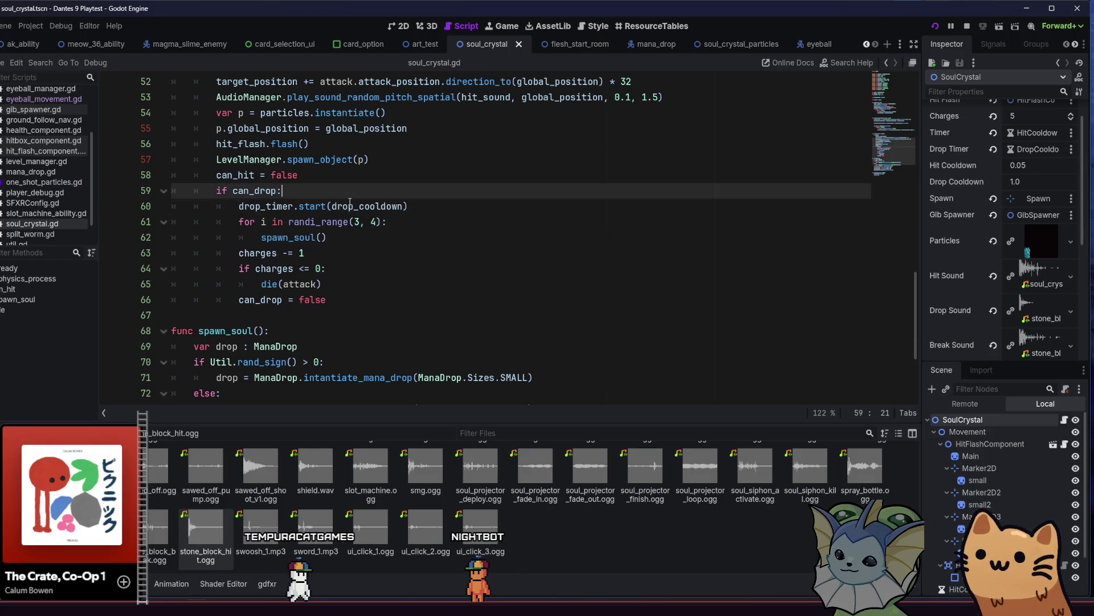
{"action": "key", "text": "Return"}
{"action": "key", "text": "ctrl+v"}
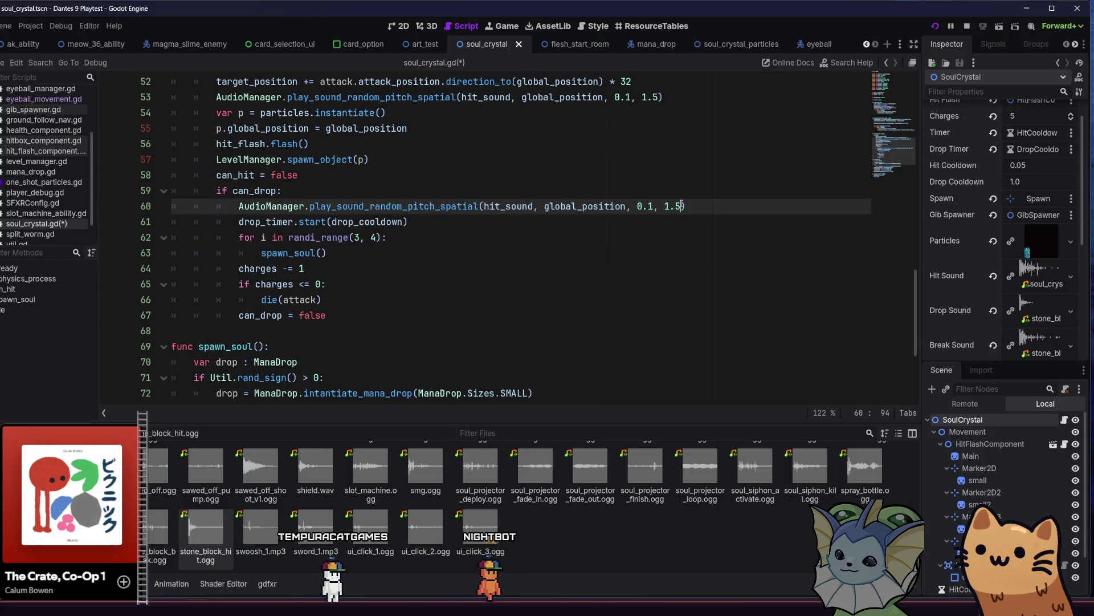
{"action": "type", "text": "0"}
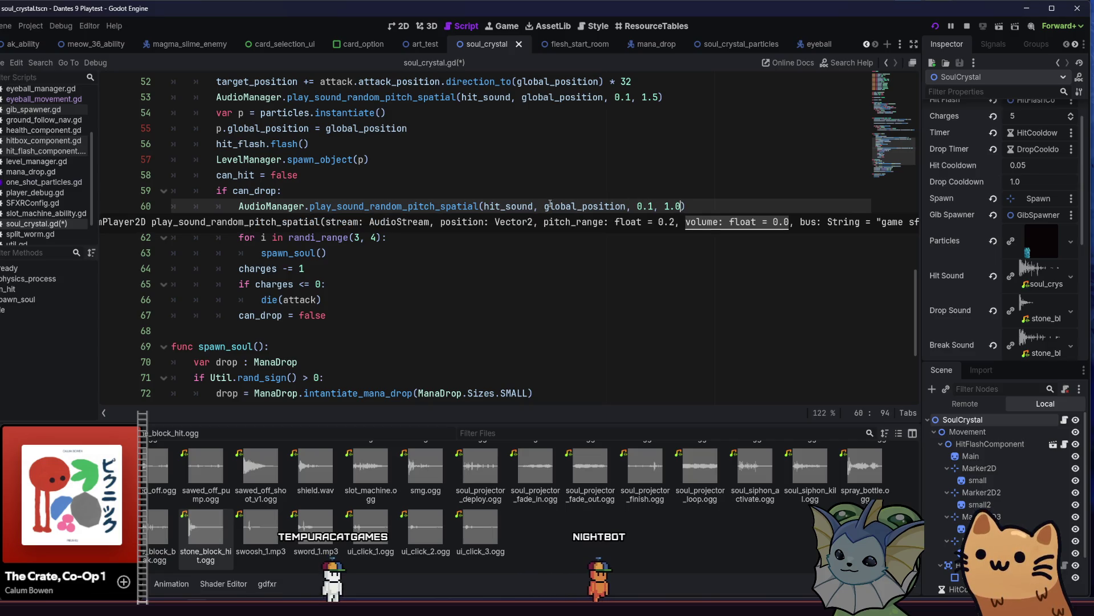
{"action": "left_click", "coordinate": [509, 205]}
{"action": "key", "text": "BackSpace"}
{"action": "key", "text": "BackSpace"}
{"action": "key", "text": "BackSpace"}
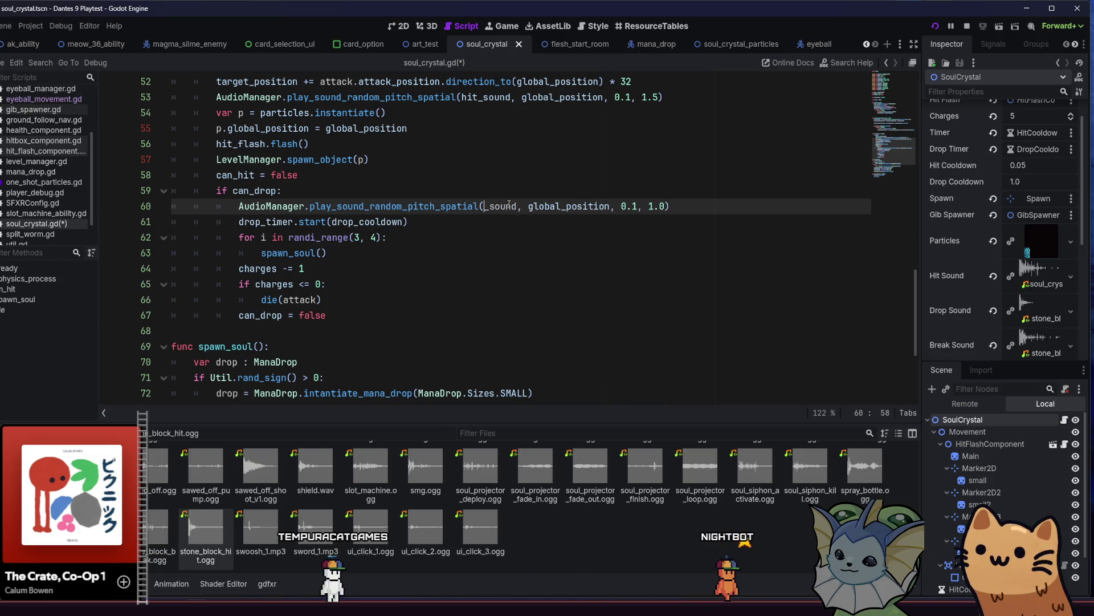
{"action": "type", "text": "p"}
{"action": "left_click_drag", "start_coordinate": [700, 206], "coordinate": [240, 209]}
{"action": "key", "text": "ctrl+c"}
Add a break_sound call inside die(), save the script, and run the project with F5.
{"action": "scroll", "coordinate": [290, 239], "scroll_direction": "down", "scroll_amount": 4}
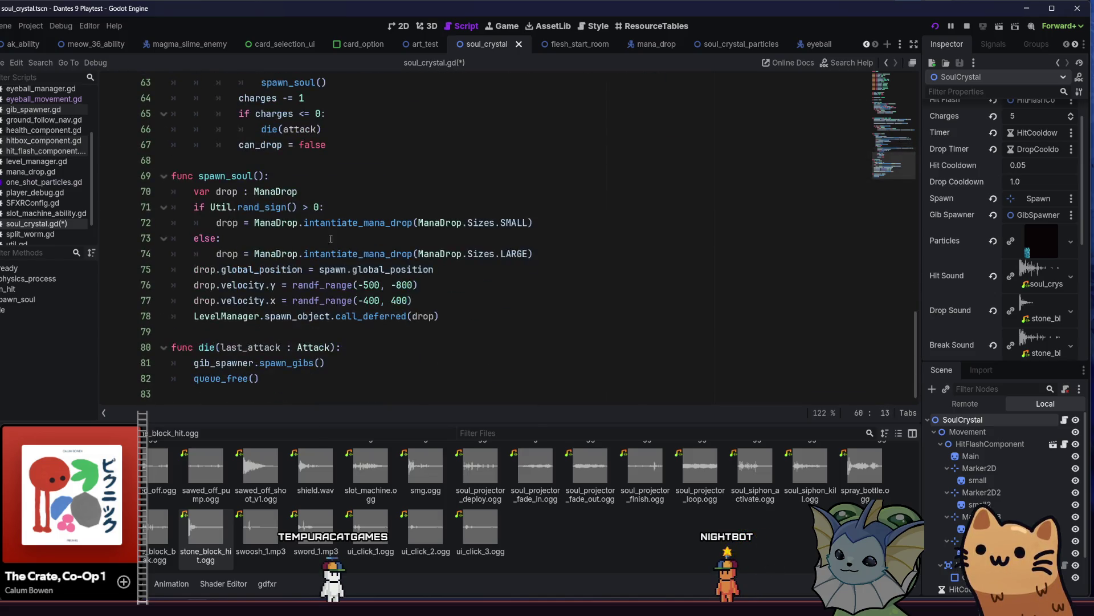
{"action": "left_click", "coordinate": [342, 222]}
{"action": "left_click", "coordinate": [364, 348]}
{"action": "key", "text": "Return"}
{"action": "key", "text": "ctrl+v"}
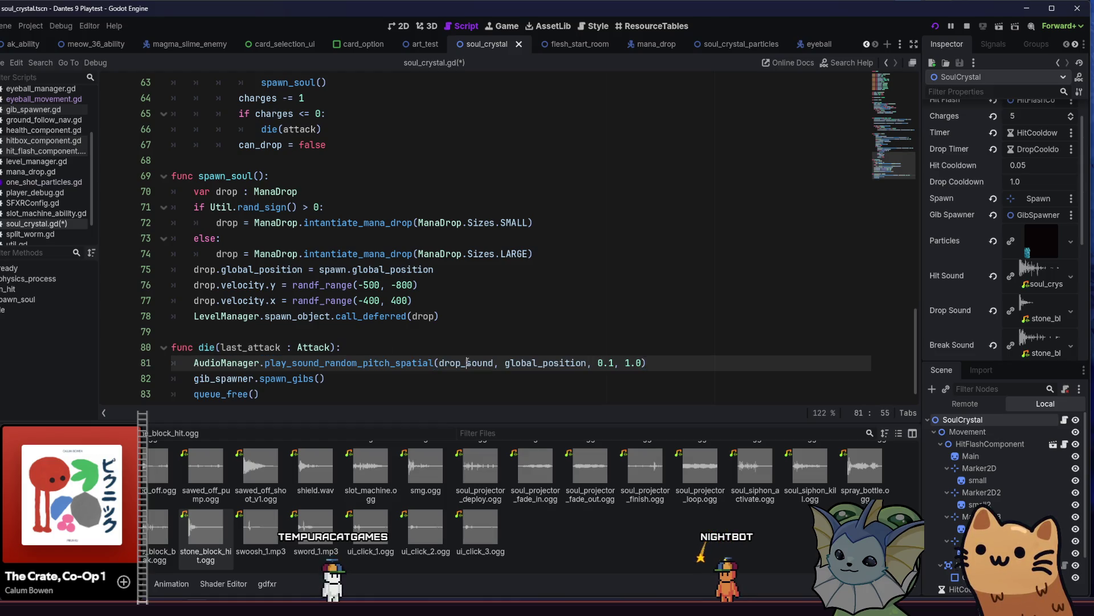
{"action": "type", "text": "ak"}
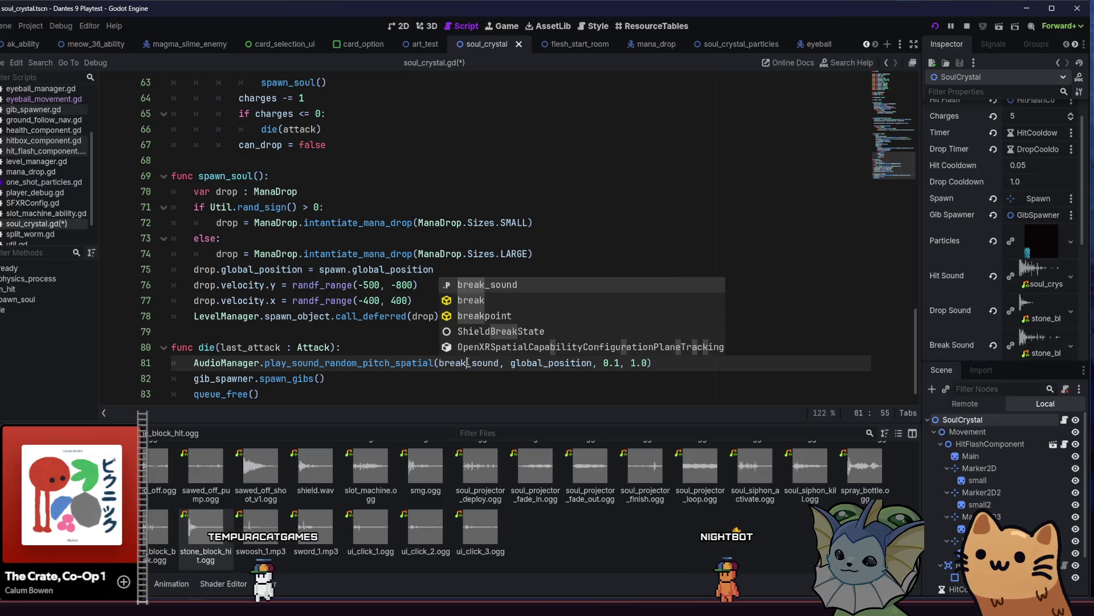
{"action": "key", "text": "ctrl+s"}
{"action": "key", "text": "F5"}
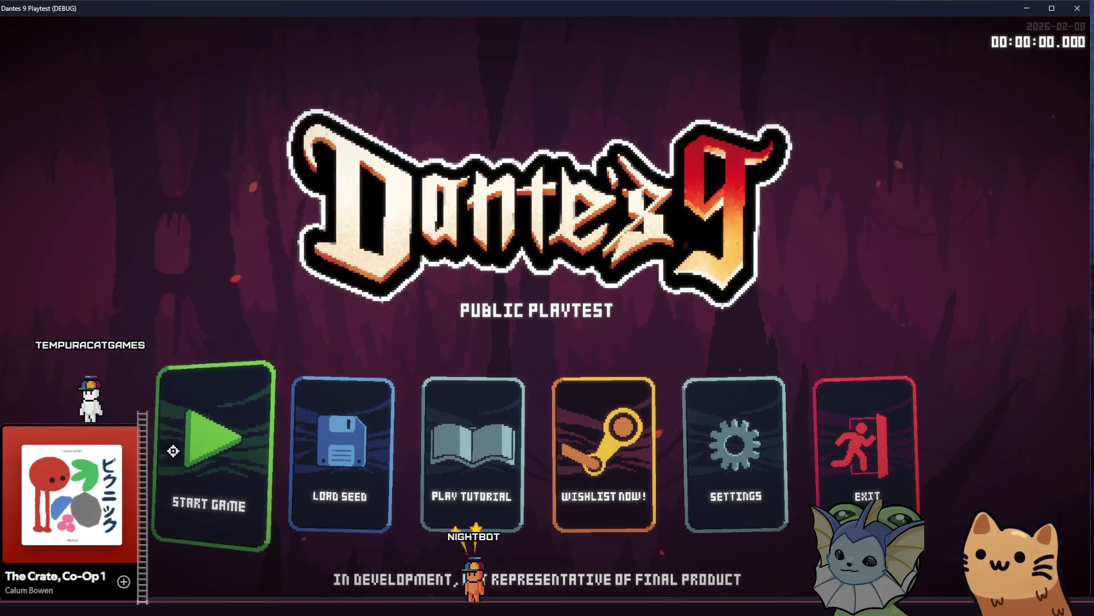
Start a new game, walk toward the crystal, then stop the playtest with F8.
{"action": "left_click", "coordinate": [171, 448]}
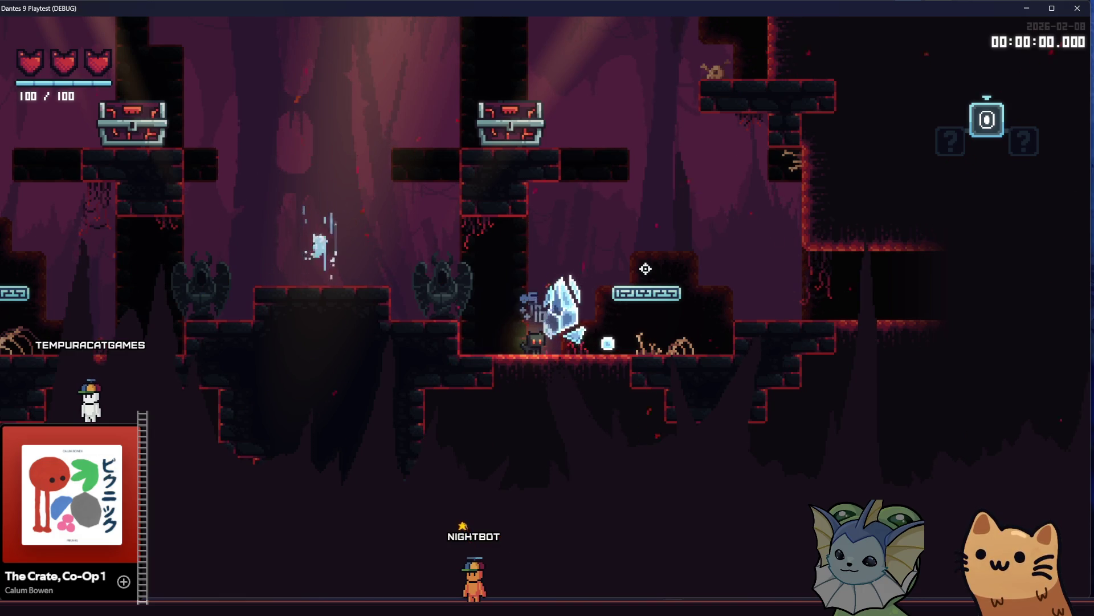
{"action": "key", "text": "d"}
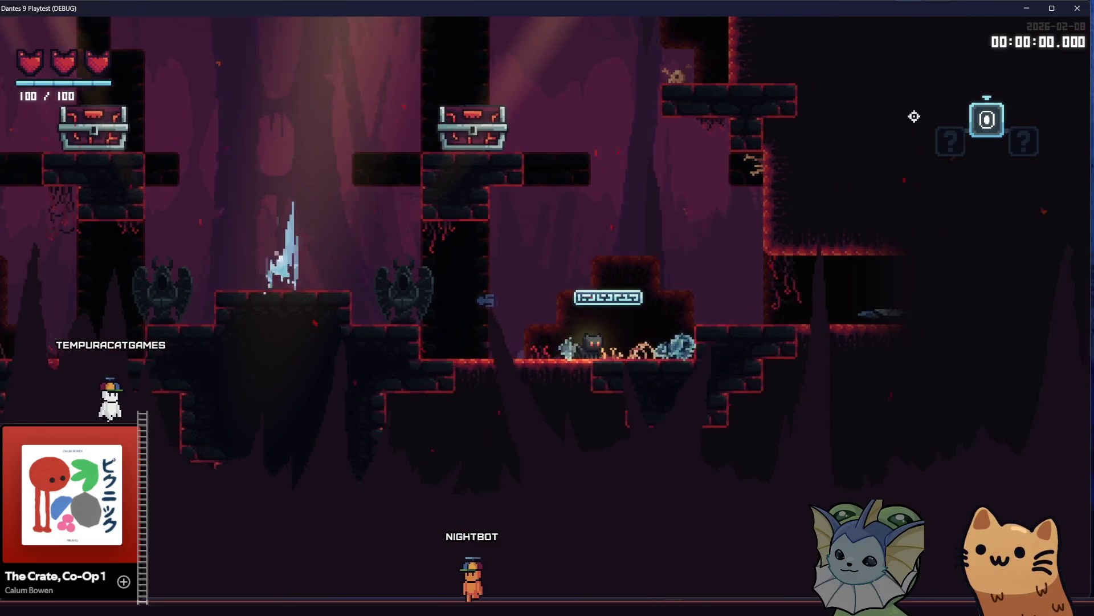
{"action": "key", "text": "F8"}
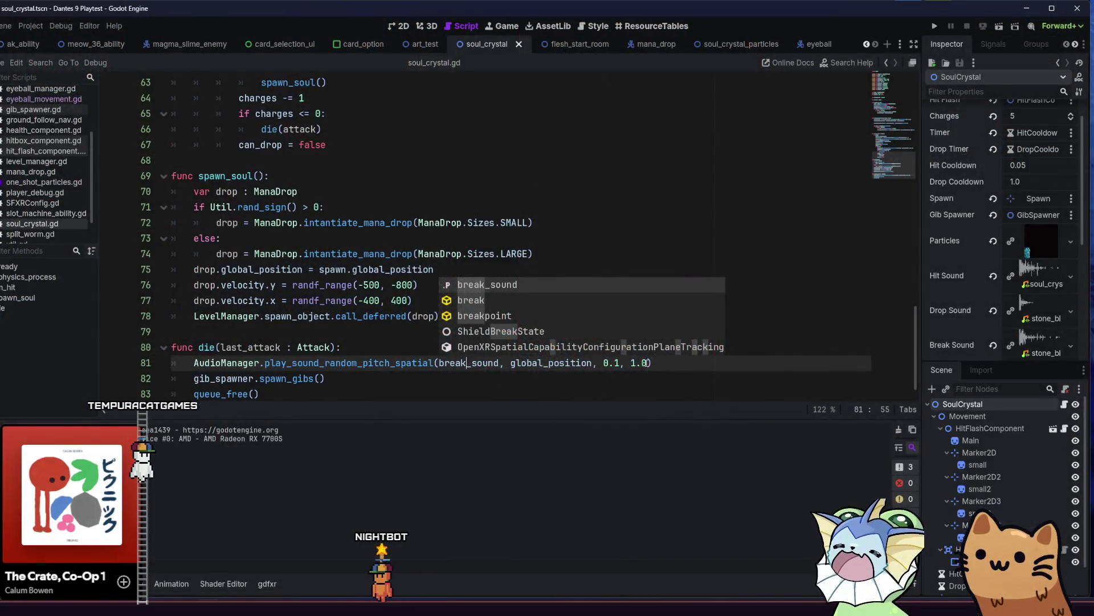
Change the break sound's last argument on line 81 from 1.0 to 1.5.
{"action": "left_click", "coordinate": [648, 363]}
{"action": "key", "text": "BackSpace"}
{"action": "type", "text": "5"}
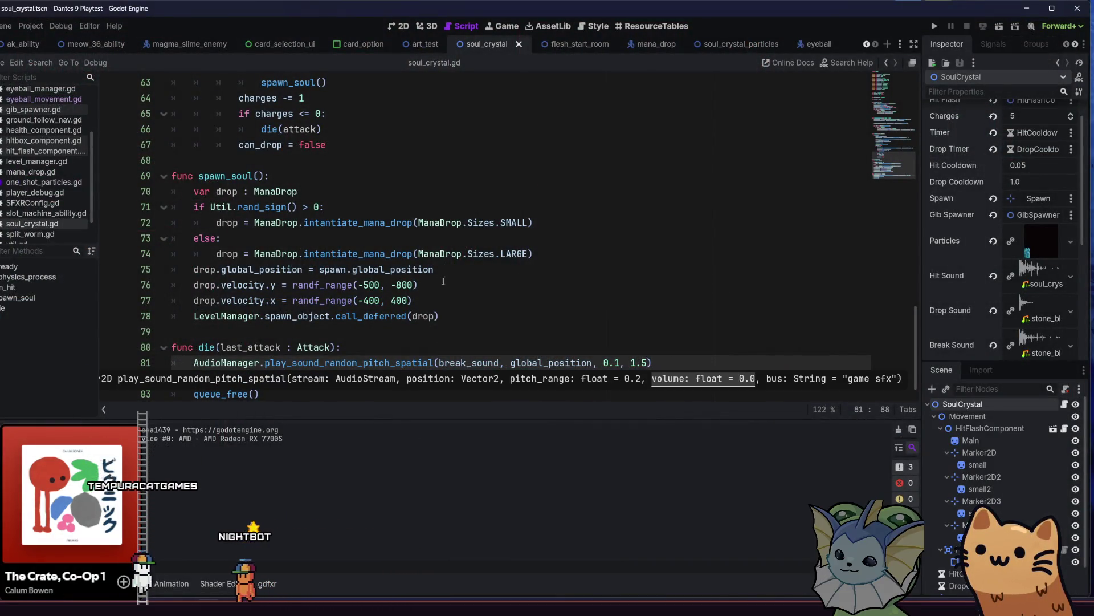
{"action": "left_click", "coordinate": [469, 243]}
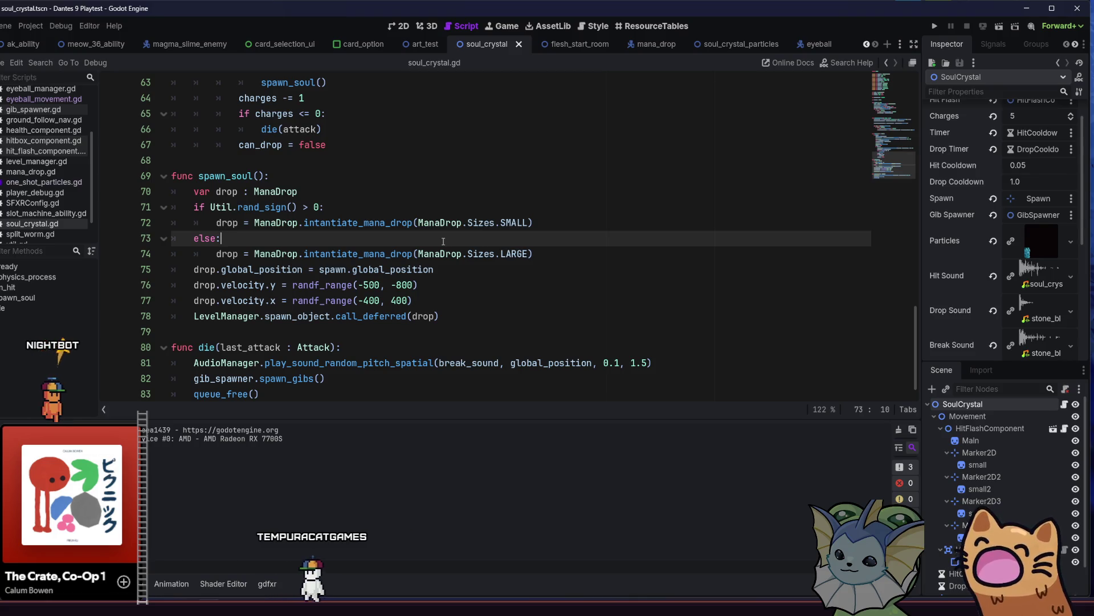
{"action": "scroll", "coordinate": [443, 240], "scroll_direction": "up", "scroll_amount": 1}
{"action": "scroll", "coordinate": [442, 239], "scroll_direction": "up", "scroll_amount": 2}
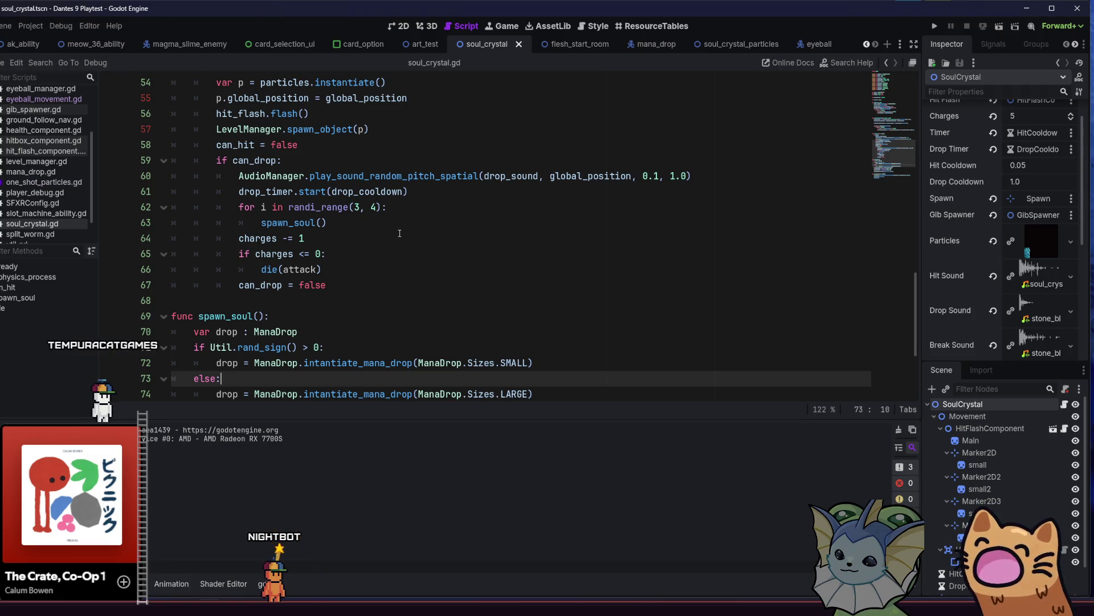
{"action": "scroll", "coordinate": [397, 238], "scroll_direction": "up", "scroll_amount": 1}
Review lines 63–67 of the script and assign stone_block_hit.ogg as the Hit Sound.
{"action": "left_click", "coordinate": [326, 333]}
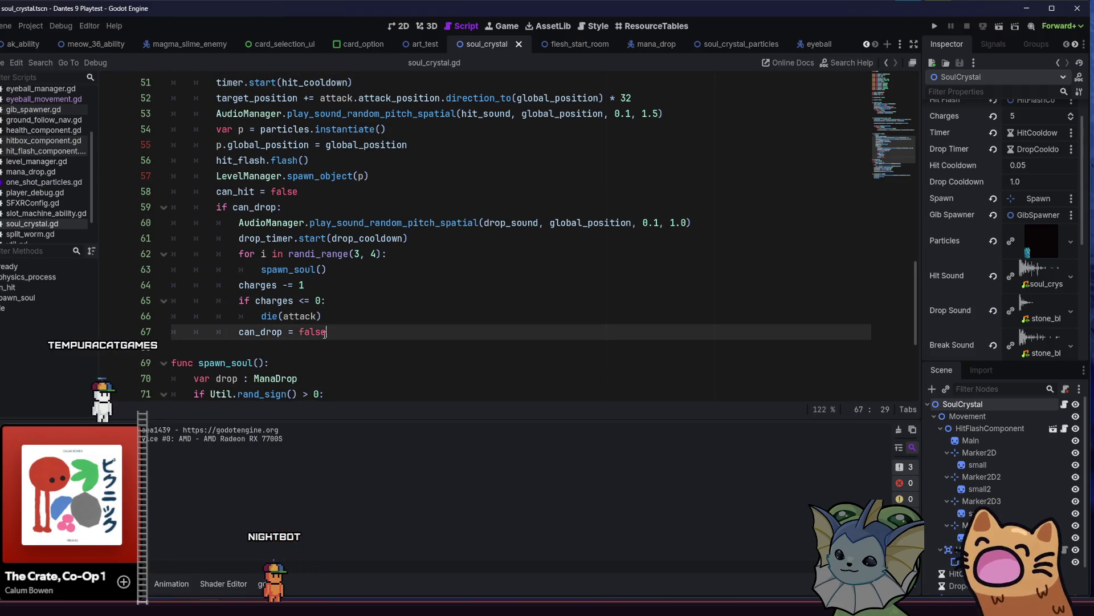
{"action": "scroll", "coordinate": [357, 333], "scroll_direction": "up", "scroll_amount": 1}
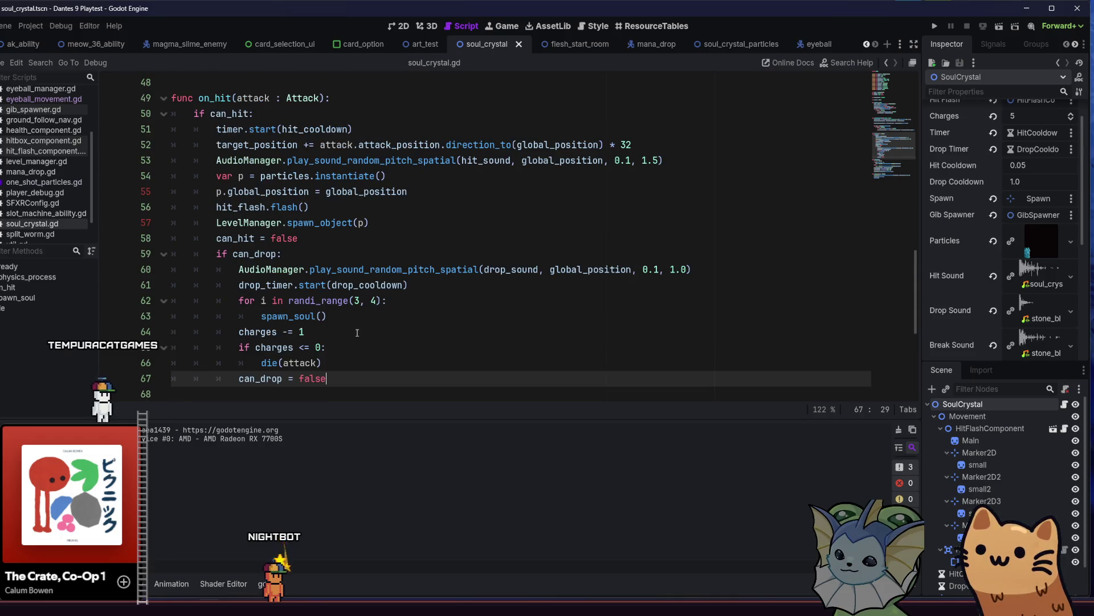
{"action": "left_click", "coordinate": [354, 322]}
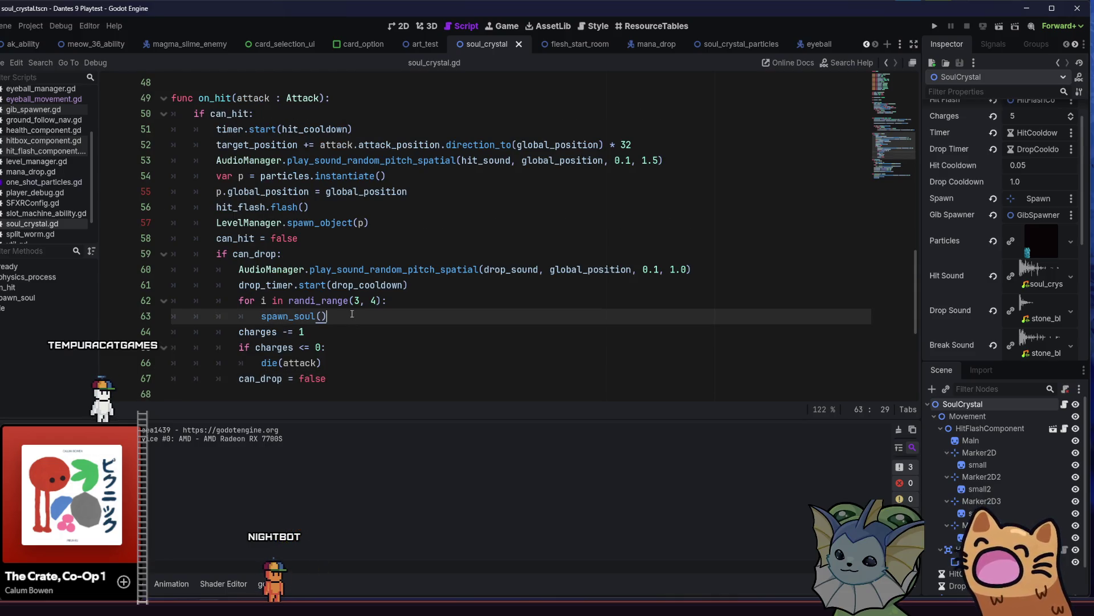
{"action": "scroll", "coordinate": [352, 314], "scroll_direction": "up", "scroll_amount": 1}
{"action": "scroll", "coordinate": [351, 314], "scroll_direction": "up", "scroll_amount": 15}
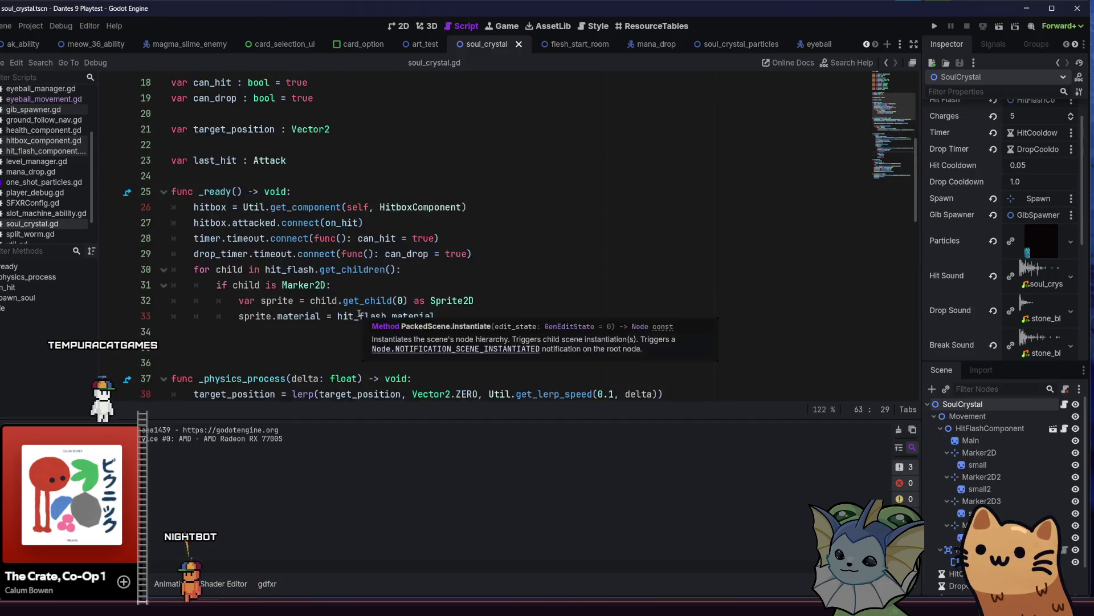
{"action": "left_click_drag", "start_coordinate": [1041, 268], "coordinate": [1039, 265]}
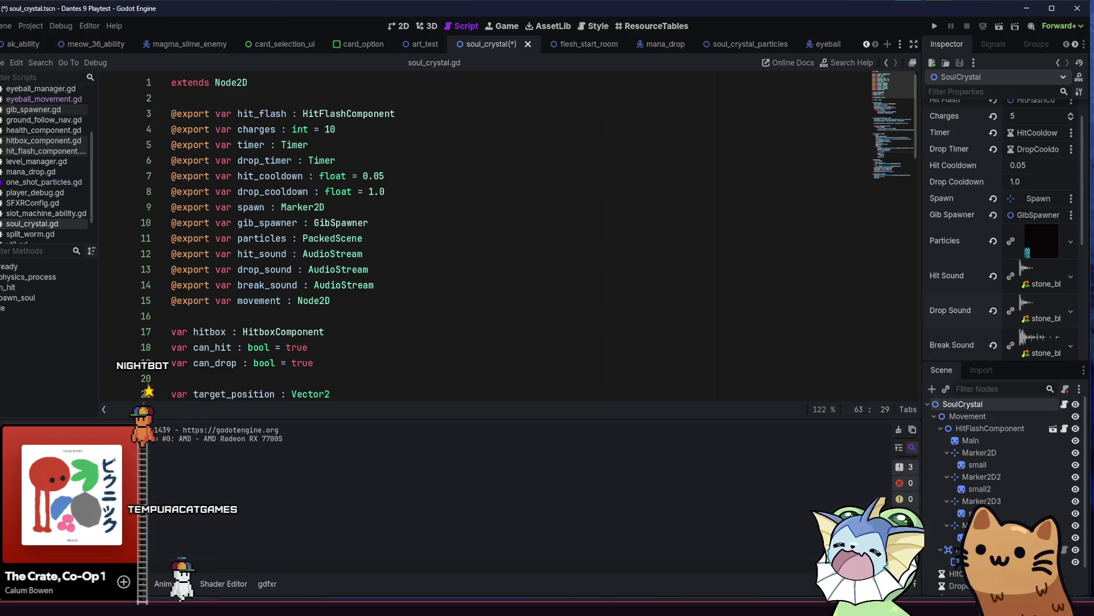
{"action": "key", "text": "alt+f"}
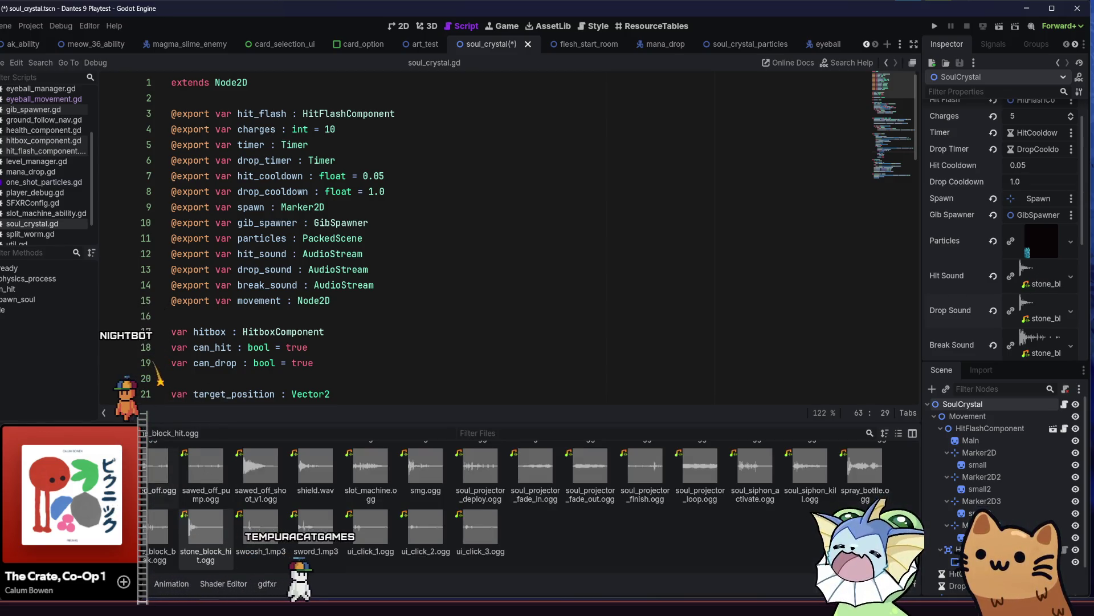
Assign soul_crystal_hit.ogg as the crystal's drop sound and save the scene.
{"action": "scroll", "coordinate": [515, 531], "scroll_direction": "down", "scroll_amount": 5}
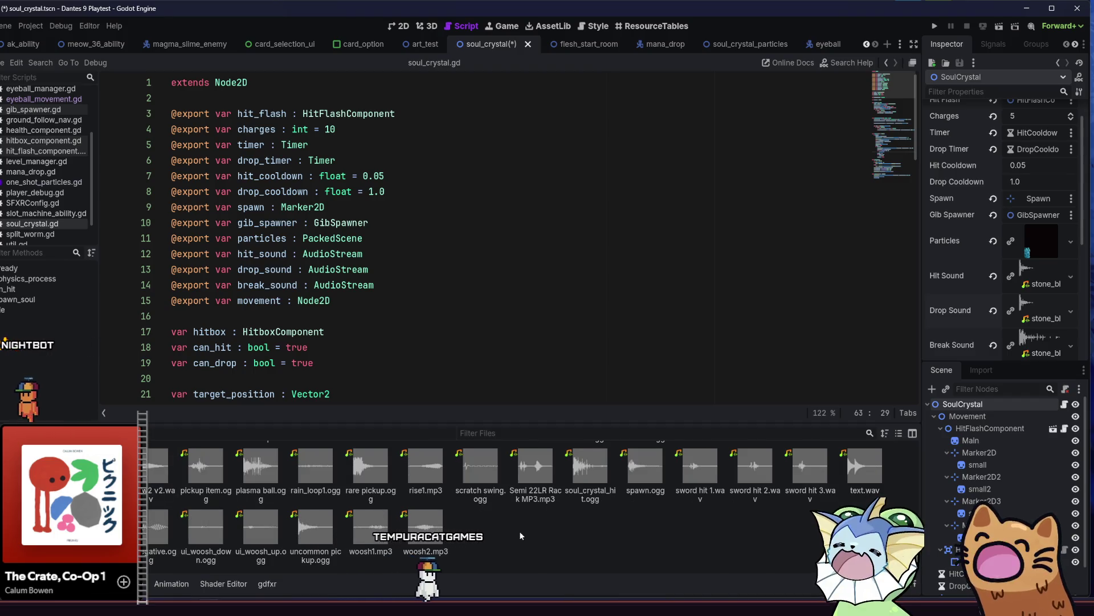
{"action": "scroll", "coordinate": [539, 532], "scroll_direction": "up", "scroll_amount": 2}
{"action": "left_click_drag", "start_coordinate": [597, 523], "coordinate": [597, 393]}
{"action": "left_click_drag", "start_coordinate": [1041, 297], "coordinate": [1042, 297]}
{"action": "key", "text": "ctrl+s"}
Change the drop volume on line 60 to 1.5, then run the project maximized.
{"action": "scroll", "coordinate": [679, 252], "scroll_direction": "down", "scroll_amount": 15}
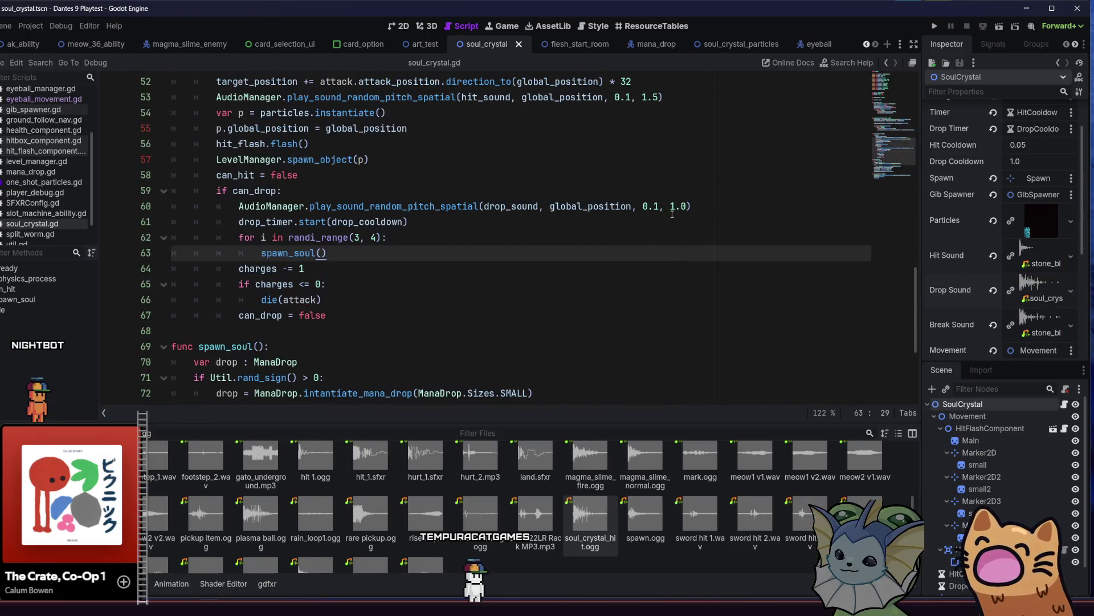
{"action": "left_click", "coordinate": [681, 207]}
{"action": "key", "text": "BackSpace"}
{"action": "type", "text": "5"}
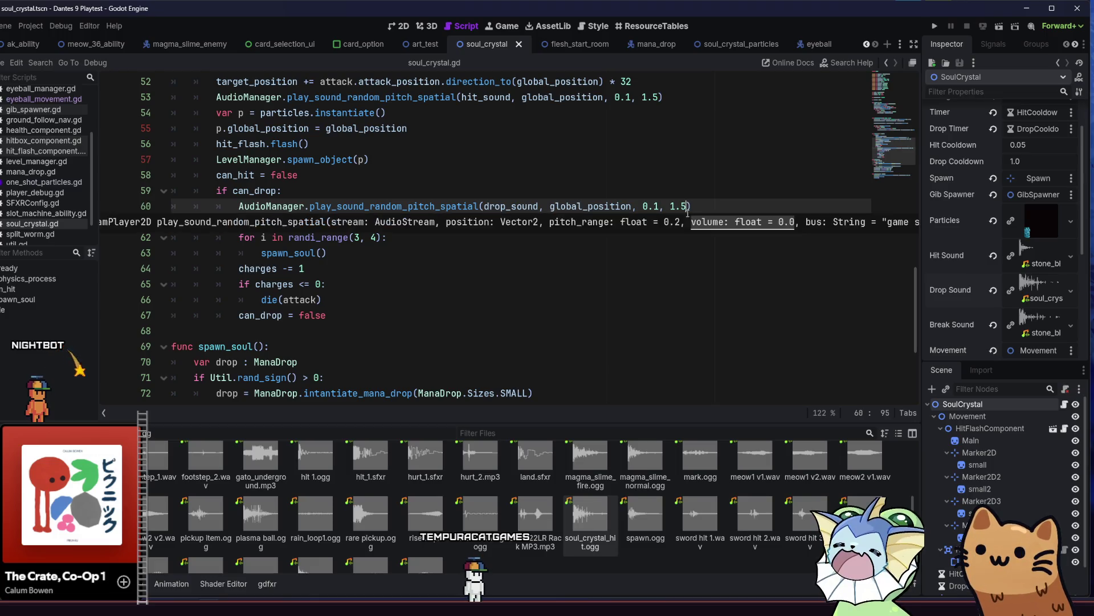
{"action": "scroll", "coordinate": [638, 316], "scroll_direction": "down", "scroll_amount": 4}
{"action": "scroll", "coordinate": [638, 316], "scroll_direction": "up", "scroll_amount": 3}
{"action": "left_click", "coordinate": [637, 254]}
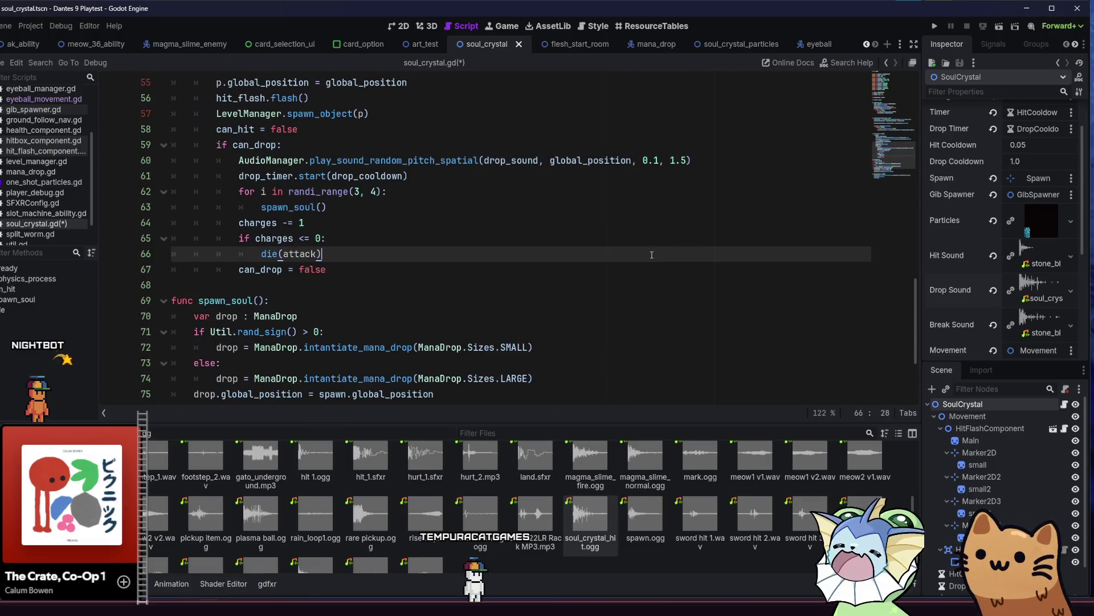
{"action": "key", "text": "F5"}
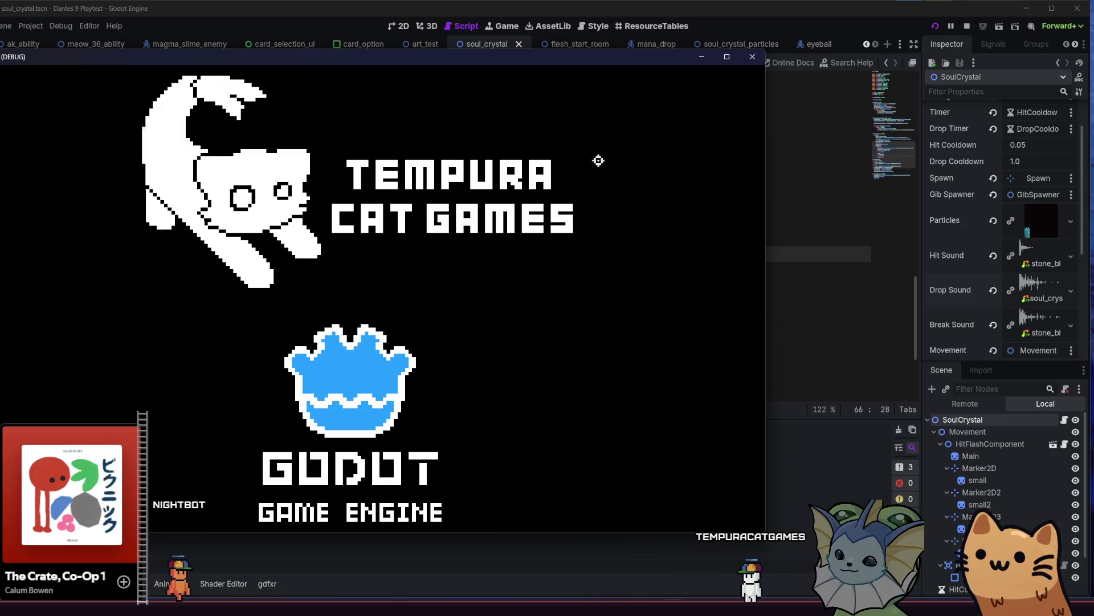
{"action": "key", "text": "super+Up"}
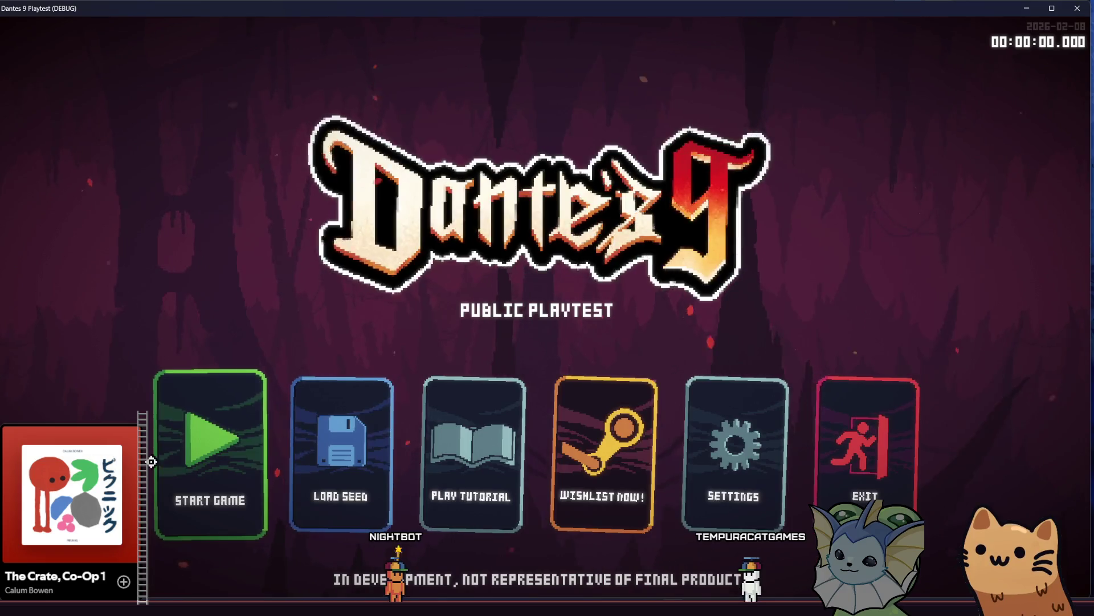
Start a new game run and walk the cat right to the blue crystal.
{"action": "left_click", "coordinate": [212, 442]}
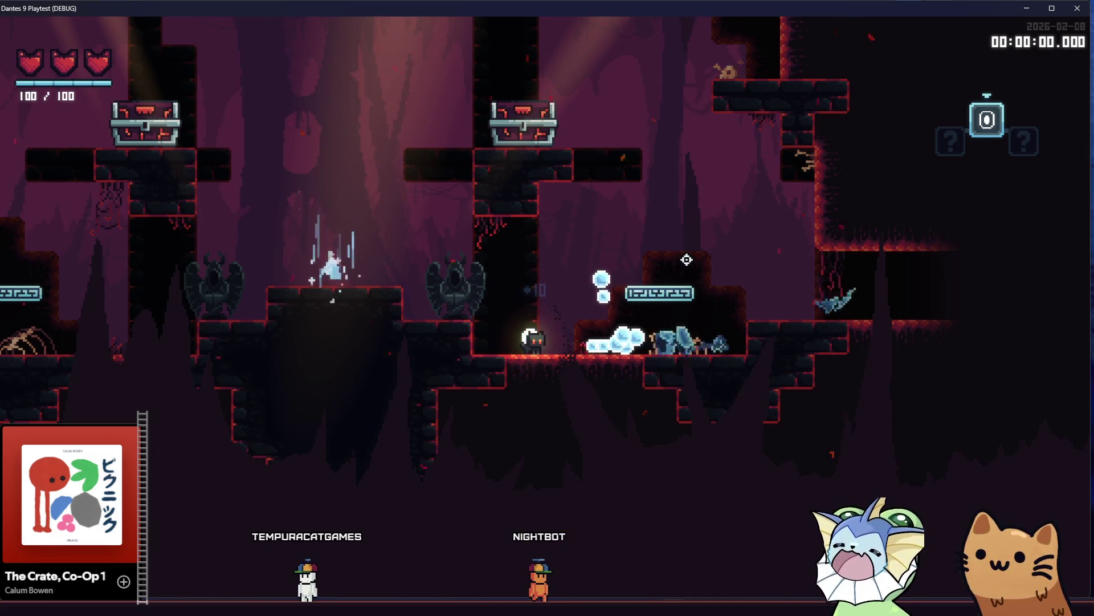
{"action": "key", "text": "d"}
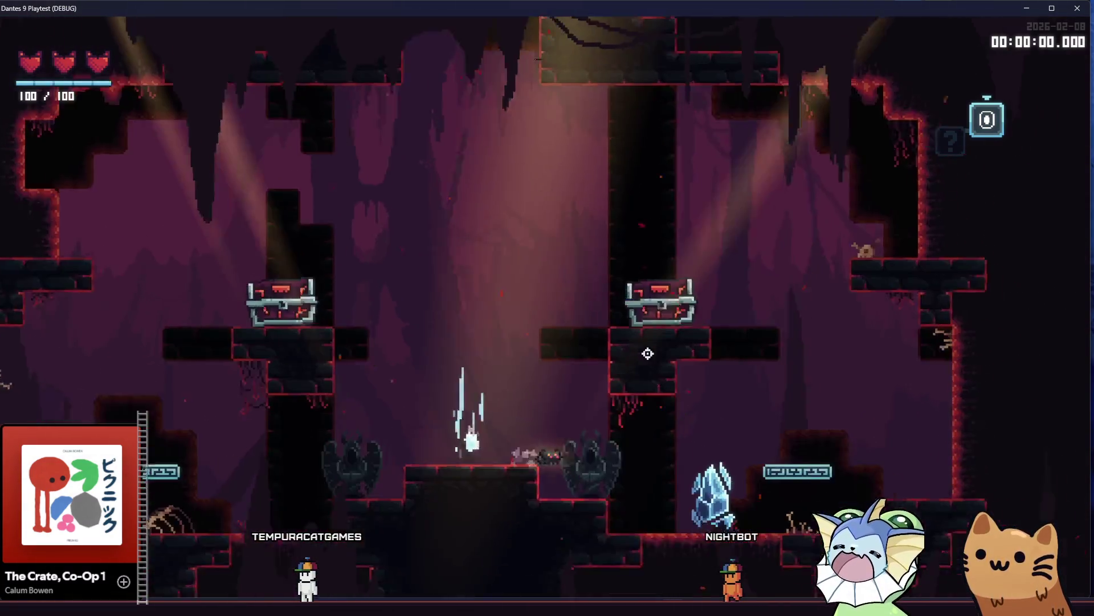
{"action": "key", "text": "d"}
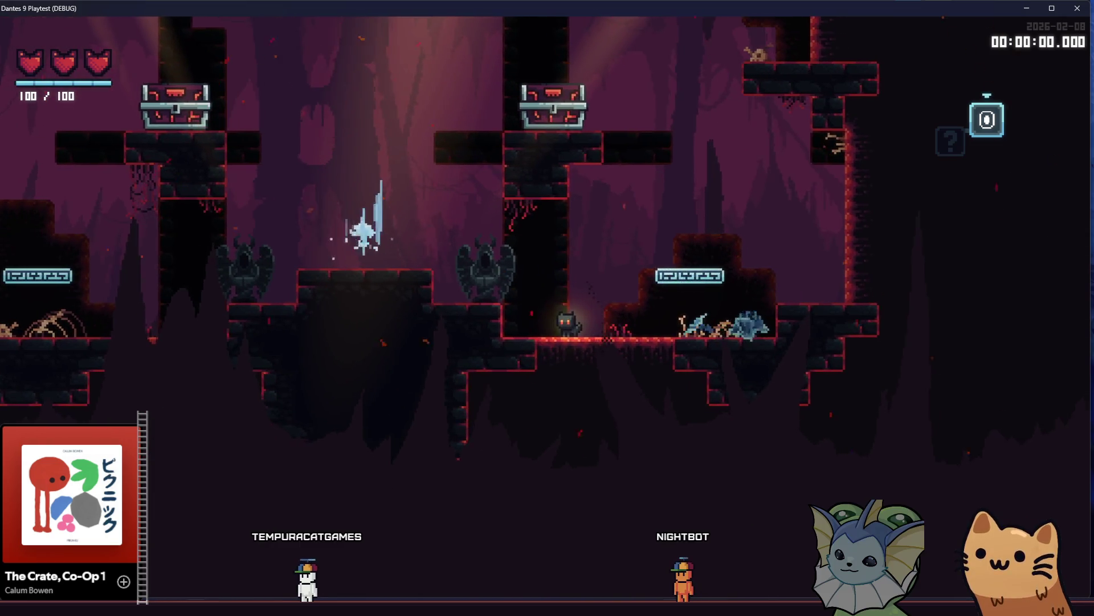
Look over the Audio and Video settings in the pause menu, then resume play.
{"action": "mouse_move", "coordinate": [201, 606]}
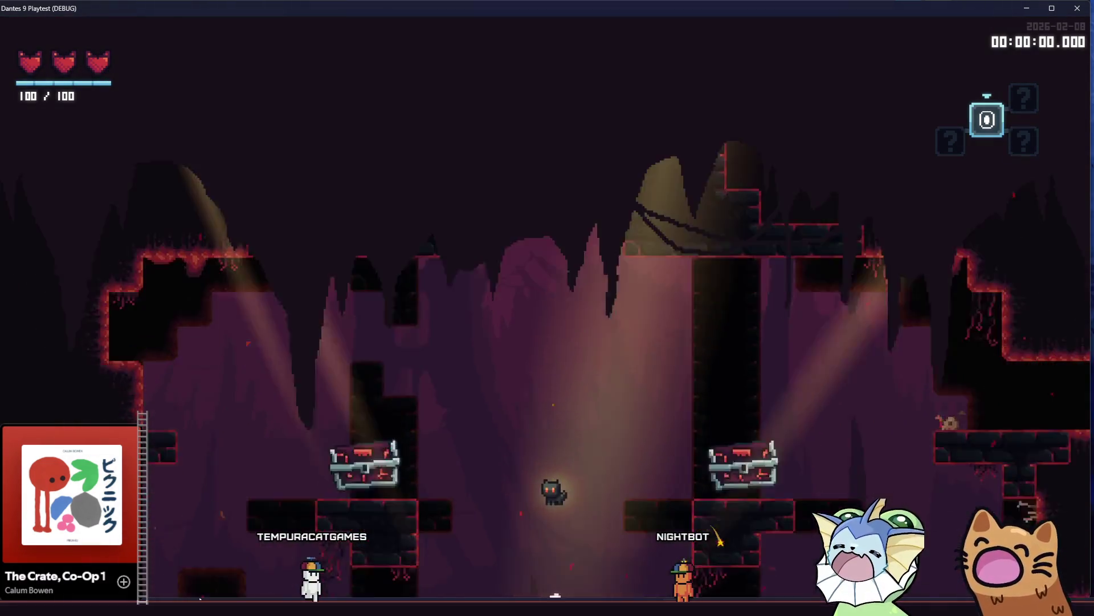
{"action": "key", "text": "Escape"}
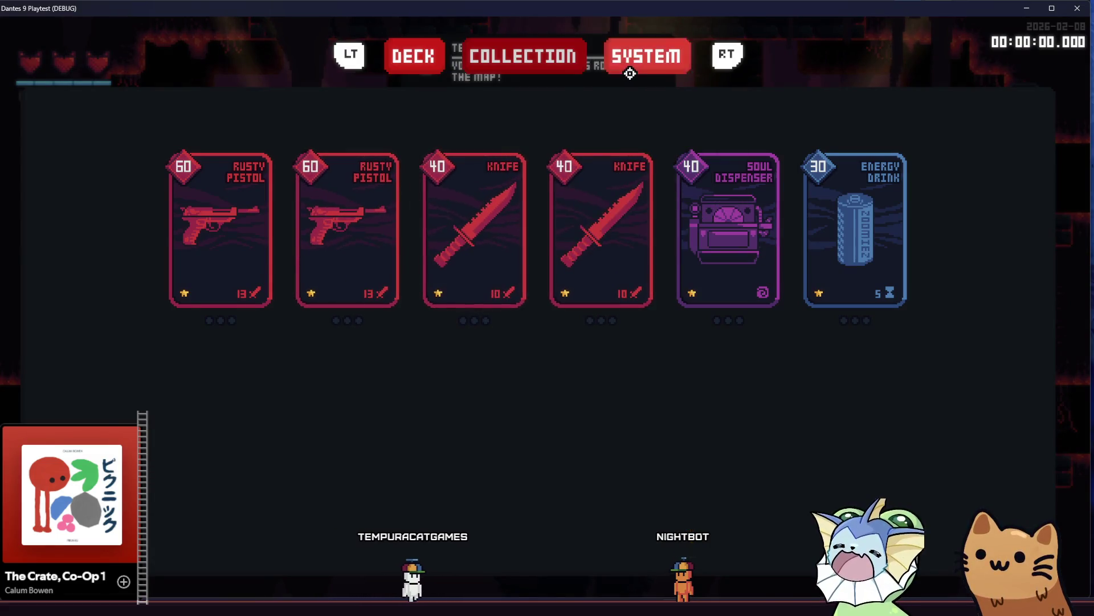
{"action": "left_click", "coordinate": [631, 69]}
{"action": "left_click", "coordinate": [482, 109]}
{"action": "left_click", "coordinate": [426, 107]}
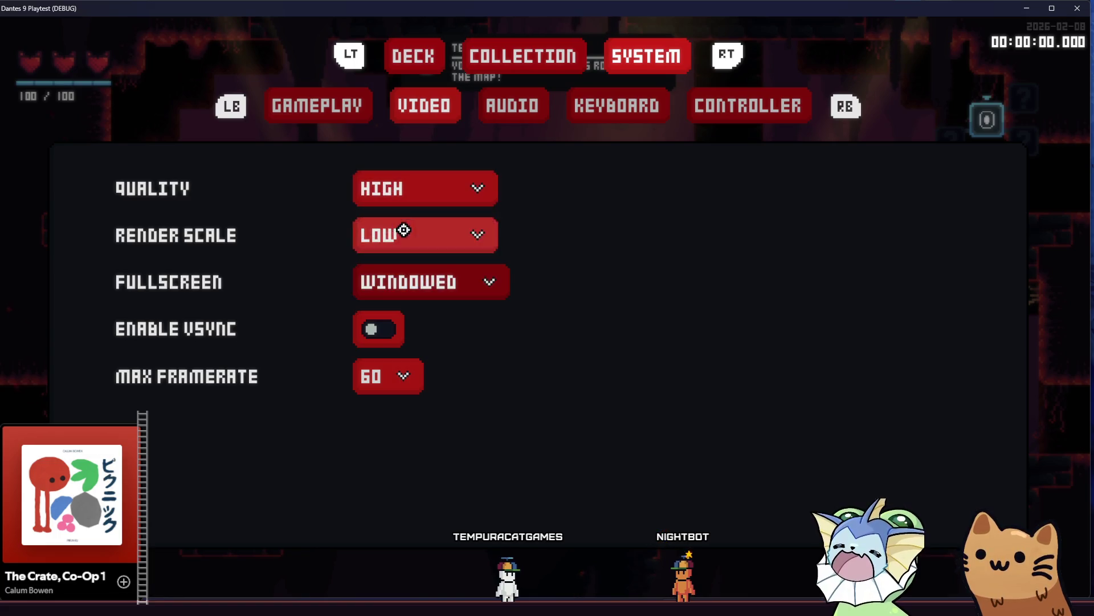
{"action": "key", "text": "Escape"}
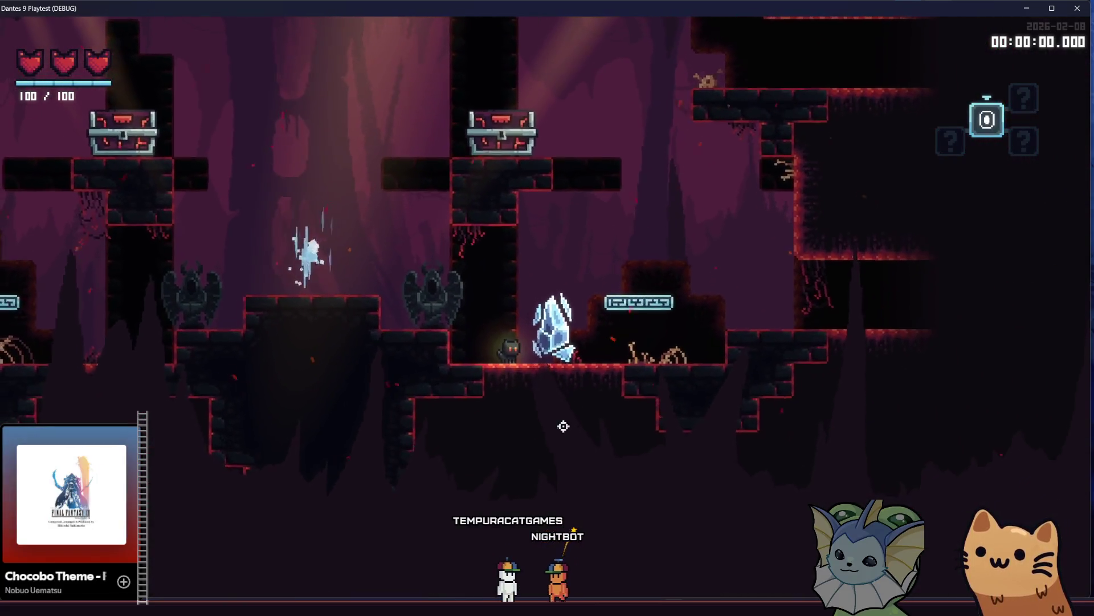
Break the ice crystal, reload at the teleporter, reach the lower crystal, and open the debug overlay.
{"action": "left_click", "coordinate": [655, 310]}
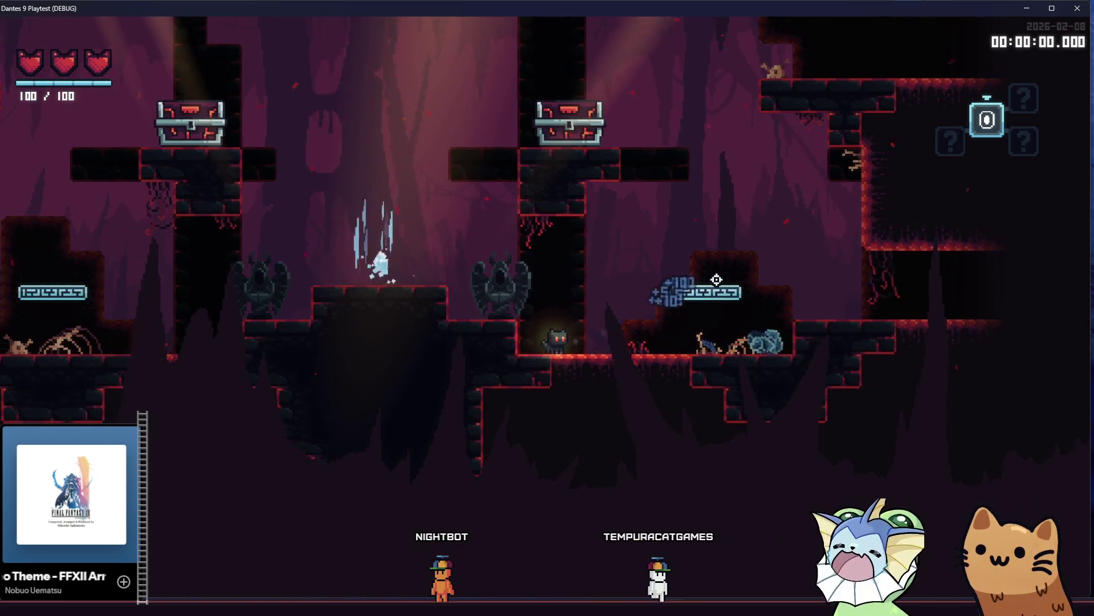
{"action": "key", "text": "w"}
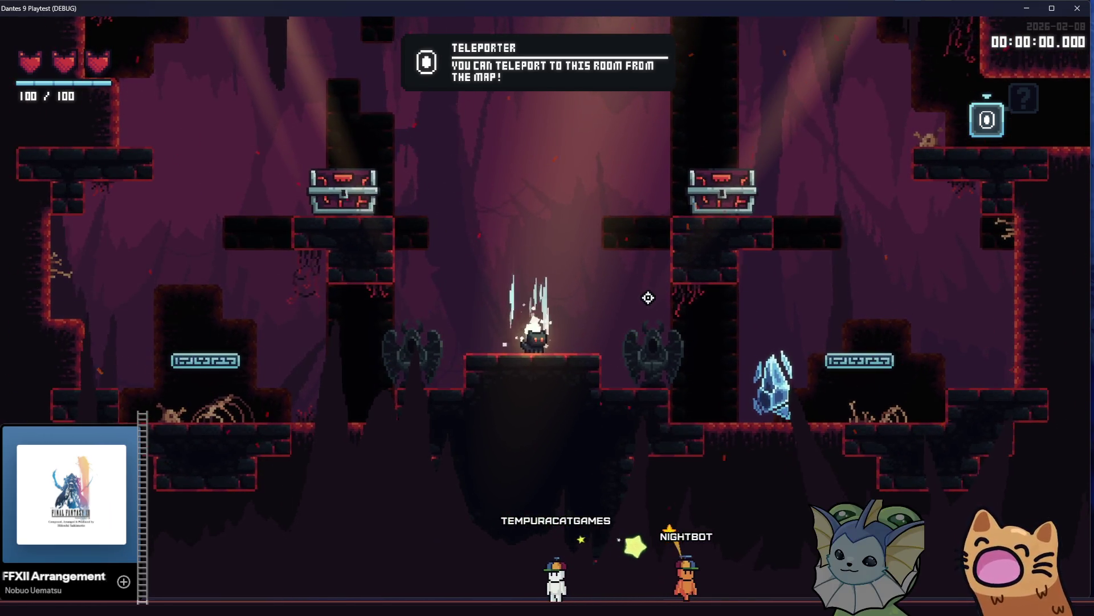
{"action": "key", "text": "d"}
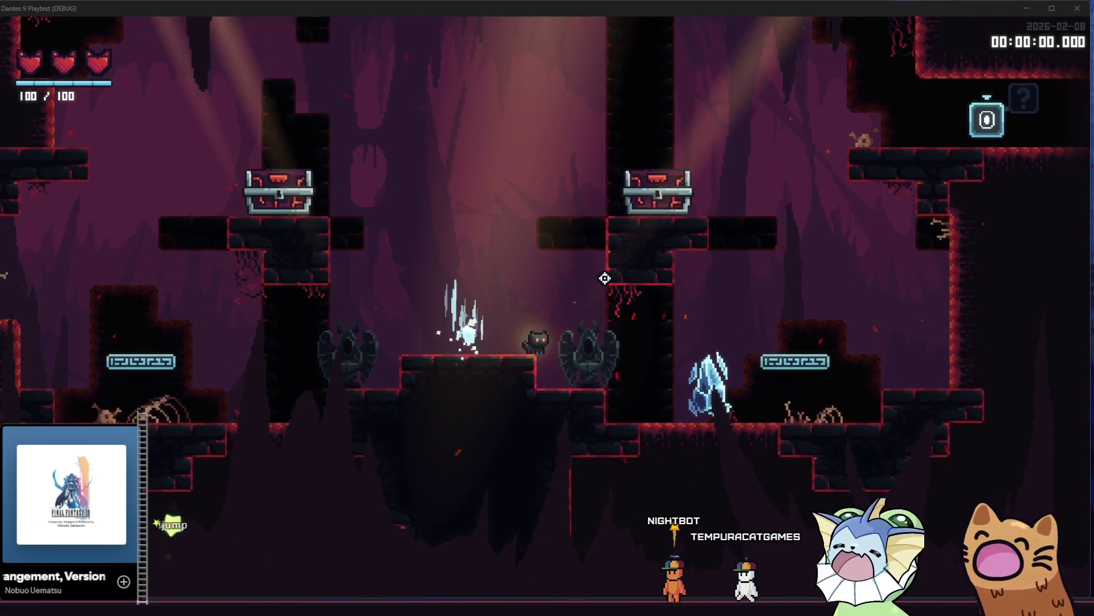
{"action": "key", "text": "d"}
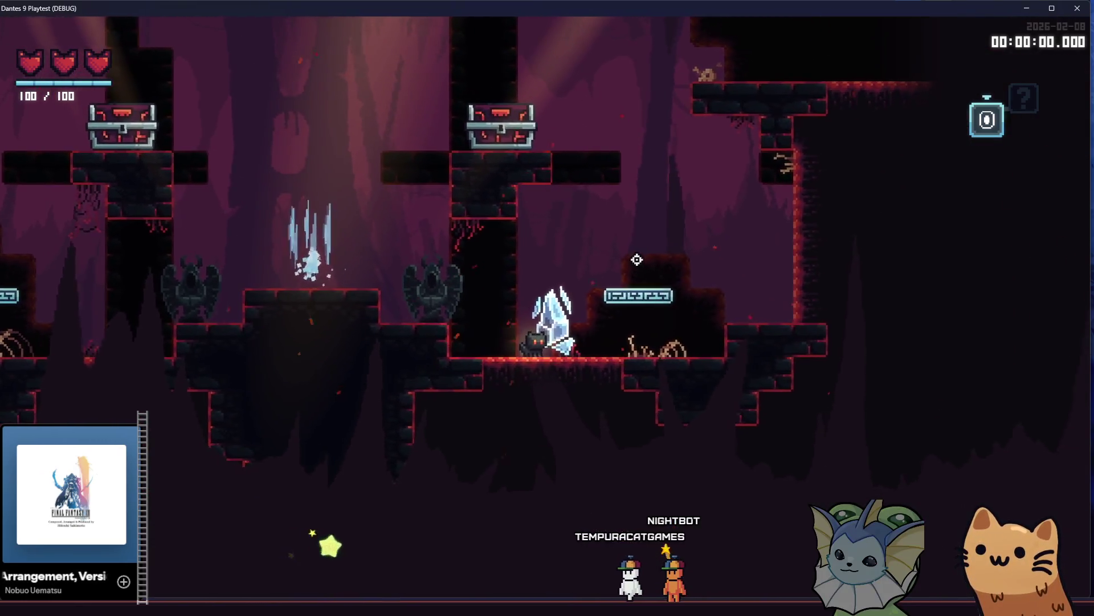
{"action": "key", "text": "F1"}
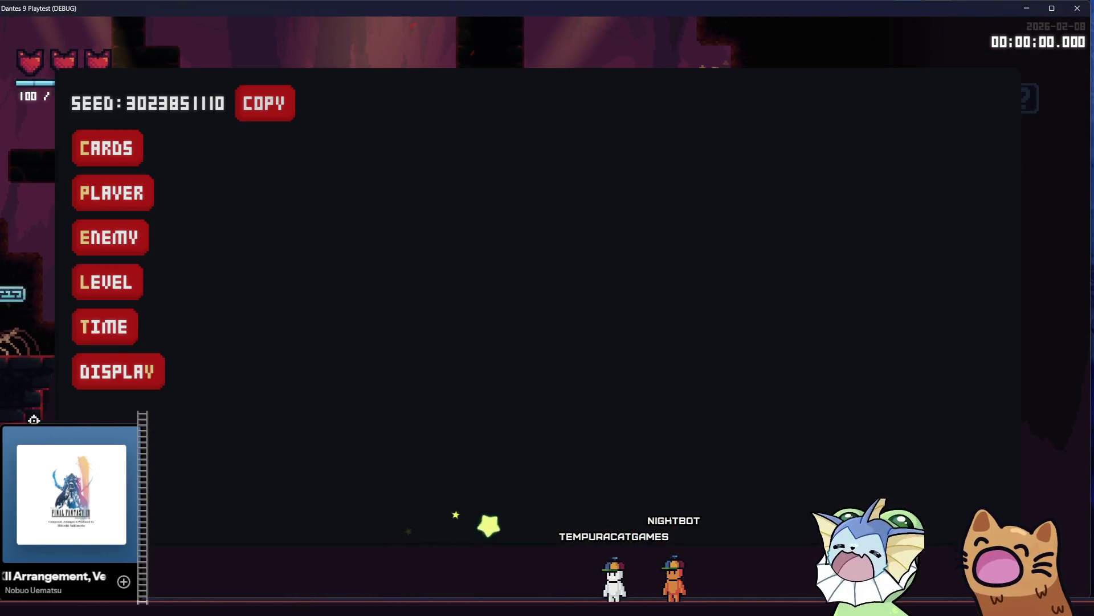
Choose 2X camera zoom under the debug menu's DISPLAY options, then close the menu.
{"action": "left_click", "coordinate": [121, 362]}
{"action": "left_click", "coordinate": [414, 207]}
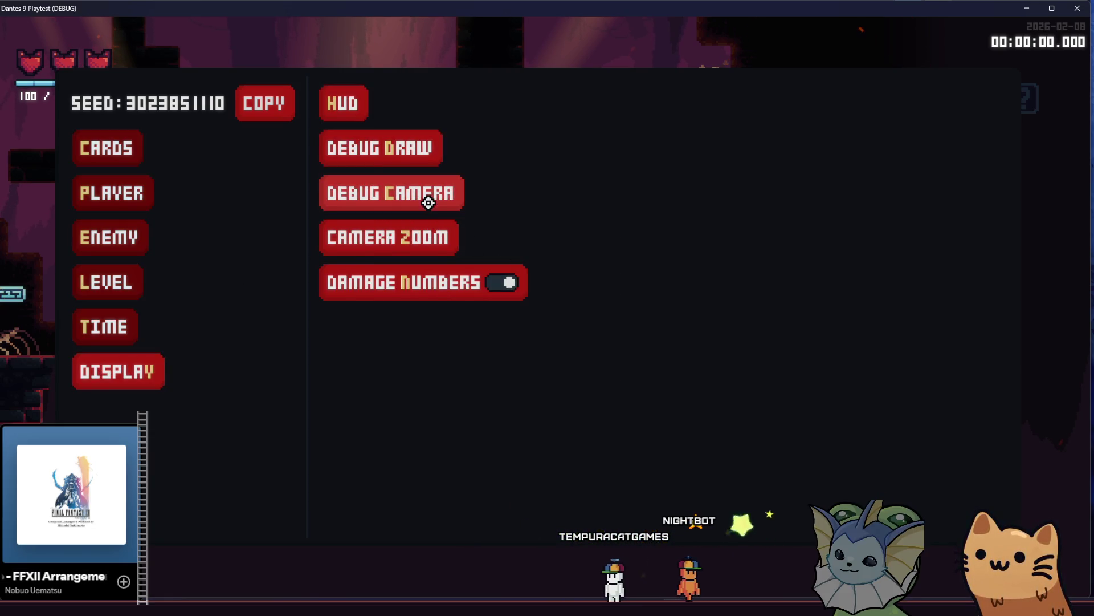
{"action": "left_click", "coordinate": [416, 228]}
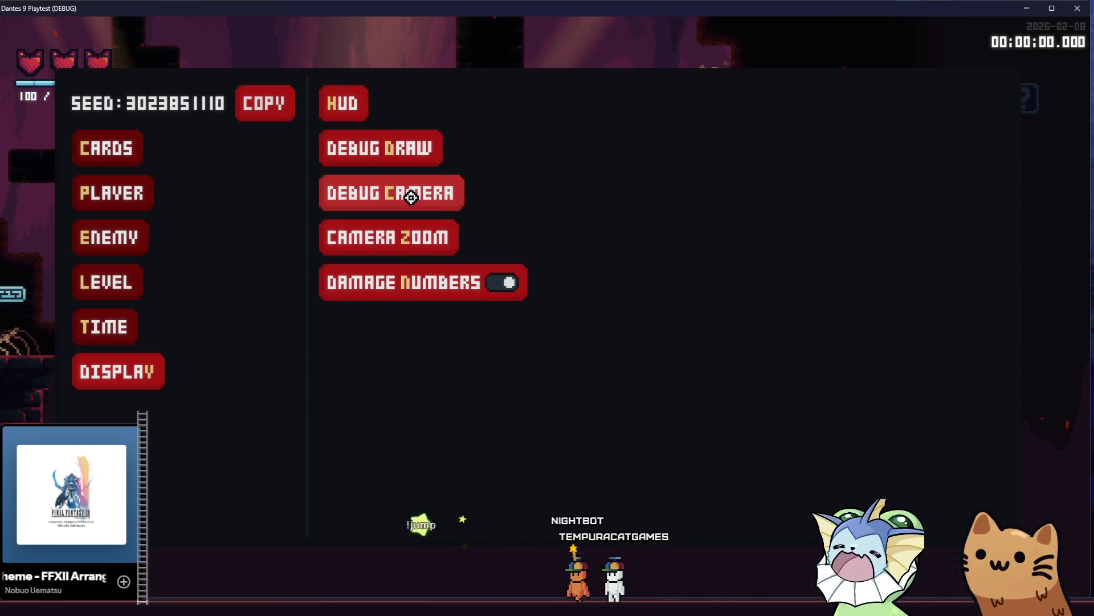
{"action": "left_click", "coordinate": [589, 264]}
{"action": "key", "text": "grave"}
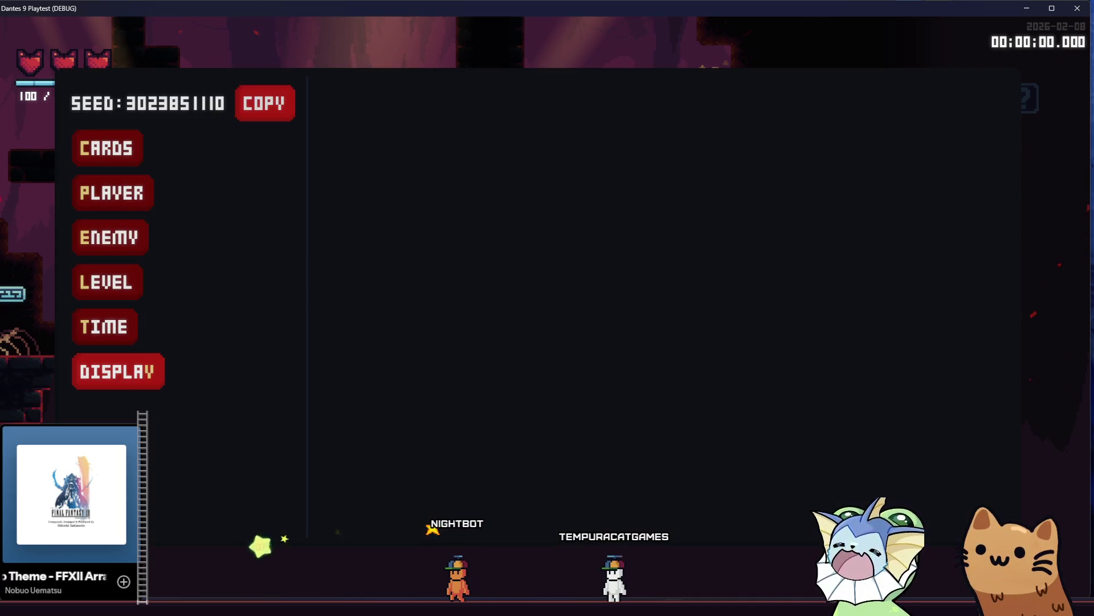
{"action": "left_click", "coordinate": [139, 366]}
{"action": "left_click", "coordinate": [359, 235]}
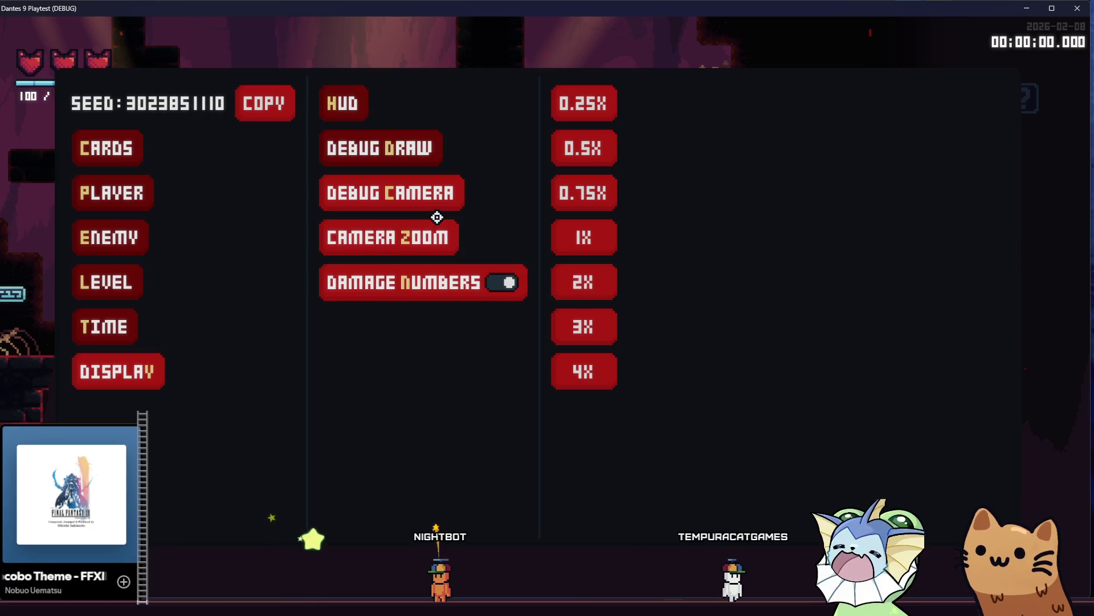
{"action": "left_click", "coordinate": [437, 200]}
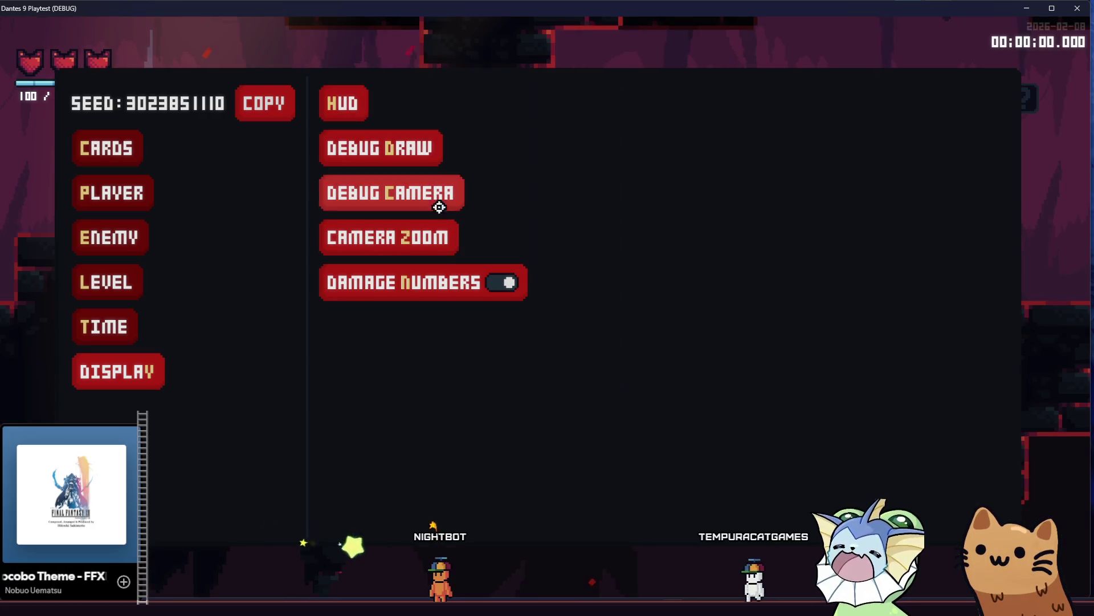
{"action": "key", "text": "grave"}
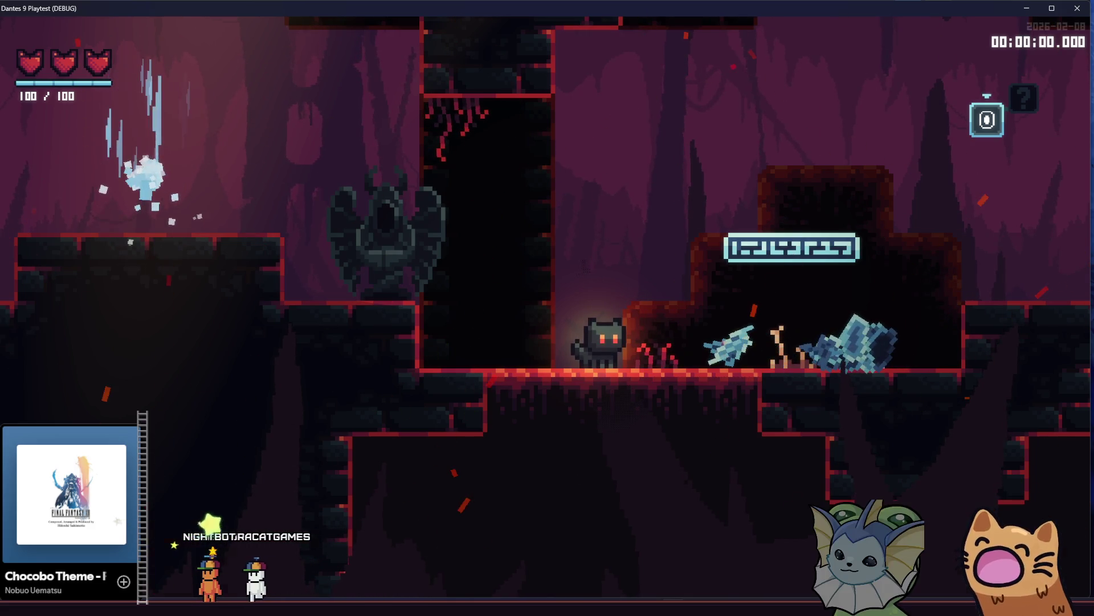
Reload into the teleporter room, strike the ice crystal, and slash at the gargoyle.
{"action": "key", "text": "w"}
{"action": "key", "text": "d"}
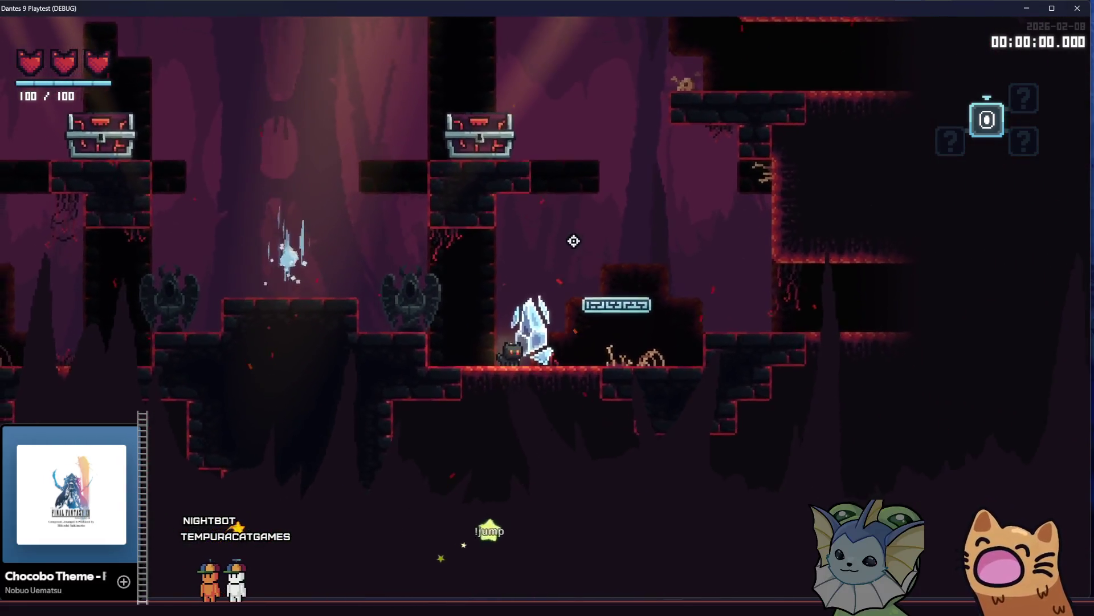
{"action": "left_click", "coordinate": [567, 238]}
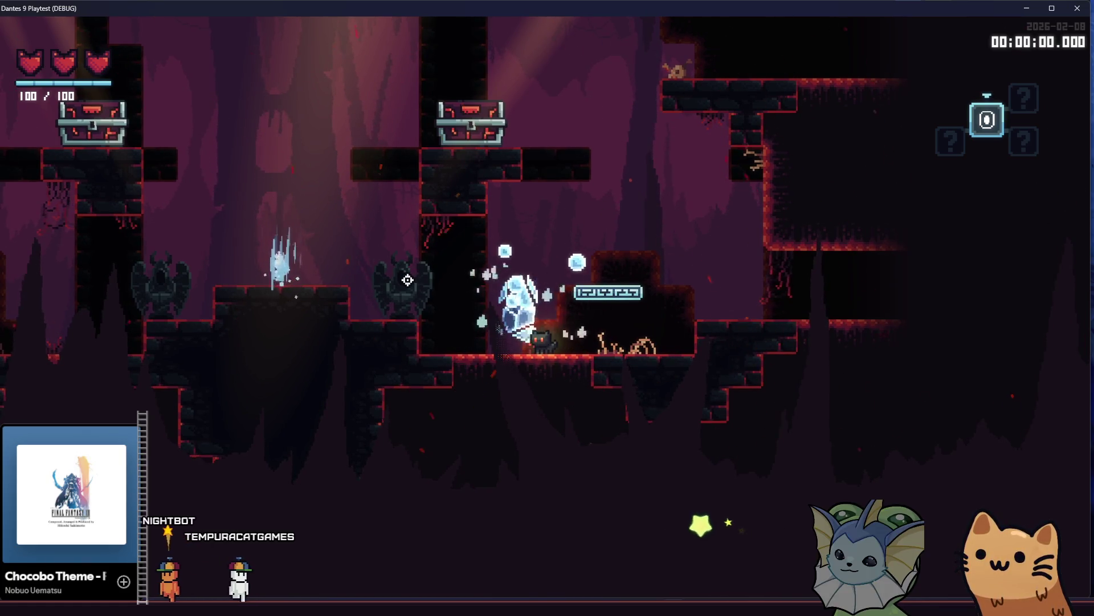
{"action": "key", "text": "a"}
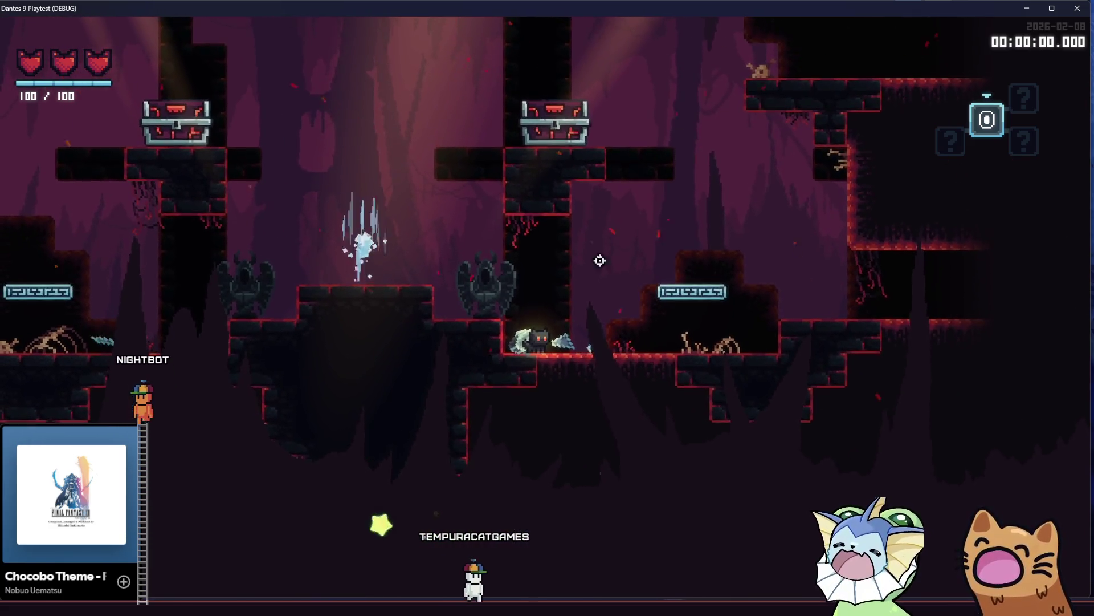
{"action": "key", "text": "space"}
{"action": "key", "text": "a"}
{"action": "left_click", "coordinate": [627, 300]}
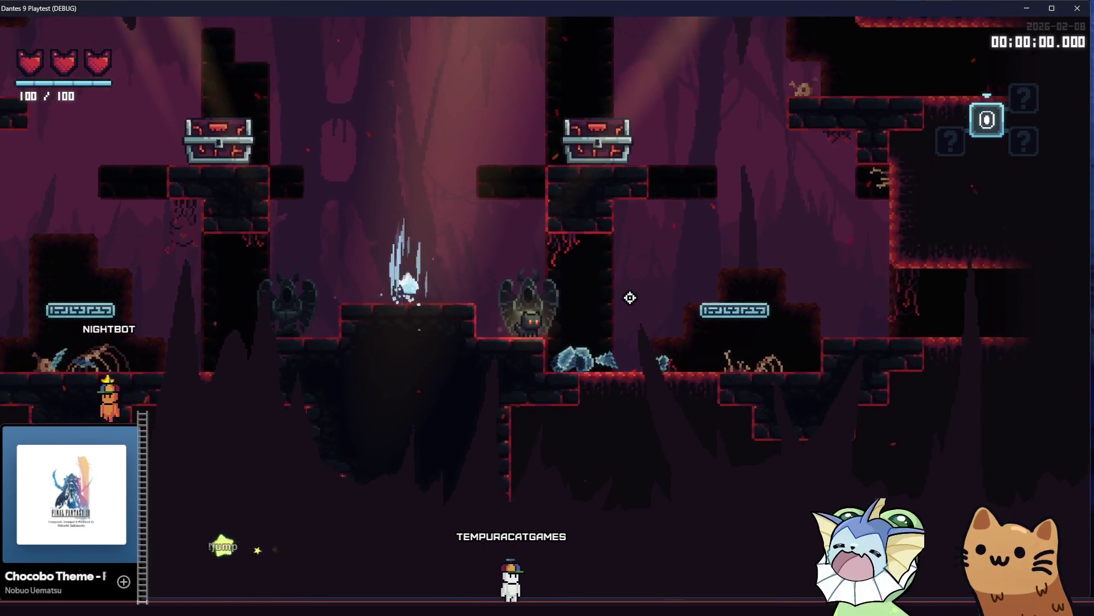
Reload the level and open the debug menu's CARDS page.
{"action": "key", "text": "a"}
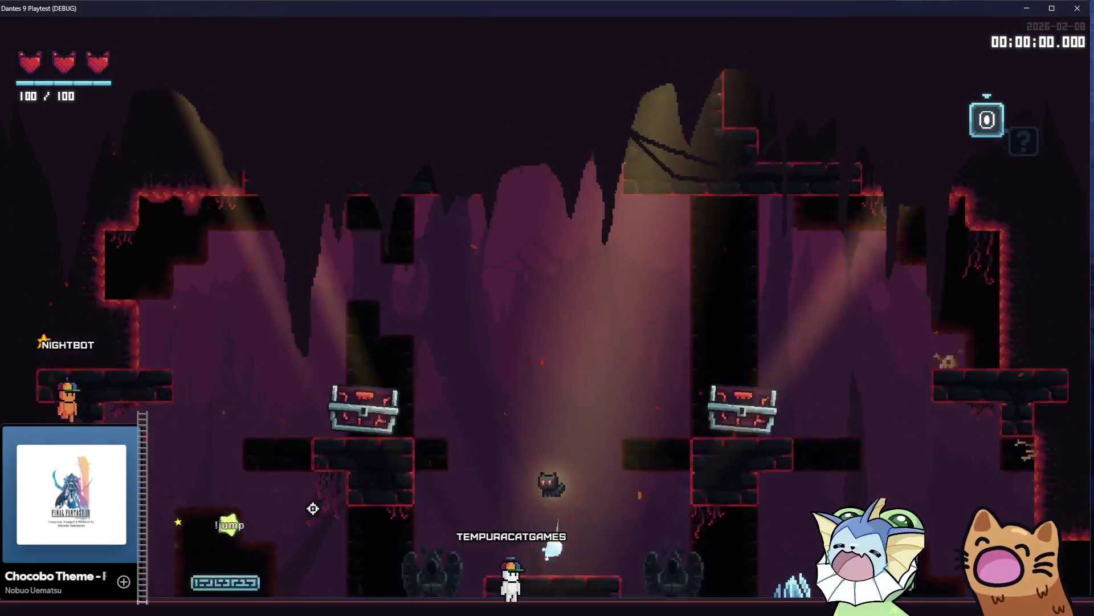
{"action": "key", "text": "grave"}
{"action": "left_click", "coordinate": [141, 145]}
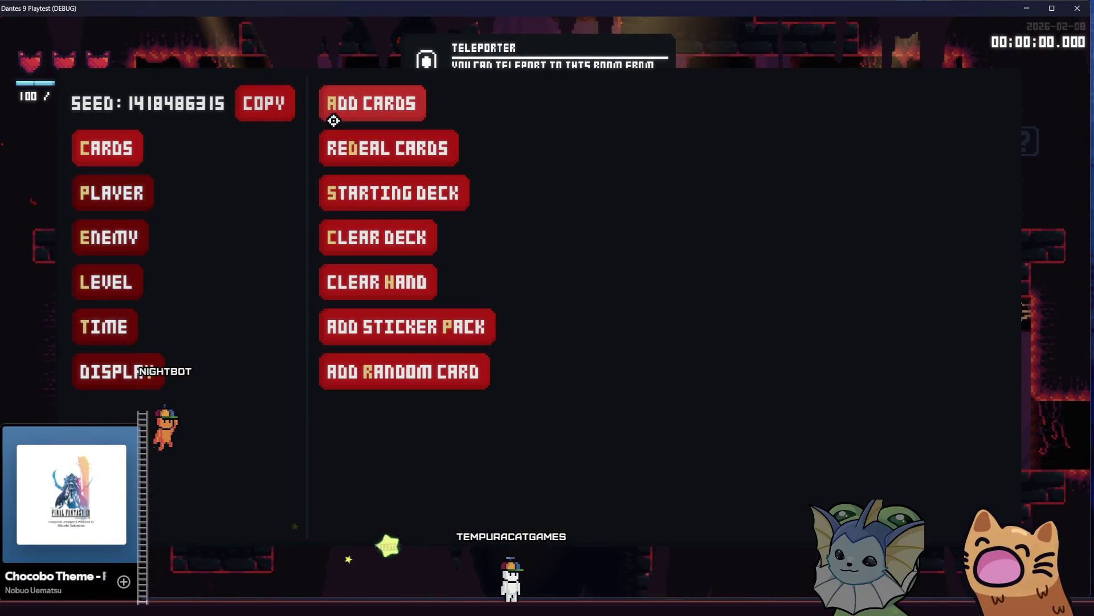
Add the SMG card to the deck from the debug cards list.
{"action": "left_click", "coordinate": [333, 115]}
{"action": "scroll", "coordinate": [562, 332], "scroll_direction": "down", "scroll_amount": 10}
{"action": "left_click", "coordinate": [591, 412]}
Shoot the soul crystal with the SMG, then close the playtest and return to the editor.
{"action": "key", "text": "d"}
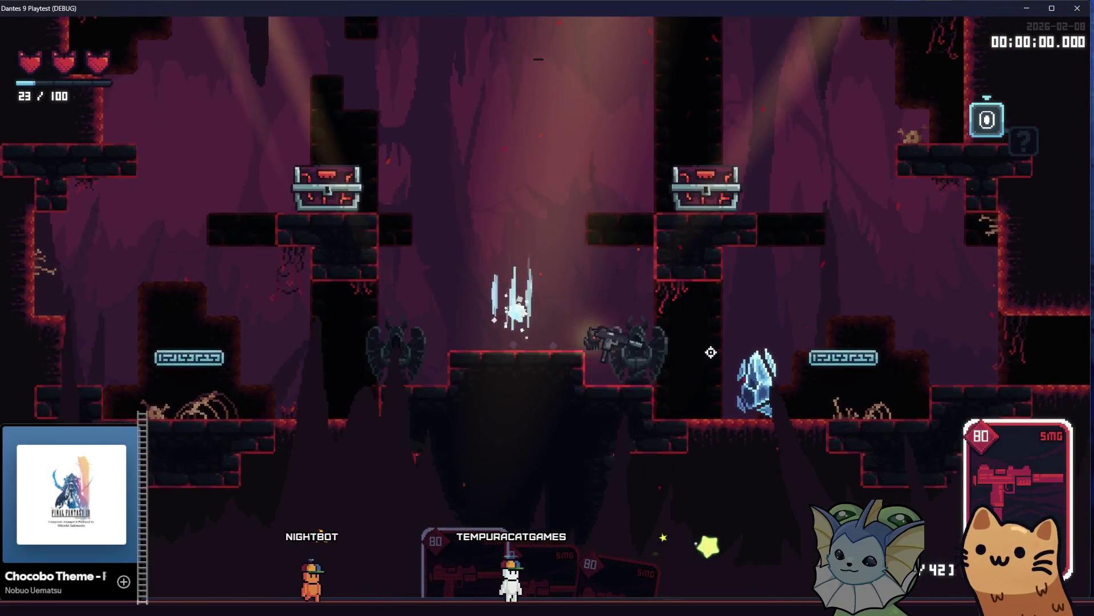
{"action": "left_click", "coordinate": [303, 310]}
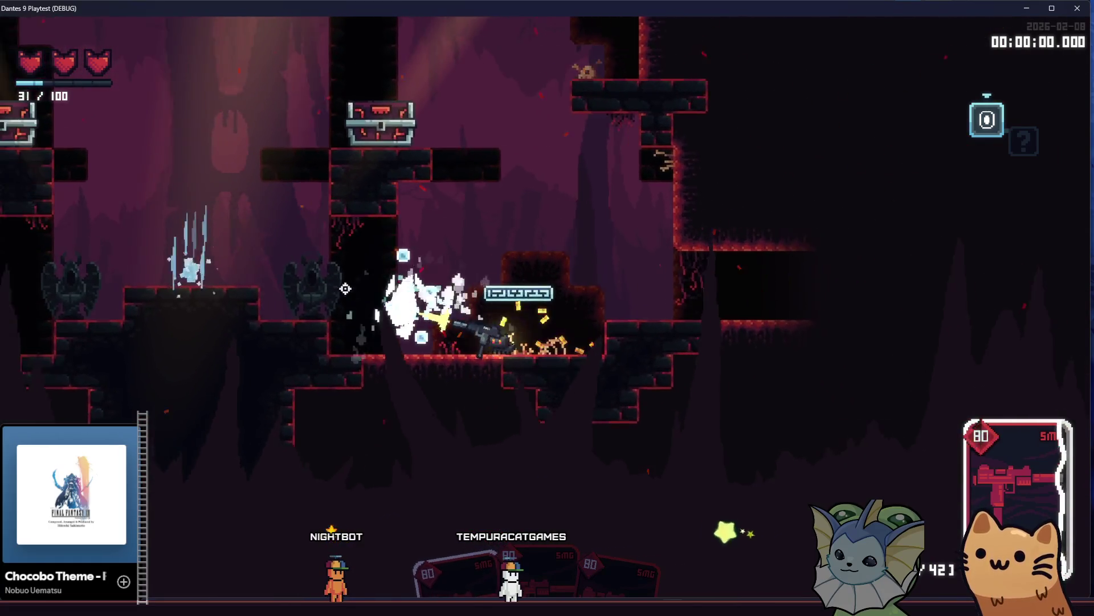
{"action": "mouse_move", "coordinate": [346, 289]}
{"action": "left_mouse_down"}
{"action": "mouse_move", "coordinate": [406, 302]}
{"action": "mouse_move", "coordinate": [439, 256]}
{"action": "mouse_move", "coordinate": [368, 300]}
{"action": "mouse_move", "coordinate": [719, 272]}
{"action": "mouse_move", "coordinate": [835, 114]}
{"action": "left_mouse_up"}
{"action": "key", "text": "d"}
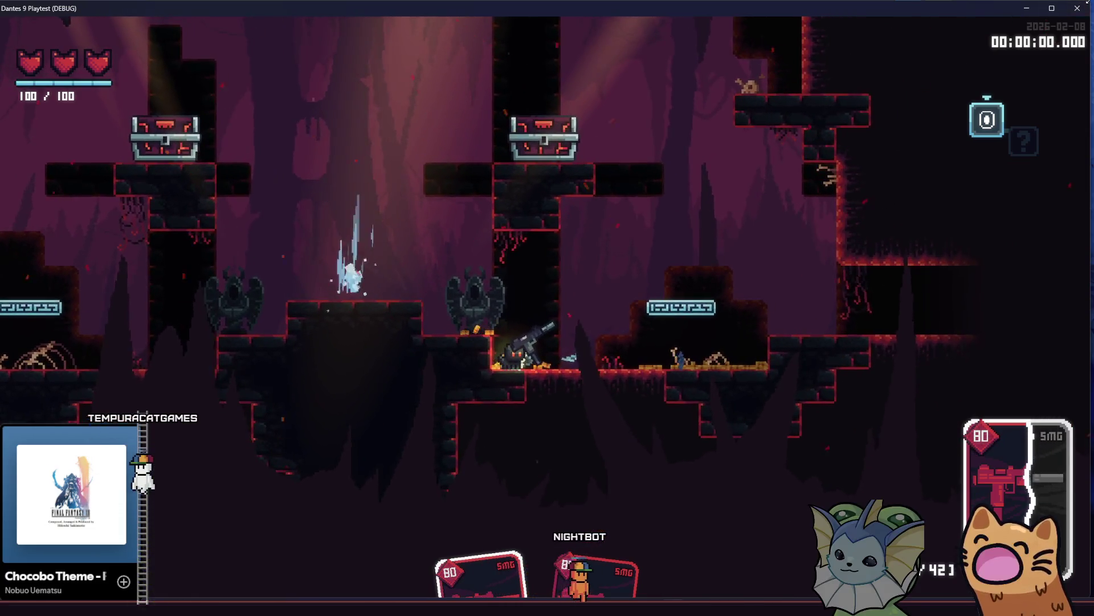
{"action": "key", "text": "F8"}
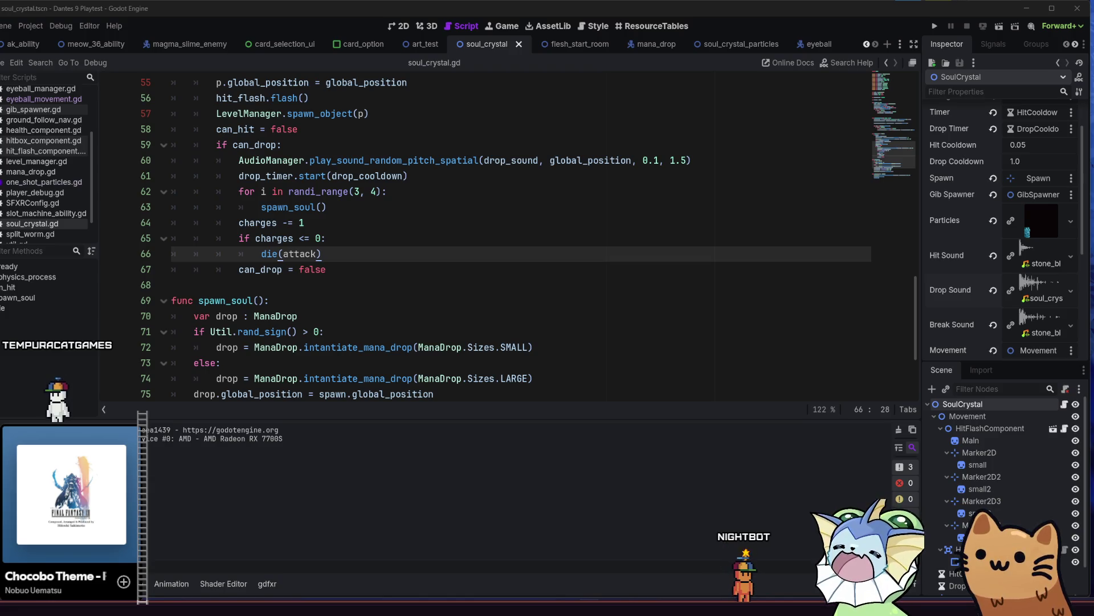
{"action": "left_click", "coordinate": [334, 266]}
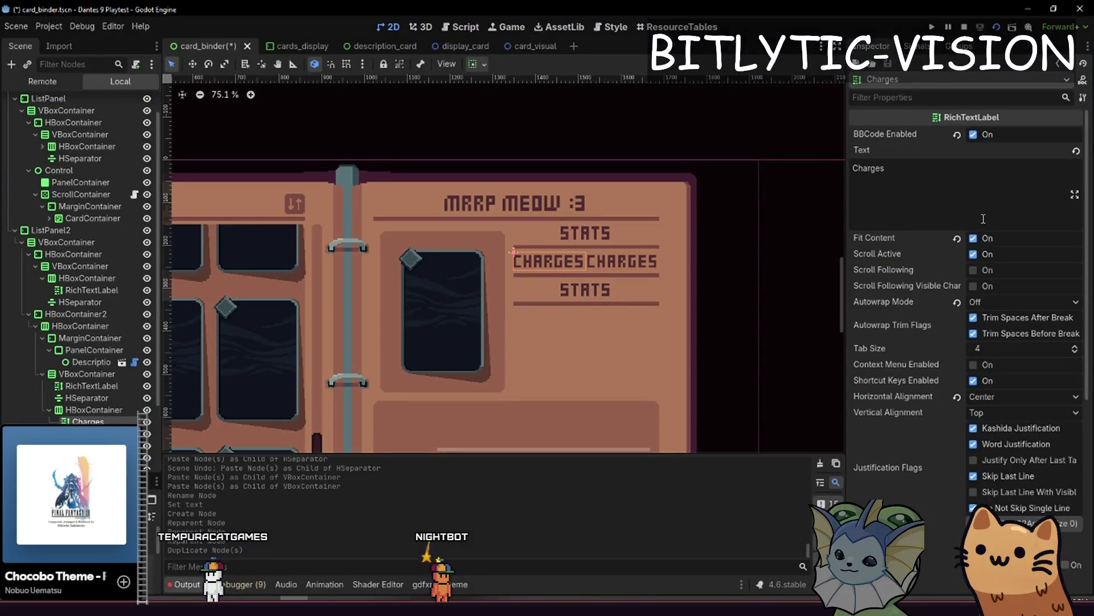
Set both CHARGES labels' horizontal sizing to Expand and make the second label's text 5.
{"action": "left_click", "coordinate": [472, 69]}
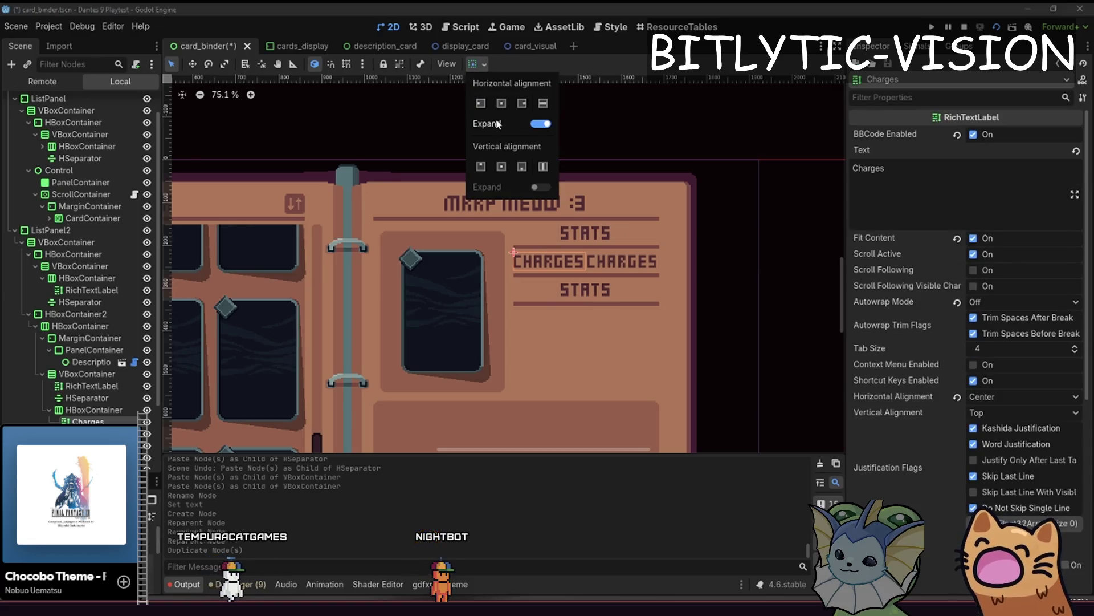
{"action": "left_click", "coordinate": [477, 109]}
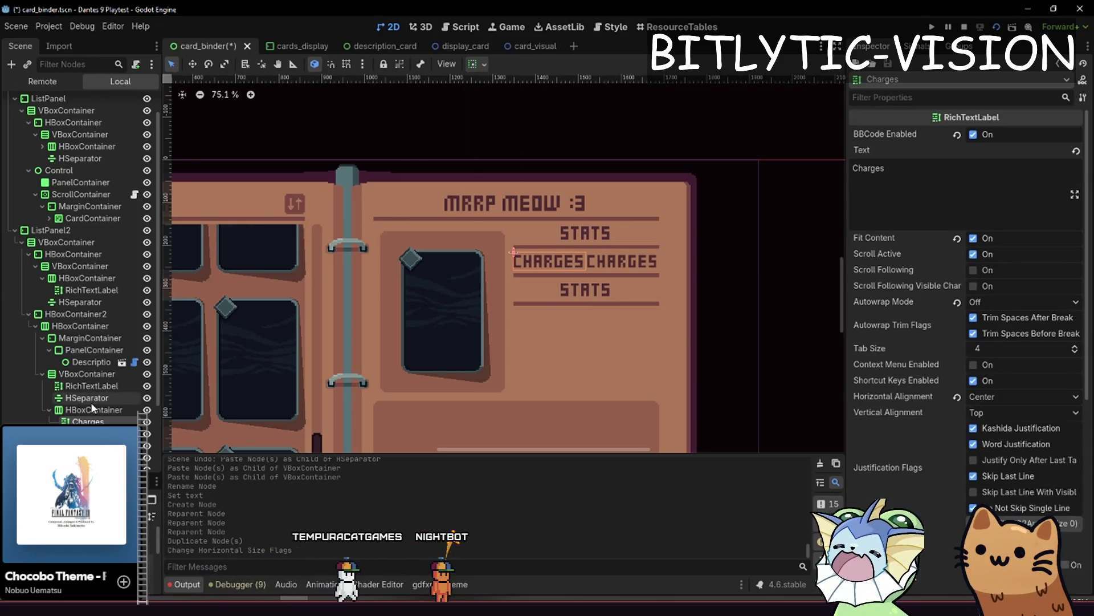
{"action": "left_click", "coordinate": [621, 261]}
{"action": "left_click", "coordinate": [481, 68]}
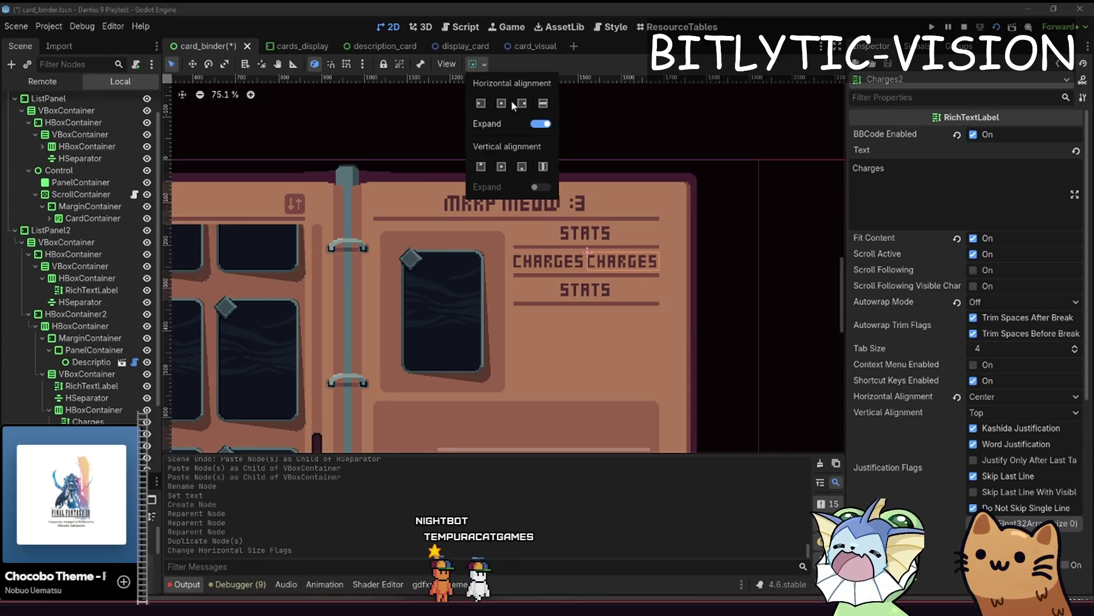
{"action": "left_click", "coordinate": [477, 105]}
{"action": "left_click", "coordinate": [969, 191]}
{"action": "key", "text": "alt+Tab"}
{"action": "key", "text": "alt+Tab"}
{"action": "key", "text": "ctrl+a"}
{"action": "key", "text": "BackSpace"}
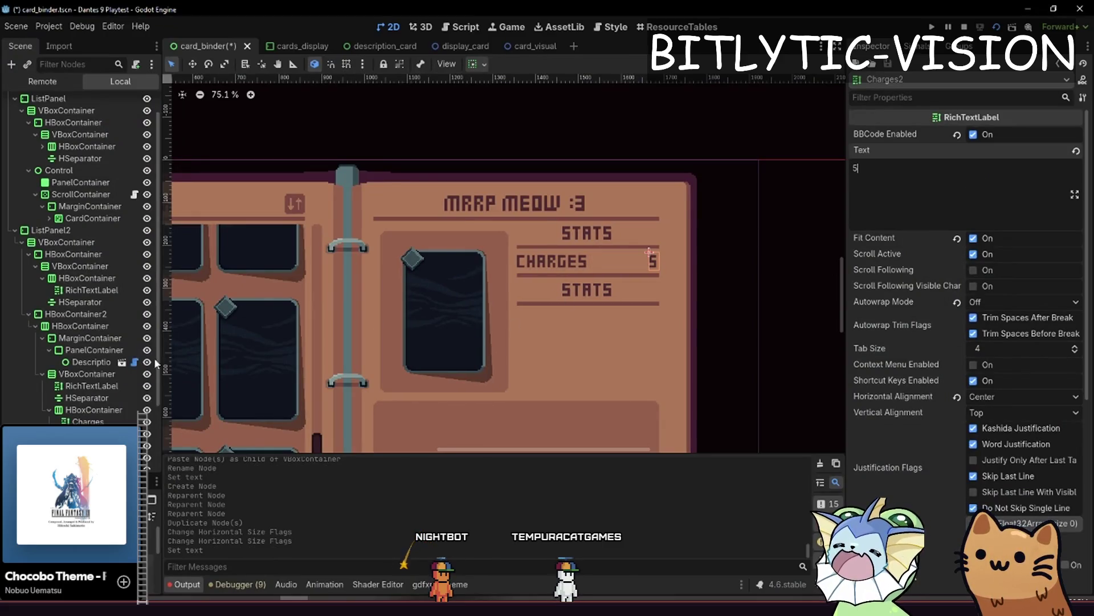
Select HSeparator2 below the Charges row and expand its Theme Overrides constants and styles.
{"action": "left_click", "coordinate": [552, 261]}
{"action": "scroll", "coordinate": [550, 256], "scroll_direction": "down", "scroll_amount": 2}
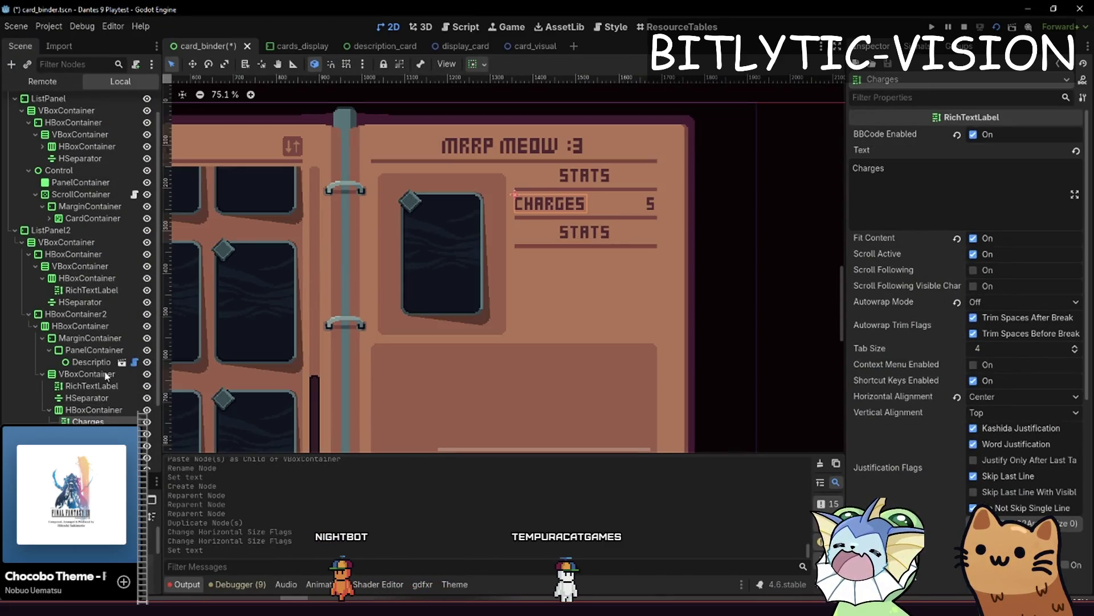
{"action": "scroll", "coordinate": [86, 256], "scroll_direction": "down", "scroll_amount": 2}
{"action": "left_click", "coordinate": [89, 370]}
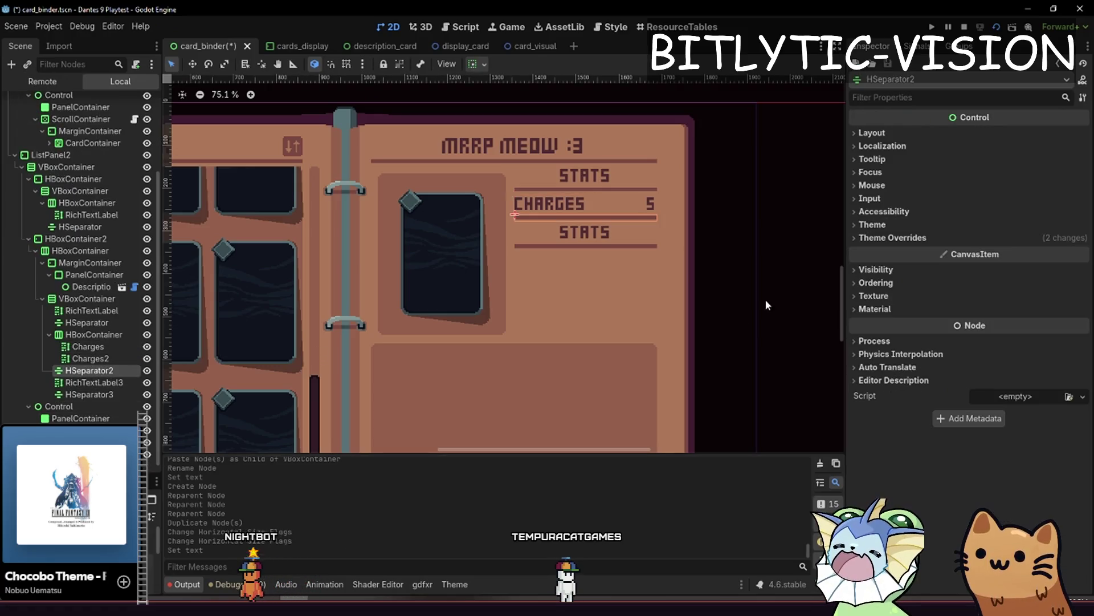
{"action": "left_click", "coordinate": [929, 239]}
{"action": "left_click", "coordinate": [930, 249]}
{"action": "left_click", "coordinate": [912, 278]}
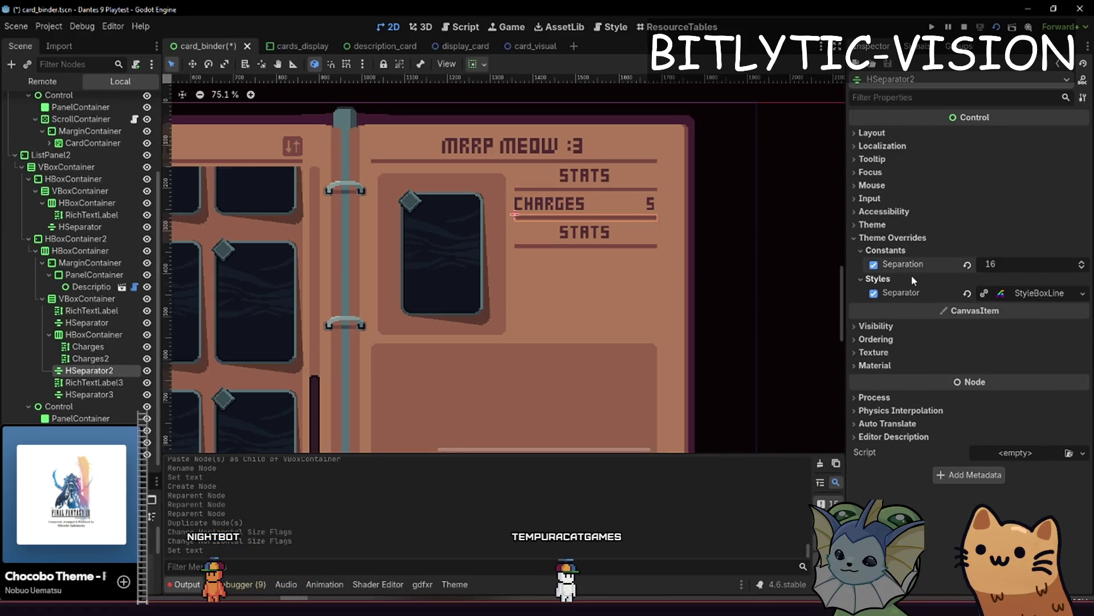
Make HSeparator2's StyleBoxLine unique and set its thickness to 4.
{"action": "left_click", "coordinate": [1083, 293]}
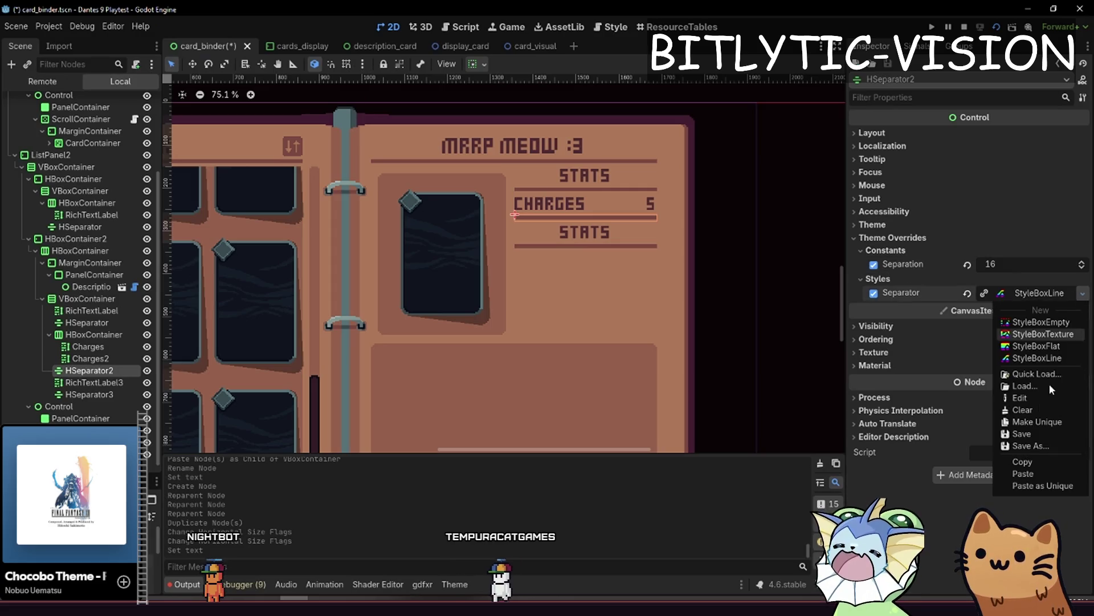
{"action": "left_click", "coordinate": [1038, 422]}
{"action": "left_click", "coordinate": [1026, 293]}
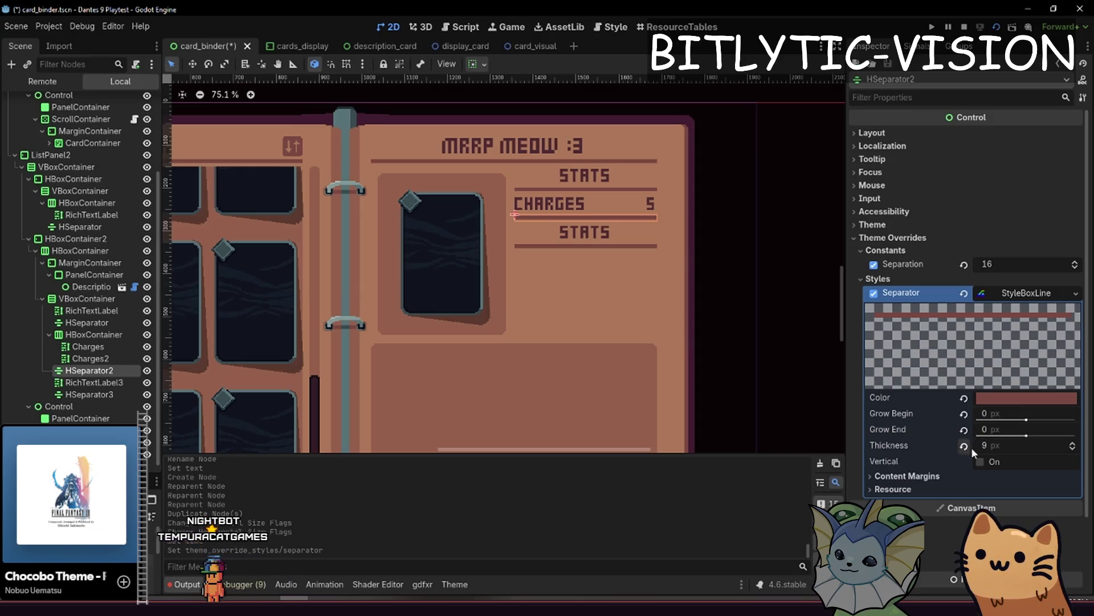
{"action": "left_click", "coordinate": [1006, 445]}
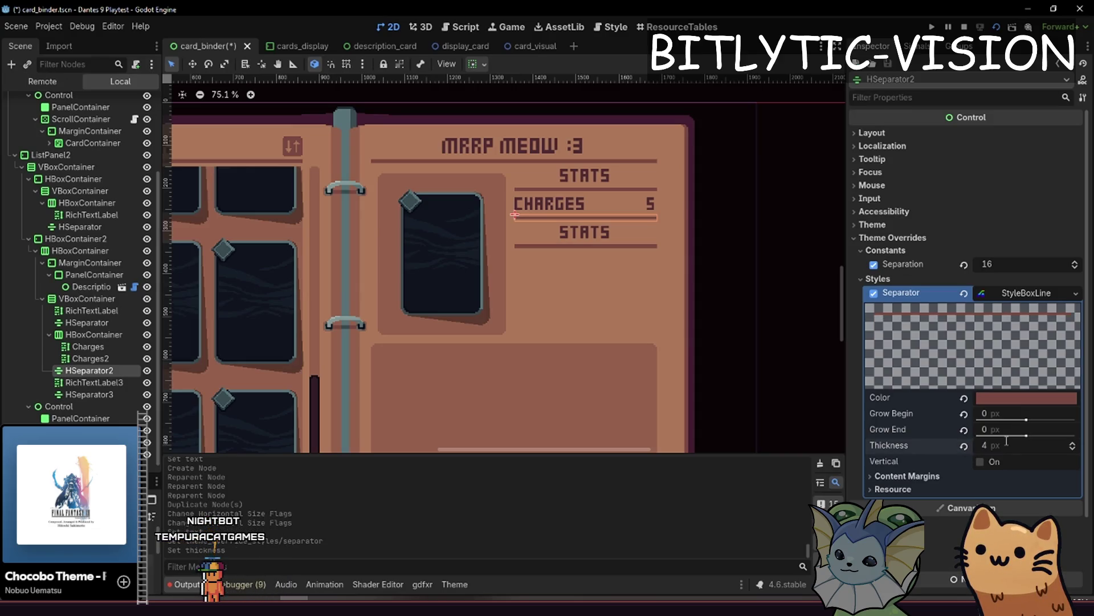
{"action": "scroll", "coordinate": [575, 208], "scroll_direction": "up", "scroll_amount": 7}
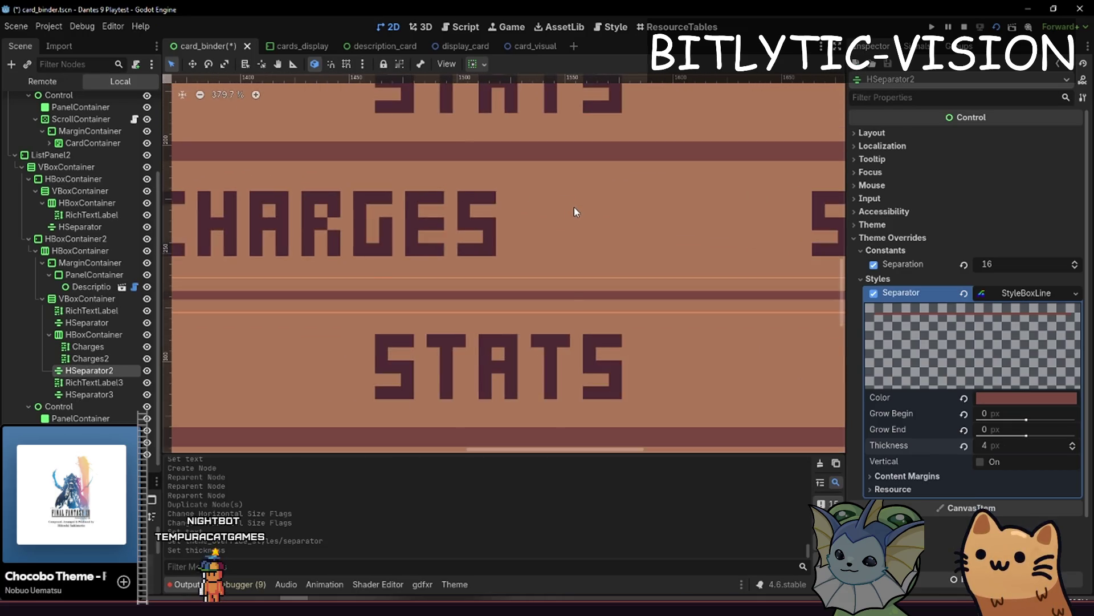
Compare the thinner separator against the Aseprite mockup, then select the Charges label.
{"action": "key", "text": "alt+Tab"}
{"action": "key", "text": "alt+Tab"}
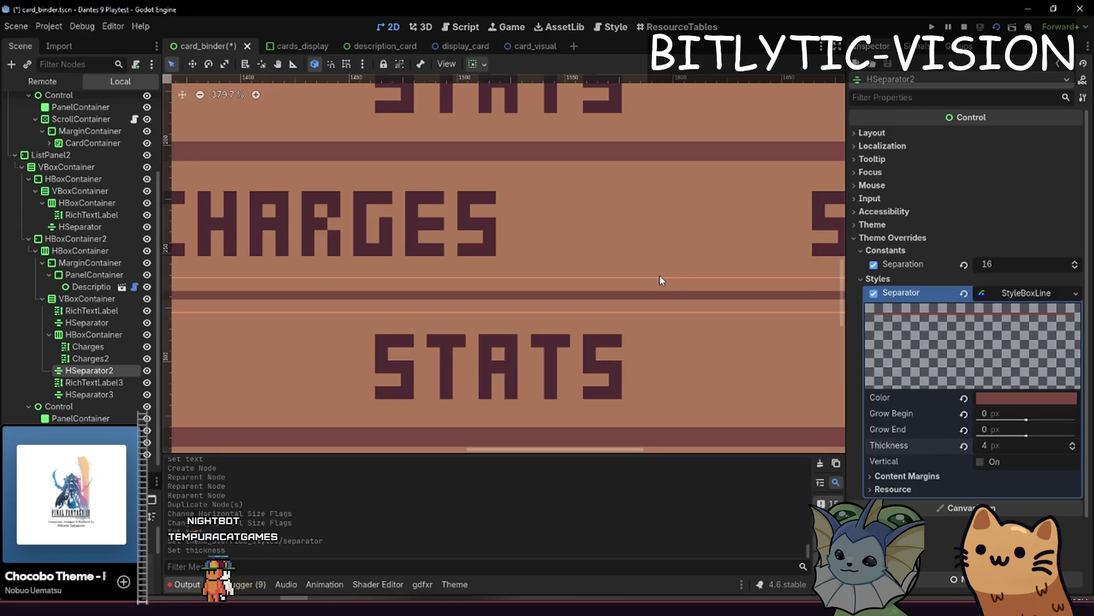
{"action": "key", "text": "alt+Tab"}
{"action": "scroll", "coordinate": [587, 239], "scroll_direction": "up", "scroll_amount": 3}
{"action": "key", "text": "i"}
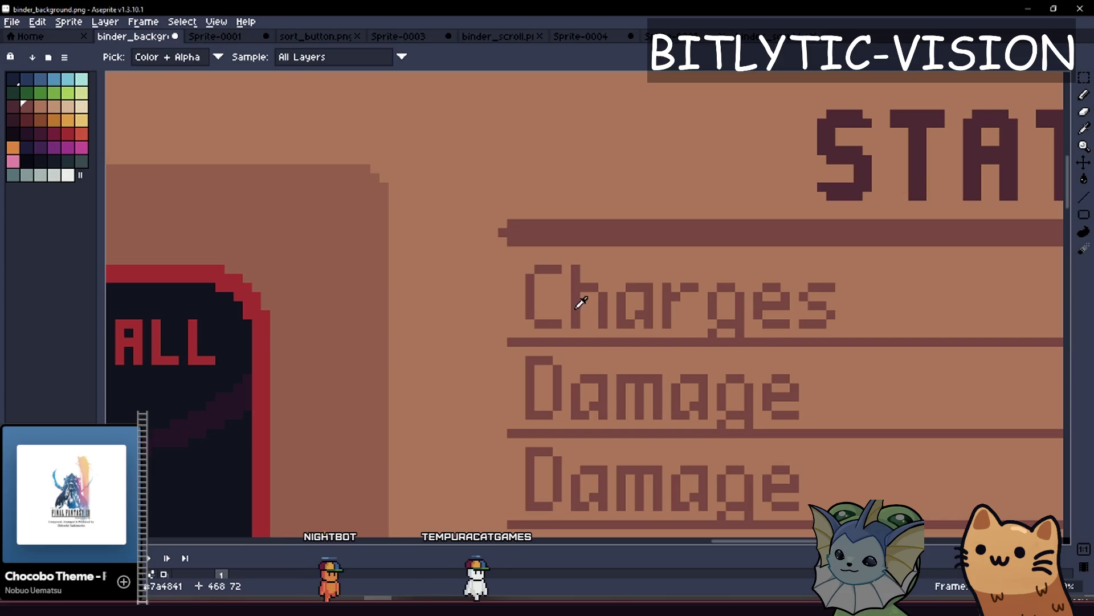
{"action": "key", "text": "alt+Tab"}
{"action": "scroll", "coordinate": [706, 296], "scroll_direction": "up", "scroll_amount": 3}
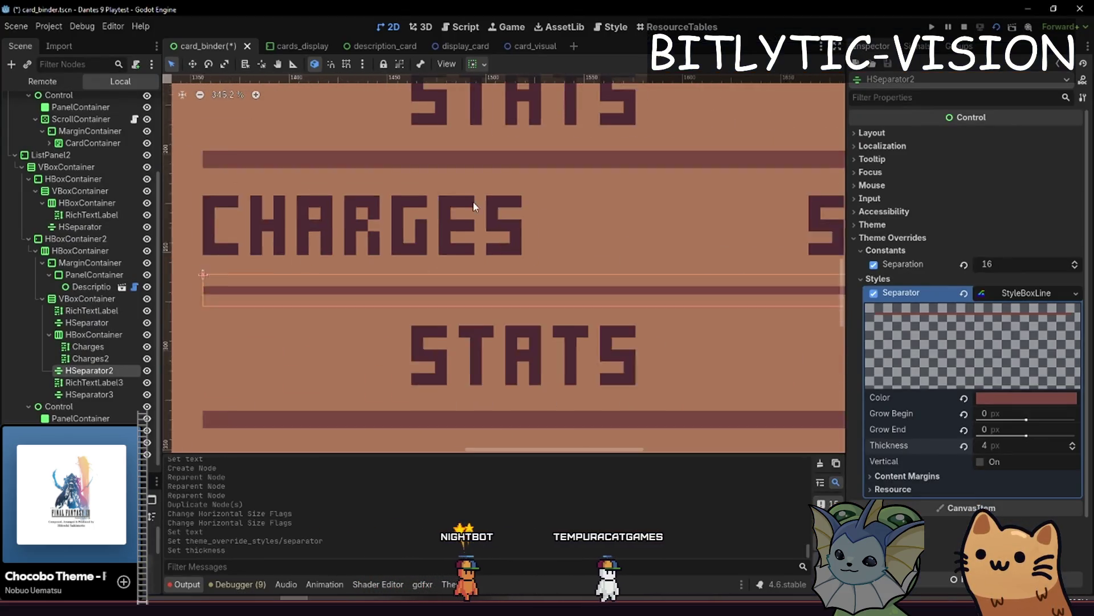
{"action": "scroll", "coordinate": [476, 205], "scroll_direction": "down", "scroll_amount": 4}
{"action": "key", "text": "alt+Tab"}
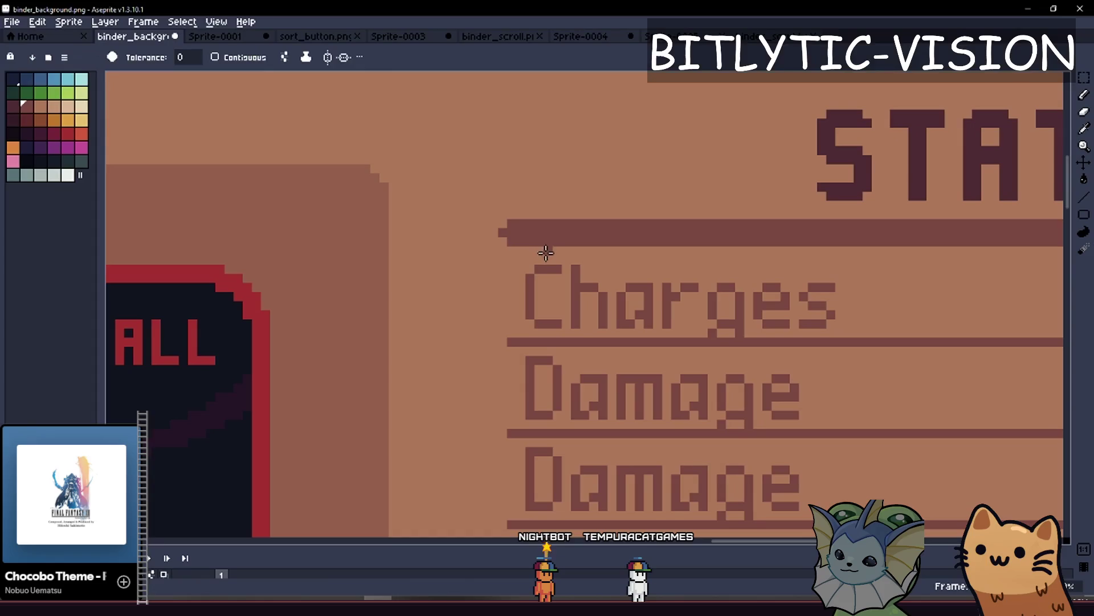
{"action": "key", "text": "alt+Tab"}
{"action": "key", "text": "alt+Tab"}
{"action": "key", "text": "alt+Tab"}
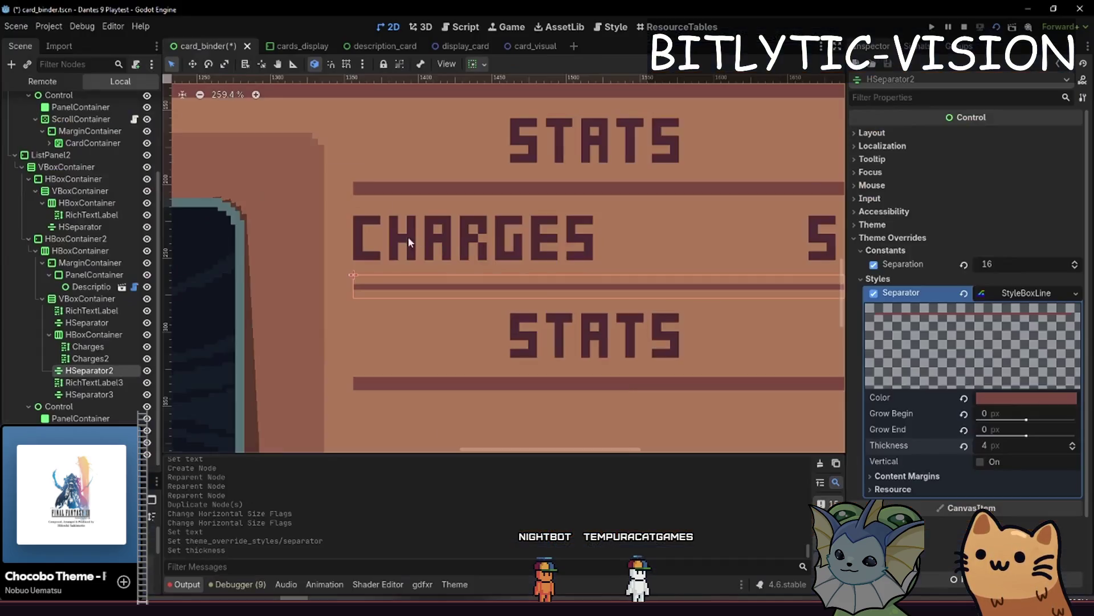
{"action": "scroll", "coordinate": [408, 240], "scroll_direction": "down", "scroll_amount": 3}
{"action": "scroll", "coordinate": [424, 255], "scroll_direction": "up", "scroll_amount": 4}
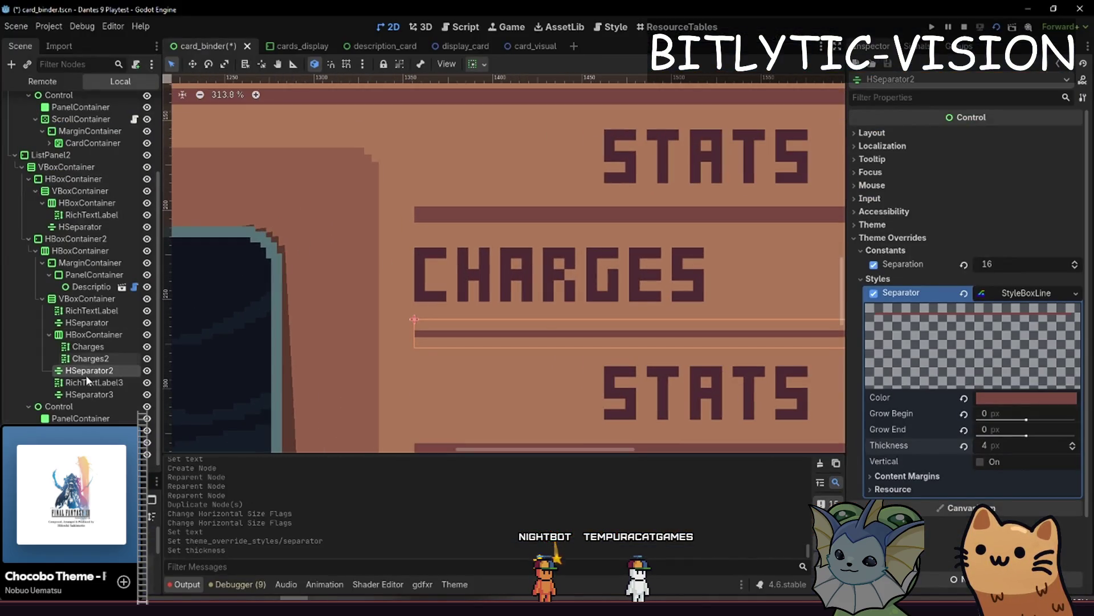
{"action": "left_click", "coordinate": [88, 350]}
Enable the labels' Default Color override and set it to the mockup's dark brown 7a4841.
{"action": "scroll", "coordinate": [908, 381], "scroll_direction": "down", "scroll_amount": 5}
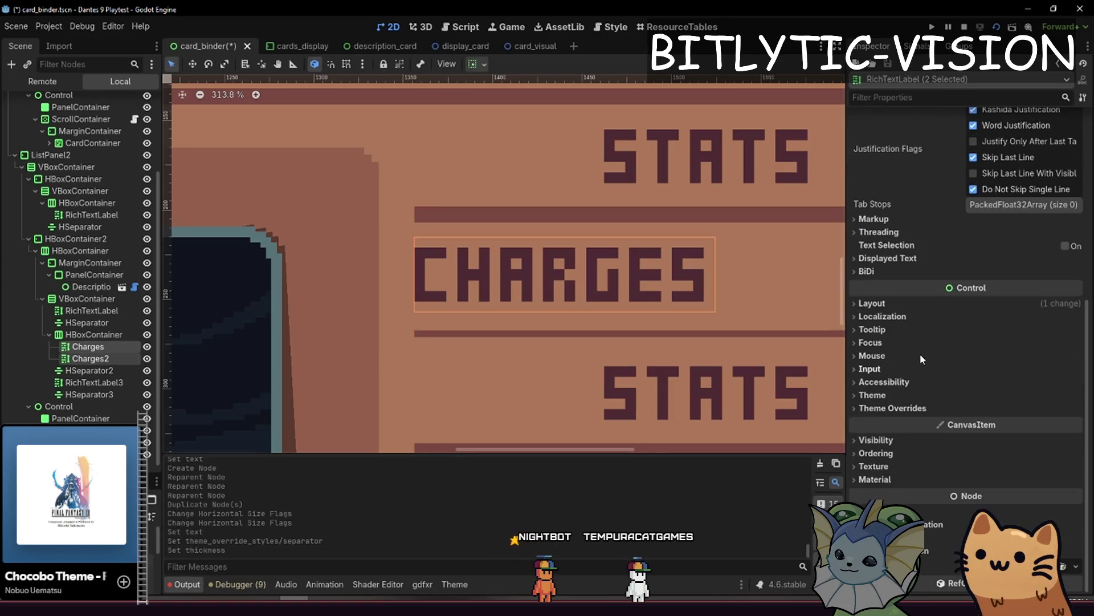
{"action": "left_click", "coordinate": [898, 408]}
{"action": "left_click", "coordinate": [903, 421]}
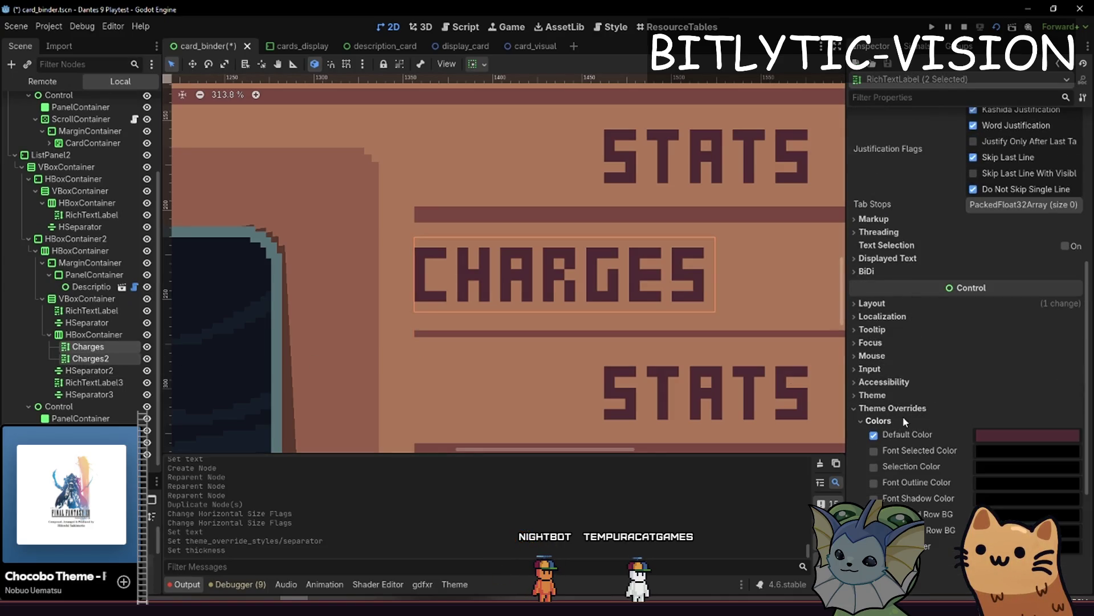
{"action": "left_click", "coordinate": [983, 435]}
{"action": "left_click", "coordinate": [969, 413]}
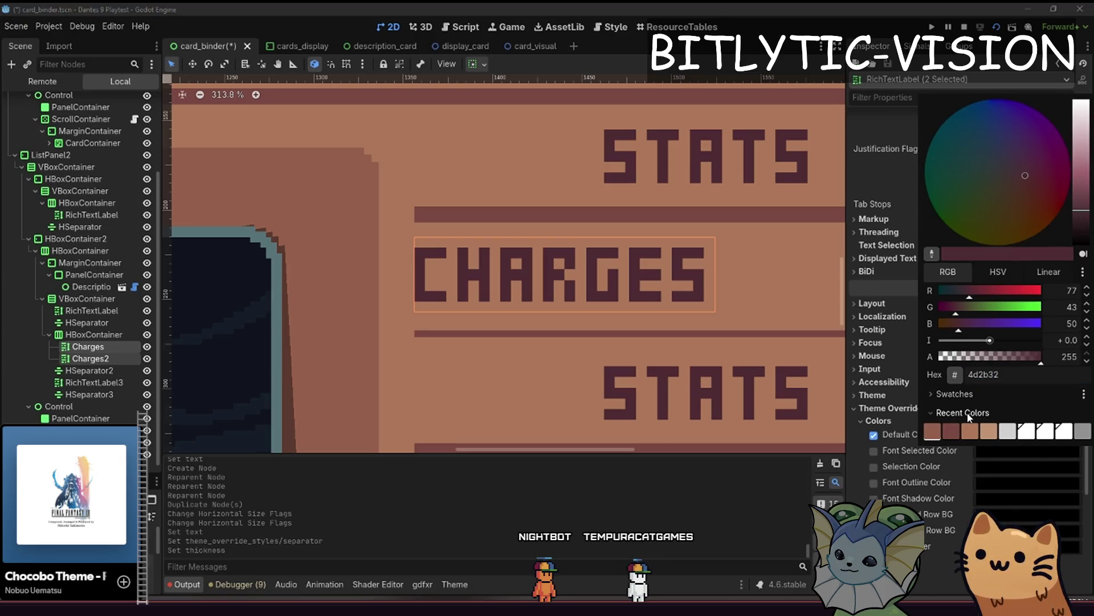
{"action": "left_click", "coordinate": [974, 435]}
{"action": "left_click", "coordinate": [989, 433]}
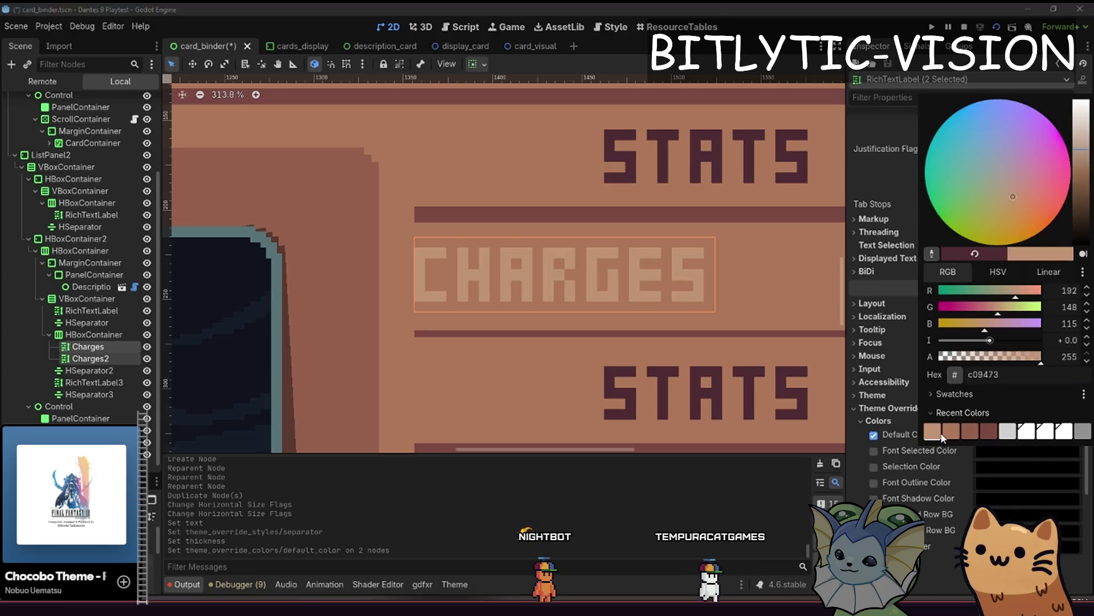
{"action": "left_click", "coordinate": [949, 435]}
{"action": "left_click", "coordinate": [971, 433]}
{"action": "left_click", "coordinate": [971, 432]}
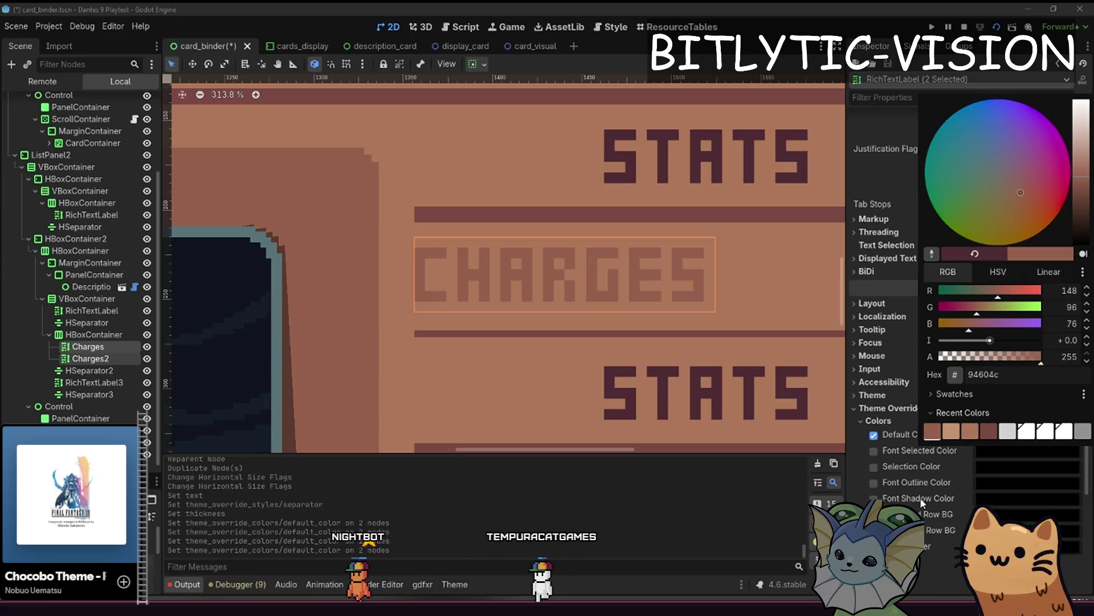
{"action": "left_click", "coordinate": [989, 433]}
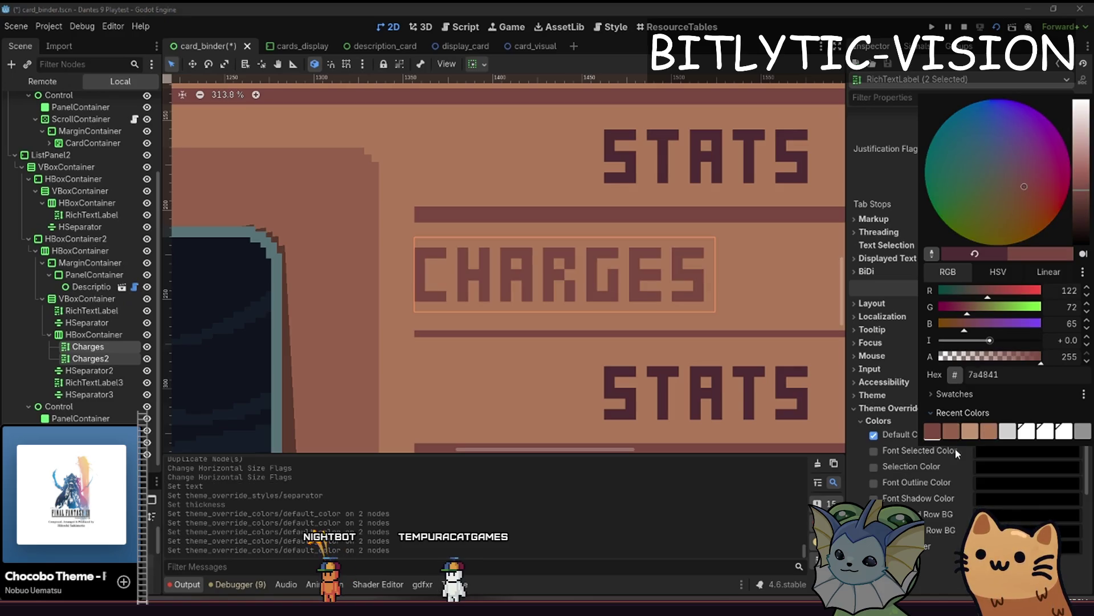
{"action": "left_click", "coordinate": [916, 411]}
Compare the brown Charges text with the Aseprite mockup.
{"action": "scroll", "coordinate": [378, 218], "scroll_direction": "down", "scroll_amount": 3}
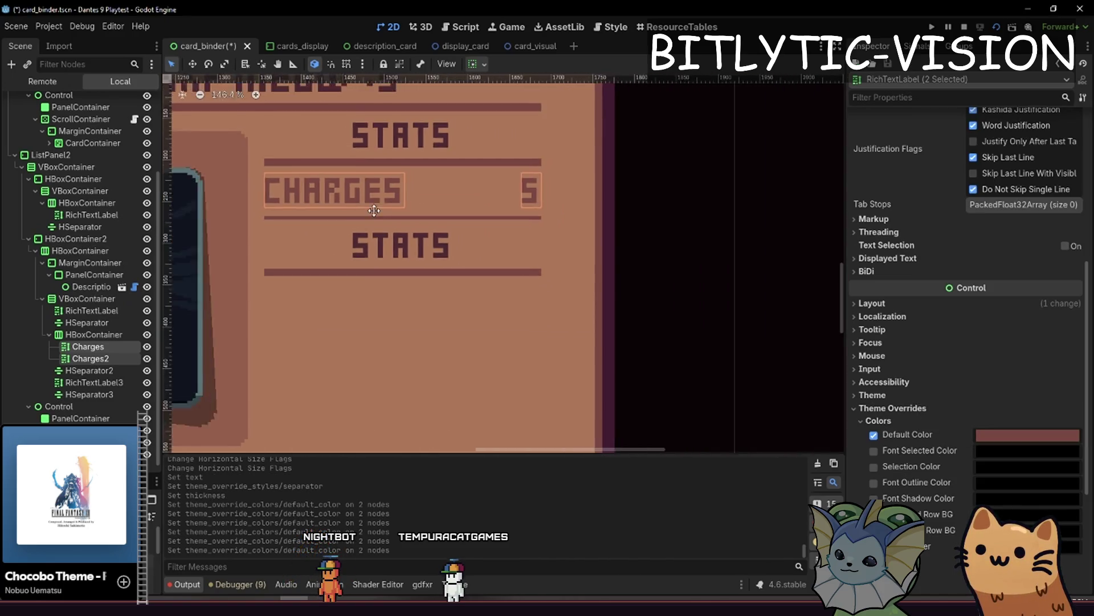
{"action": "key", "text": "alt+Tab"}
{"action": "scroll", "coordinate": [632, 335], "scroll_direction": "down", "scroll_amount": 3}
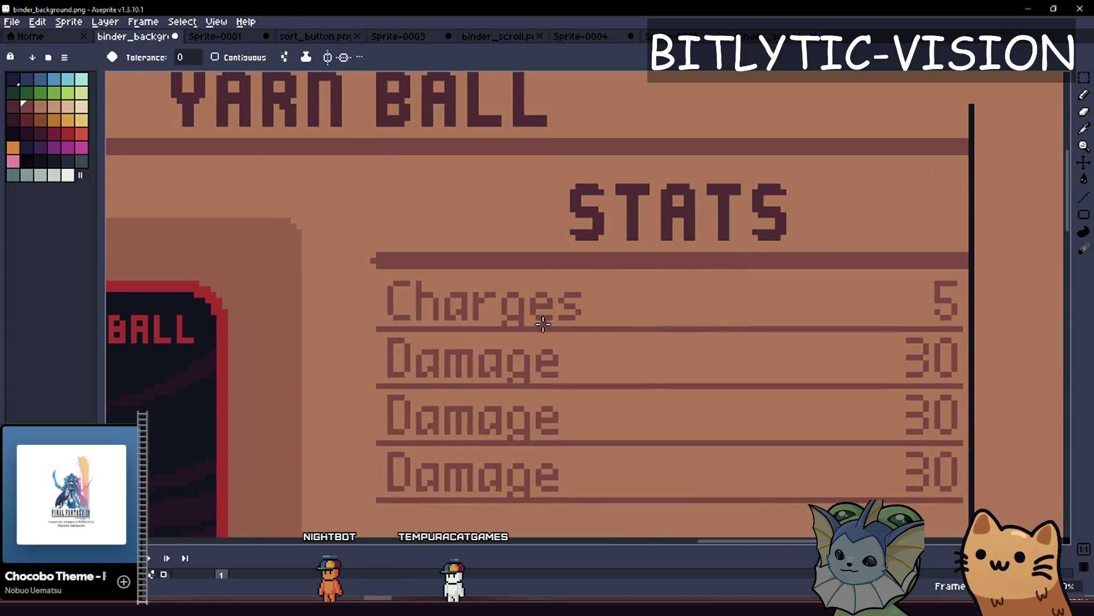
{"action": "key", "text": "alt+Tab"}
{"action": "scroll", "coordinate": [595, 330], "scroll_direction": "up", "scroll_amount": 1}
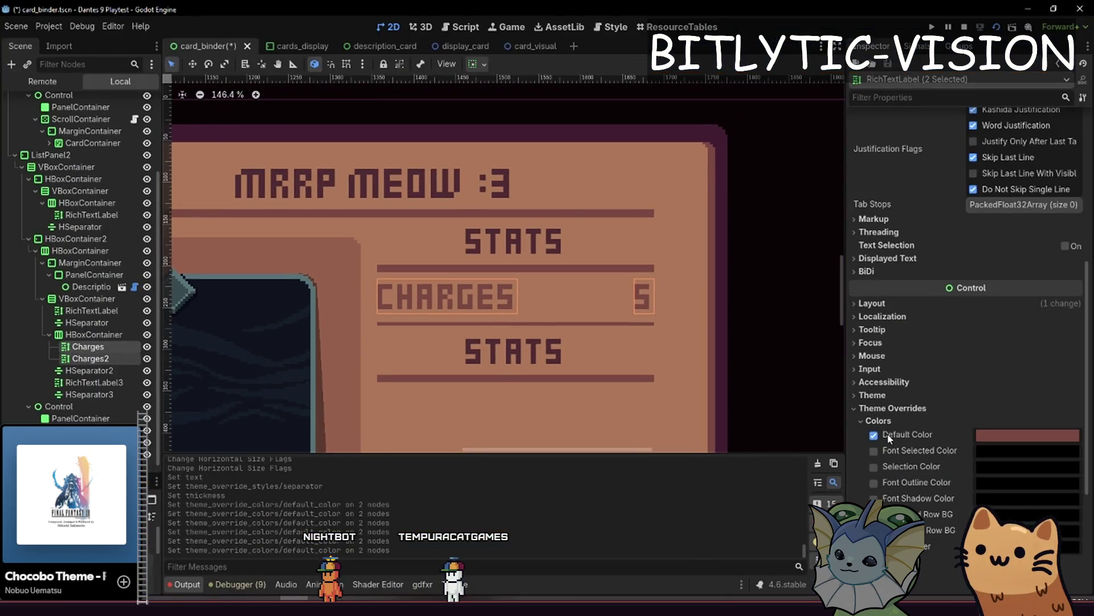
{"action": "key", "text": "alt+Tab"}
{"action": "key", "text": "alt+Tab"}
{"action": "key", "text": "alt+Tab"}
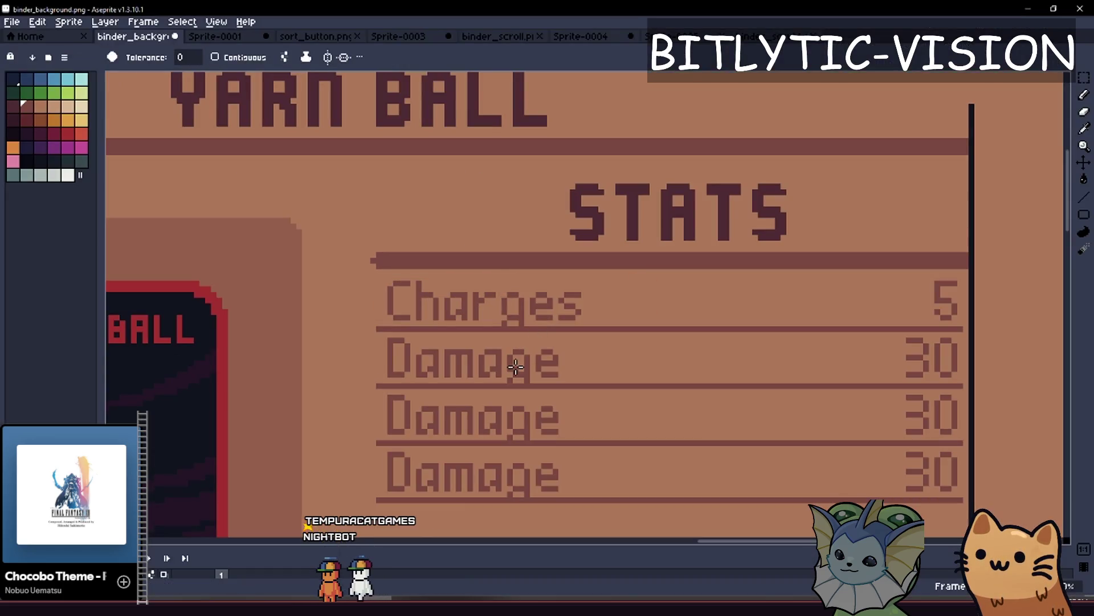
{"action": "key", "text": "alt+Tab"}
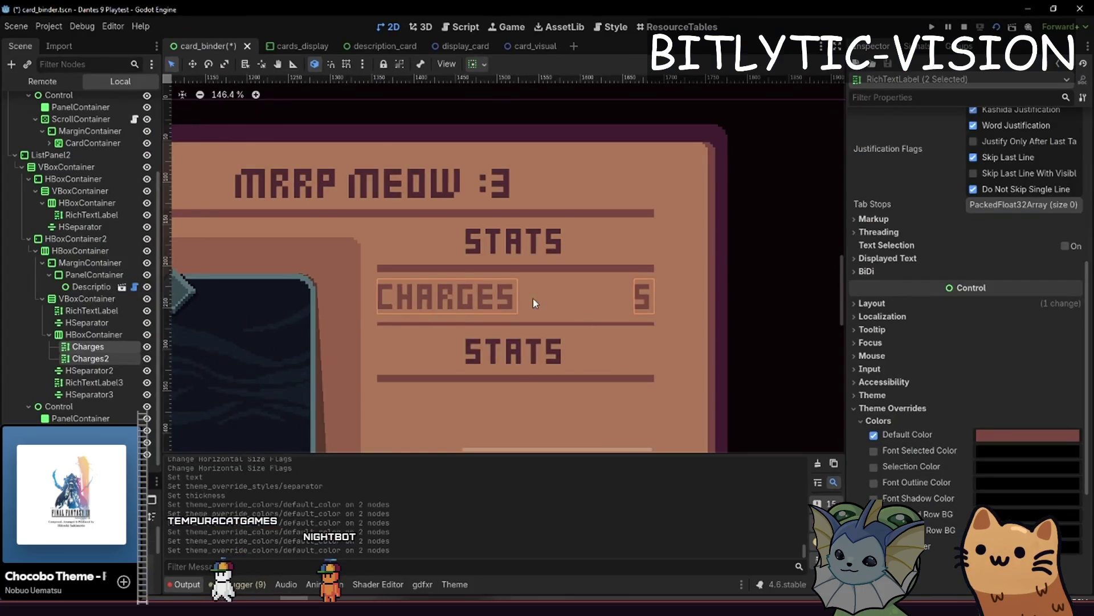
Select the Charges row HBoxContainer and enable its Separation constant override at 4.
{"action": "left_click", "coordinate": [504, 302]}
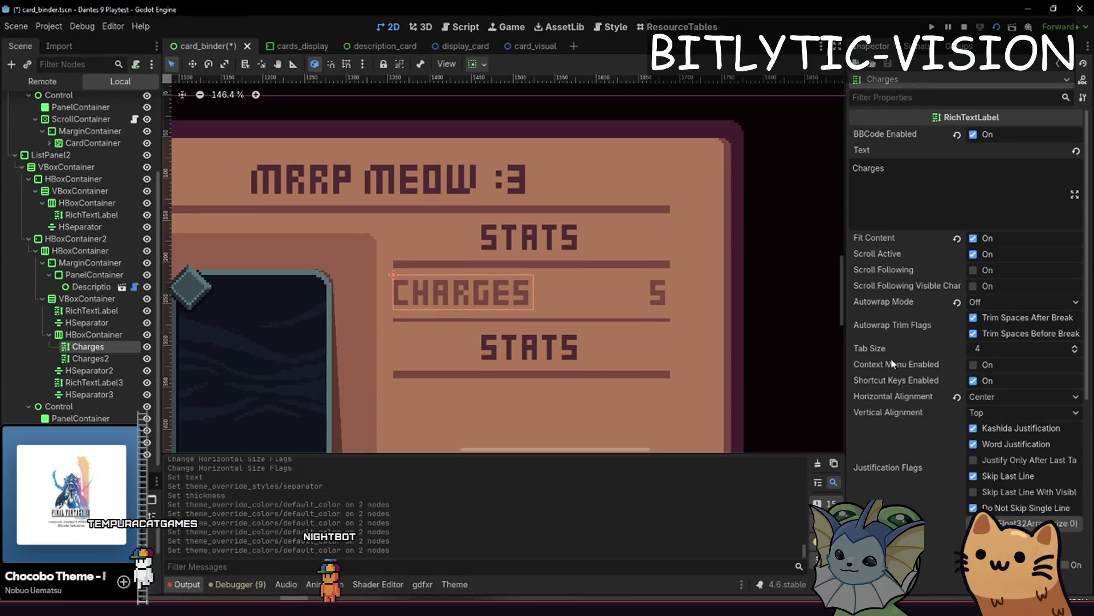
{"action": "left_click", "coordinate": [592, 293]}
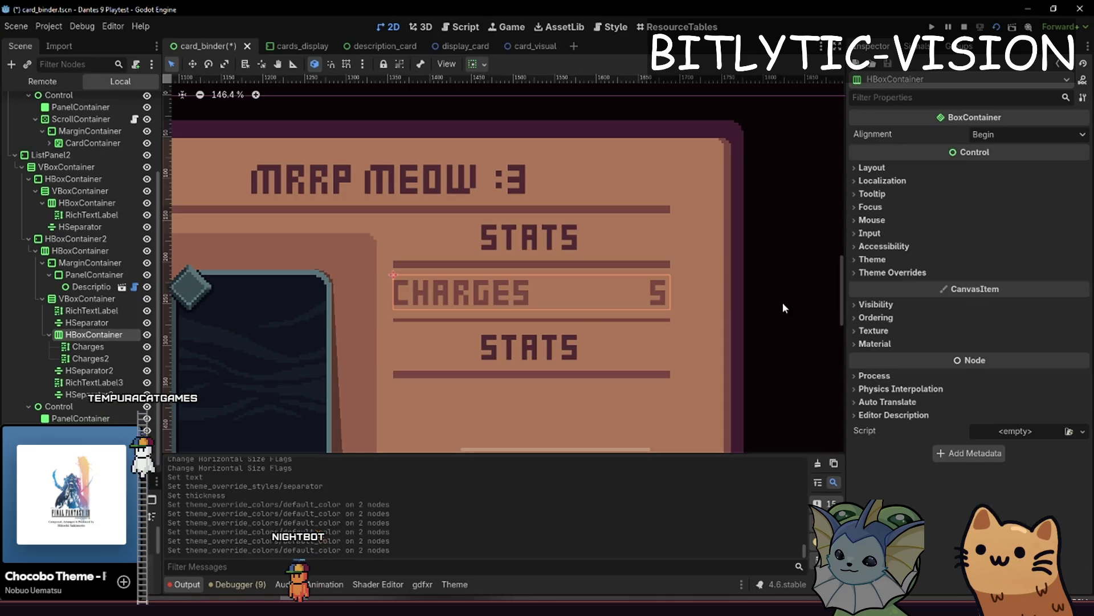
{"action": "left_click", "coordinate": [898, 272]}
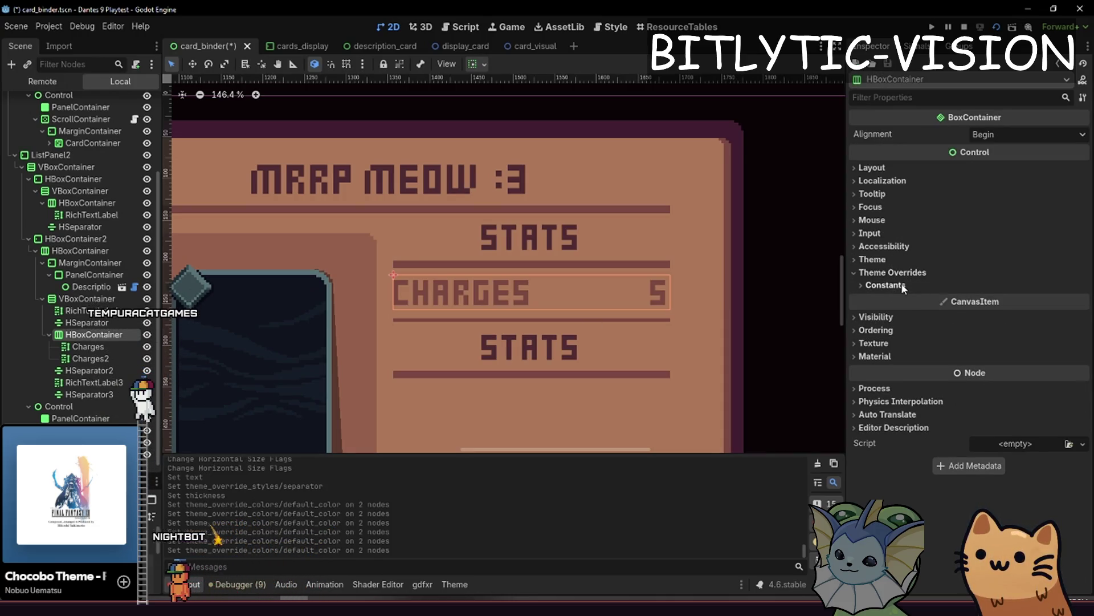
{"action": "left_click", "coordinate": [902, 286]}
{"action": "left_click", "coordinate": [874, 300]}
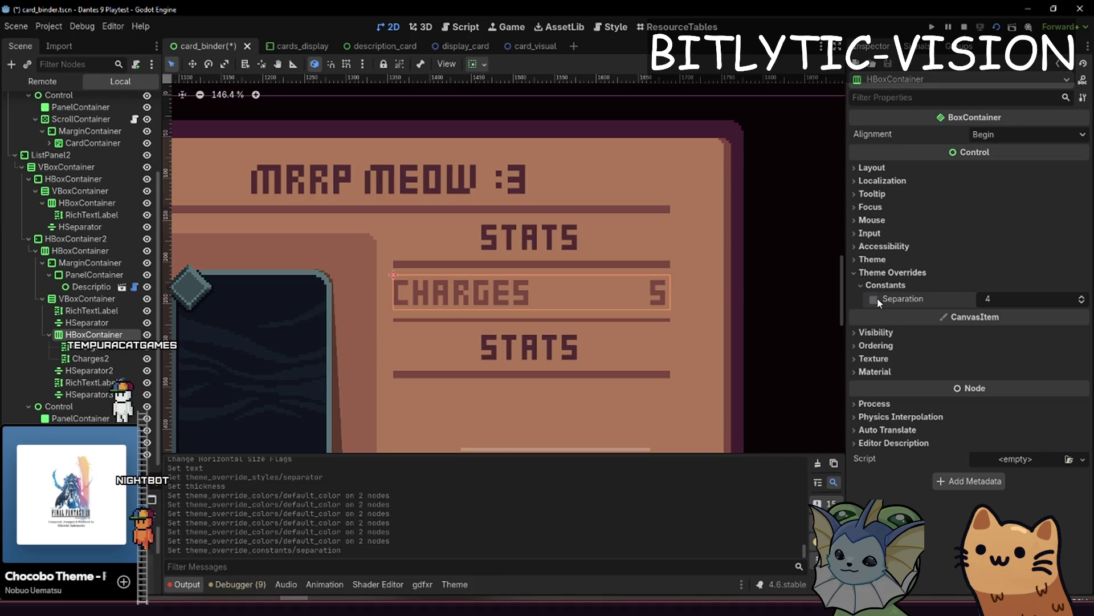
Review the row container's layout and the Charges label, collapsing the label's theme overrides.
{"action": "left_click", "coordinate": [898, 166]}
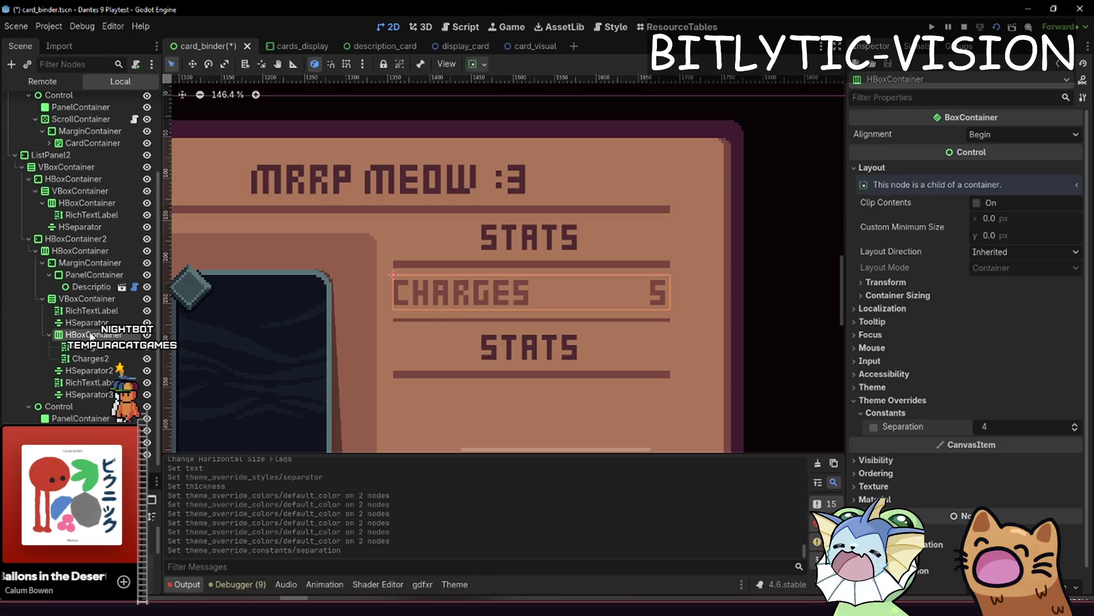
{"action": "left_click", "coordinate": [86, 298]}
{"action": "left_click", "coordinate": [87, 334]}
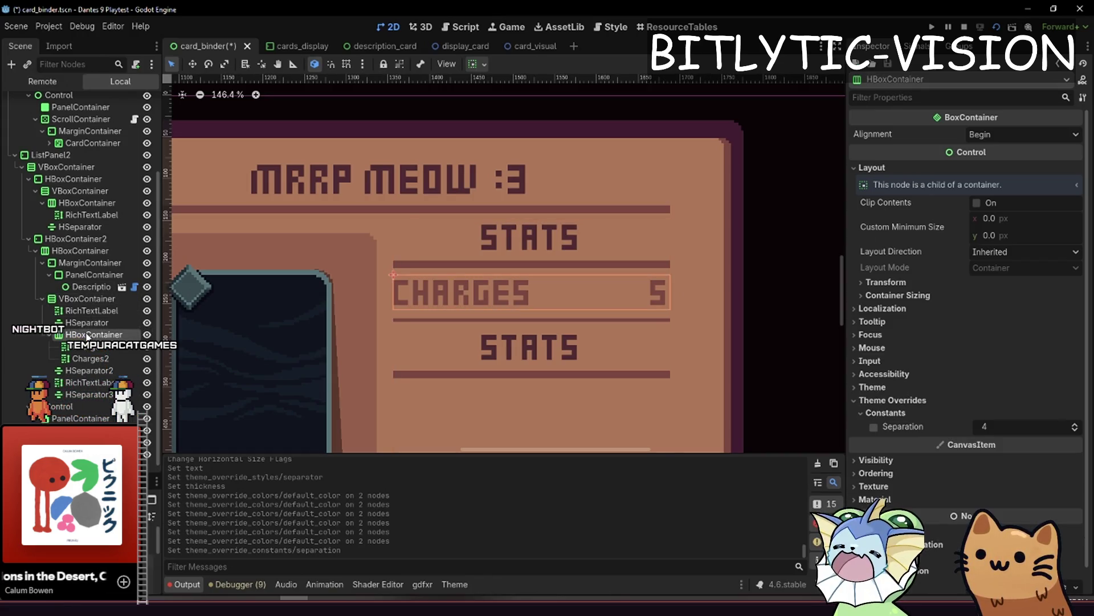
{"action": "key", "text": "Down"}
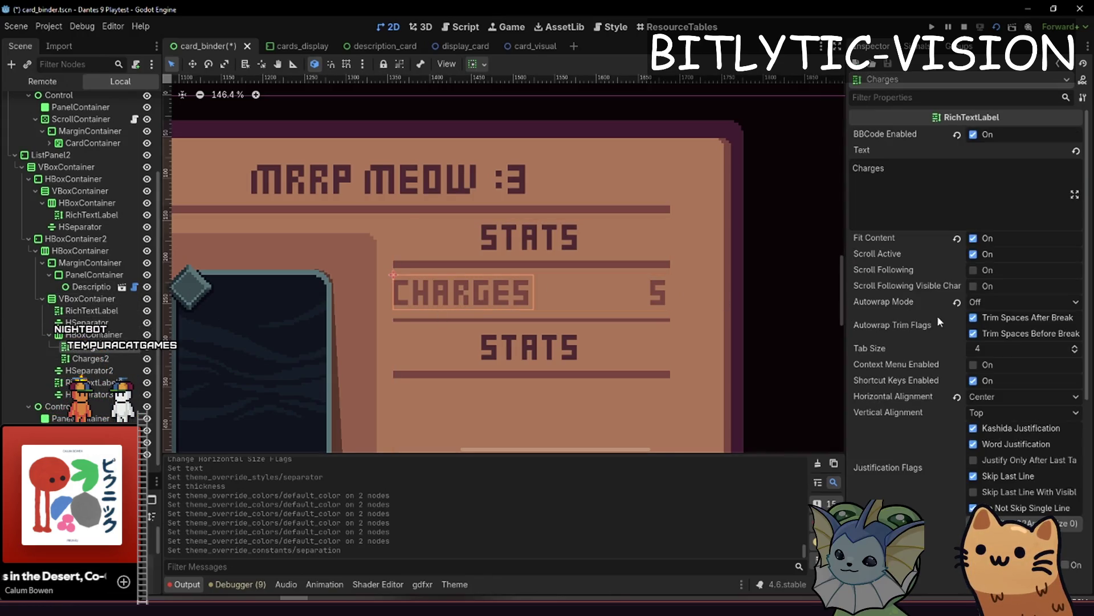
{"action": "scroll", "coordinate": [937, 316], "scroll_direction": "down", "scroll_amount": 8}
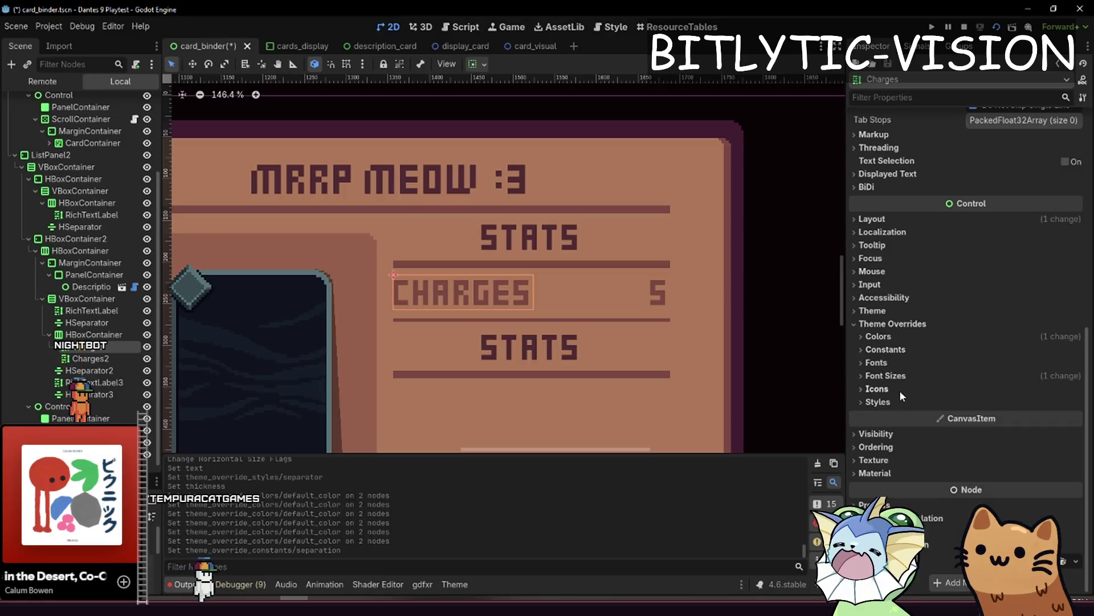
{"action": "left_click", "coordinate": [899, 323]}
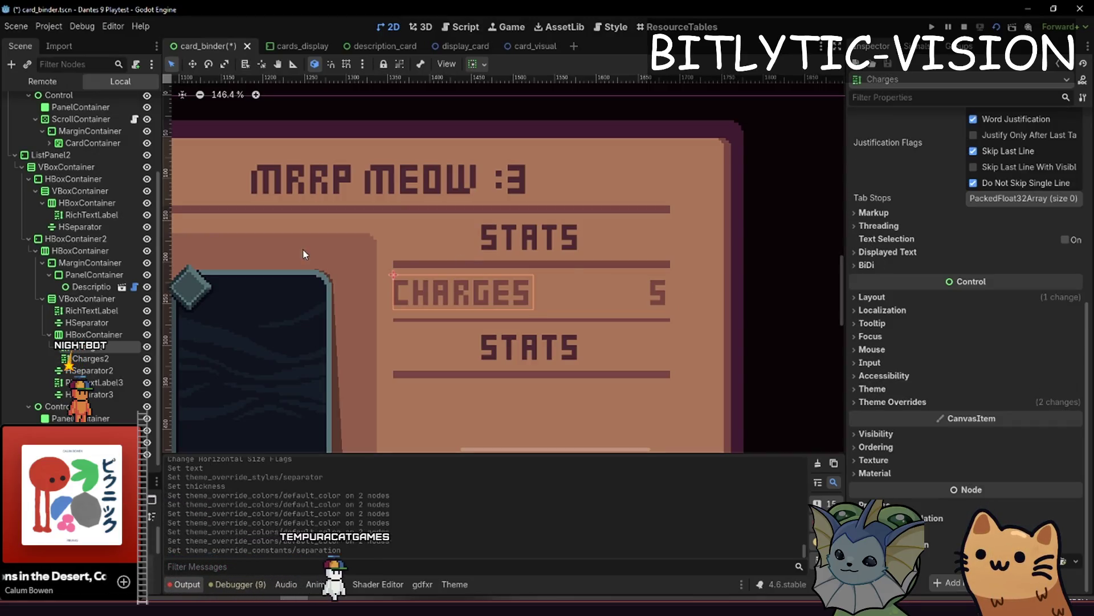
{"action": "key", "text": "Up"}
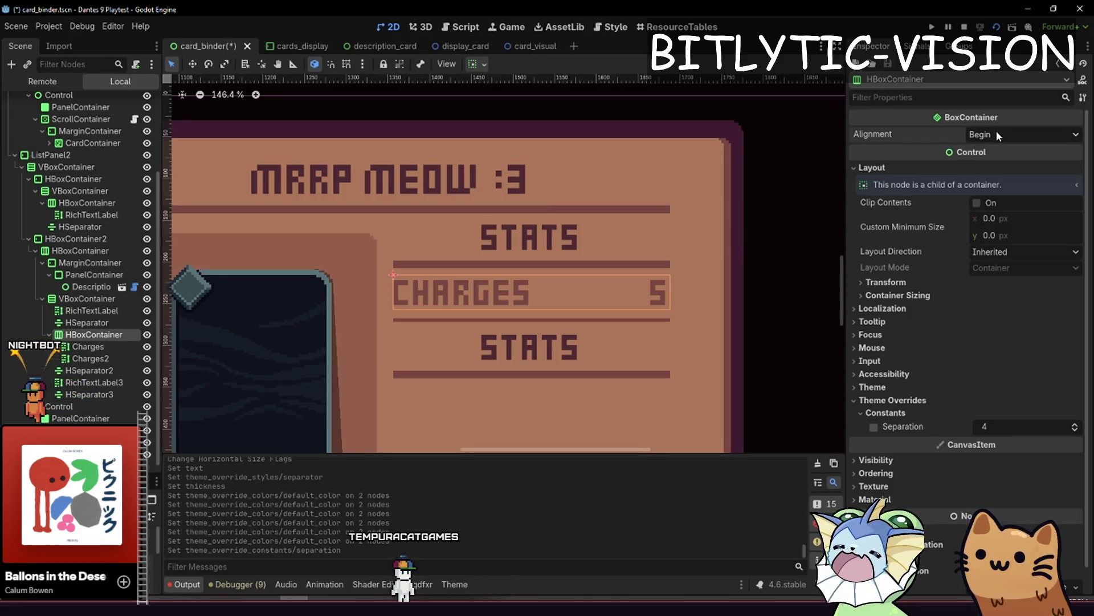
Uncheck horizontal Expand in Container Sizing for both the CHARGES and 5 labels.
{"action": "left_click", "coordinate": [86, 346]}
{"action": "left_click", "coordinate": [934, 296]}
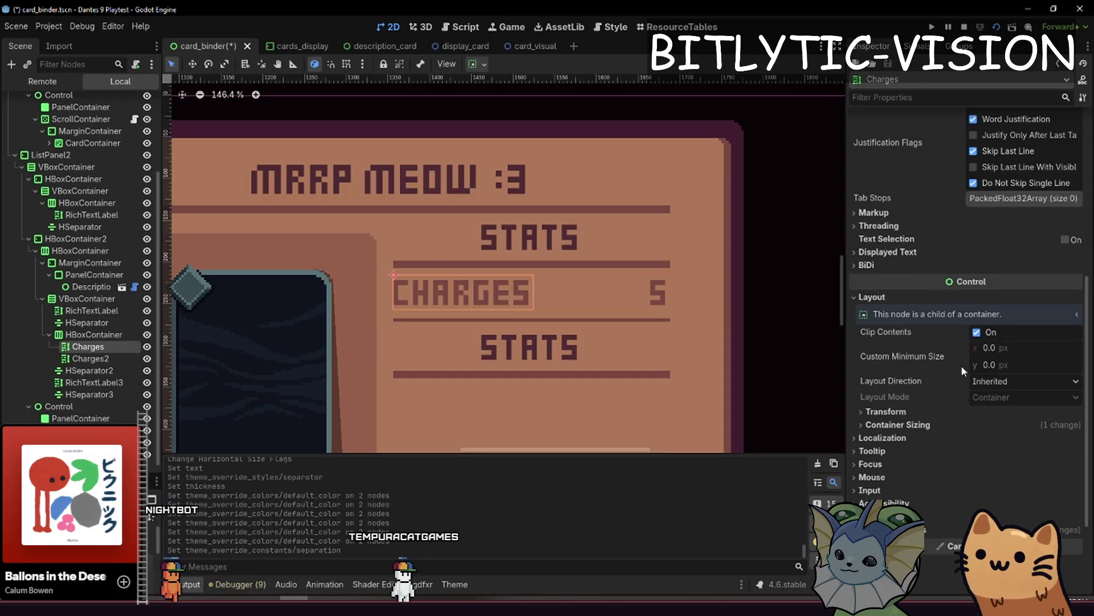
{"action": "left_click", "coordinate": [958, 422]}
{"action": "left_click", "coordinate": [981, 454]}
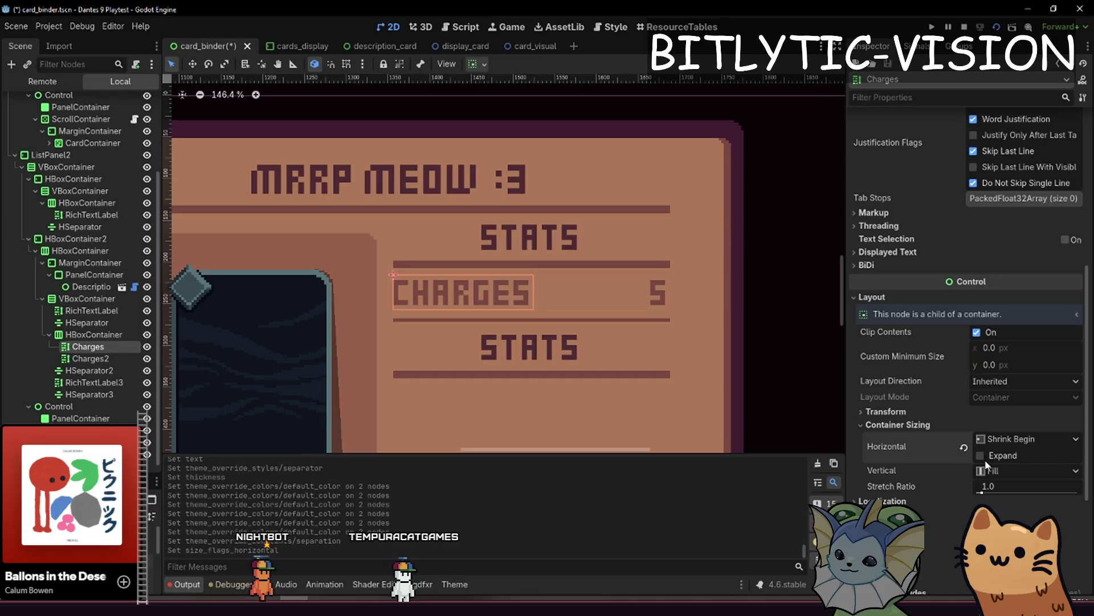
{"action": "left_click", "coordinate": [658, 292]}
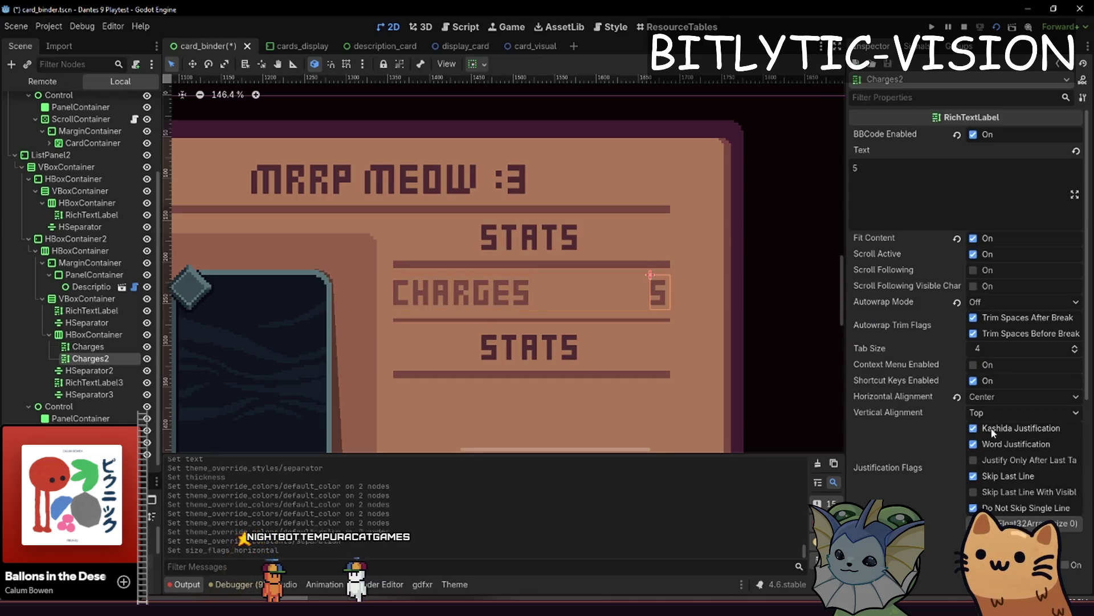
{"action": "scroll", "coordinate": [943, 391], "scroll_direction": "down", "scroll_amount": 5}
{"action": "left_click", "coordinate": [985, 322]}
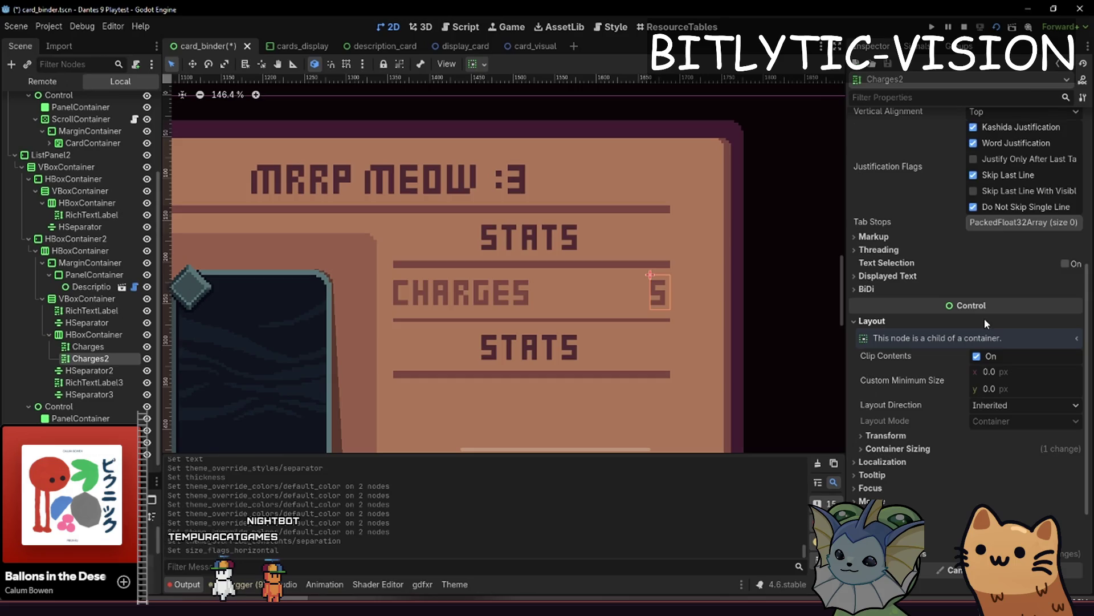
{"action": "left_click", "coordinate": [951, 452]}
{"action": "left_click", "coordinate": [980, 479]}
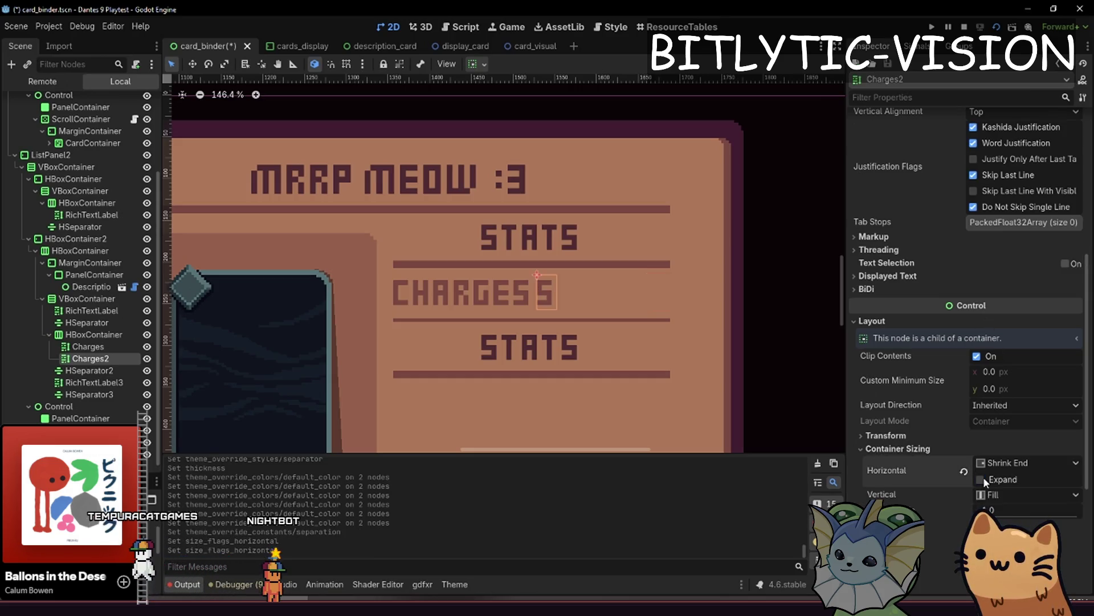
Set the Charges row's horizontal sizing to Custom with Fill and Shrink Center.
{"action": "scroll", "coordinate": [500, 308], "scroll_direction": "down", "scroll_amount": 1}
{"action": "left_click_drag", "start_coordinate": [500, 309], "coordinate": [539, 325]}
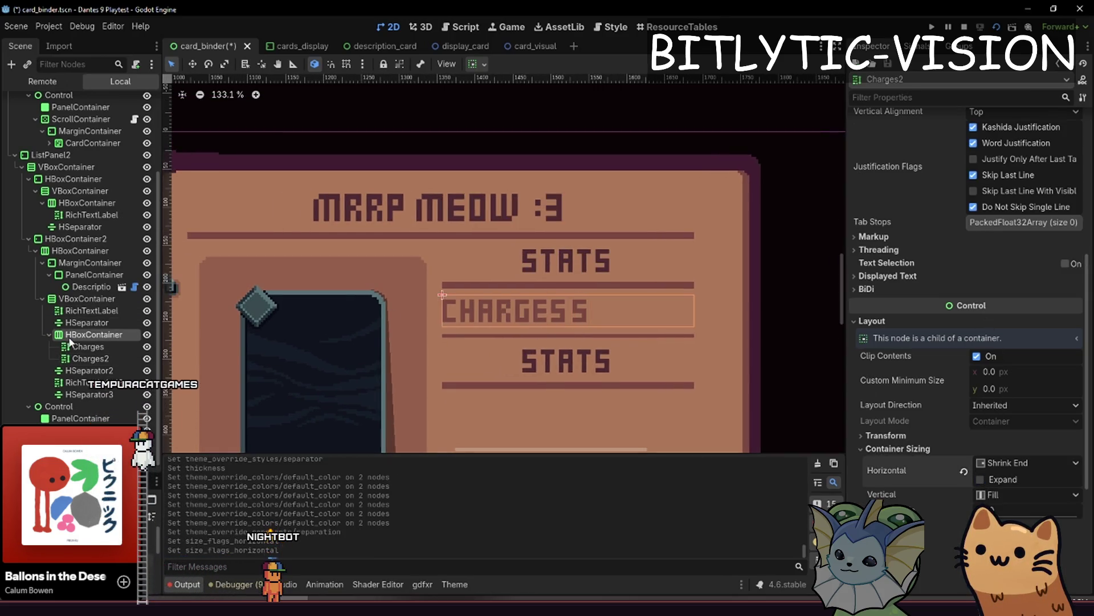
{"action": "left_click", "coordinate": [627, 311]}
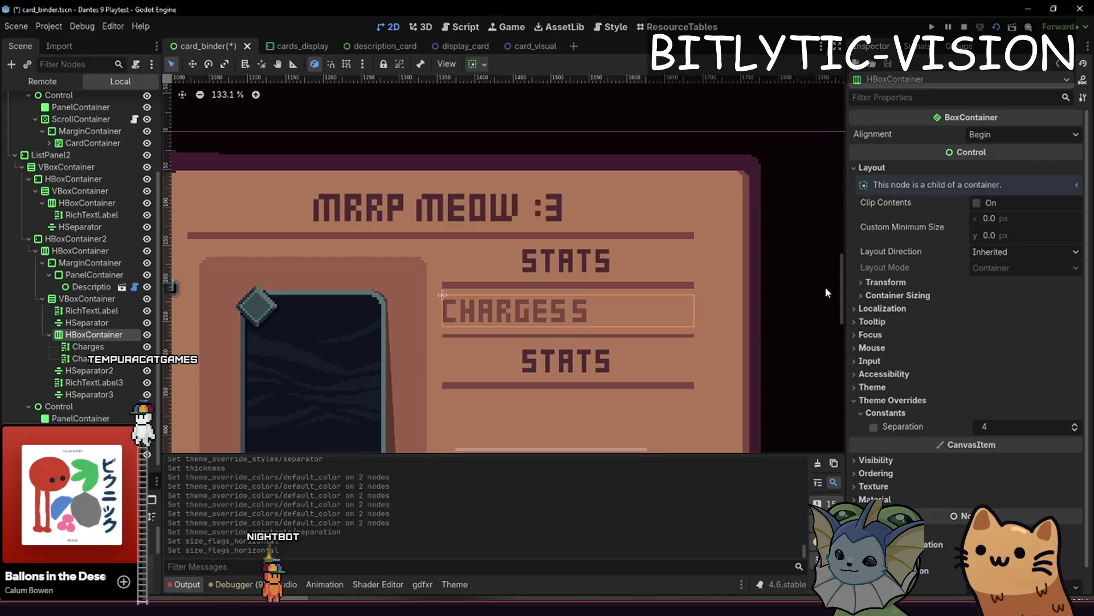
{"action": "left_click", "coordinate": [912, 283]}
{"action": "left_click", "coordinate": [918, 279]}
{"action": "left_click", "coordinate": [923, 296]}
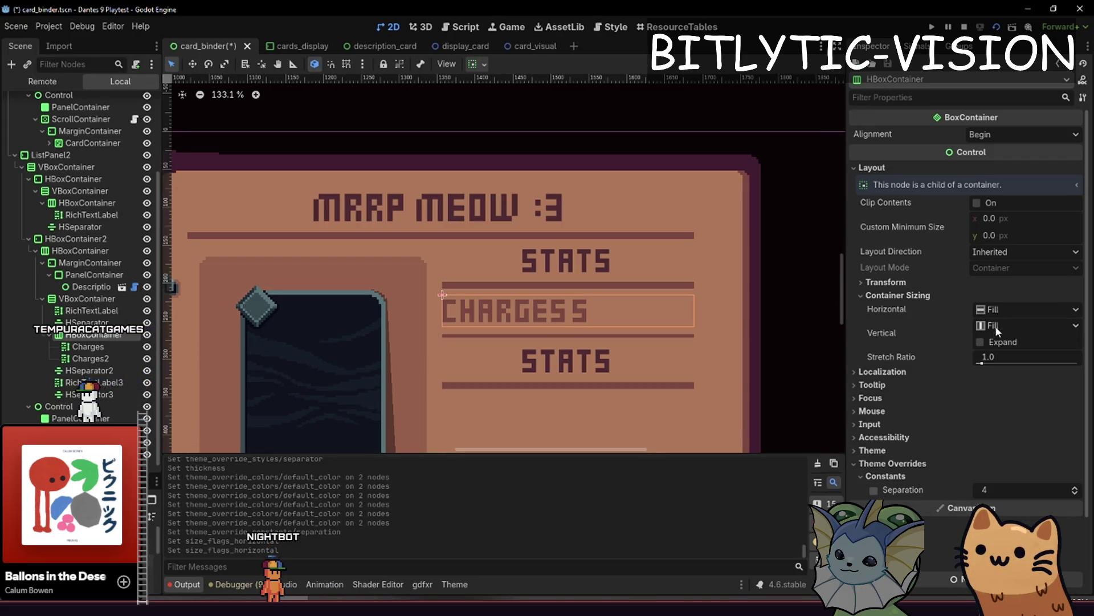
{"action": "left_click", "coordinate": [997, 311]}
{"action": "left_click", "coordinate": [1005, 379]}
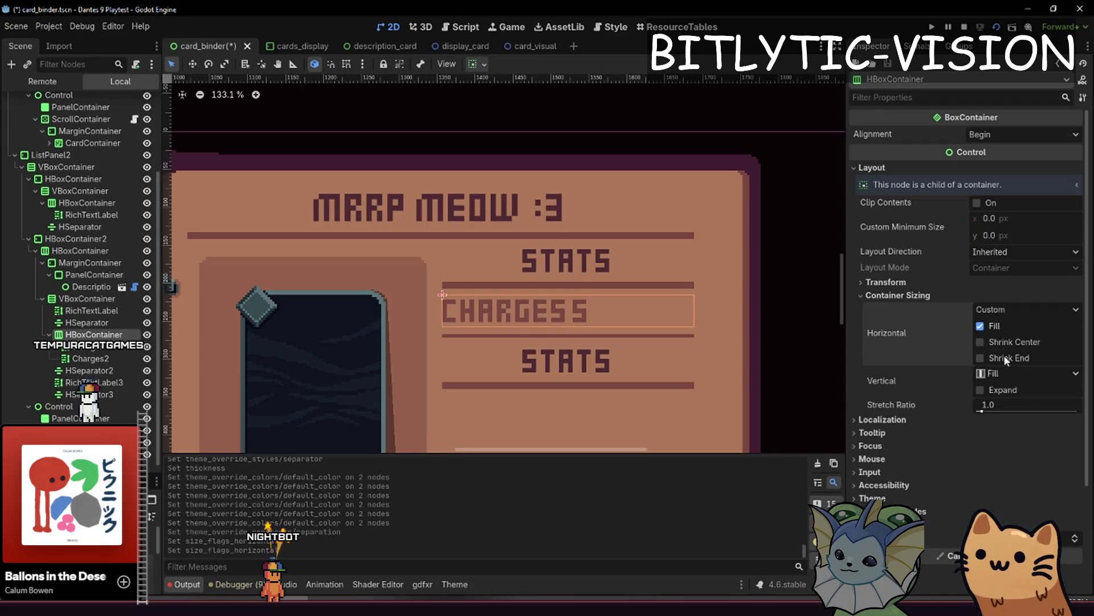
{"action": "left_click", "coordinate": [1000, 329]}
{"action": "left_click", "coordinate": [1001, 342]}
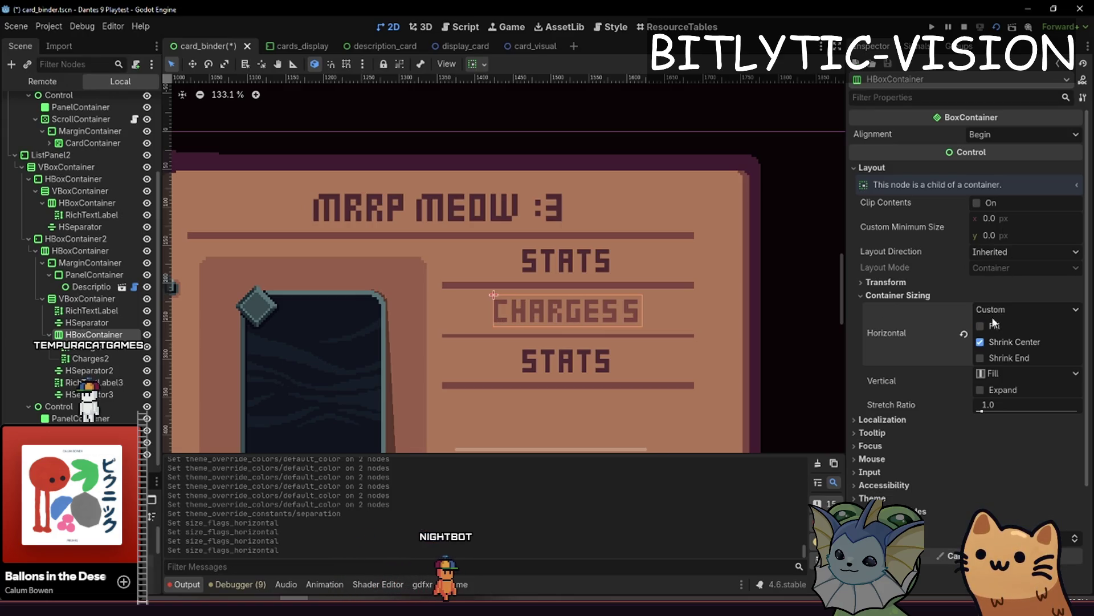
{"action": "left_click", "coordinate": [992, 324]}
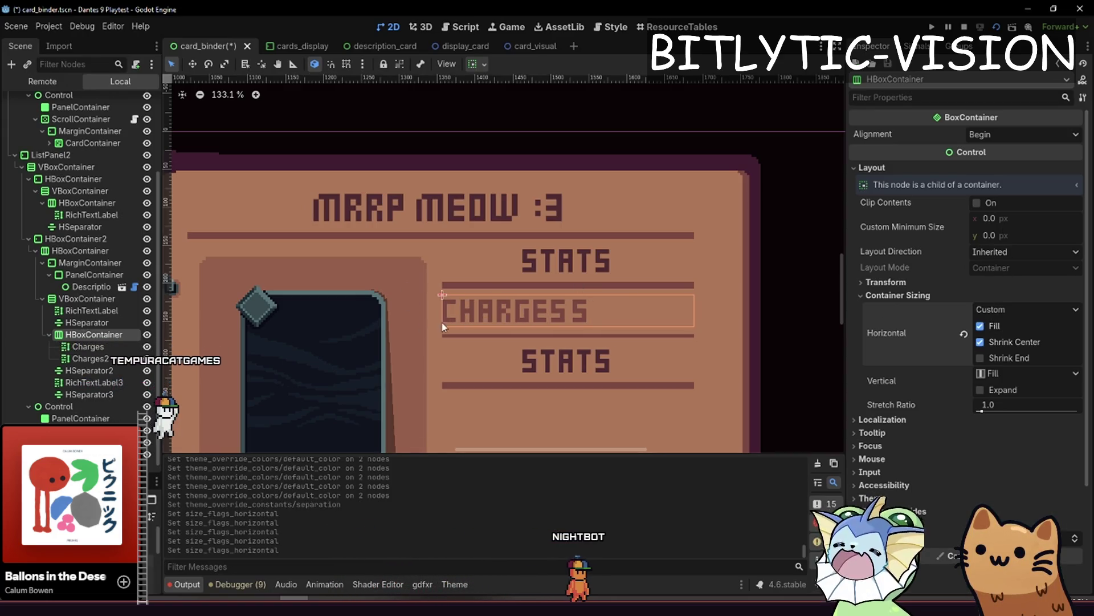
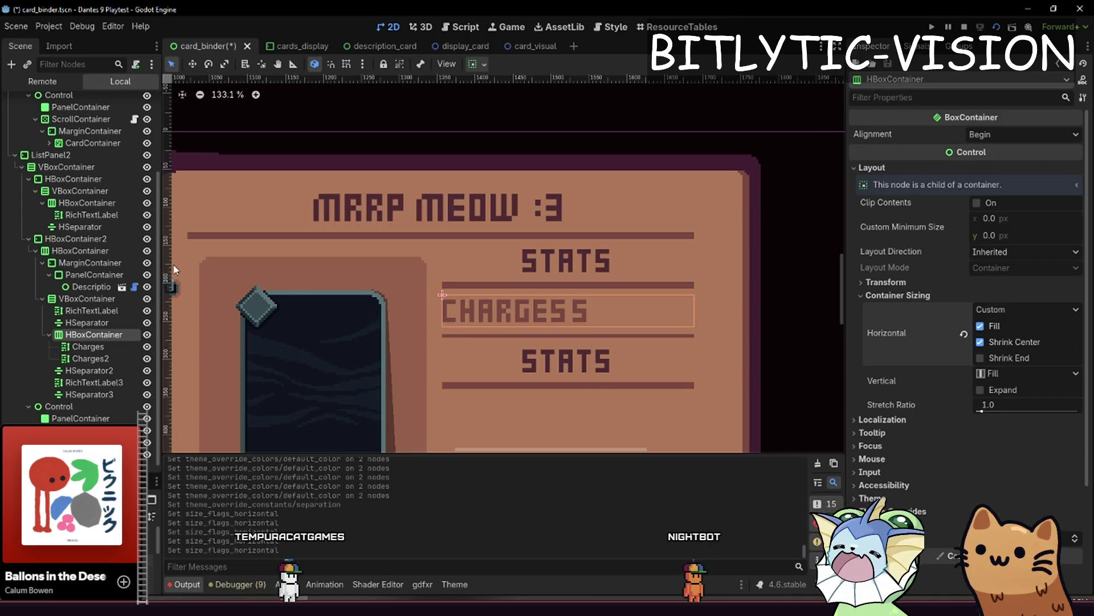
Add a MarginContainer to the stats VBoxContainer and move the CHARGES HBoxContainer into it.
{"action": "left_click", "coordinate": [61, 303]}
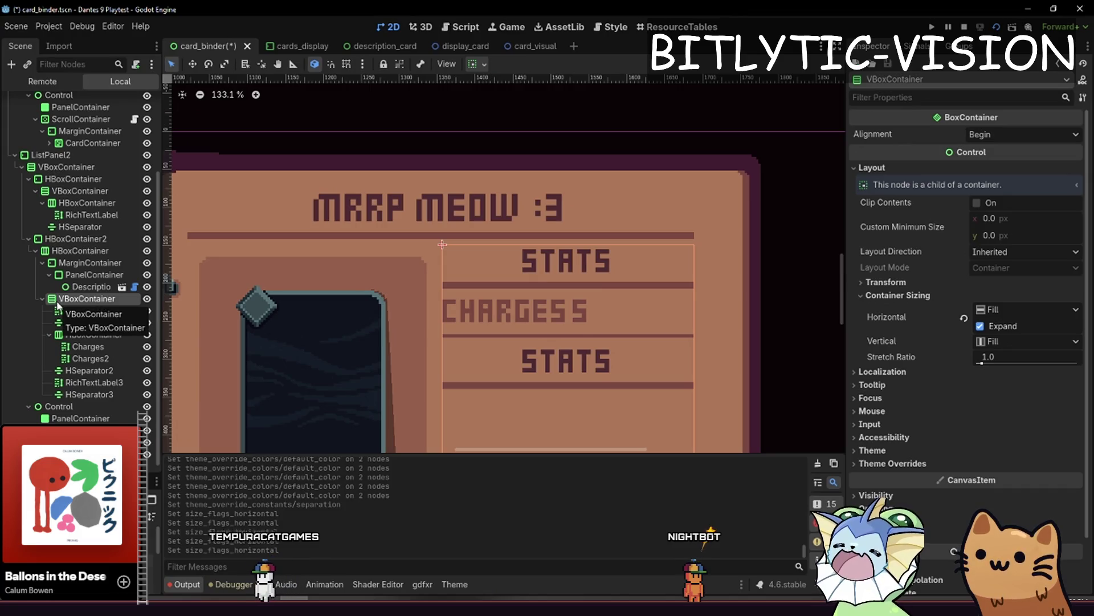
{"action": "key", "text": "ctrl+a"}
{"action": "type", "text": "margincontainer"}
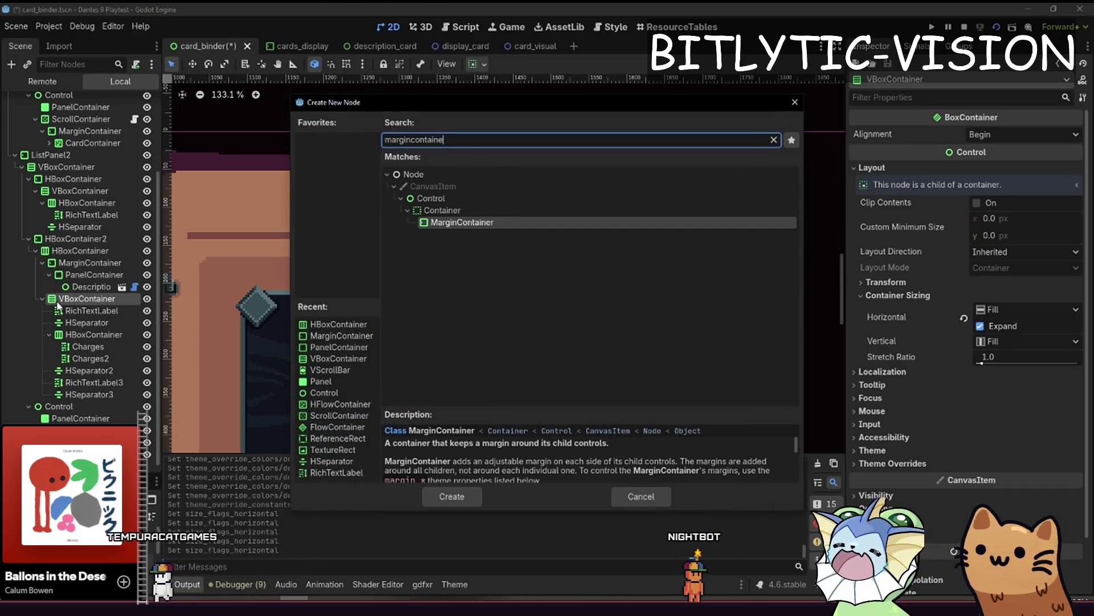
{"action": "key", "text": "Return"}
{"action": "left_click_drag", "start_coordinate": [120, 402], "coordinate": [91, 335]}
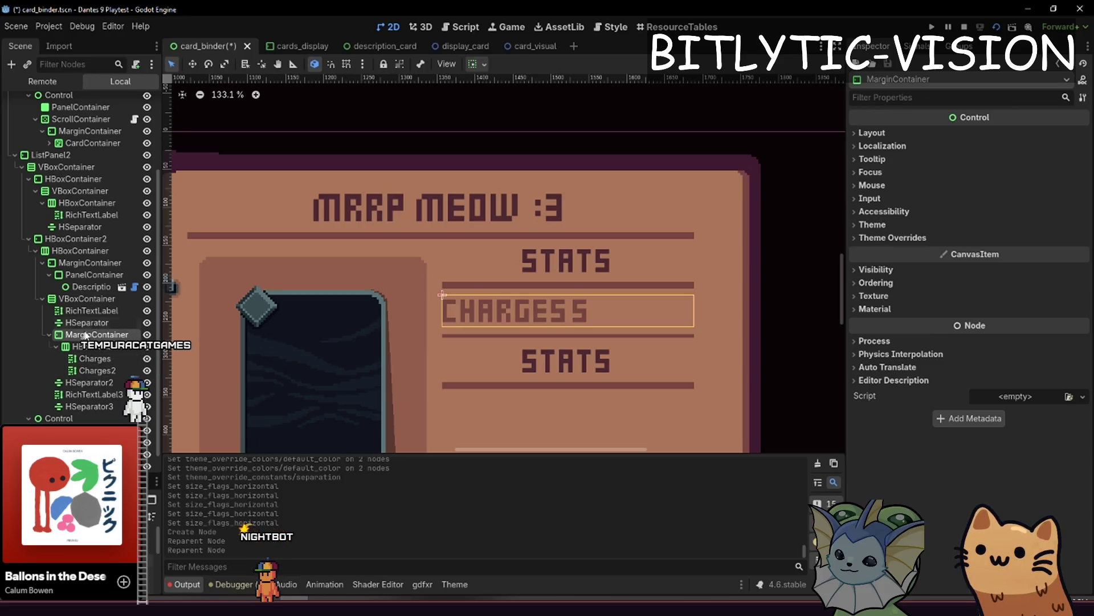
Set the MarginContainer's Margin Left theme constant to 16, after trying 5 and 8.
{"action": "left_click", "coordinate": [878, 237]}
{"action": "left_click", "coordinate": [900, 251]}
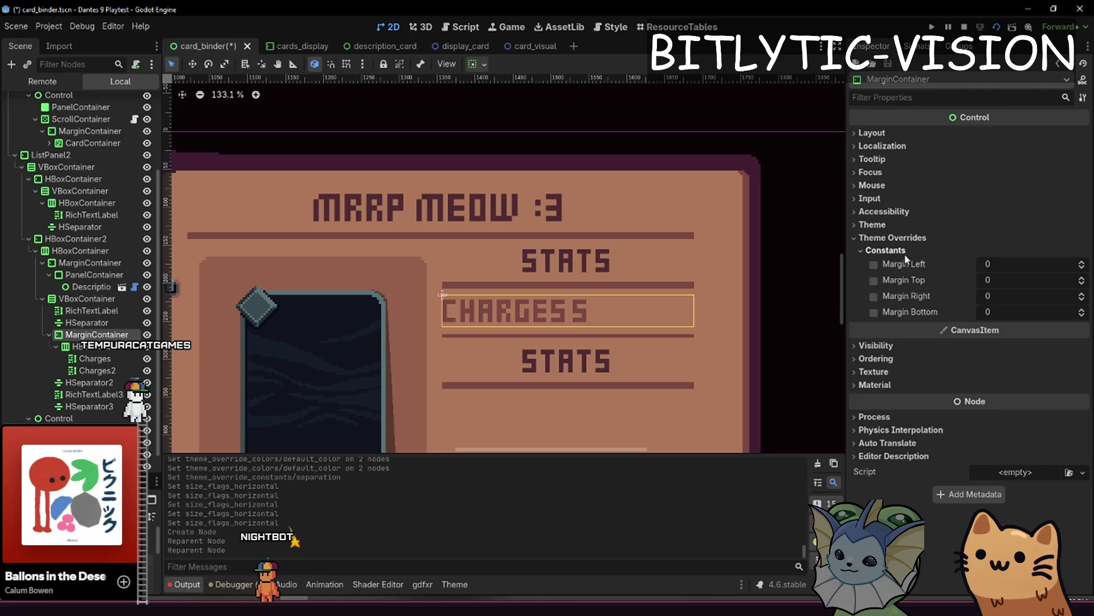
{"action": "left_click", "coordinate": [992, 264]}
{"action": "type", "text": "5"}
{"action": "key", "text": "Return"}
{"action": "type", "text": "8"}
{"action": "key", "text": "Return"}
{"action": "left_click", "coordinate": [979, 268]}
{"action": "type", "text": "16"}
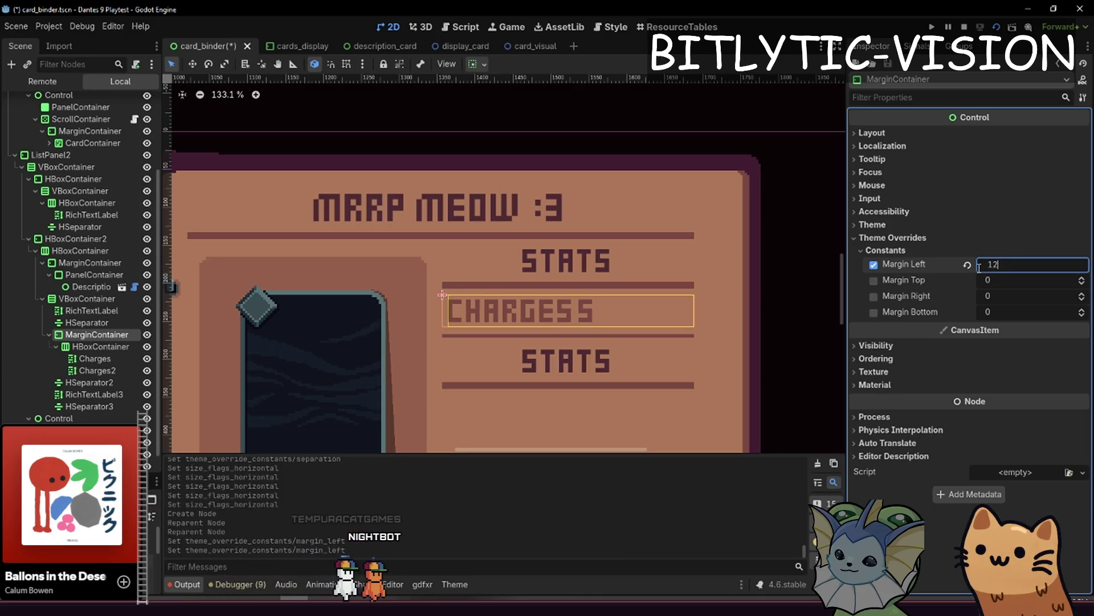
{"action": "key", "text": "Return"}
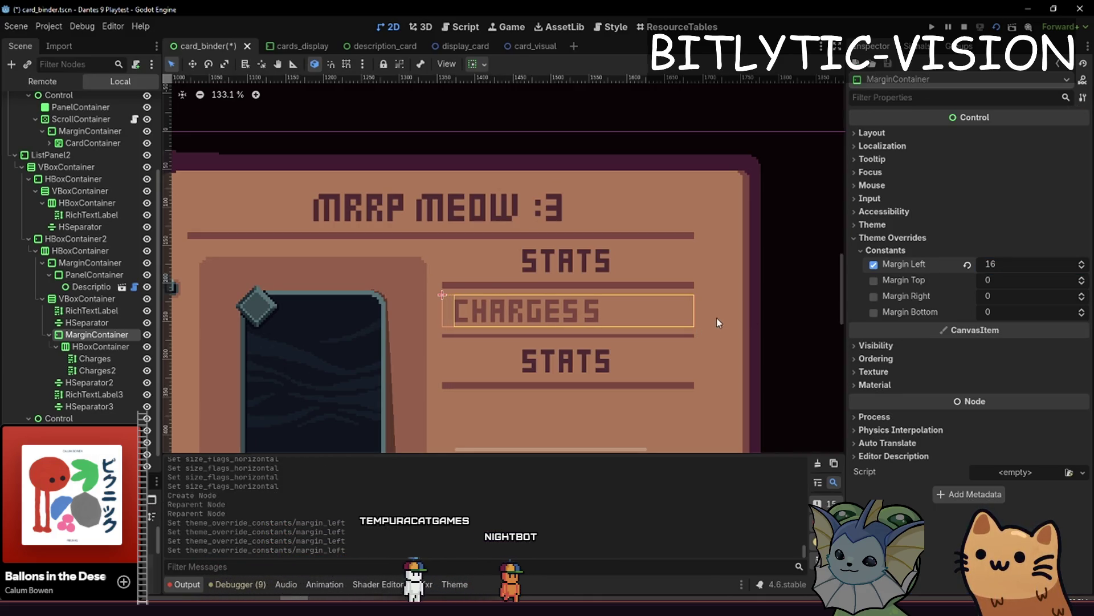
{"action": "left_click", "coordinate": [89, 347]}
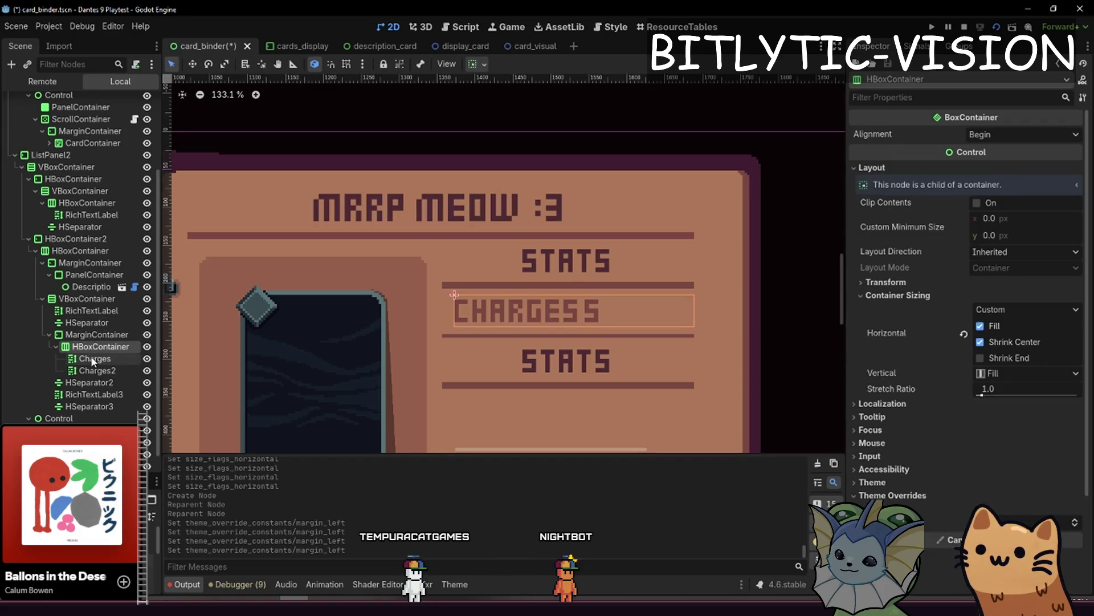
Enable horizontal Expand on the Charges and Charges2 labels so CHARGES and 5 spread apart.
{"action": "left_click", "coordinate": [91, 357]}
{"action": "left_click", "coordinate": [983, 454]}
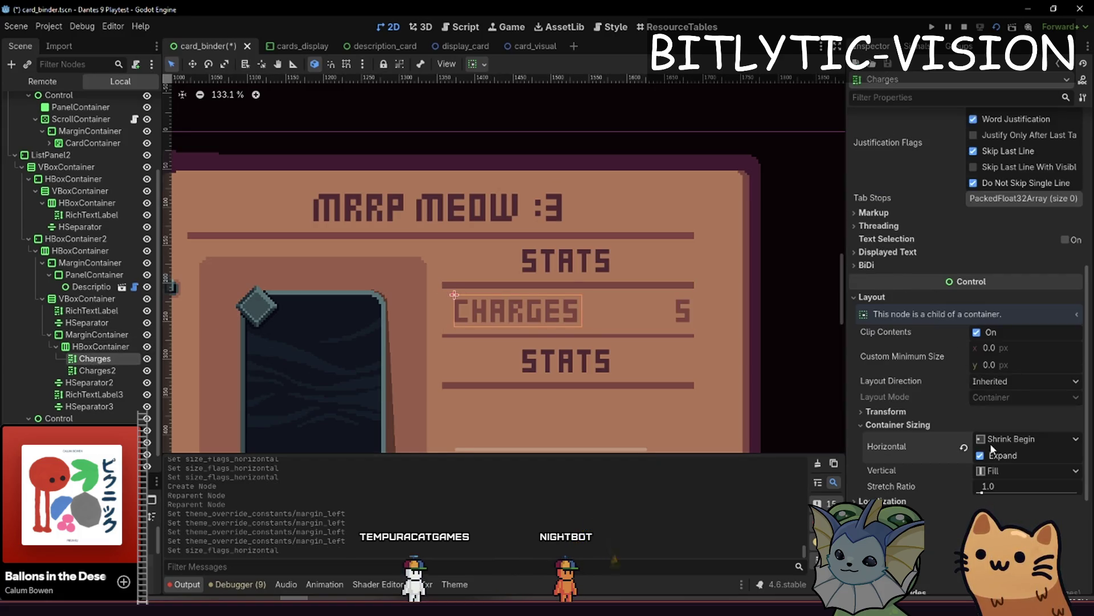
{"action": "left_click", "coordinate": [104, 379]}
{"action": "left_click", "coordinate": [96, 370]}
{"action": "left_click", "coordinate": [980, 479]}
Save the scene and compare the layout with the Aseprite mockup.
{"action": "key", "text": "ctrl+s"}
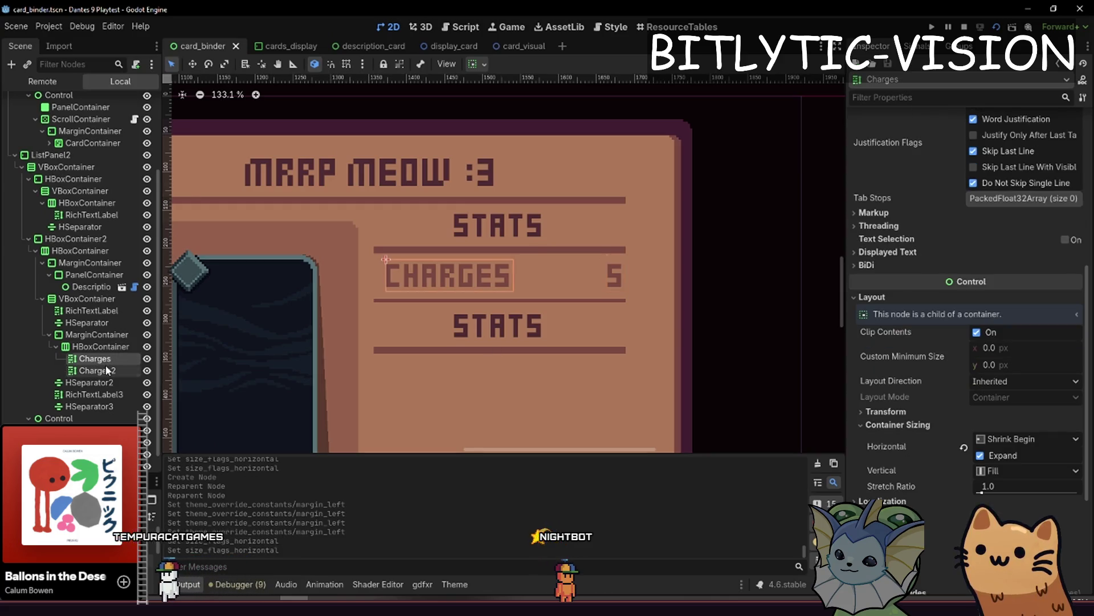
{"action": "key", "text": "alt+Tab"}
{"action": "key", "text": "alt+Tab"}
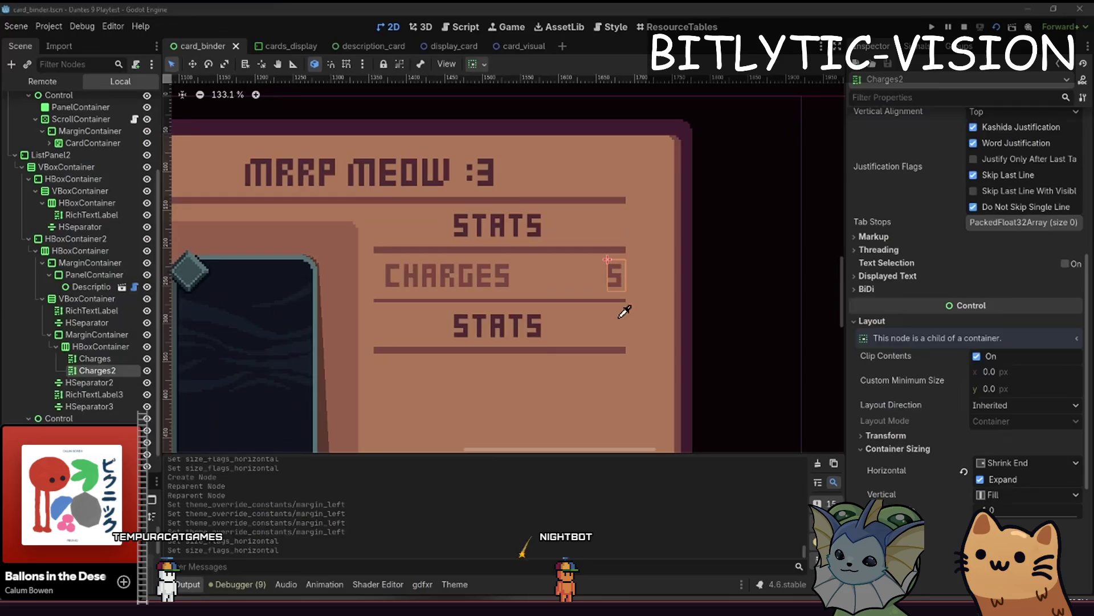
{"action": "key", "text": "alt+Tab"}
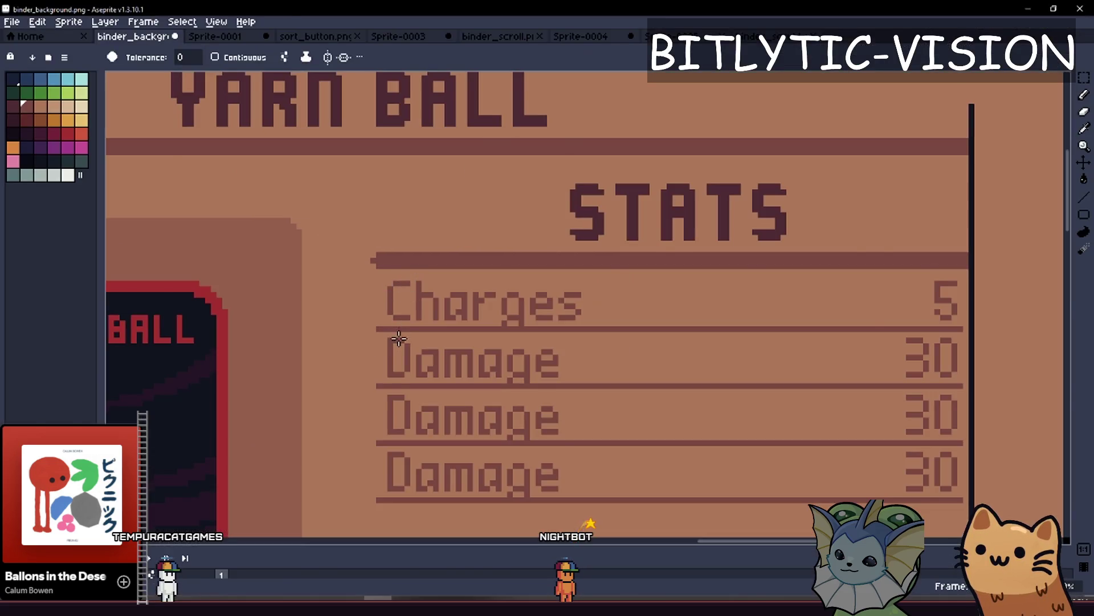
{"action": "key", "text": "alt+Tab"}
{"action": "left_click", "coordinate": [85, 323]}
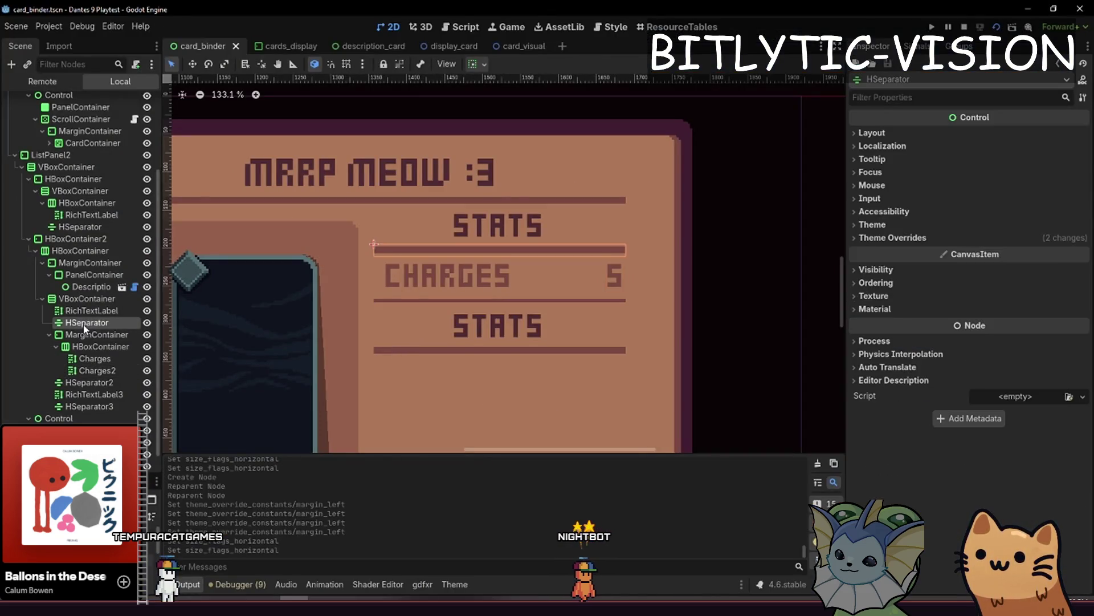
Set HSeparator2's Separation theme override to 4 and save the scene.
{"action": "left_click", "coordinate": [86, 382]}
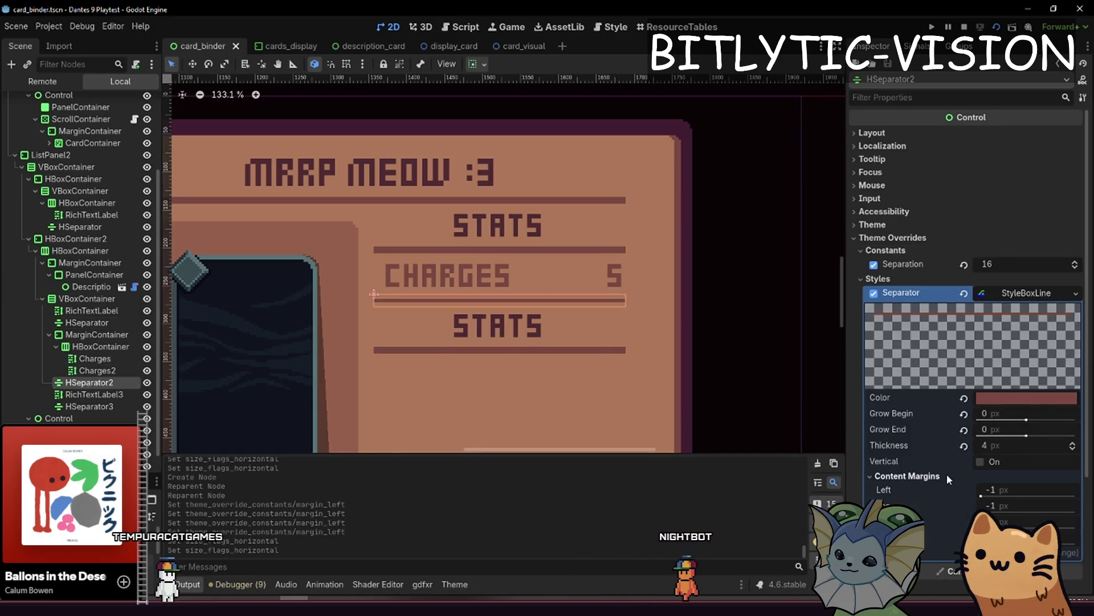
{"action": "left_click_drag", "start_coordinate": [996, 262], "coordinate": [919, 276]}
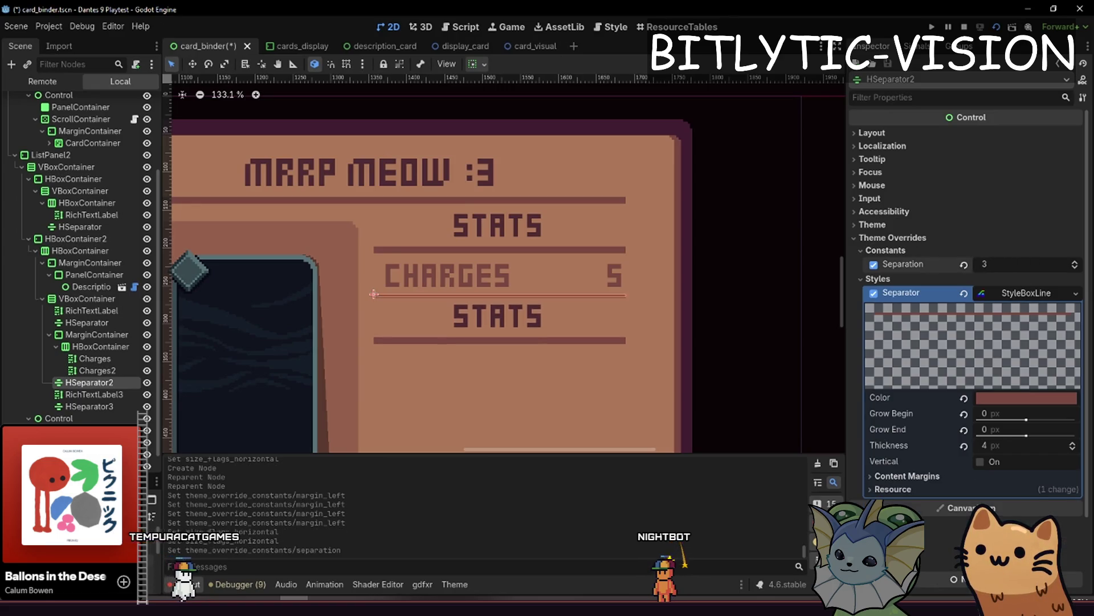
{"action": "scroll", "coordinate": [430, 288], "scroll_direction": "up", "scroll_amount": 6}
{"action": "left_click", "coordinate": [1006, 263]}
{"action": "scroll", "coordinate": [607, 286], "scroll_direction": "down", "scroll_amount": 3}
{"action": "key", "text": "ctrl+s"}
Compare the separator spacing against the Aseprite mockup.
{"action": "key", "text": "alt+Tab"}
{"action": "key", "text": "alt+Tab"}
{"action": "scroll", "coordinate": [609, 288], "scroll_direction": "down", "scroll_amount": 3}
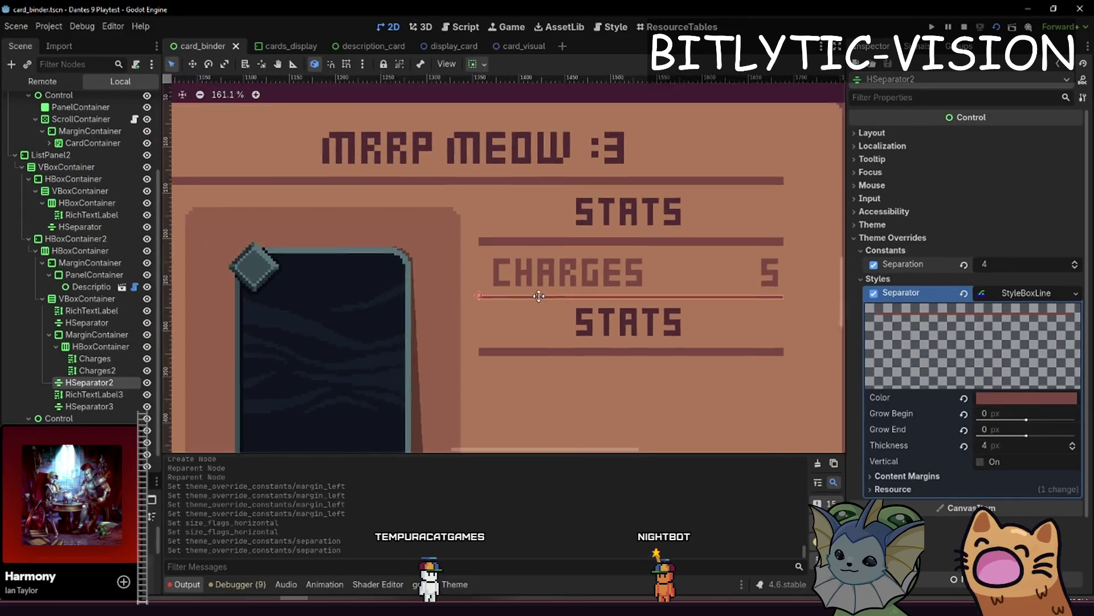
{"action": "scroll", "coordinate": [445, 311], "scroll_direction": "up", "scroll_amount": 2}
{"action": "key", "text": "alt+Tab"}
{"action": "scroll", "coordinate": [693, 302], "scroll_direction": "down", "scroll_amount": 2}
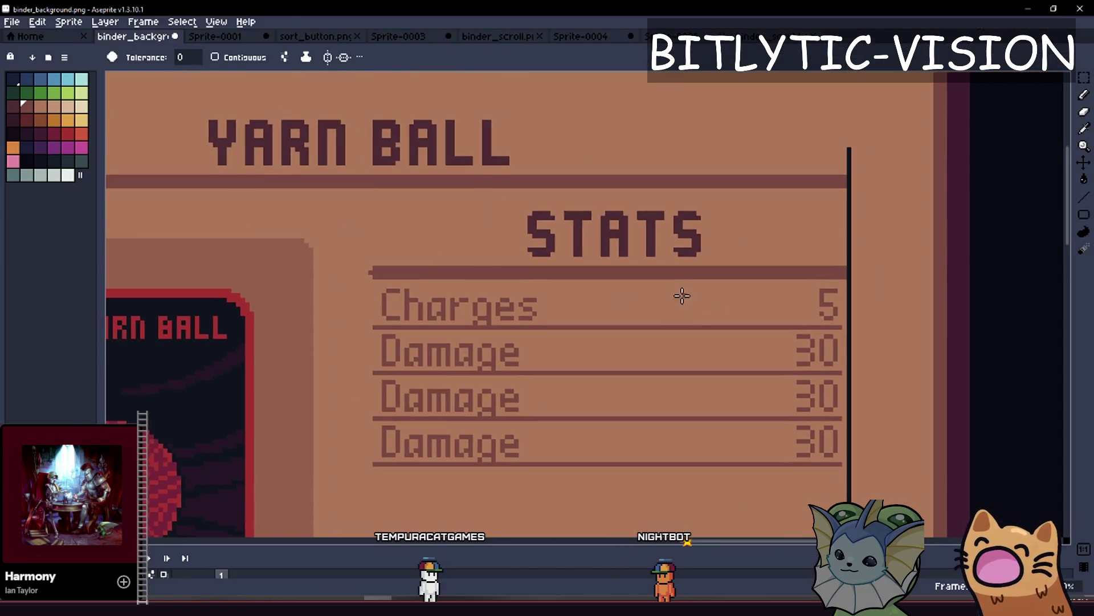
{"action": "key", "text": "alt+Tab"}
{"action": "scroll", "coordinate": [577, 320], "scroll_direction": "up", "scroll_amount": 3}
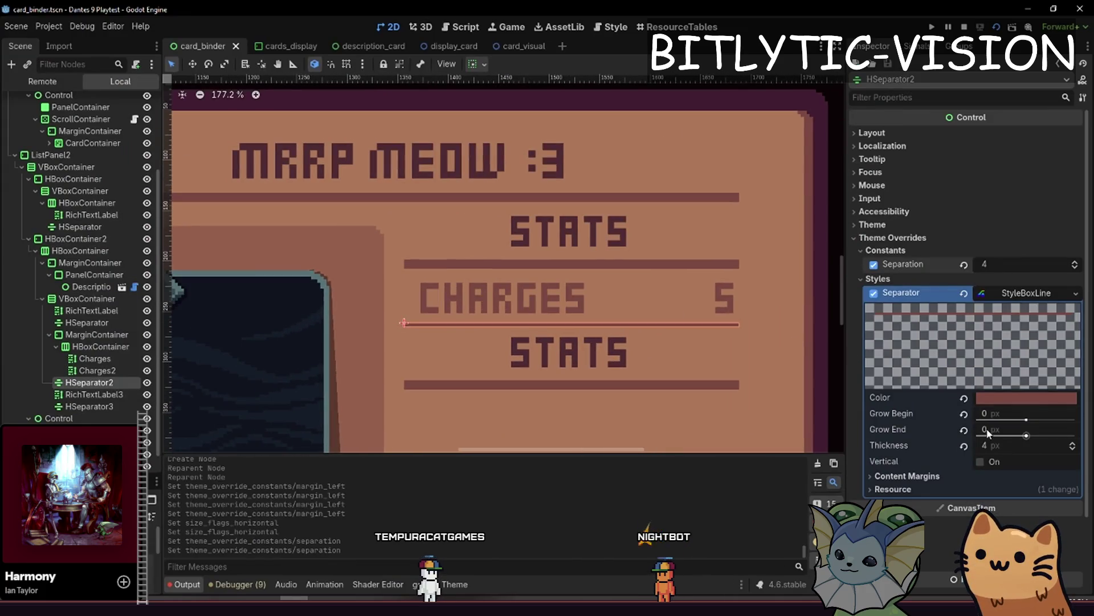
Set the separator's StyleBoxLine Grow Begin and Grow End to -4 and save.
{"action": "left_click_drag", "start_coordinate": [1026, 419], "coordinate": [1023, 420]}
{"action": "left_click", "coordinate": [1032, 413]}
{"action": "type", "text": "-4"}
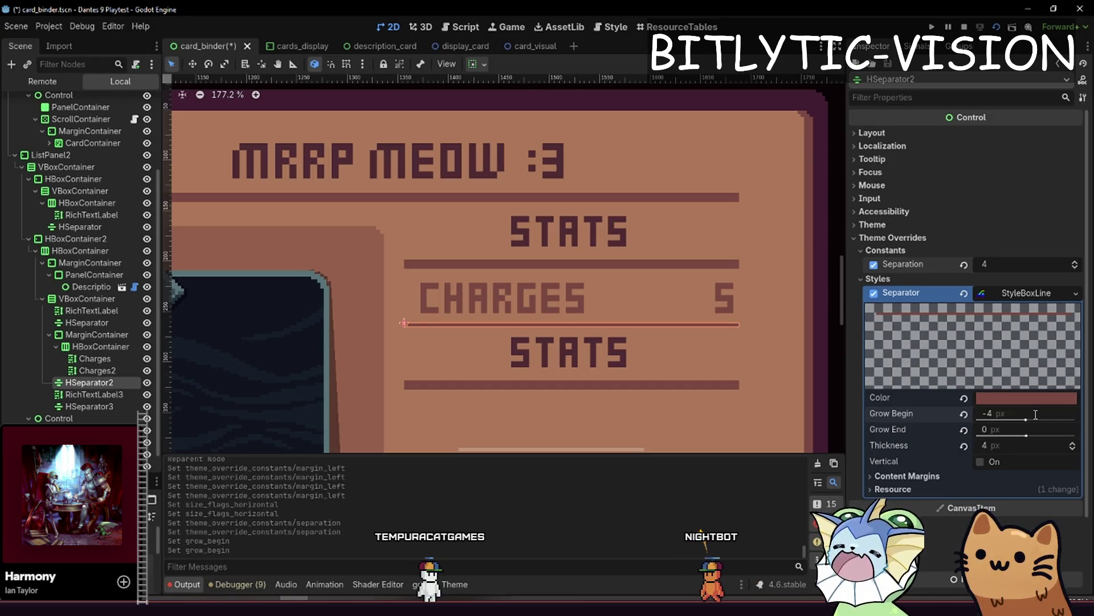
{"action": "key", "text": "Tab"}
{"action": "type", "text": "4"}
{"action": "key", "text": "Return"}
{"action": "left_click", "coordinate": [988, 429]}
{"action": "type", "text": "-4"}
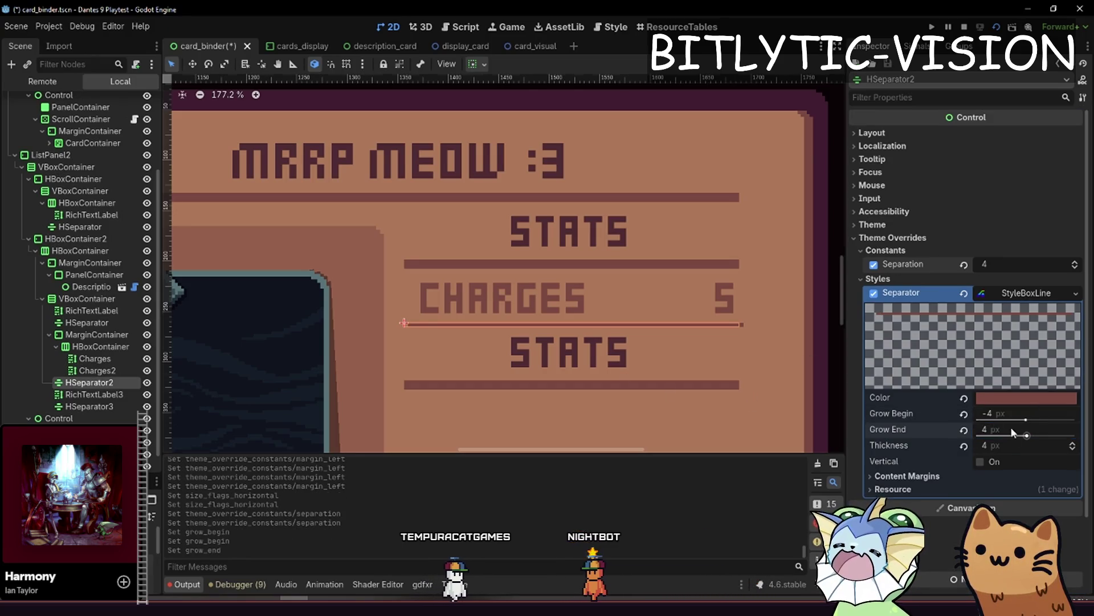
{"action": "key", "text": "Return"}
{"action": "key", "text": "ctrl+s"}
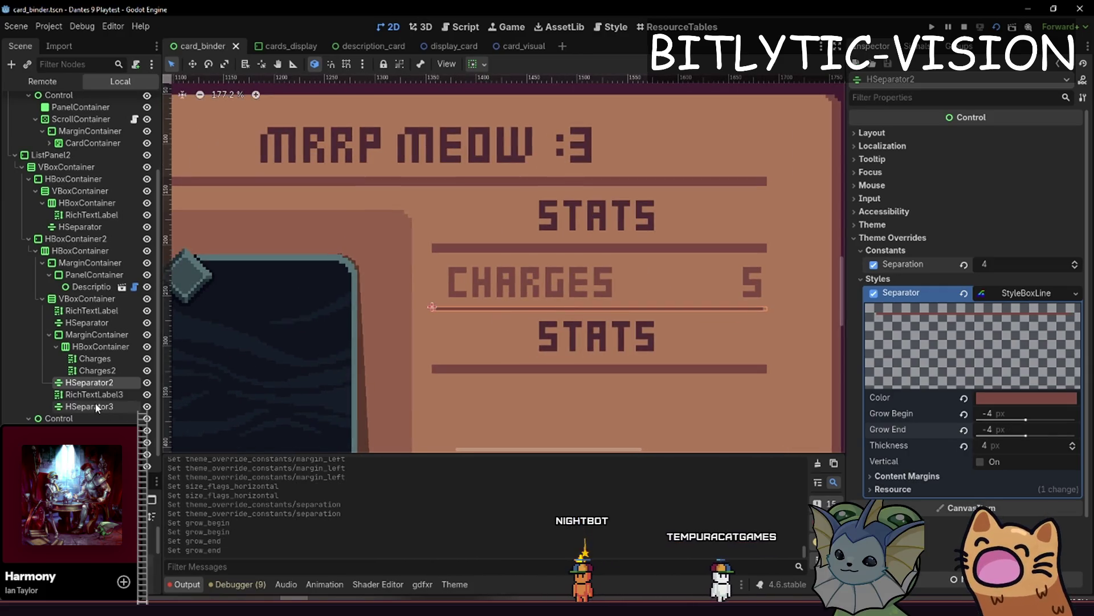
Delete the extra lower STATS heading and its separator from the stats column.
{"action": "left_click", "coordinate": [97, 406]}
{"action": "left_click", "coordinate": [93, 383]}
{"action": "left_click", "coordinate": [96, 406]}
{"action": "left_click", "coordinate": [96, 395]}
{"action": "left_click", "coordinate": [91, 407]}
{"action": "left_click", "coordinate": [97, 395], "text": "ctrl"}
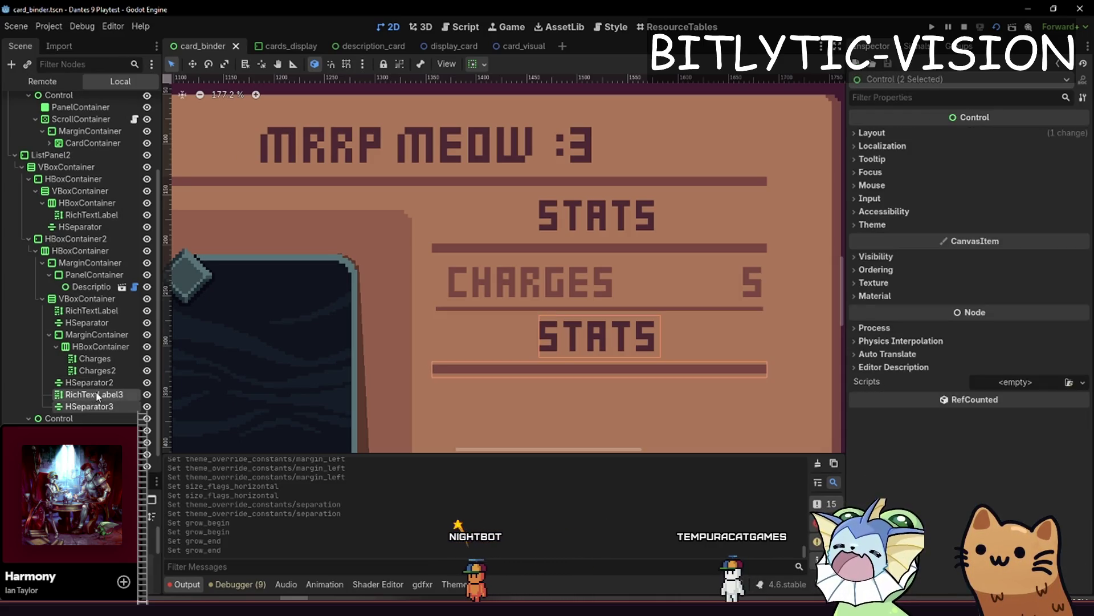
{"action": "key", "text": "Delete"}
Collapse the CHARGES row and its MarginContainer in the Scene dock, then select the stats column.
{"action": "left_click", "coordinate": [105, 388]}
{"action": "left_click", "coordinate": [91, 358]}
{"action": "left_click", "coordinate": [56, 357]}
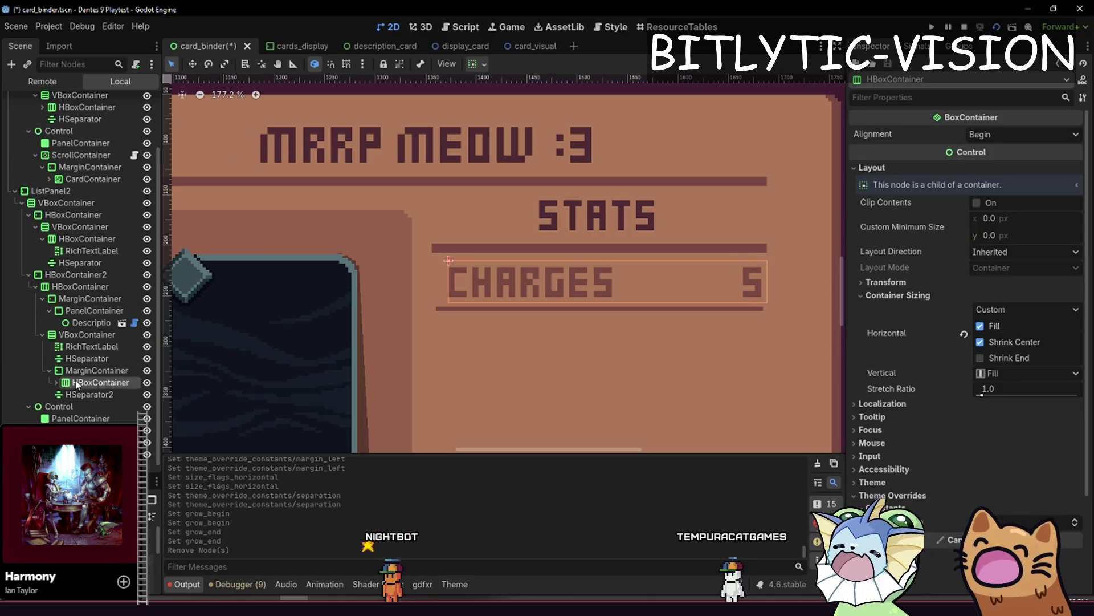
{"action": "left_click", "coordinate": [86, 395]}
{"action": "left_click", "coordinate": [97, 382]}
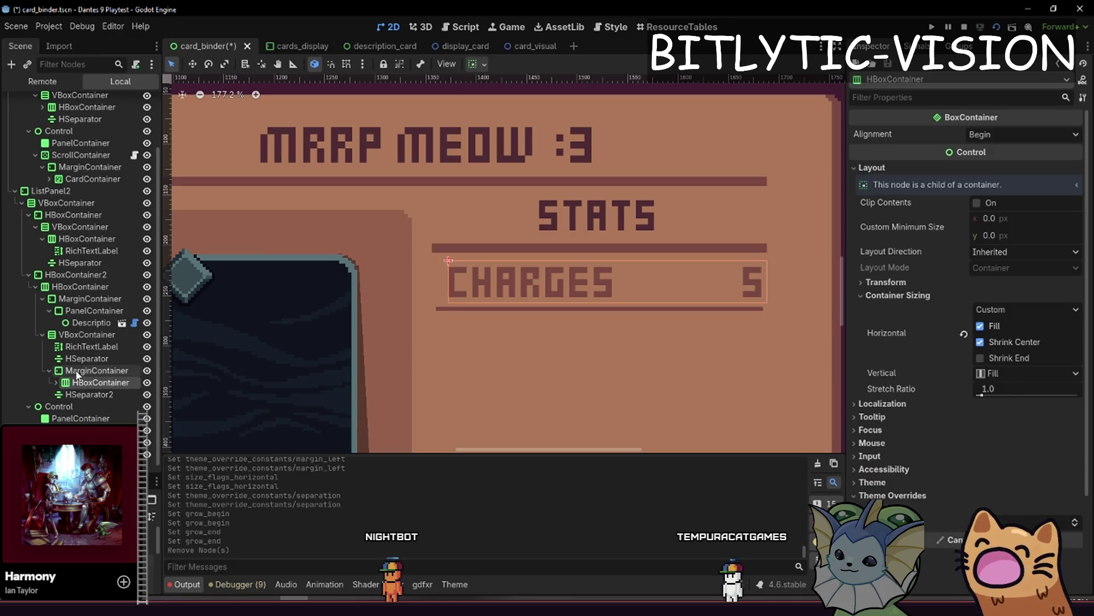
{"action": "left_click", "coordinate": [94, 370]}
{"action": "left_click", "coordinate": [49, 370]}
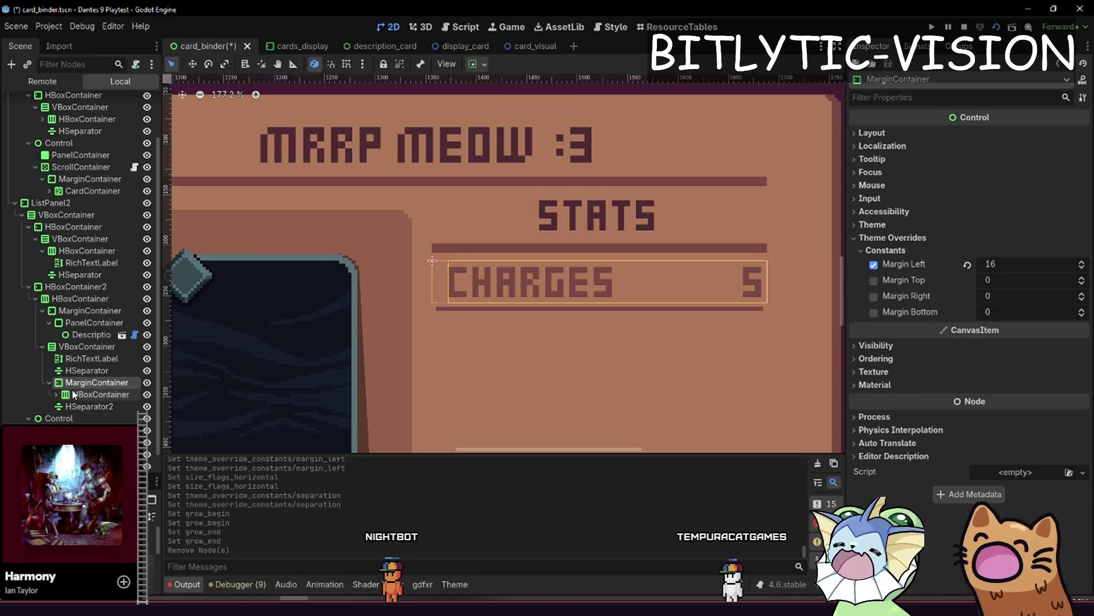
{"action": "left_click", "coordinate": [76, 395]}
{"action": "left_click", "coordinate": [71, 384]}
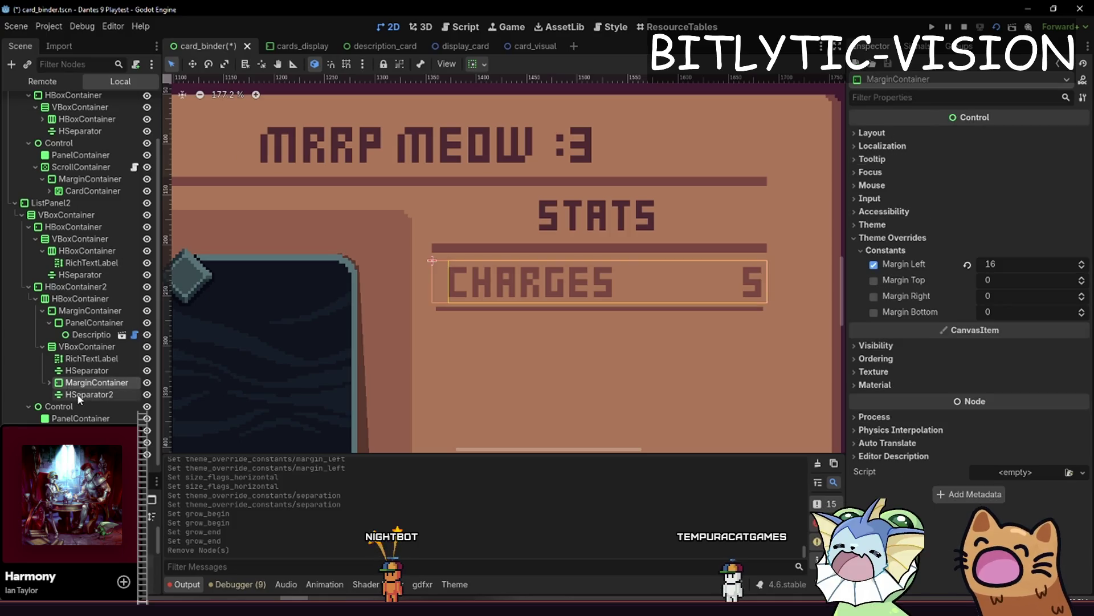
{"action": "left_click", "coordinate": [77, 394]}
{"action": "left_click", "coordinate": [59, 348]}
Paste copies of the margin-wrapped CHARGES row and its separator into the stats column.
{"action": "key", "text": "ctrl+v"}
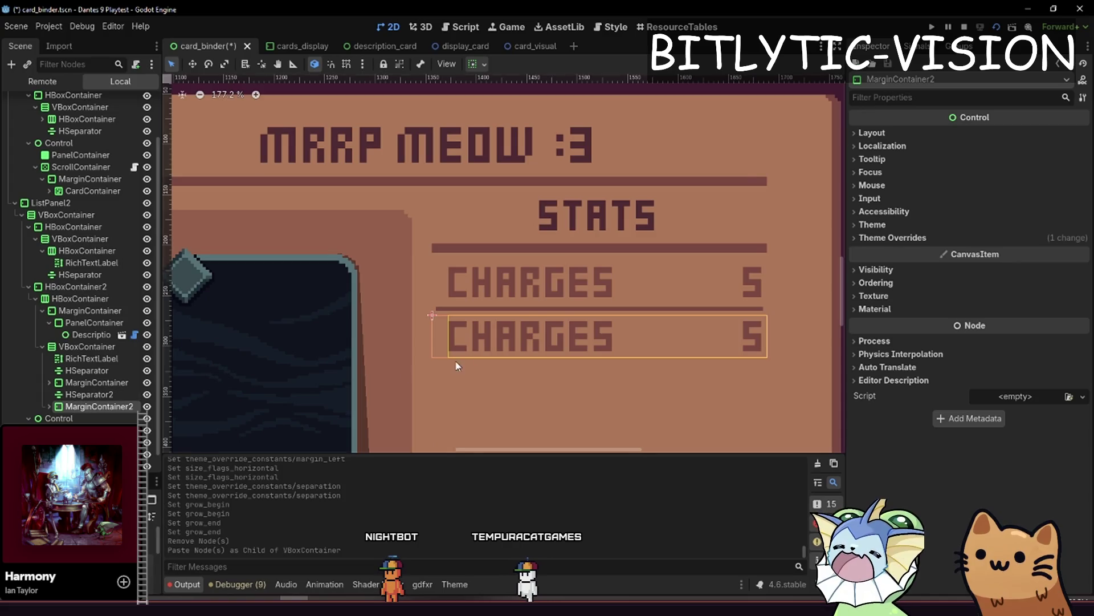
{"action": "scroll", "coordinate": [456, 365], "scroll_direction": "down", "scroll_amount": 2}
{"action": "left_click", "coordinate": [92, 396], "text": "ctrl"}
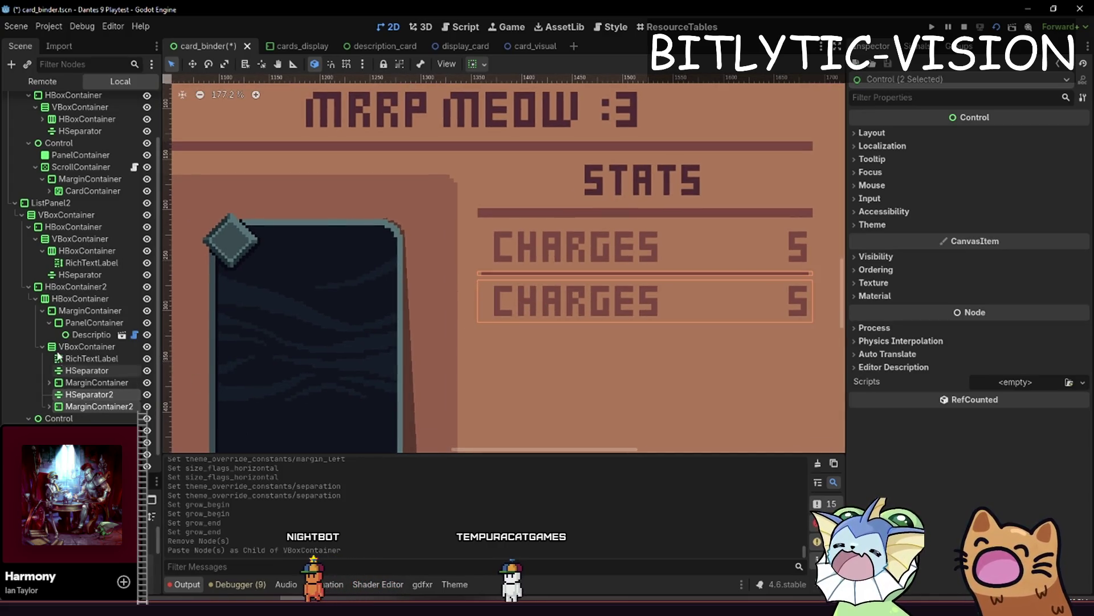
{"action": "key", "text": "ctrl+v"}
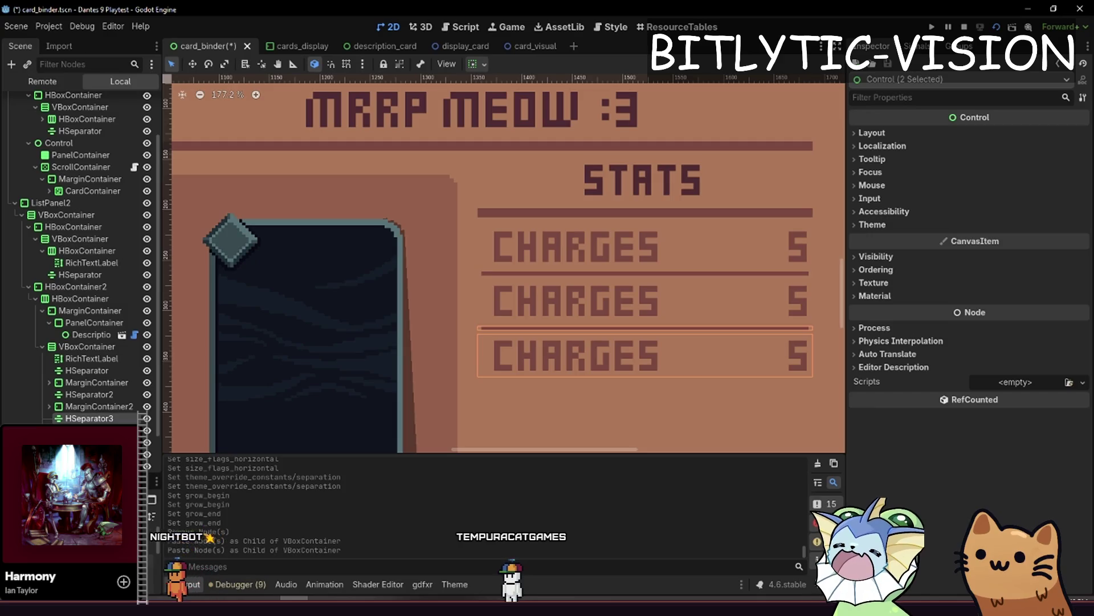
{"action": "scroll", "coordinate": [572, 361], "scroll_direction": "down", "scroll_amount": 2}
{"action": "scroll", "coordinate": [439, 306], "scroll_direction": "right", "scroll_amount": 2}
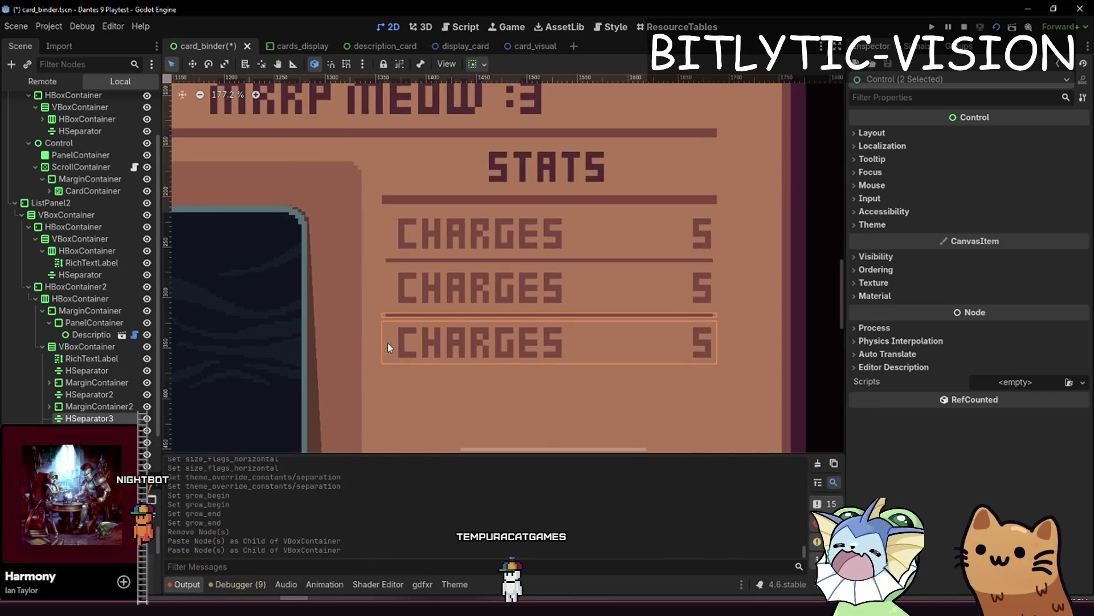
{"action": "scroll", "coordinate": [418, 349], "scroll_direction": "up", "scroll_amount": 3}
{"action": "left_click", "coordinate": [80, 395]}
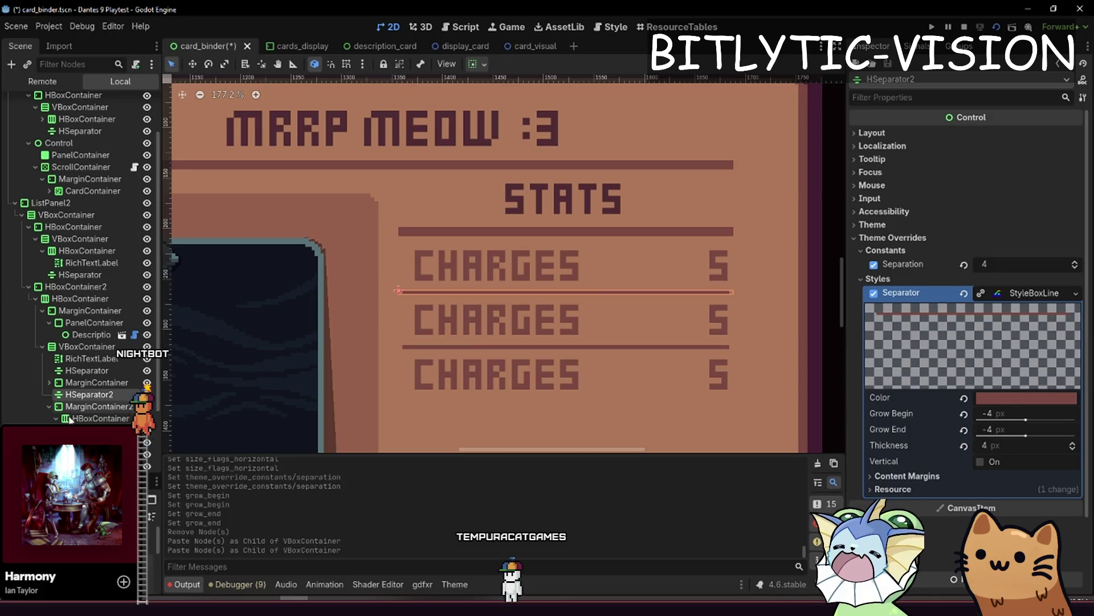
Change the middle stats row's label to Damage and its value to 10.
{"action": "left_click", "coordinate": [415, 298]}
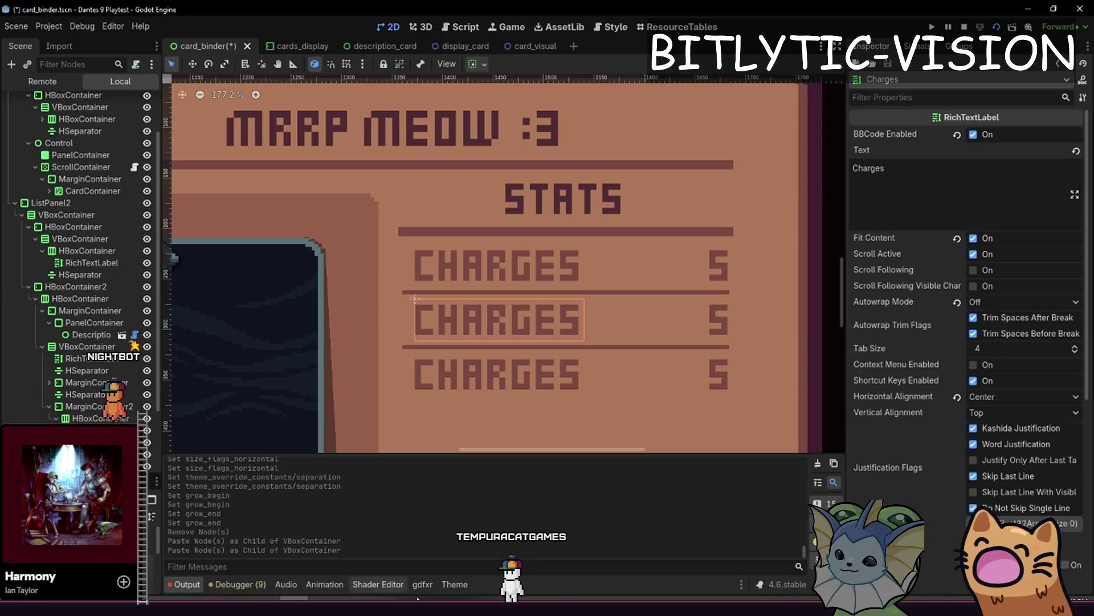
{"action": "key", "text": "alt+Tab"}
{"action": "scroll", "coordinate": [528, 324], "scroll_direction": "down", "scroll_amount": 2}
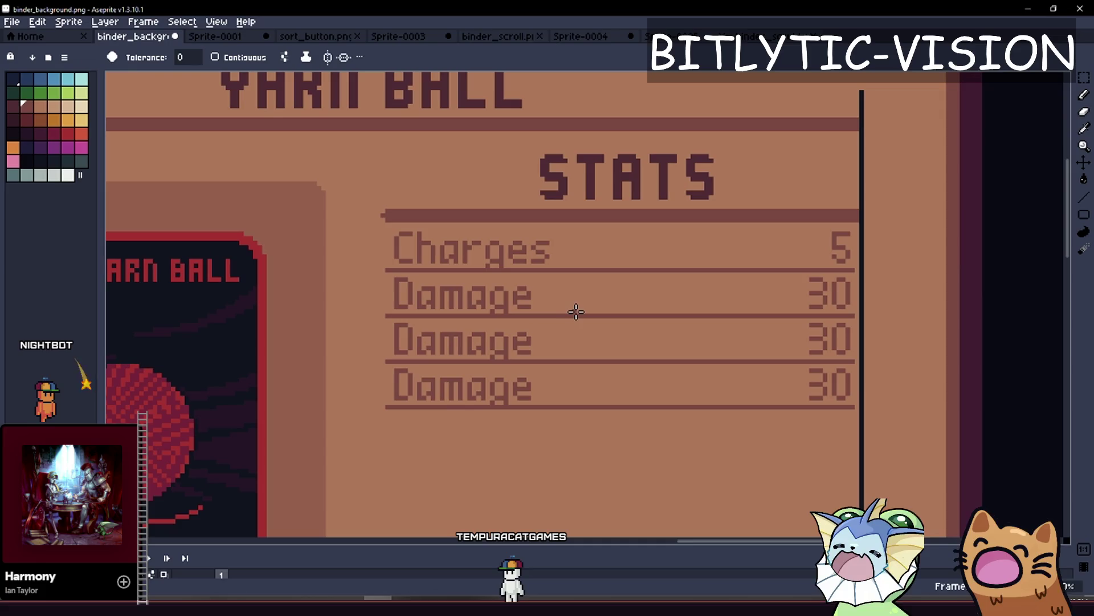
{"action": "key", "text": "alt+Tab"}
{"action": "left_click", "coordinate": [943, 182]}
{"action": "key", "text": "ctrl+a"}
{"action": "type", "text": "D"}
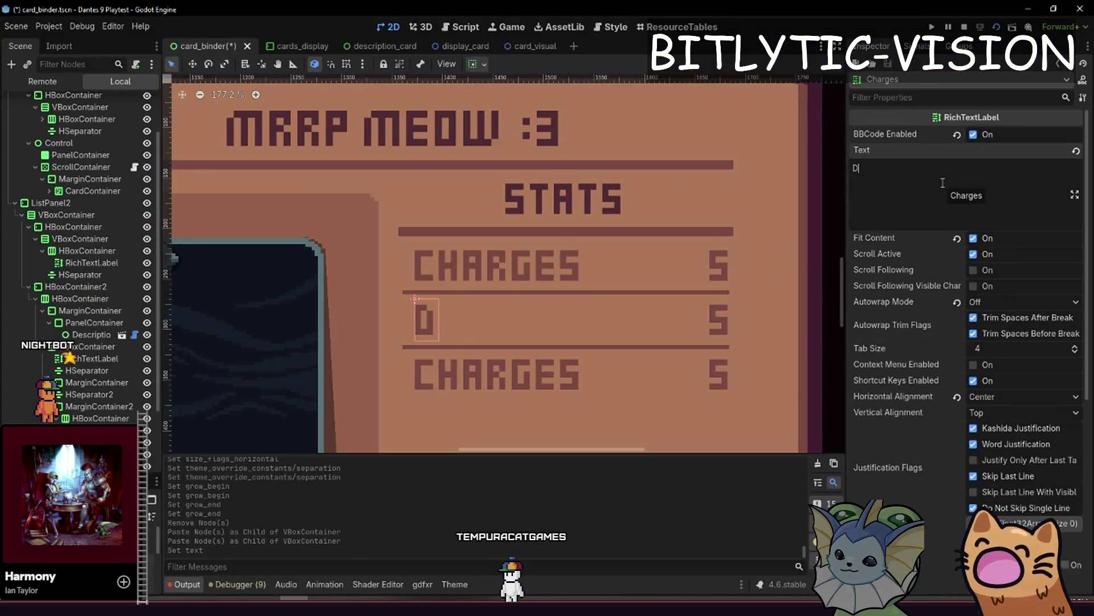
{"action": "left_click", "coordinate": [719, 320]}
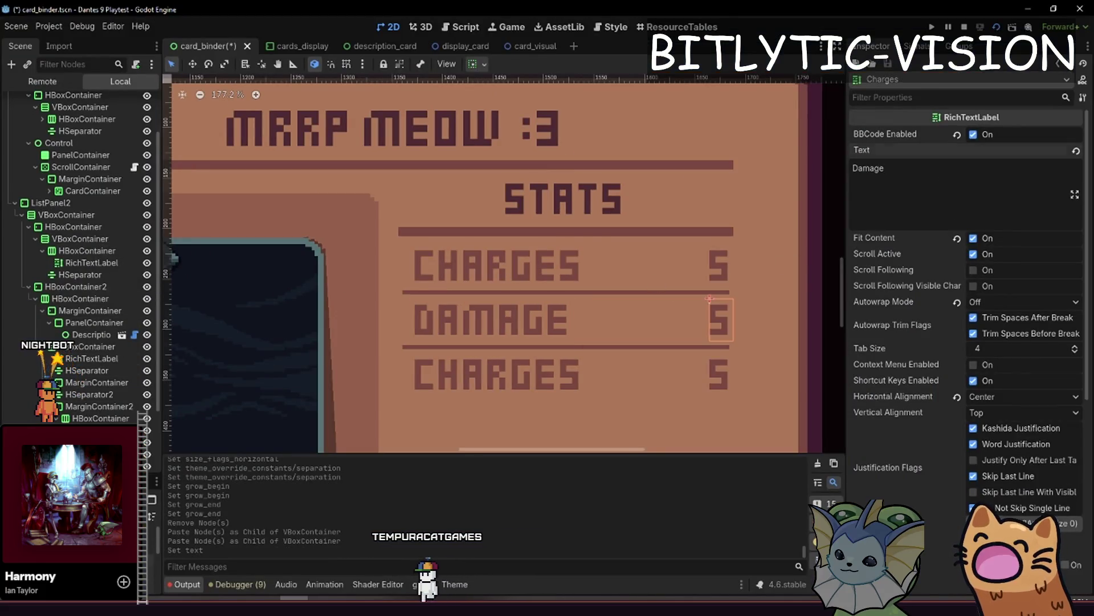
{"action": "key", "text": "BackSpace"}
{"action": "type", "text": "10"}
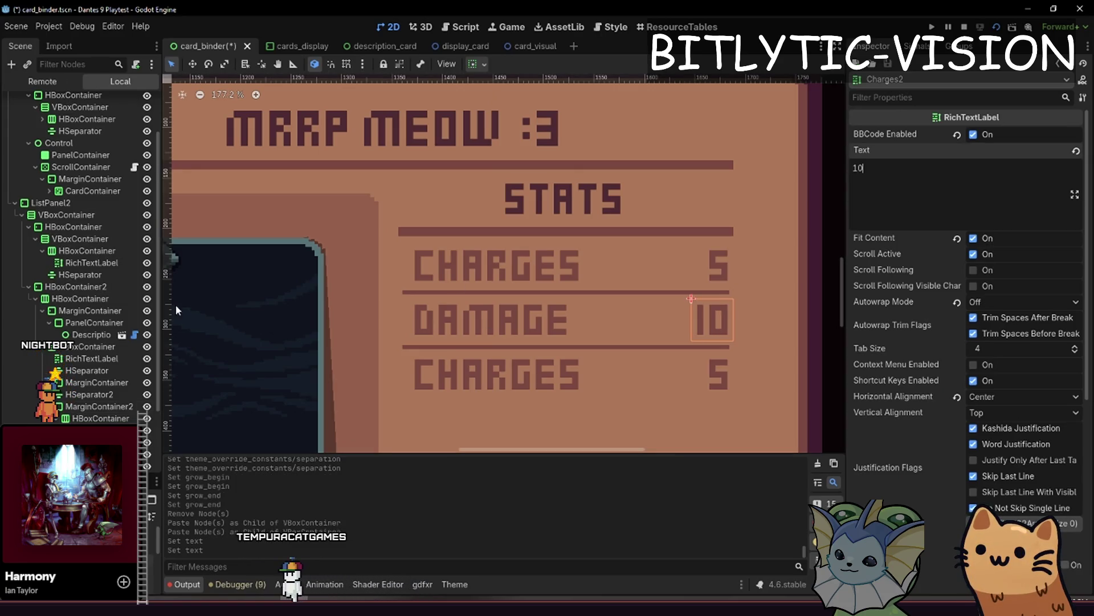
{"action": "scroll", "coordinate": [86, 285], "scroll_direction": "down", "scroll_amount": 2}
Select the third row's name label and check it against the binder mockup.
{"action": "left_click", "coordinate": [97, 406]}
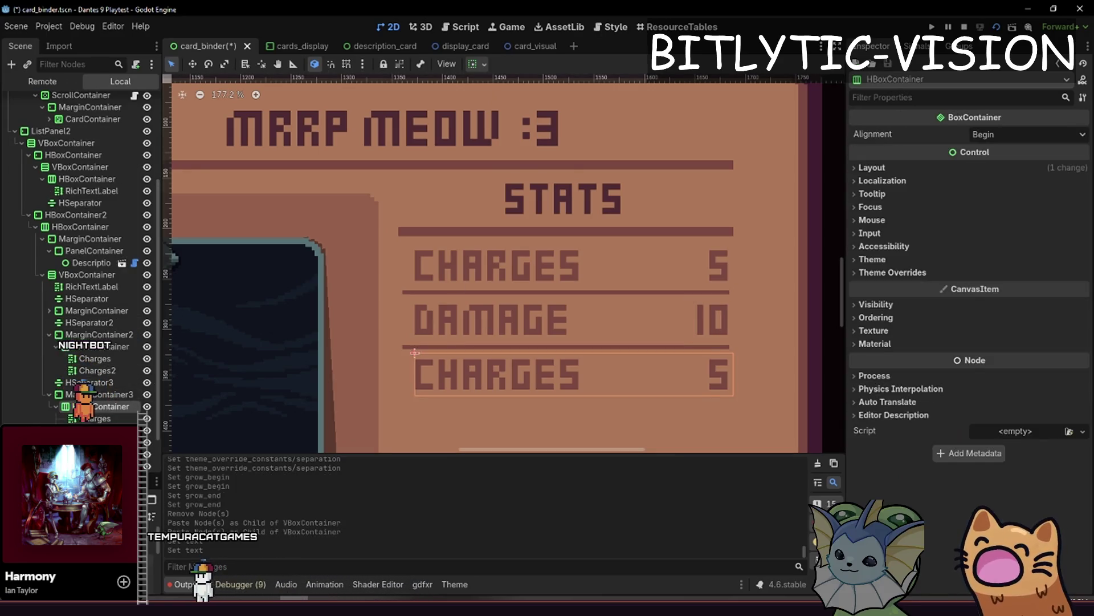
{"action": "left_click", "coordinate": [95, 418]}
{"action": "left_click", "coordinate": [951, 186]}
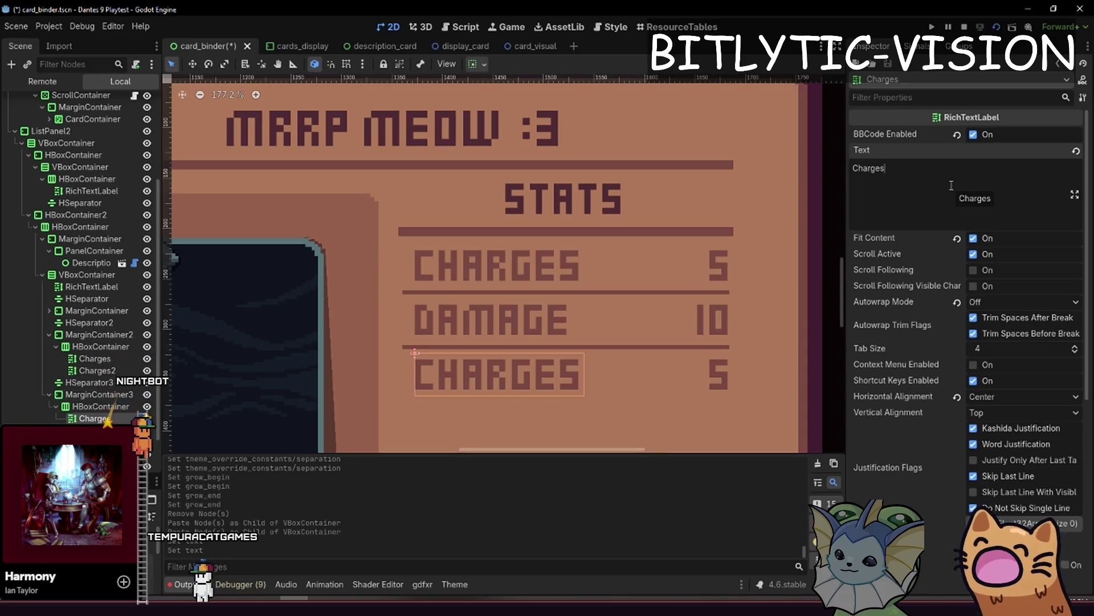
{"action": "scroll", "coordinate": [442, 259], "scroll_direction": "down", "scroll_amount": 8}
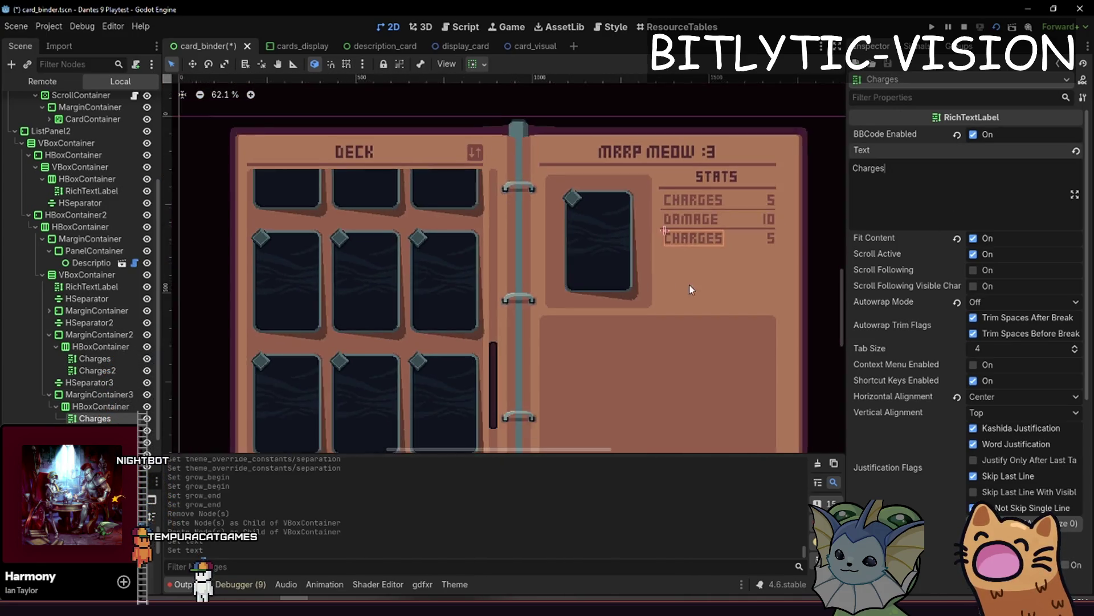
{"action": "key", "text": "alt+Tab"}
{"action": "scroll", "coordinate": [559, 330], "scroll_direction": "down", "scroll_amount": 5}
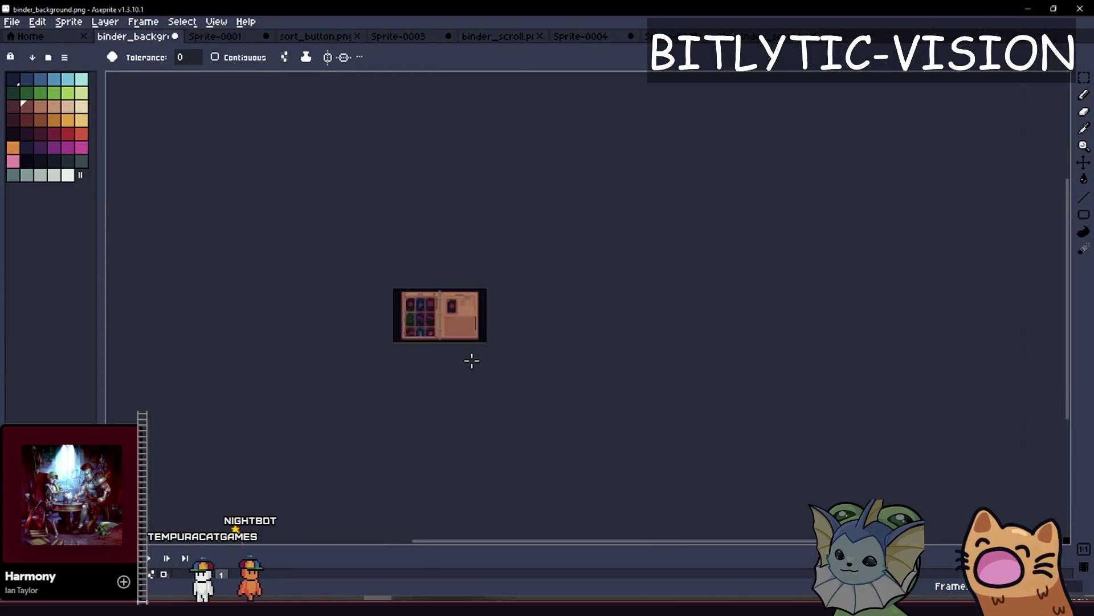
{"action": "scroll", "coordinate": [405, 244], "scroll_direction": "up", "scroll_amount": 5}
{"action": "scroll", "coordinate": [404, 244], "scroll_direction": "up", "scroll_amount": 2}
{"action": "scroll", "coordinate": [459, 308], "scroll_direction": "down", "scroll_amount": 3}
{"action": "key", "text": "alt+Tab"}
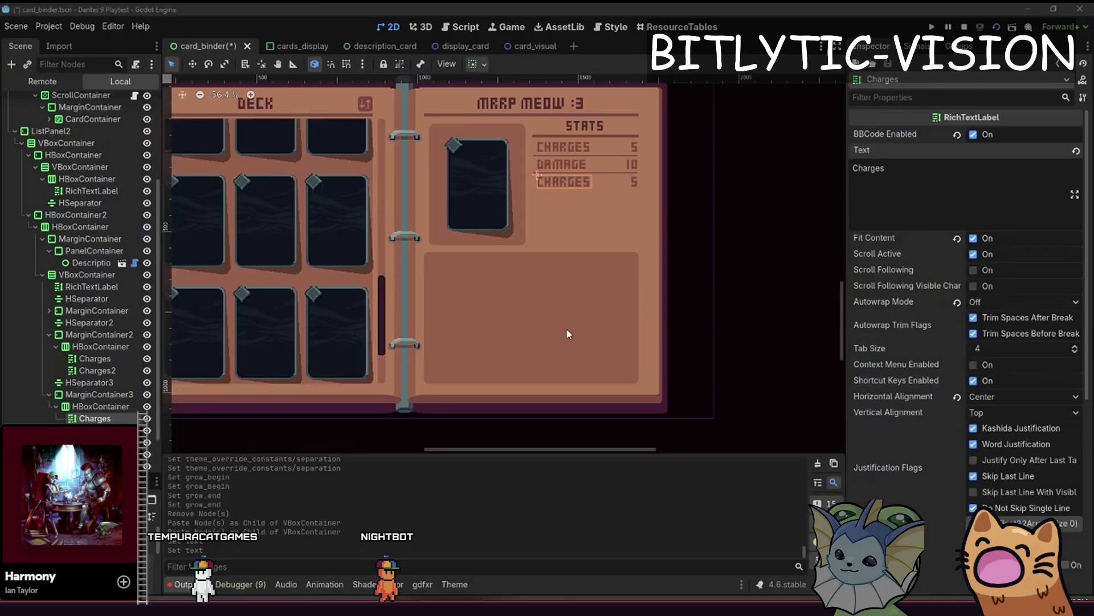
Recenter the binder in the viewport and save the card binder scene.
{"action": "scroll", "coordinate": [562, 360], "scroll_direction": "up", "scroll_amount": 5}
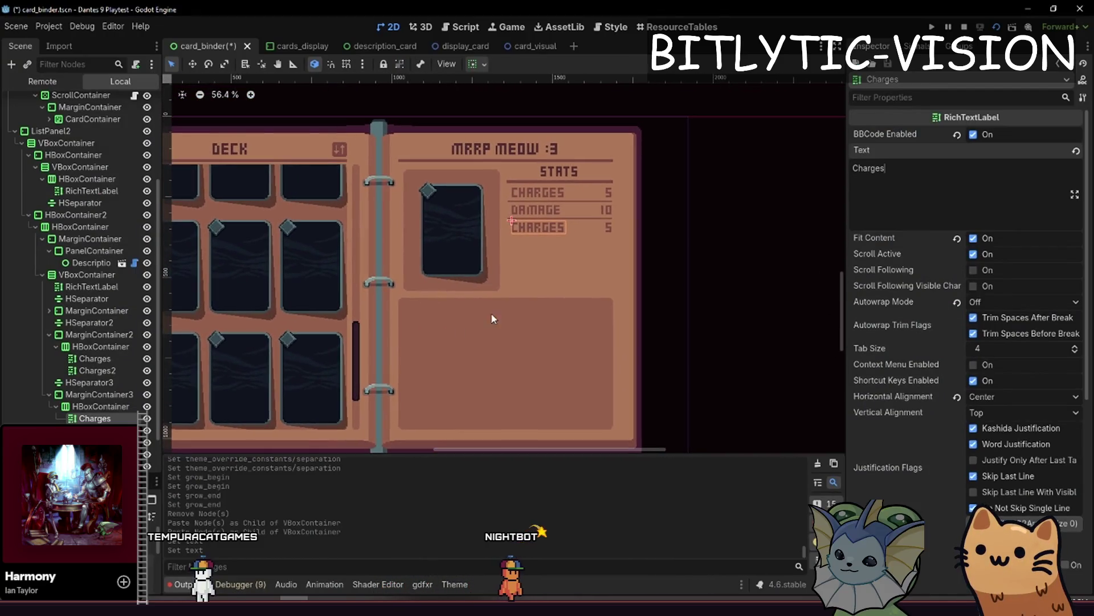
{"action": "mouse_move", "coordinate": [515, 340]}
{"action": "left_mouse_down"}
{"action": "mouse_move", "coordinate": [652, 290]}
{"action": "mouse_move", "coordinate": [591, 279]}
{"action": "mouse_move", "coordinate": [599, 270]}
{"action": "left_mouse_up"}
{"action": "scroll", "coordinate": [615, 285], "scroll_direction": "up", "scroll_amount": 1}
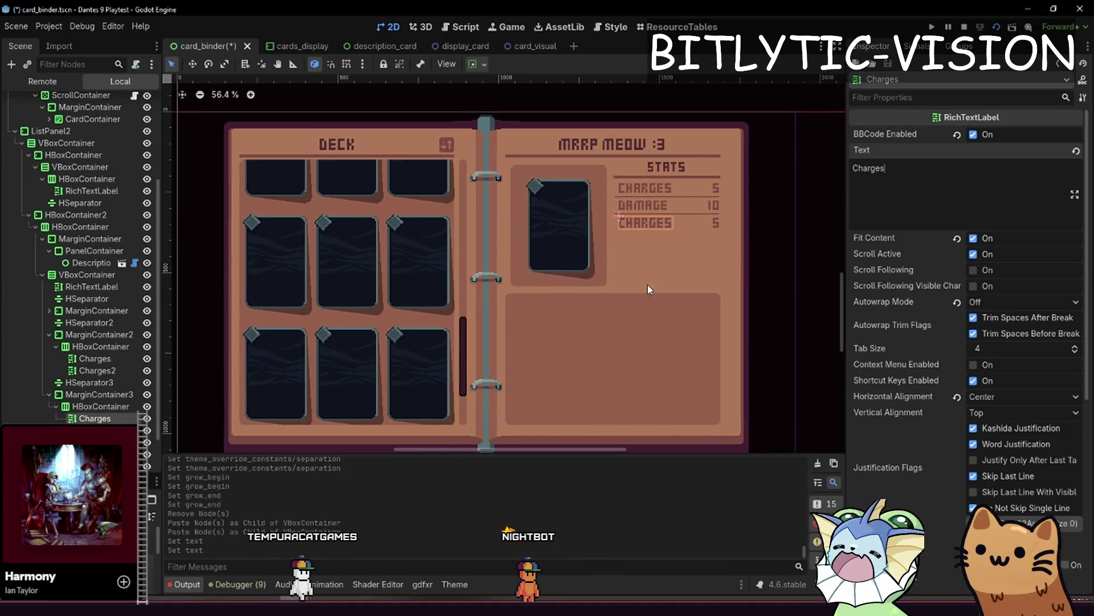
{"action": "left_click", "coordinate": [764, 226]}
{"action": "key", "text": "ctrl+s"}
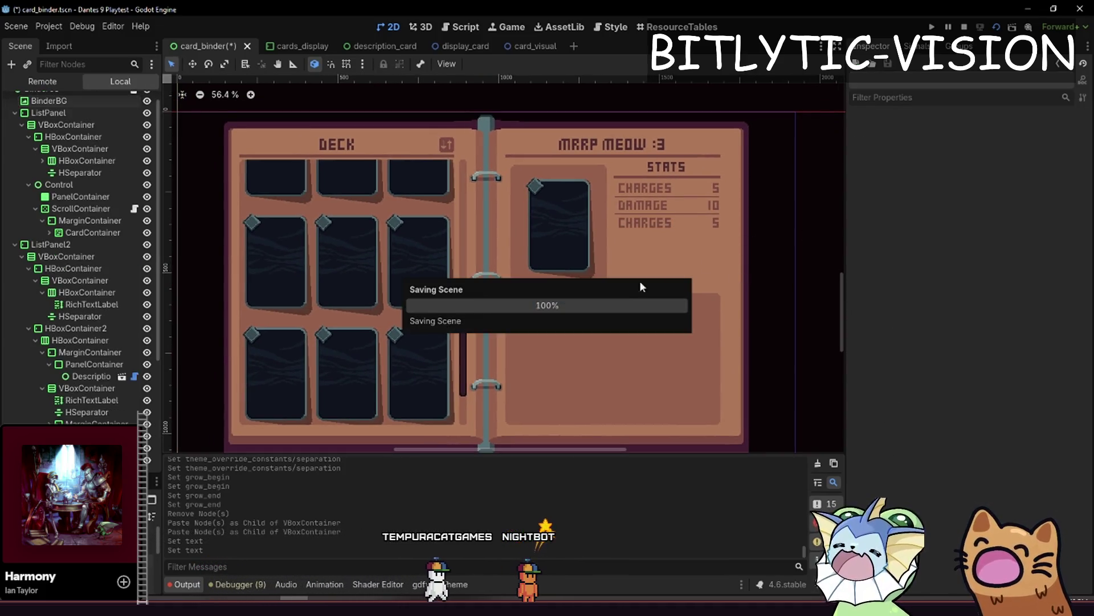
{"action": "left_click_drag", "start_coordinate": [633, 287], "coordinate": [627, 294]}
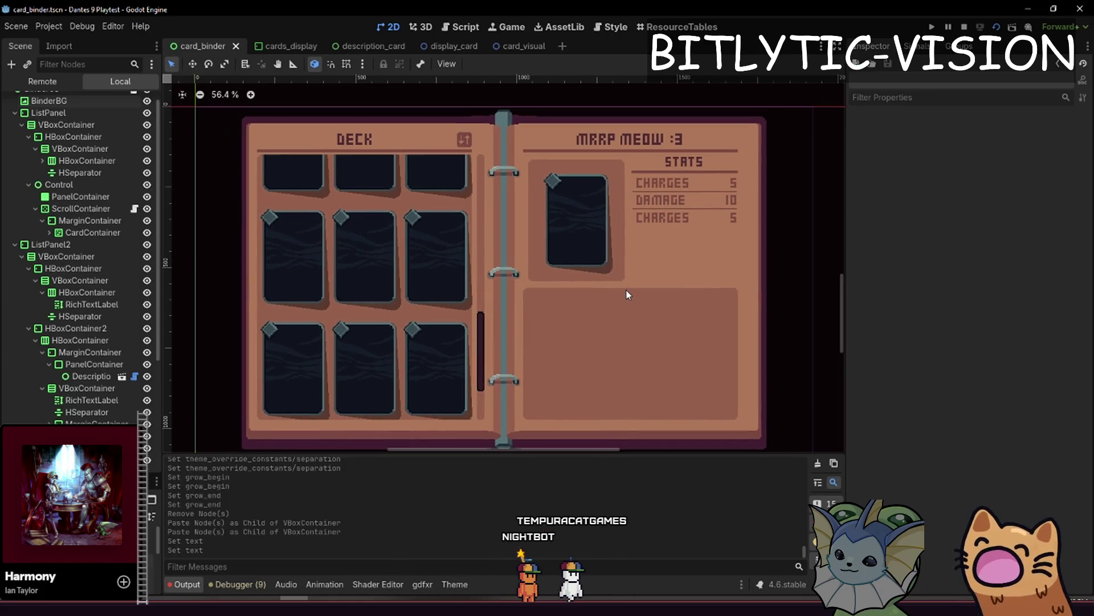
{"action": "key", "text": "alt+Tab"}
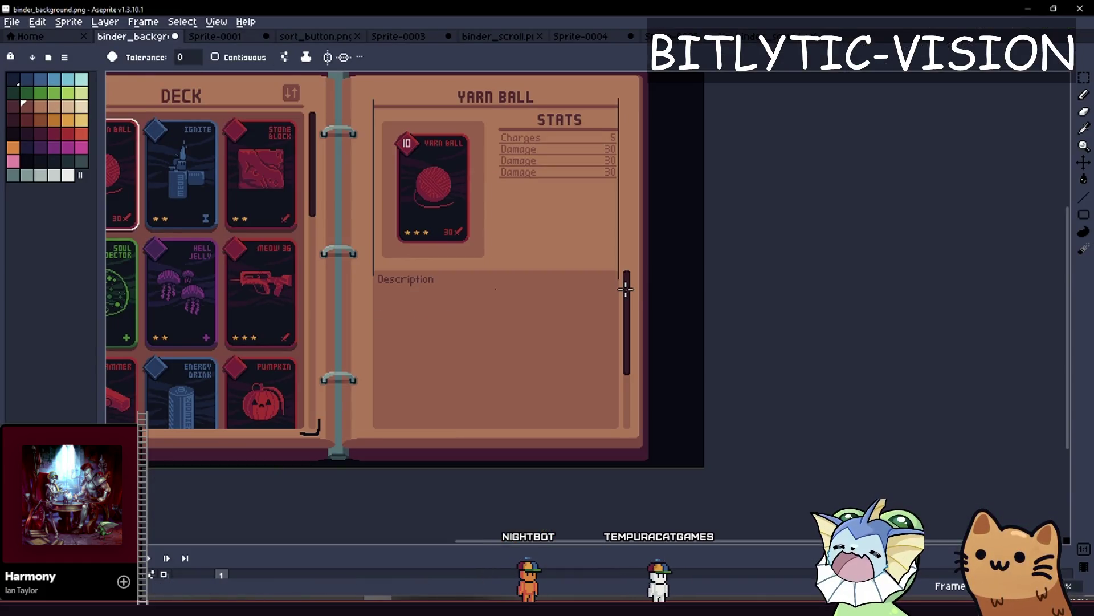
{"action": "key", "text": "alt+Tab"}
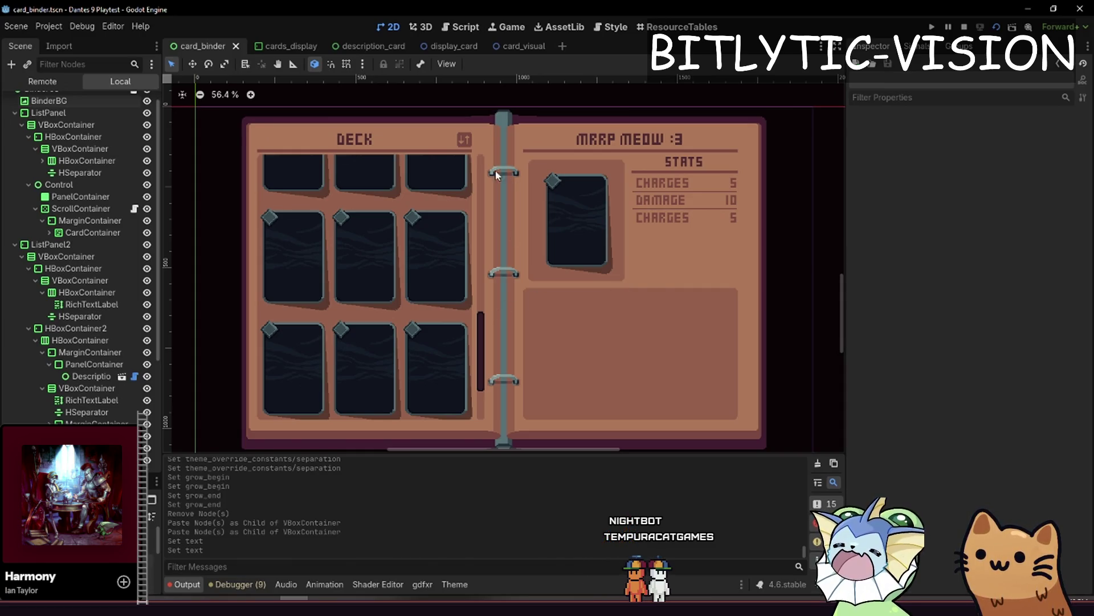
{"action": "key", "text": "Print"}
{"action": "left_click_drag", "start_coordinate": [216, 112], "coordinate": [545, 448]}
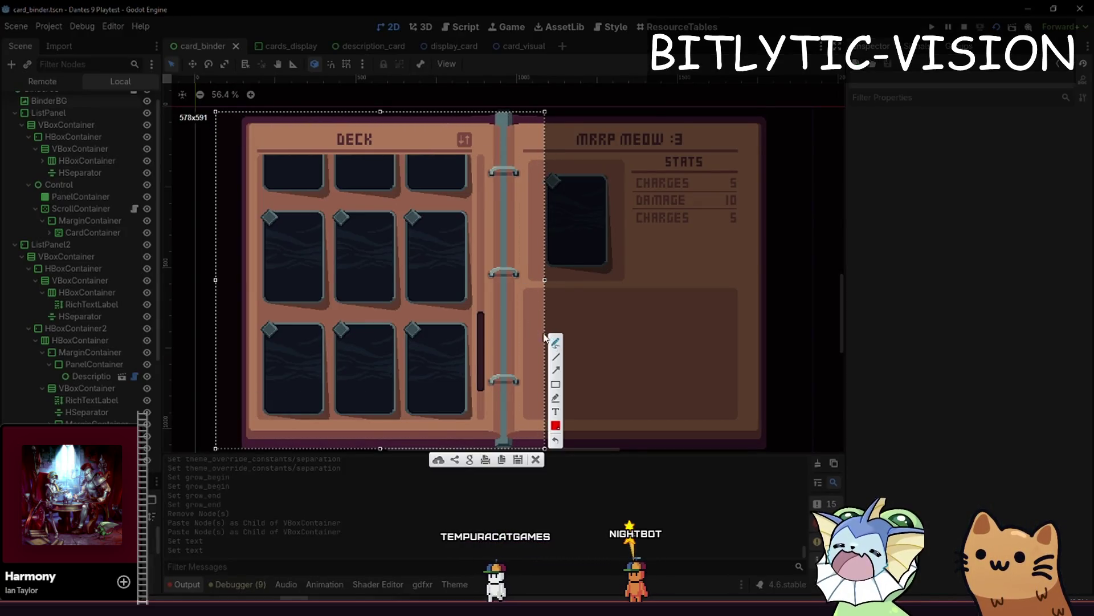
{"action": "left_click_drag", "start_coordinate": [478, 164], "coordinate": [482, 417]}
{"action": "key", "text": "ctrl+c"}
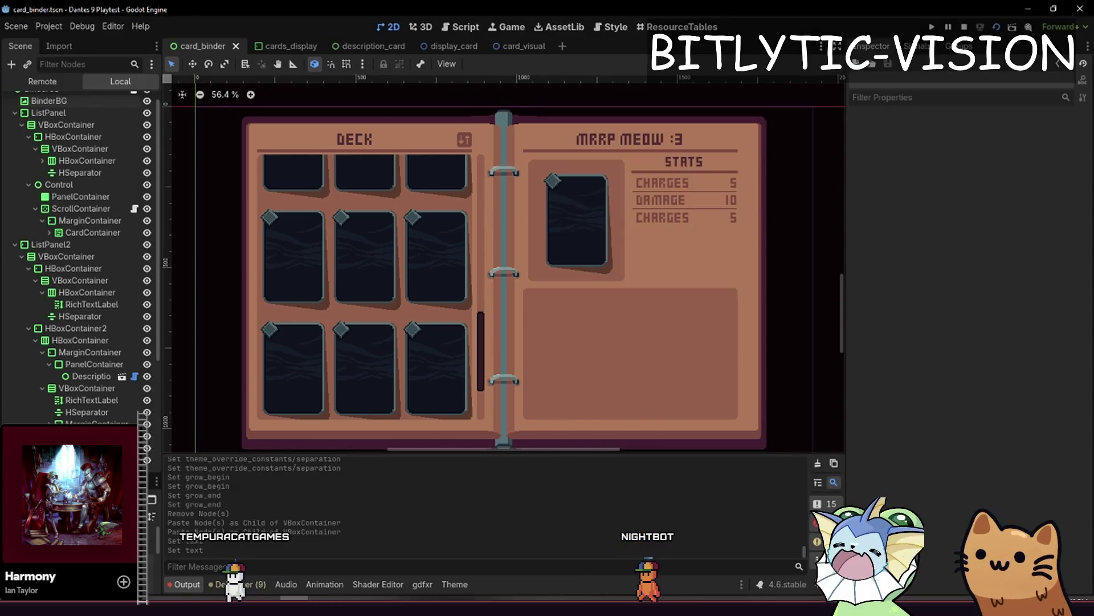
Delete the 24 placeholder card nodes from CardContainer.
{"action": "left_click", "coordinate": [50, 232]}
{"action": "scroll", "coordinate": [95, 299], "scroll_direction": "down", "scroll_amount": 5}
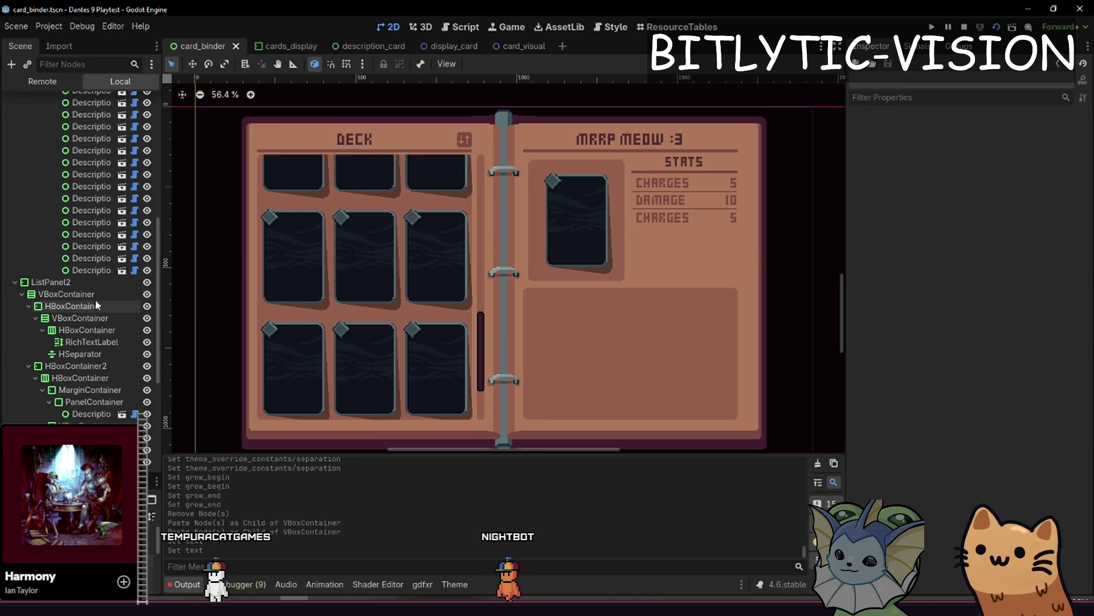
{"action": "left_click", "coordinate": [95, 299]}
{"action": "scroll", "coordinate": [90, 280], "scroll_direction": "up", "scroll_amount": 5}
{"action": "left_click", "coordinate": [91, 268], "text": "shift"}
{"action": "key", "text": "Delete"}
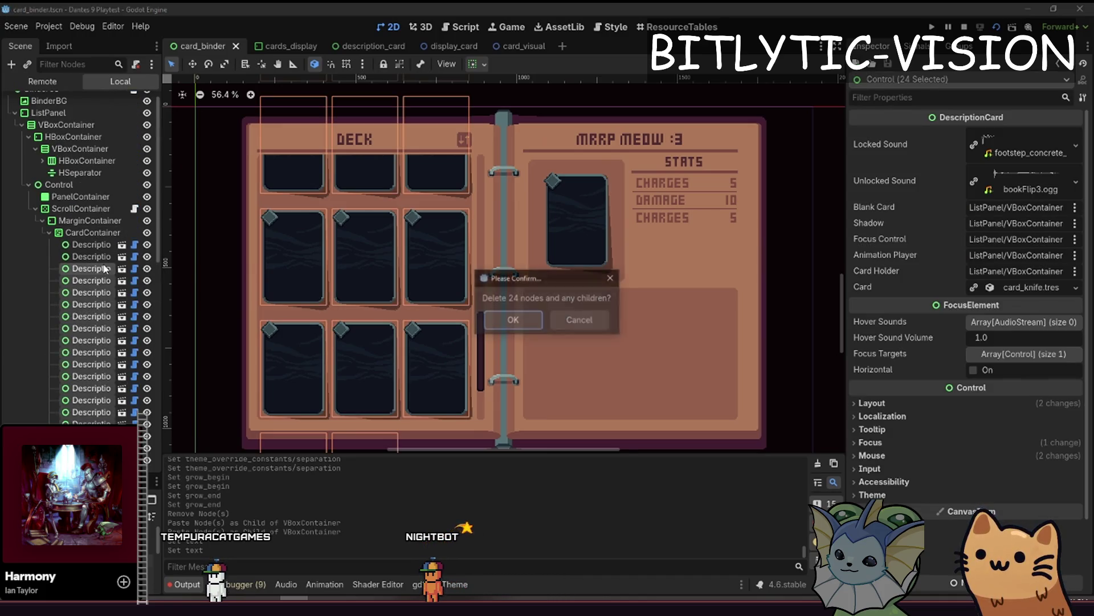
{"action": "key", "text": "Return"}
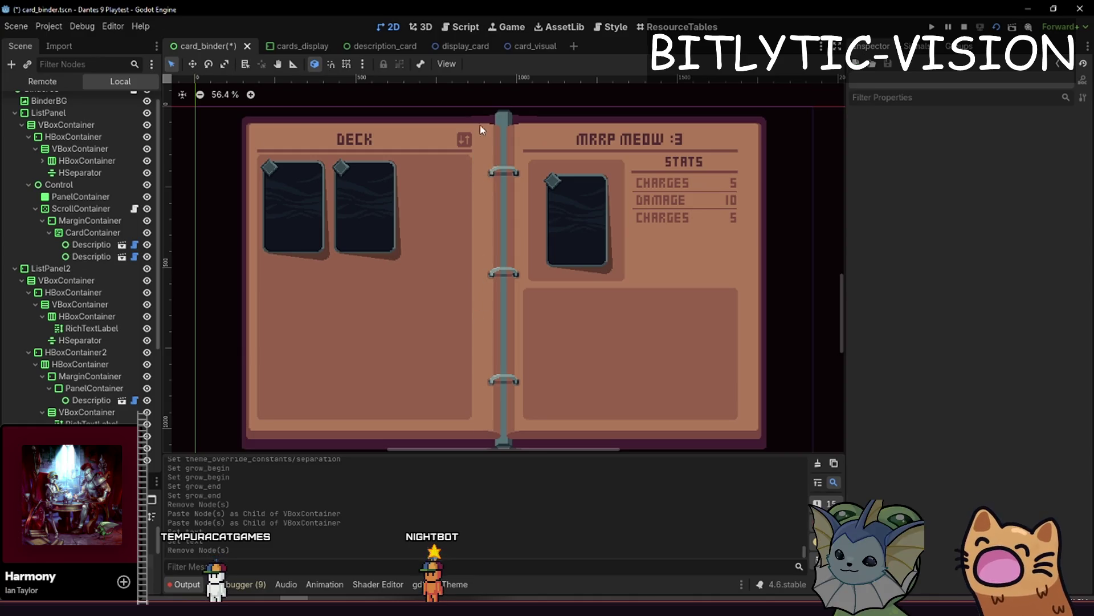
Undo the node removal to restore the cards and Description nodes, then reframe the canvas.
{"action": "key", "text": "ctrl+z"}
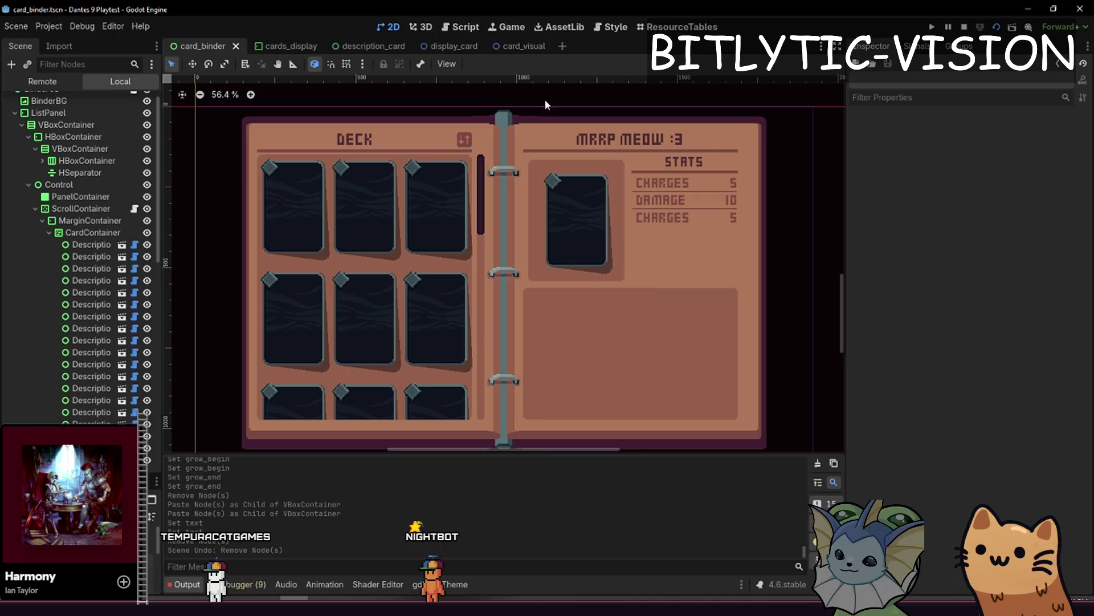
{"action": "scroll", "coordinate": [496, 202], "scroll_direction": "down", "scroll_amount": 3}
{"action": "scroll", "coordinate": [496, 203], "scroll_direction": "right", "scroll_amount": 4}
{"action": "scroll", "coordinate": [606, 251], "scroll_direction": "up", "scroll_amount": 4}
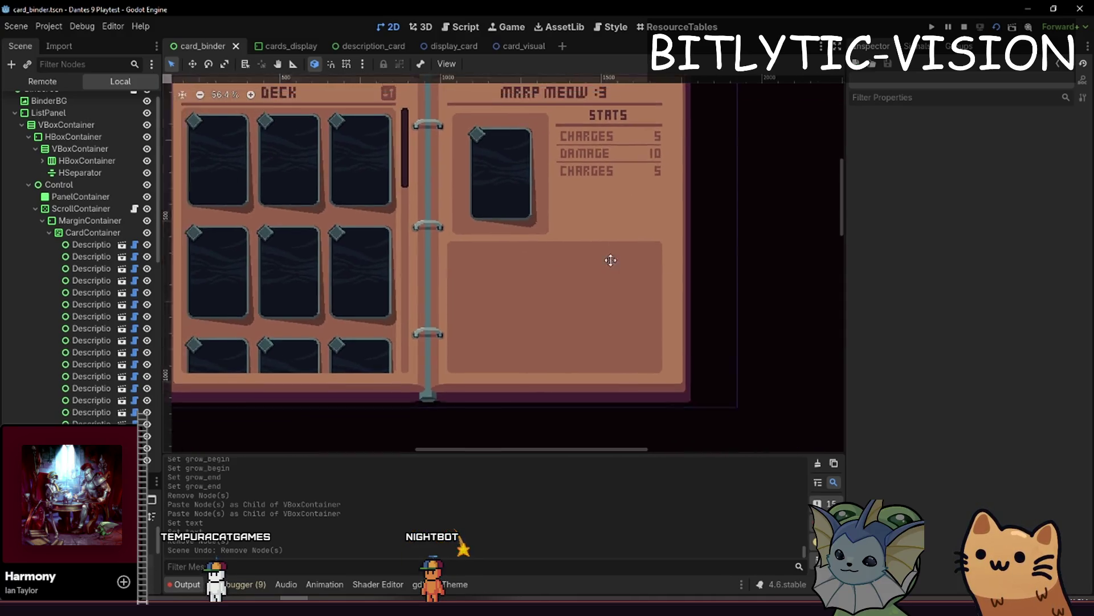
{"action": "scroll", "coordinate": [627, 359], "scroll_direction": "left", "scroll_amount": 3}
{"action": "left_click_drag", "start_coordinate": [574, 307], "coordinate": [500, 282]}
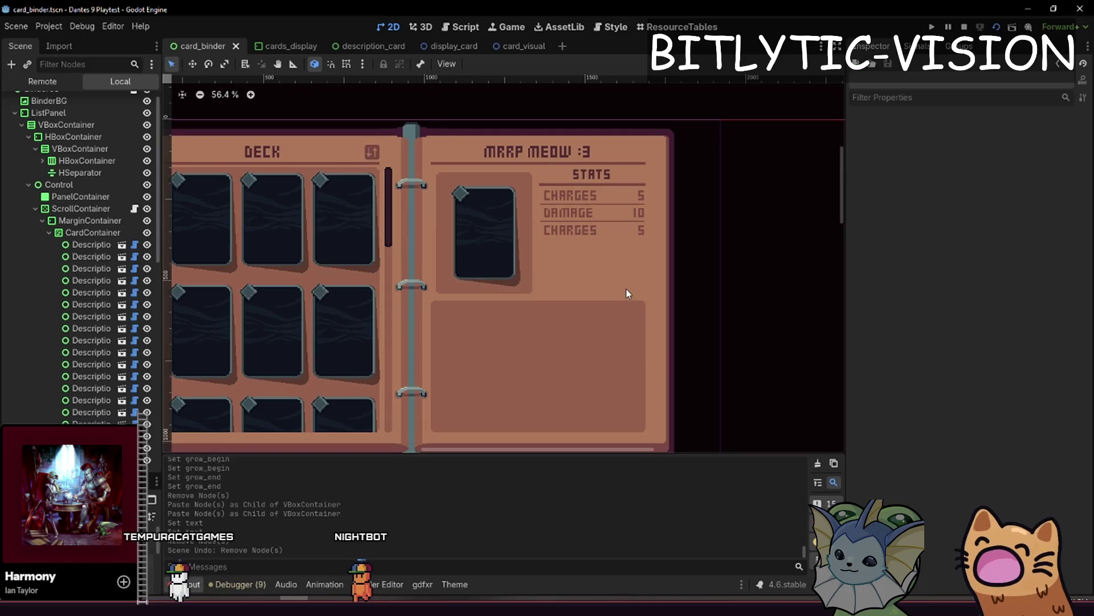
{"action": "scroll", "coordinate": [617, 270], "scroll_direction": "left", "scroll_amount": 2}
{"action": "scroll", "coordinate": [616, 270], "scroll_direction": "down", "scroll_amount": 1}
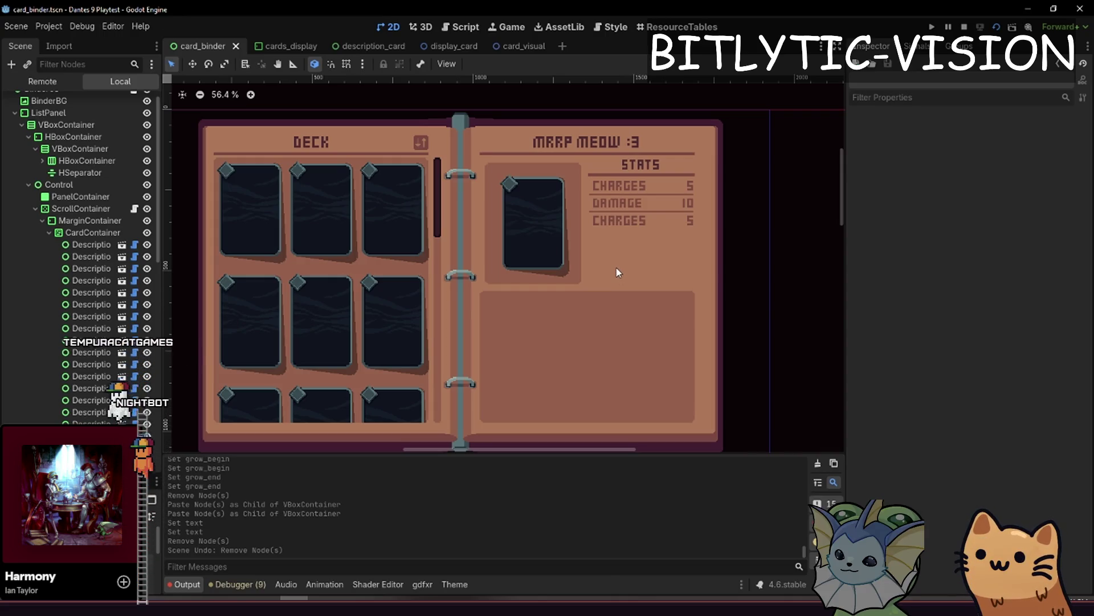
{"action": "scroll", "coordinate": [445, 260], "scroll_direction": "up", "scroll_amount": 2}
{"action": "scroll", "coordinate": [276, 250], "scroll_direction": "down", "scroll_amount": 3}
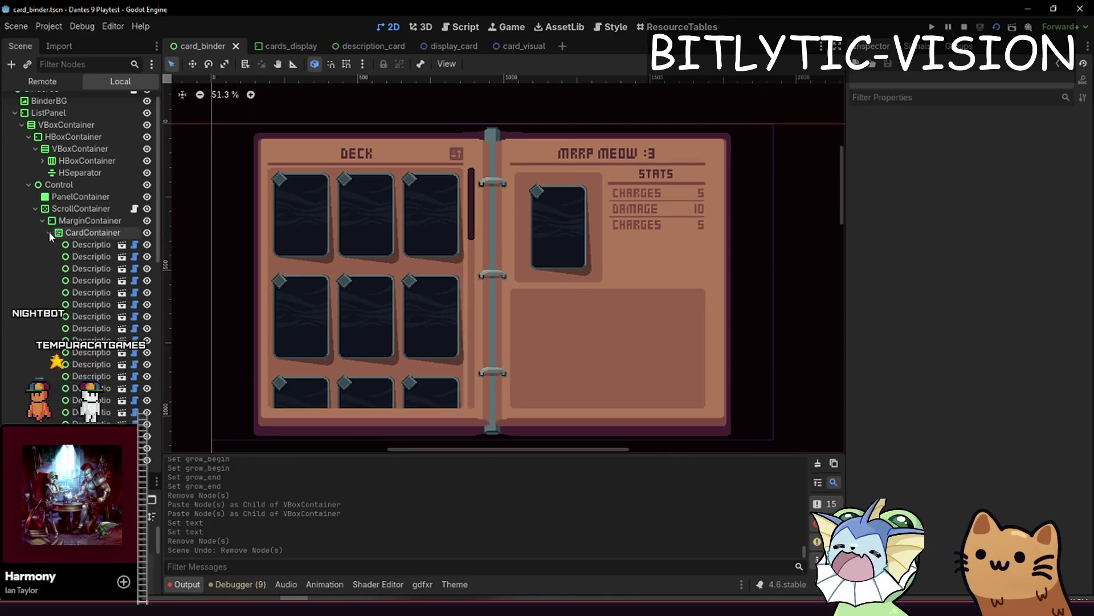
Collapse CardContainer in the Scene dock.
{"action": "left_click", "coordinate": [49, 233]}
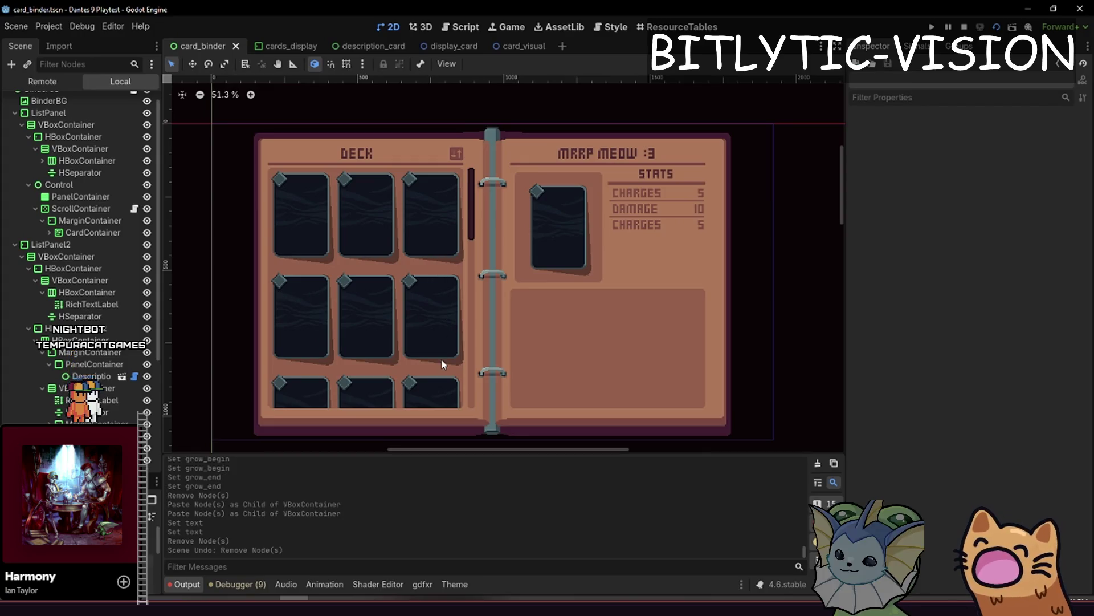
{"action": "scroll", "coordinate": [443, 359], "scroll_direction": "up", "scroll_amount": 5}
{"action": "scroll", "coordinate": [501, 345], "scroll_direction": "up", "scroll_amount": 6}
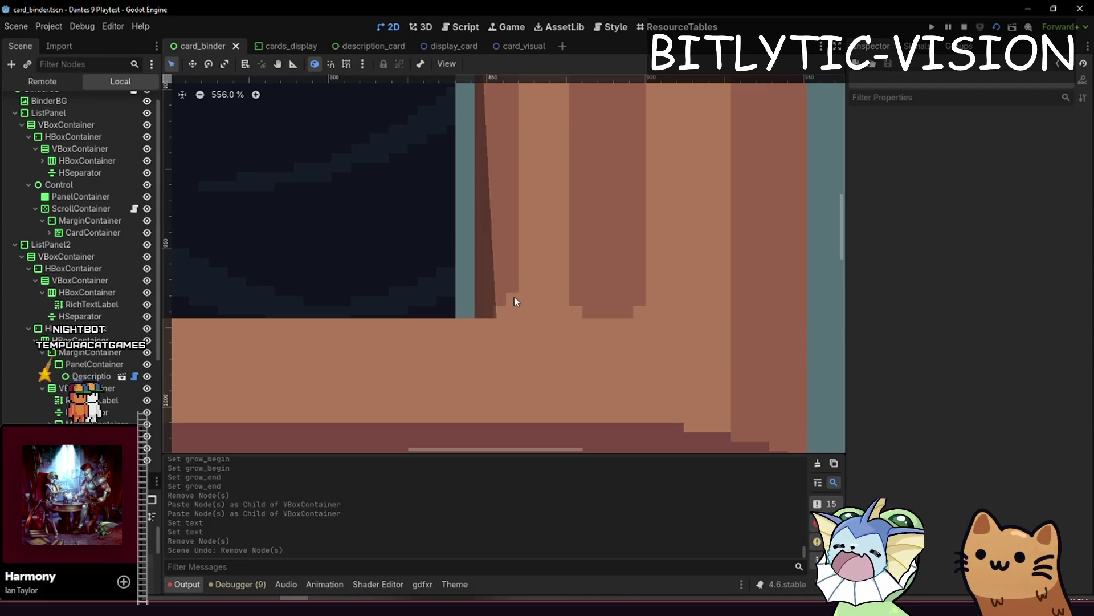
{"action": "scroll", "coordinate": [500, 311], "scroll_direction": "down", "scroll_amount": 8}
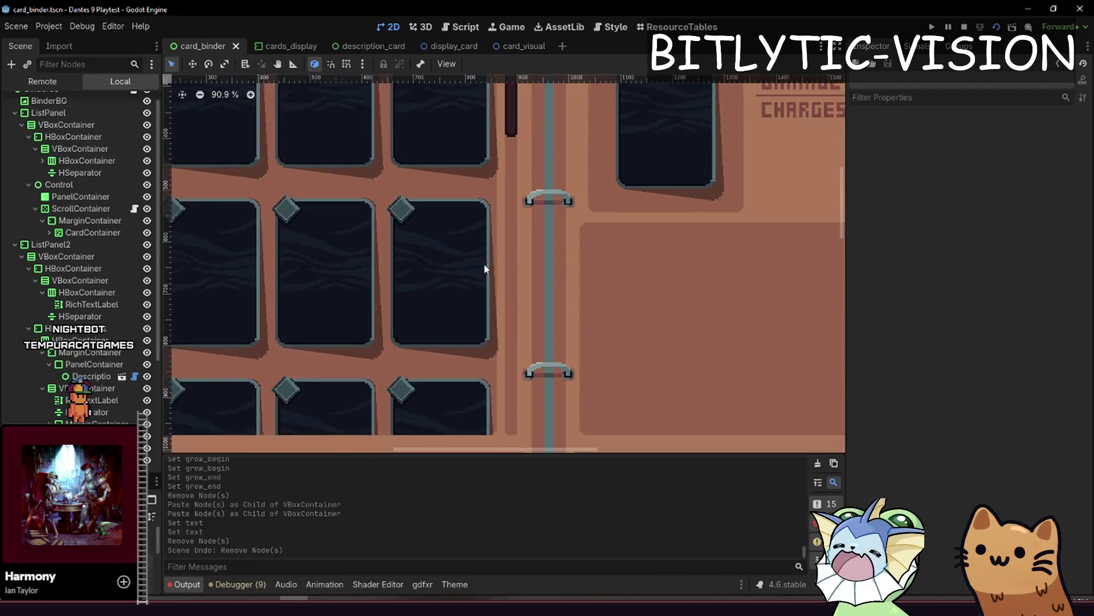
{"action": "scroll", "coordinate": [485, 267], "scroll_direction": "down", "scroll_amount": 3}
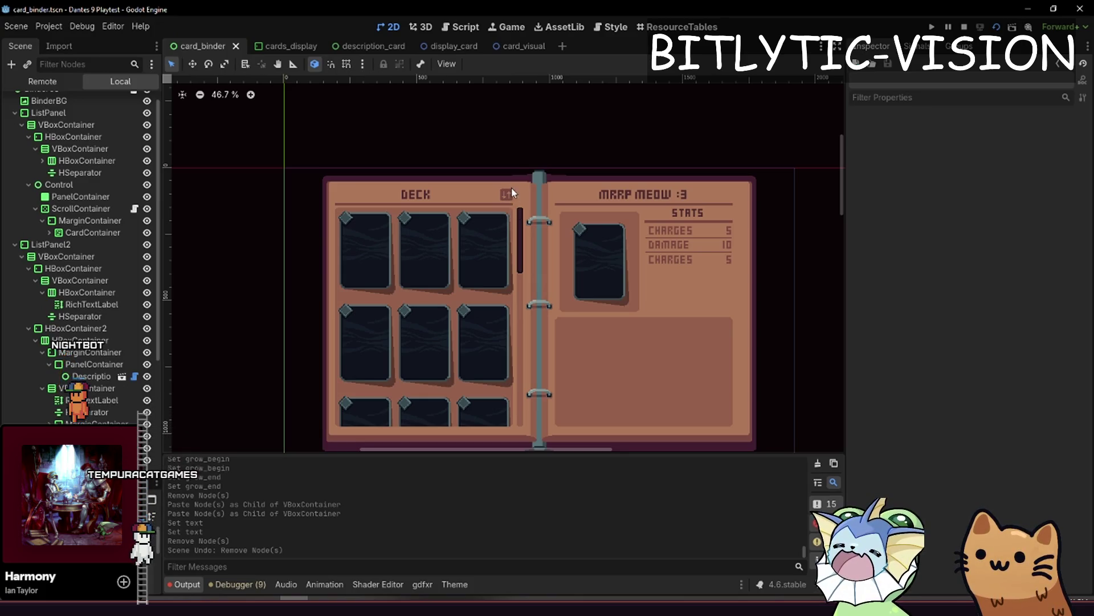
Narrow the deck's ScrollContainer to hide the third card column, then restore its size.
{"action": "left_click", "coordinate": [522, 244]}
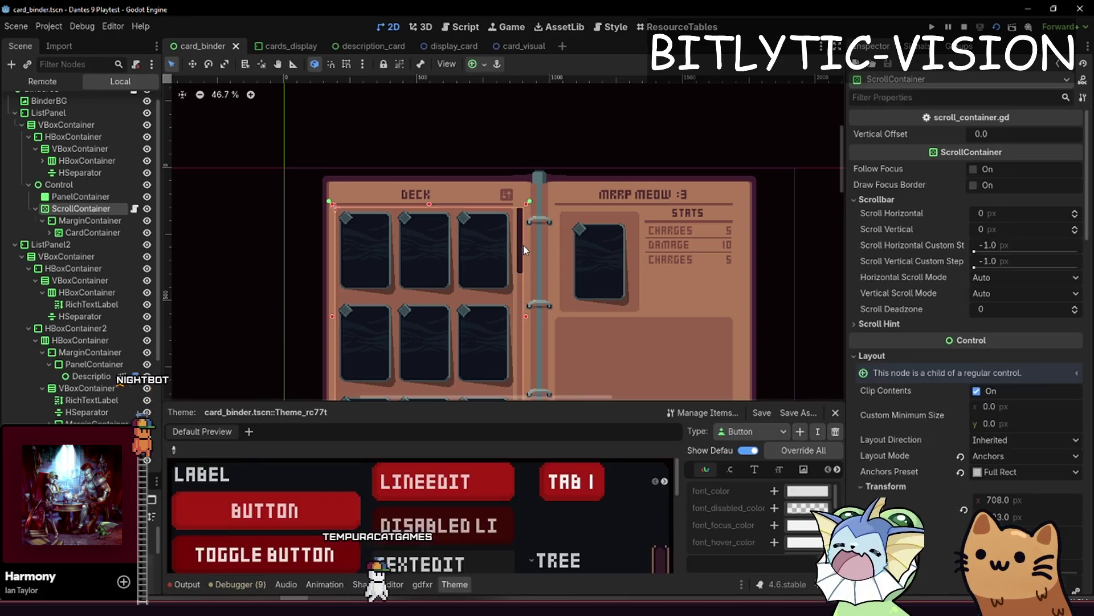
{"action": "mouse_move", "coordinate": [527, 315]}
{"action": "left_mouse_down"}
{"action": "mouse_move", "coordinate": [365, 314]}
{"action": "mouse_move", "coordinate": [650, 314]}
{"action": "mouse_move", "coordinate": [345, 294]}
{"action": "mouse_move", "coordinate": [526, 315]}
{"action": "left_mouse_up"}
{"action": "scroll", "coordinate": [536, 317], "scroll_direction": "right", "scroll_amount": 2}
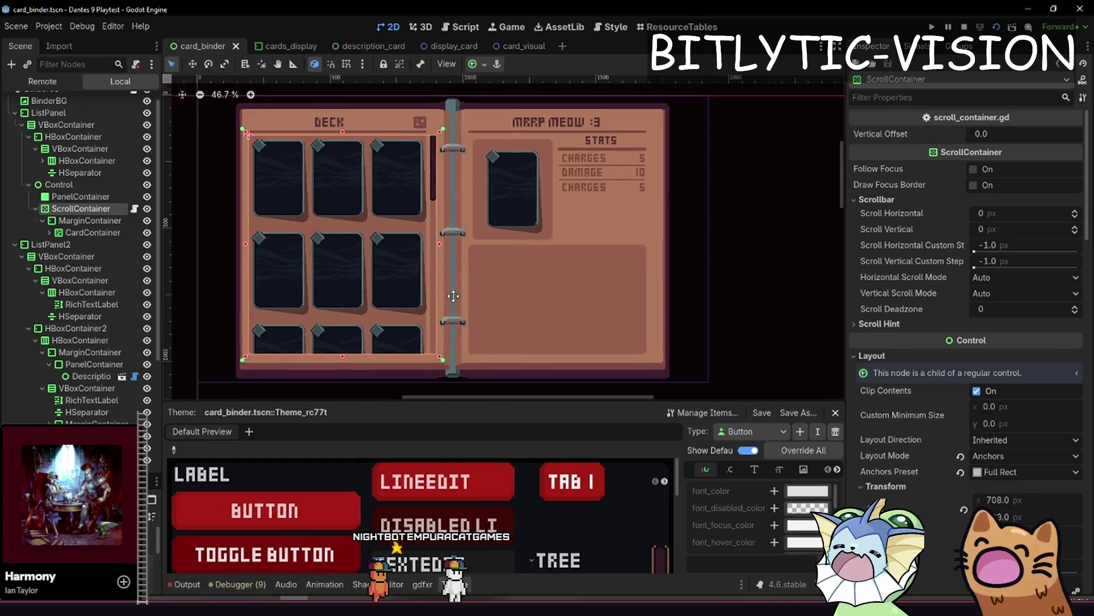
Collapse the deck's Control node and the nested containers under ListPanel2 in the Scene dock.
{"action": "left_click", "coordinate": [62, 186]}
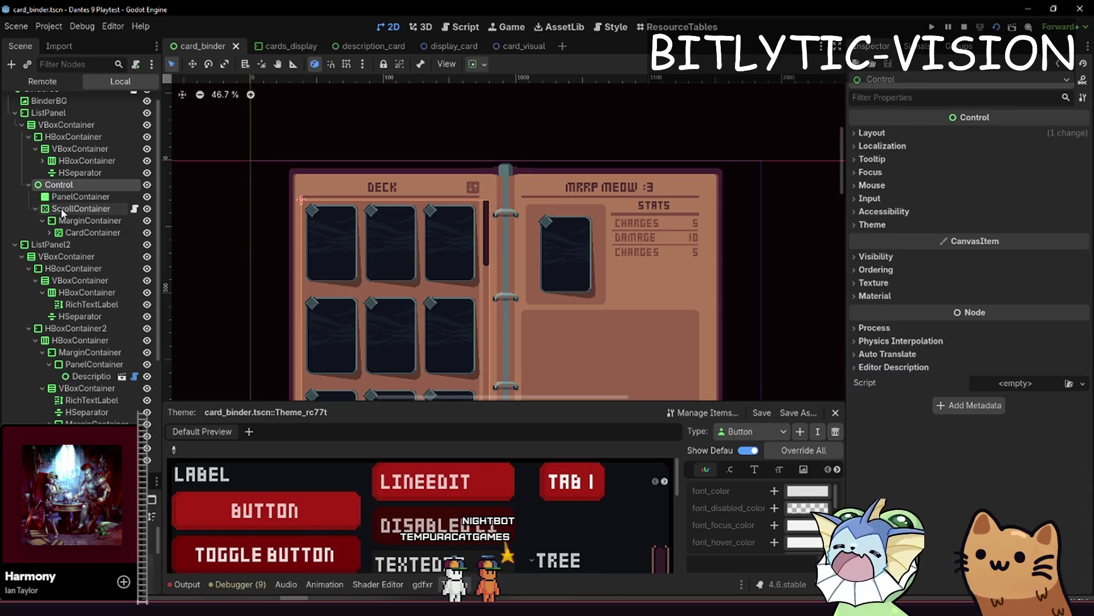
{"action": "scroll", "coordinate": [487, 286], "scroll_direction": "down", "scroll_amount": 1}
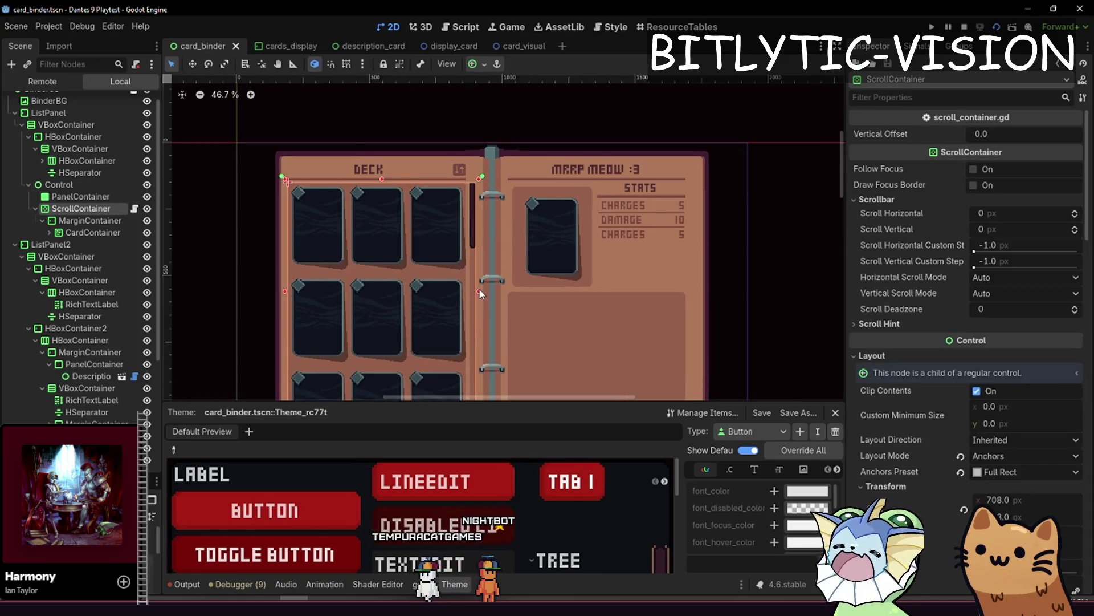
{"action": "left_click", "coordinate": [29, 184]}
{"action": "left_click", "coordinate": [19, 208]}
{"action": "left_click", "coordinate": [19, 220]}
{"action": "left_click", "coordinate": [22, 221]}
{"action": "left_click", "coordinate": [22, 222]}
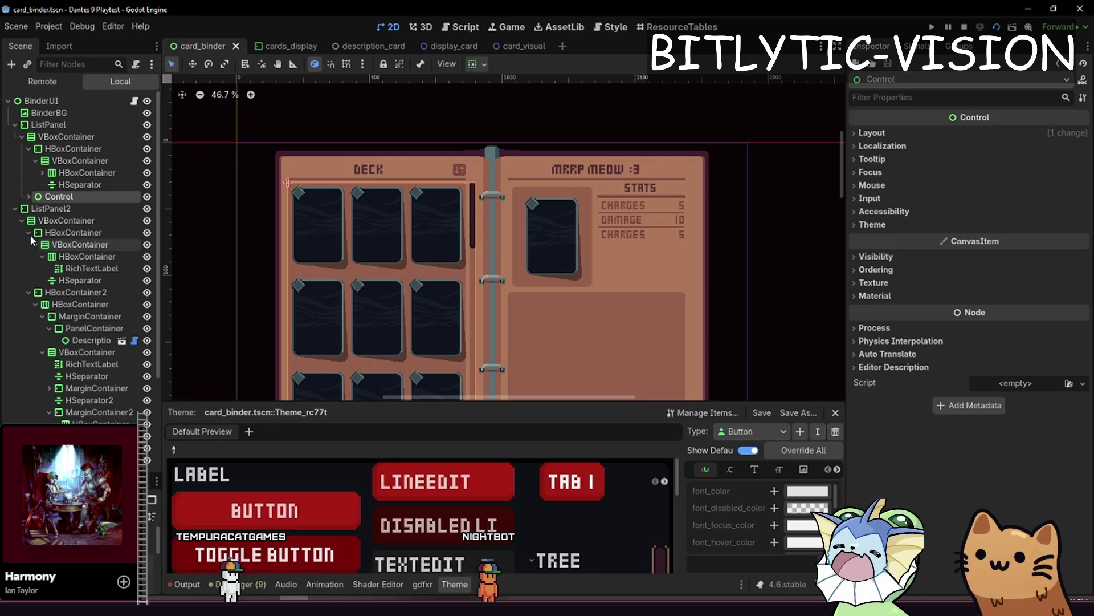
{"action": "left_click", "coordinate": [36, 245]}
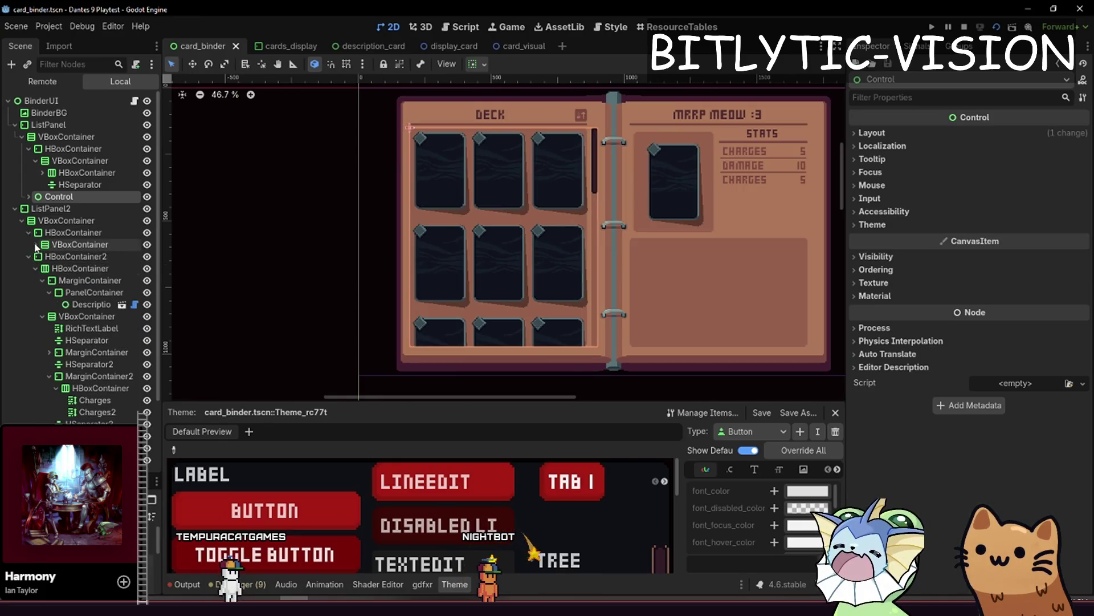
{"action": "left_click", "coordinate": [28, 232]}
{"action": "left_click", "coordinate": [42, 269]}
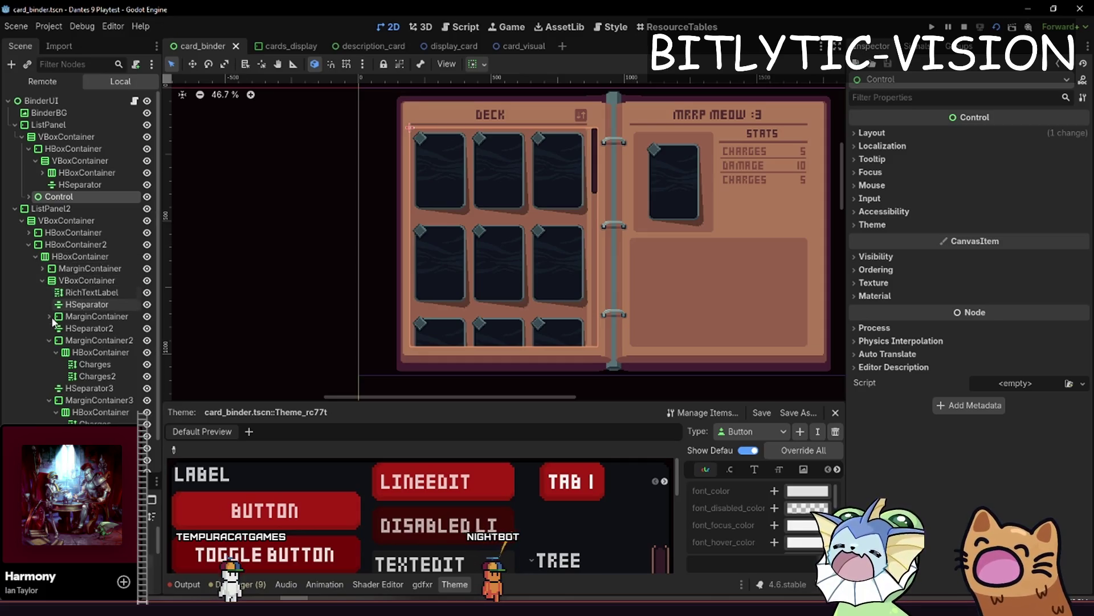
Collapse MarginContainer2, the stats VBoxContainer, HBoxContainer2, ListPanel2 and ListPanel in the scene tree.
{"action": "left_click", "coordinate": [48, 341]}
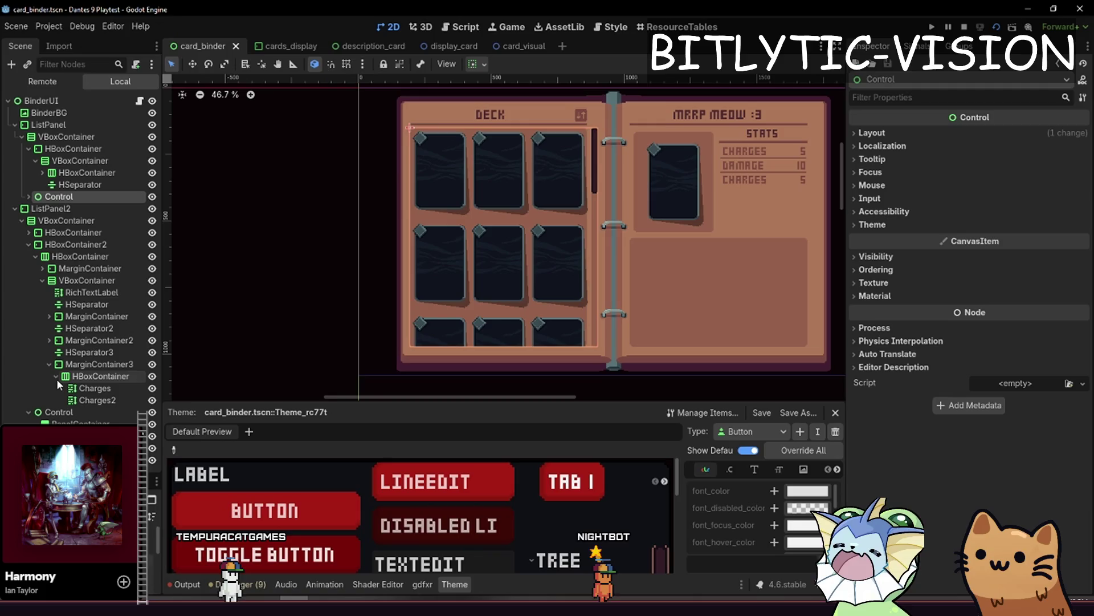
{"action": "left_click", "coordinate": [42, 280]}
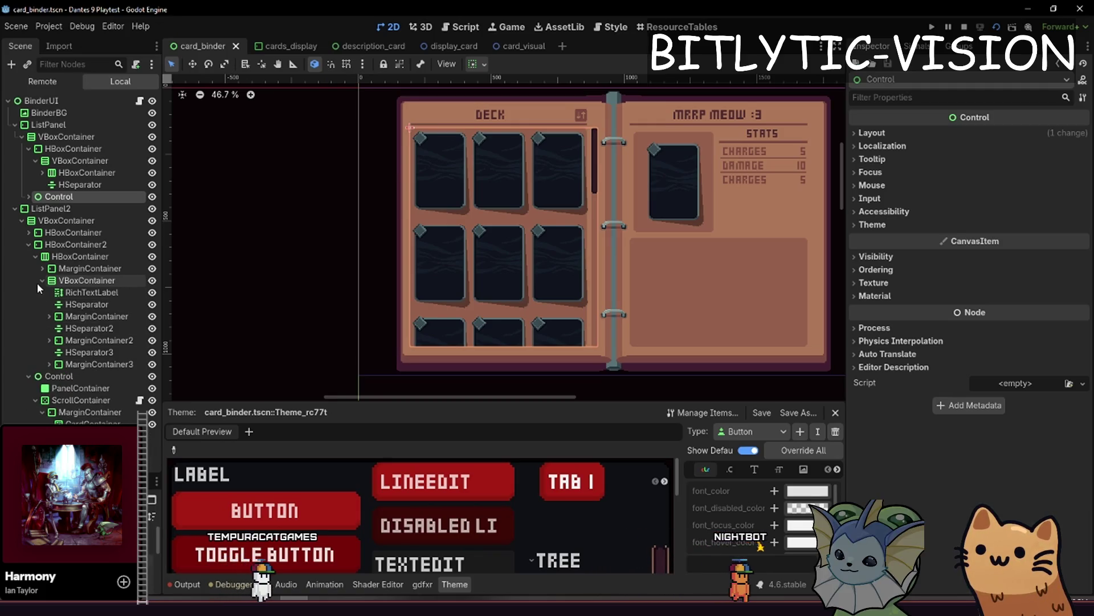
{"action": "left_click", "coordinate": [28, 292]}
{"action": "left_click", "coordinate": [26, 245]}
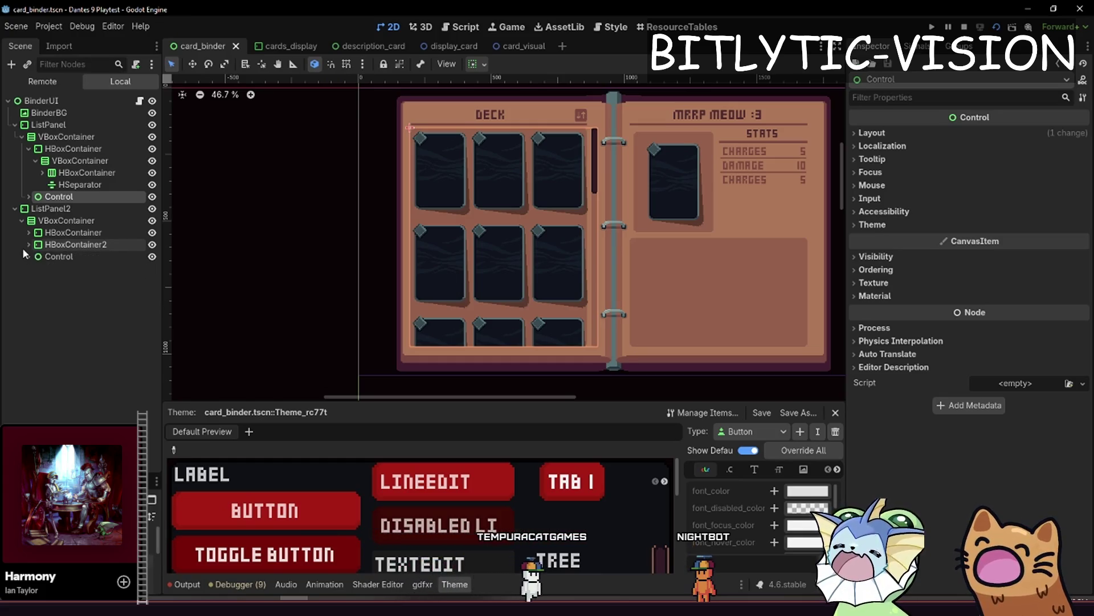
{"action": "left_click", "coordinate": [14, 209]}
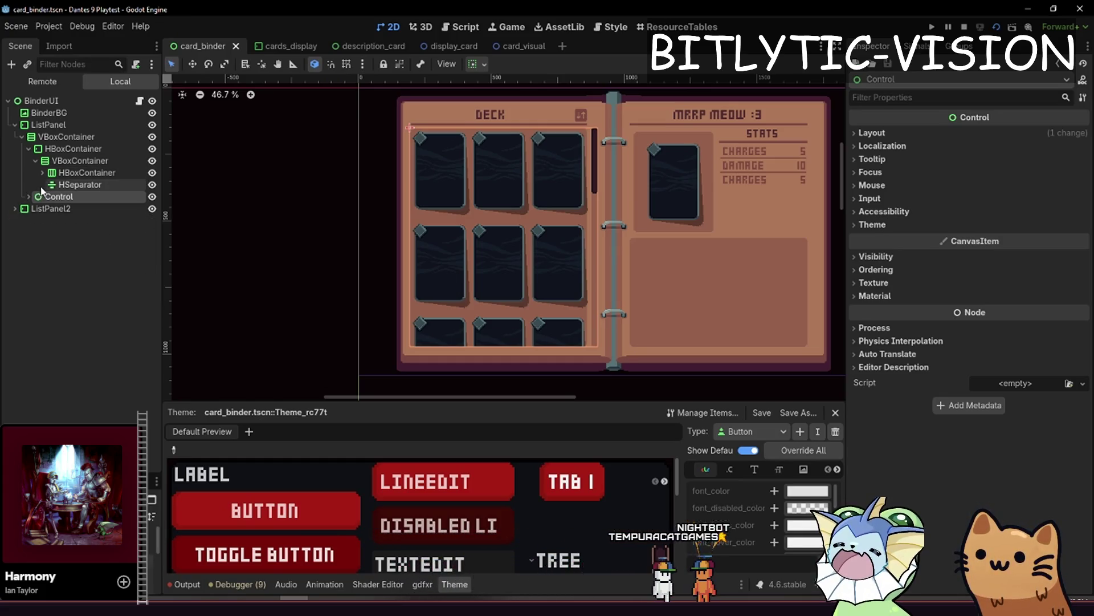
{"action": "left_click", "coordinate": [25, 147]}
{"action": "left_click", "coordinate": [29, 149]}
{"action": "left_click", "coordinate": [14, 125]}
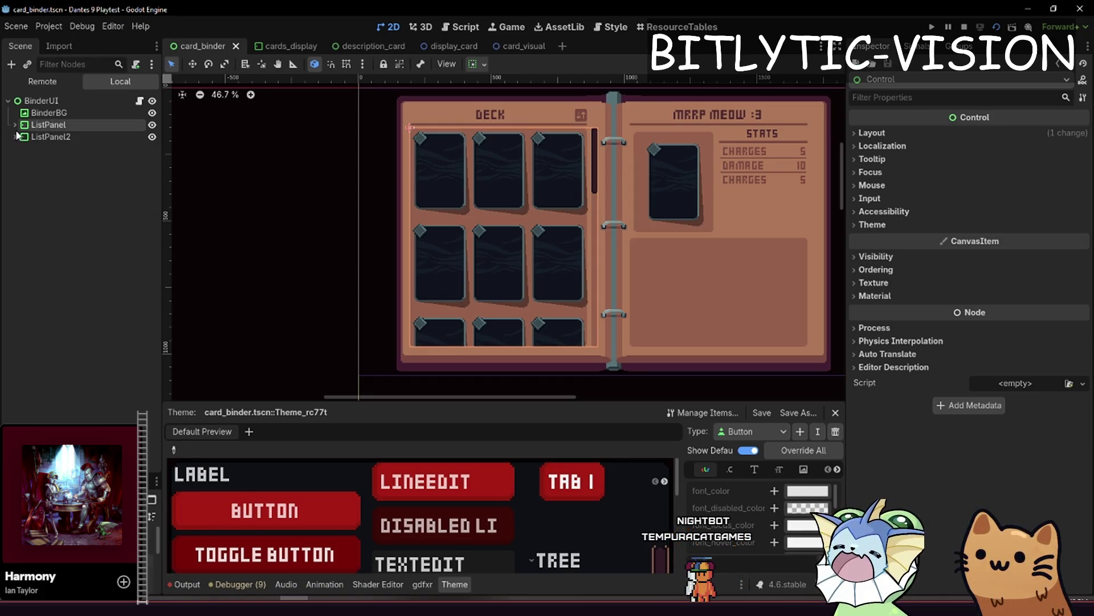
Run the project (F5) to preview the binder.
{"action": "scroll", "coordinate": [371, 268], "scroll_direction": "right", "scroll_amount": 3}
{"action": "scroll", "coordinate": [531, 277], "scroll_direction": "up", "scroll_amount": 2}
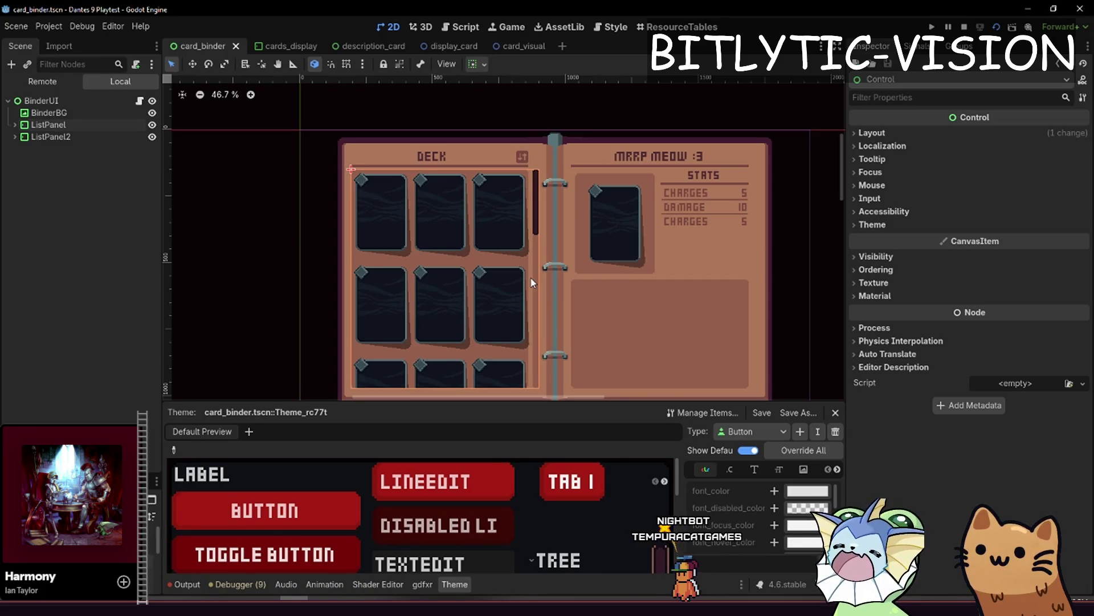
{"action": "scroll", "coordinate": [545, 241], "scroll_direction": "up", "scroll_amount": 4}
{"action": "scroll", "coordinate": [606, 170], "scroll_direction": "down", "scroll_amount": 4}
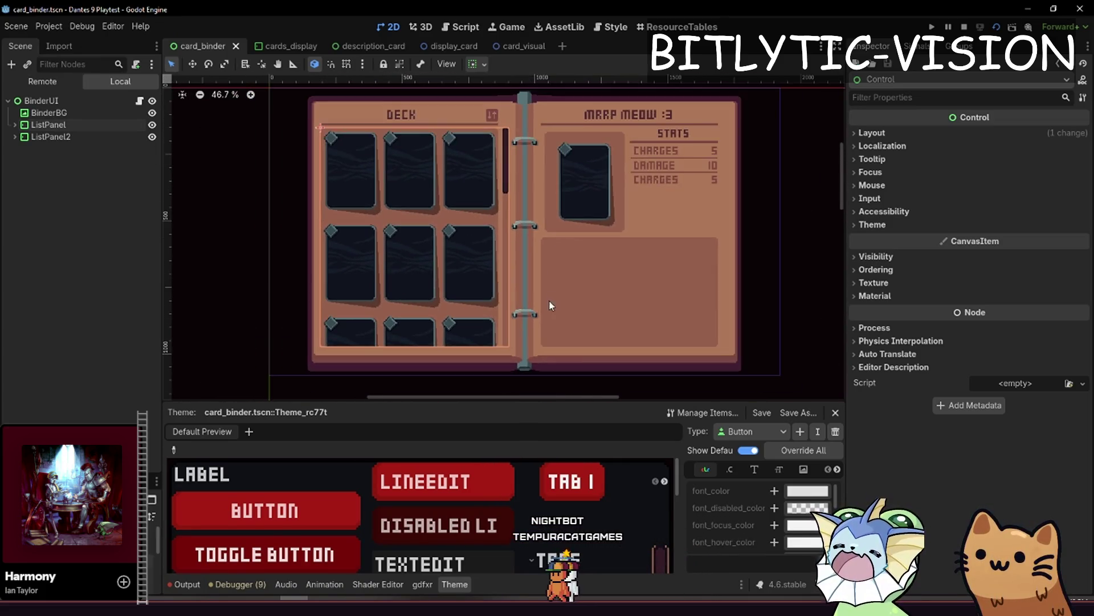
{"action": "scroll", "coordinate": [581, 255], "scroll_direction": "up", "scroll_amount": 1}
{"action": "left_click", "coordinate": [996, 26]}
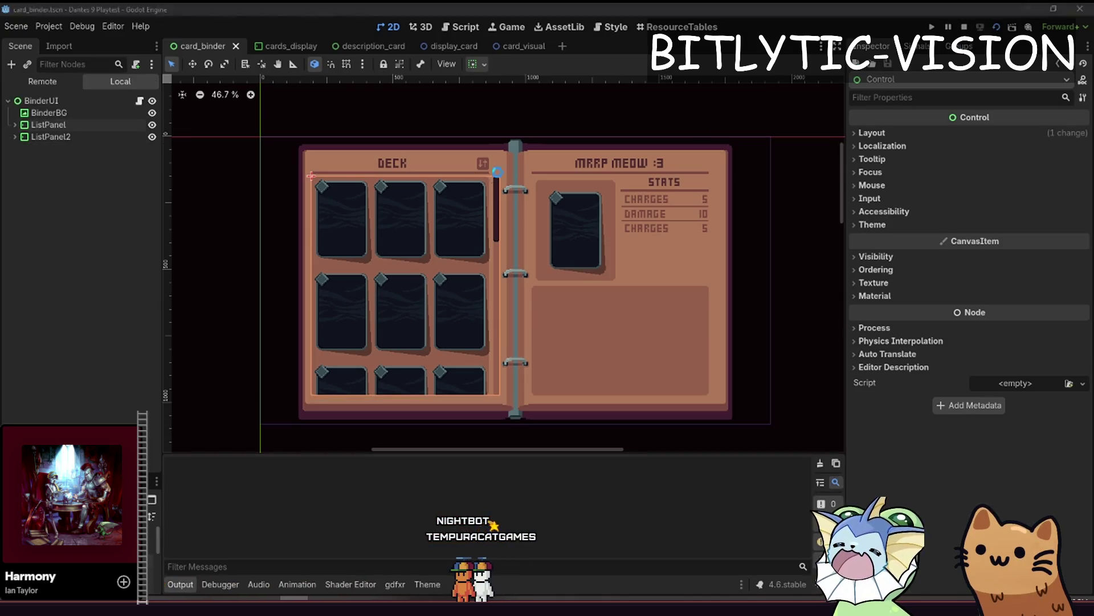